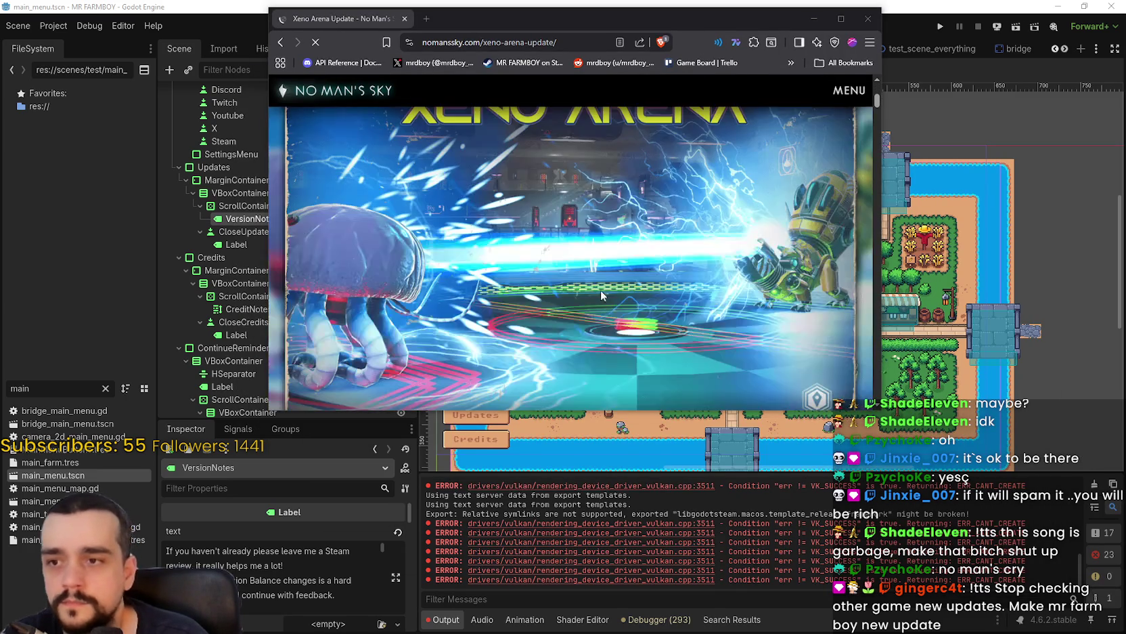
# Read through the Xeno Arena update page, briefly selecting the Update 6.3 heading.
pyautogui.scroll(-5, 596, 285)
pyautogui.scroll(-2, 632, 295)
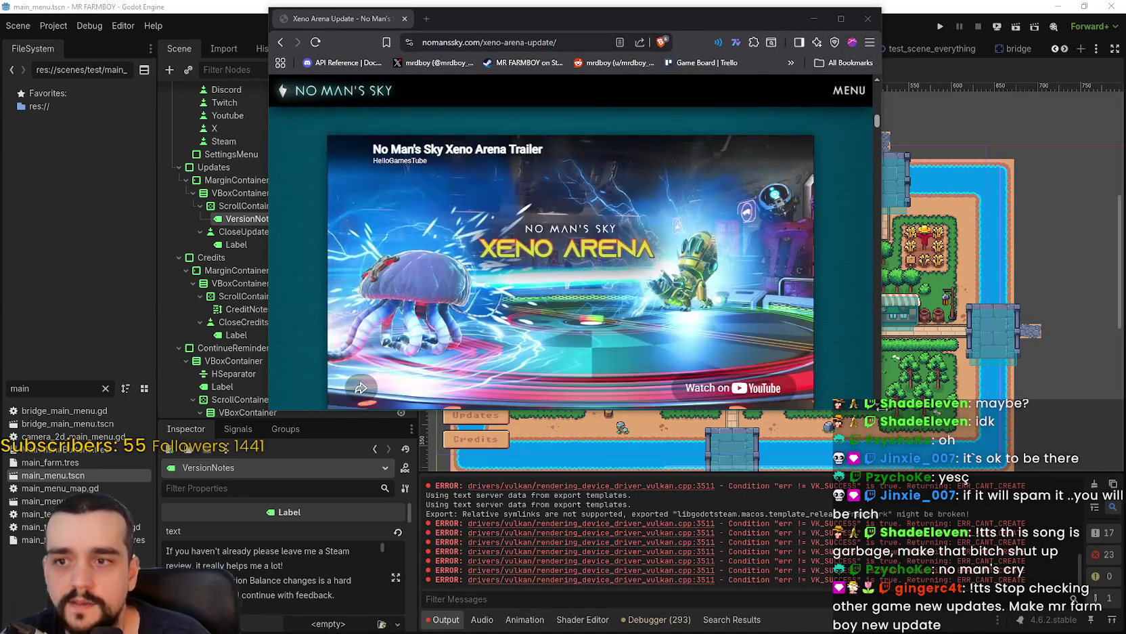
pyautogui.moveTo(878, 409)
pyautogui.mouseDown()
pyautogui.moveTo(1006, 582)
pyautogui.moveTo(1121, 574)
pyautogui.mouseUp()
pyautogui.scroll(5, 999, 403)
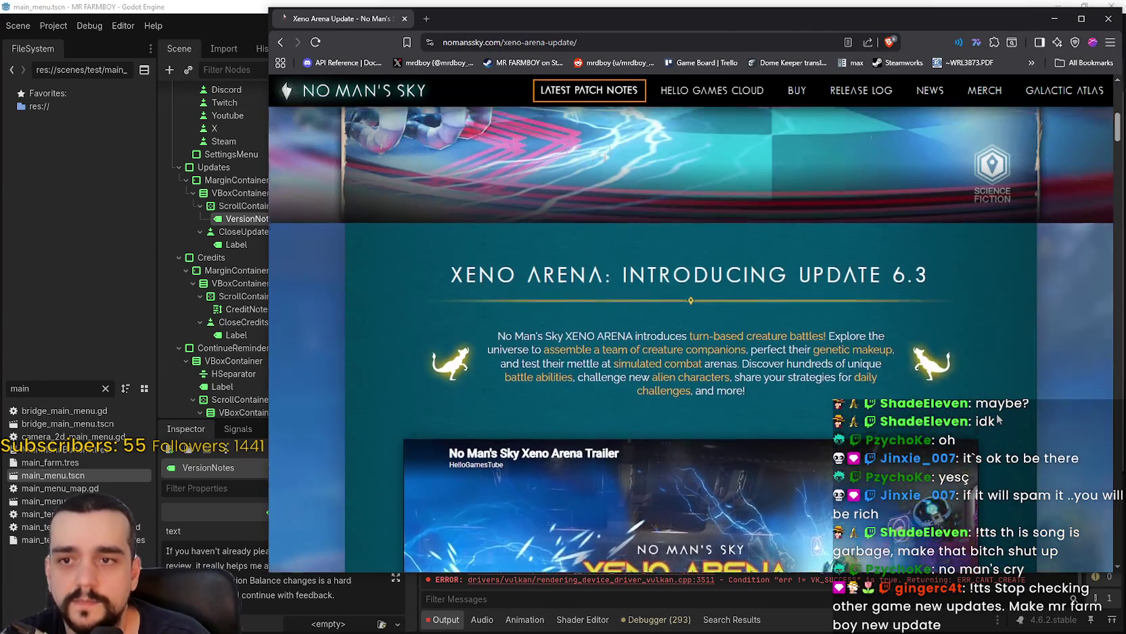
pyautogui.moveTo(950, 332)
pyautogui.mouseDown()
pyautogui.moveTo(416, 314)
pyautogui.moveTo(404, 331)
pyautogui.mouseUp()
pyautogui.click(405, 331)
pyautogui.scroll(5, 436, 335)
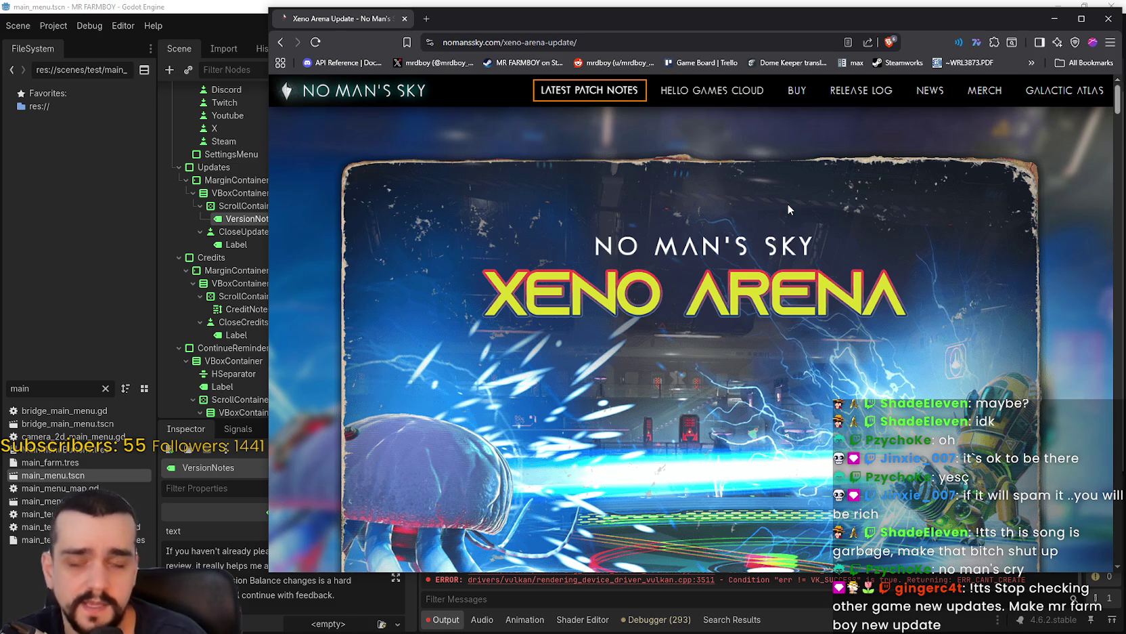
pyautogui.scroll(-5, 666, 266)
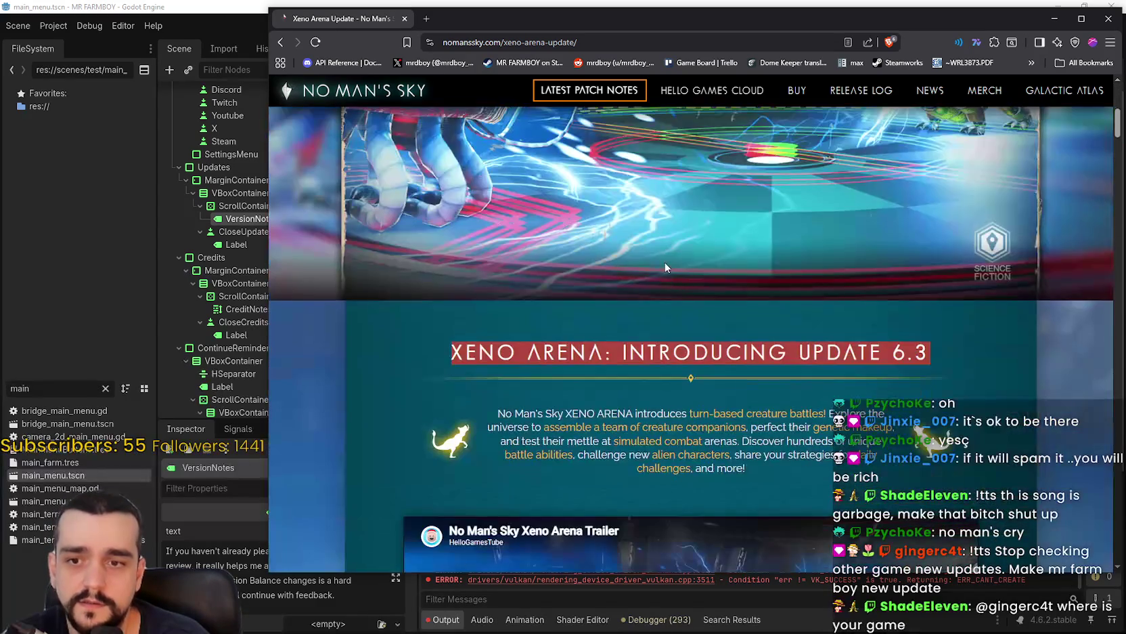
pyautogui.scroll(-5, 663, 260)
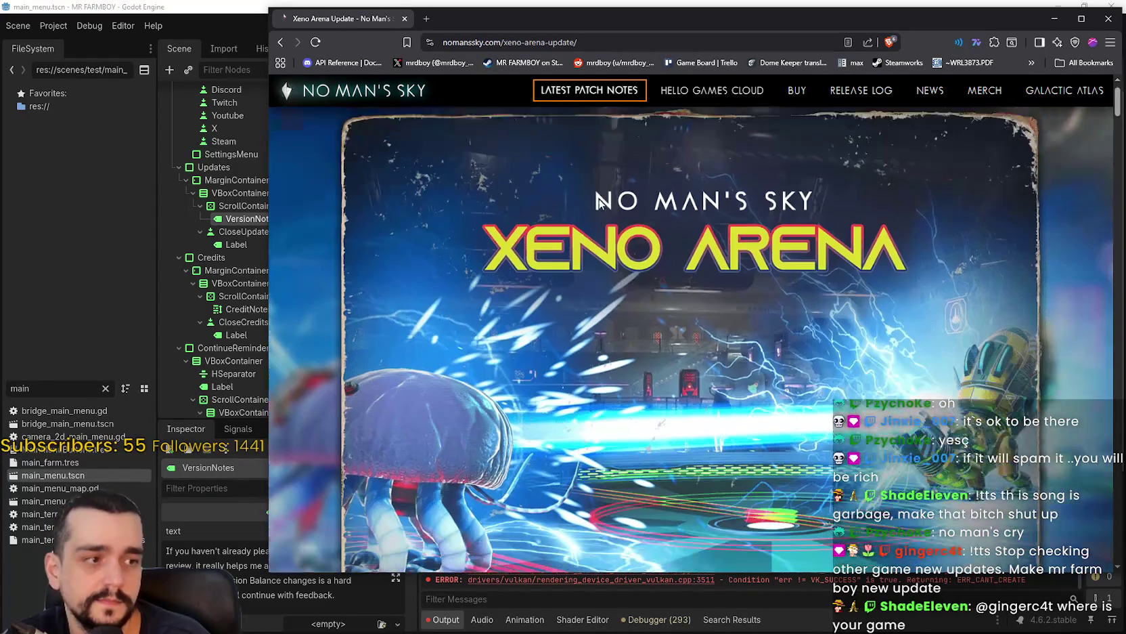
# Go to the No Man's Sky homepage from its logo and scroll through it.
pyautogui.click(599, 203)
pyautogui.scroll(-4, 866, 296)
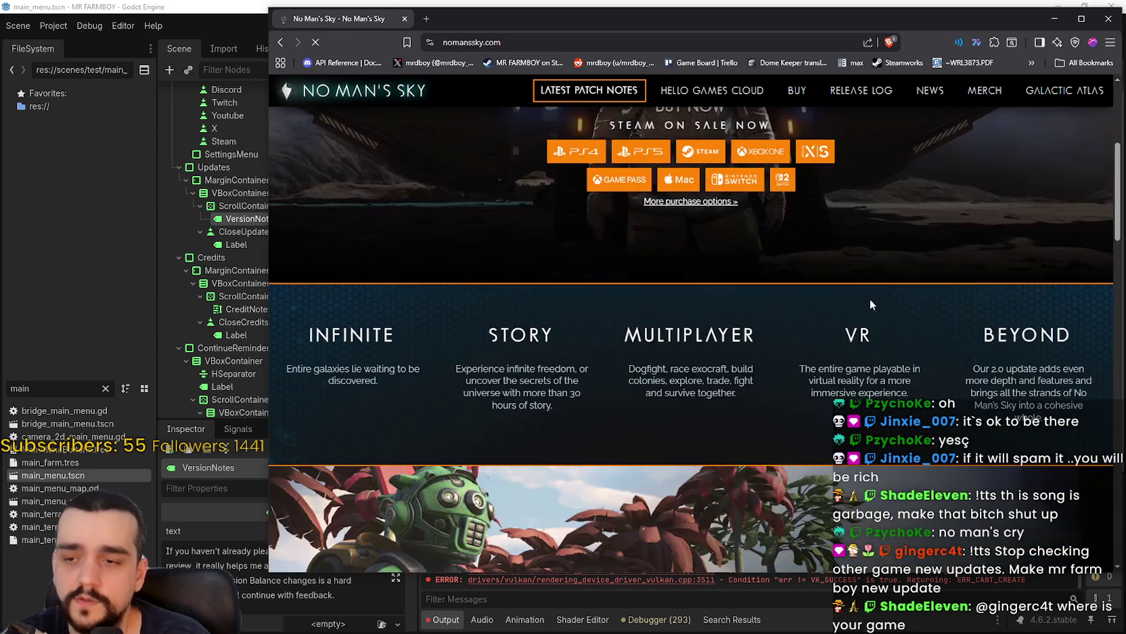
pyautogui.scroll(-7, 869, 301)
pyautogui.scroll(3, 863, 302)
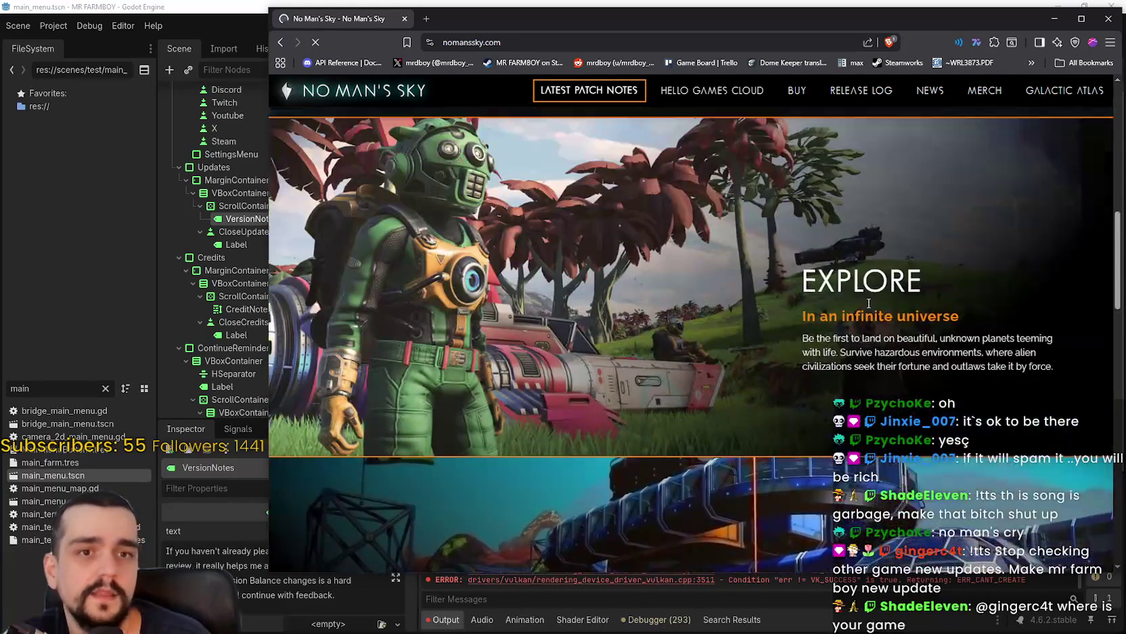
pyautogui.scroll(5, 863, 302)
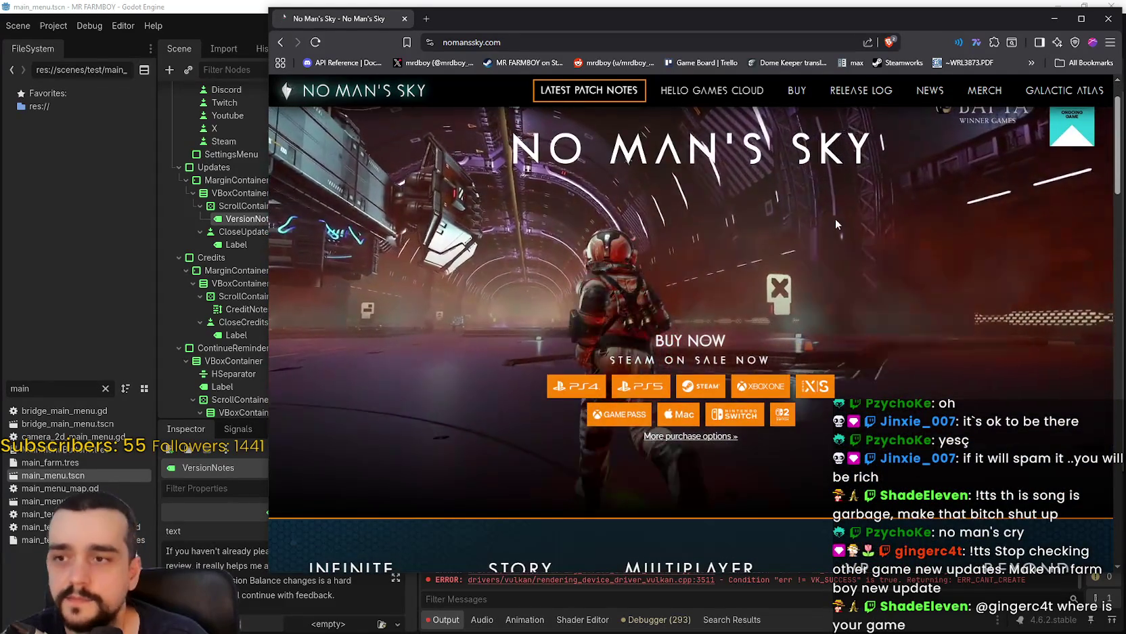
pyautogui.scroll(1, 839, 223)
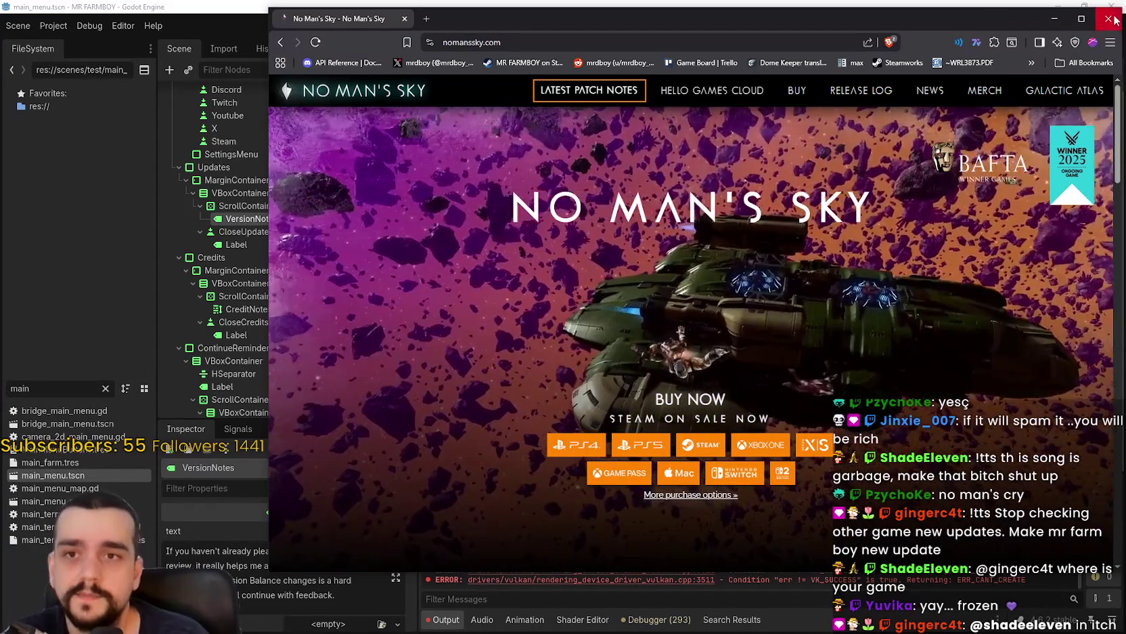
# Close the No Man's Sky browser, then bring up the MR FARMBOY event editor and reposition it.
pyautogui.click(1106, 19)
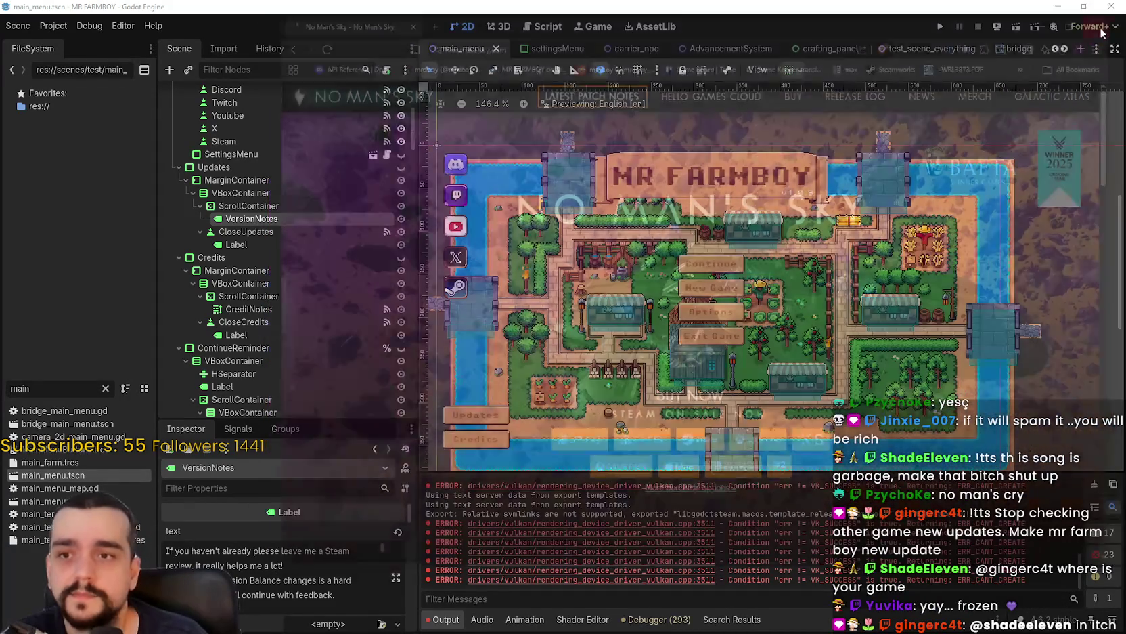
pyautogui.hotkey('alt', 'Tab')
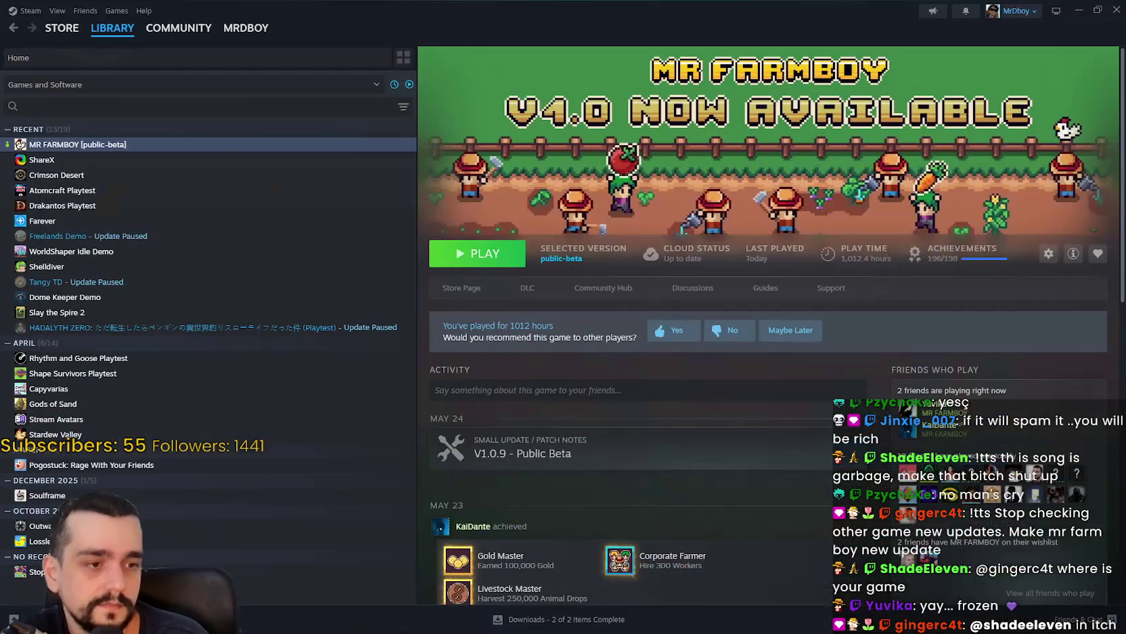
pyautogui.hotkey('alt', 'Tab')
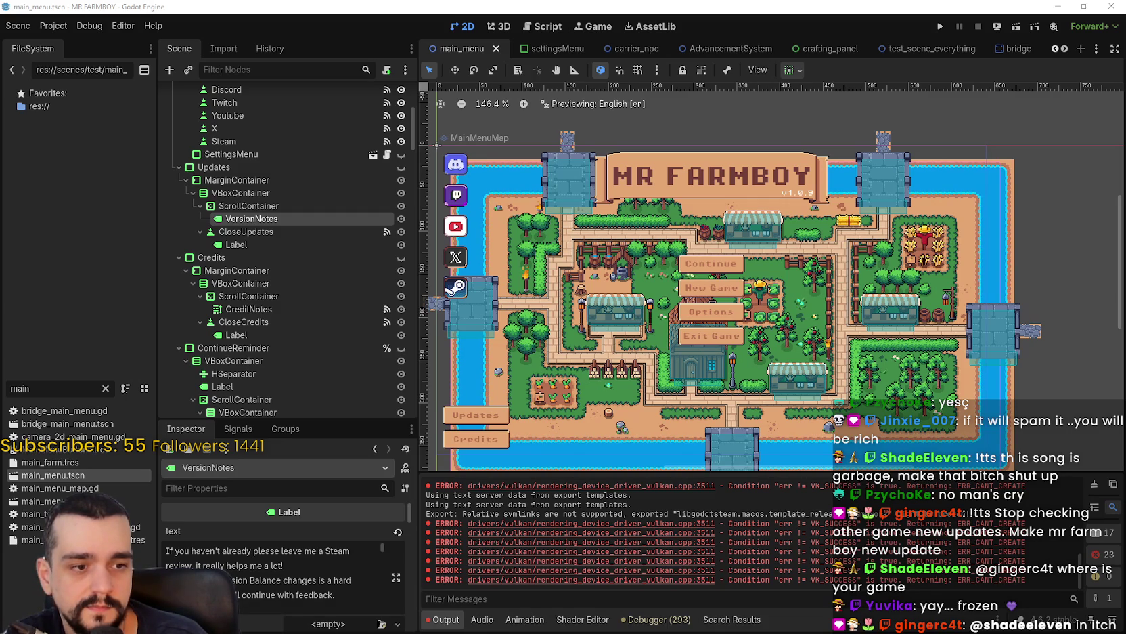
pyautogui.hotkey('alt', 'Tab')
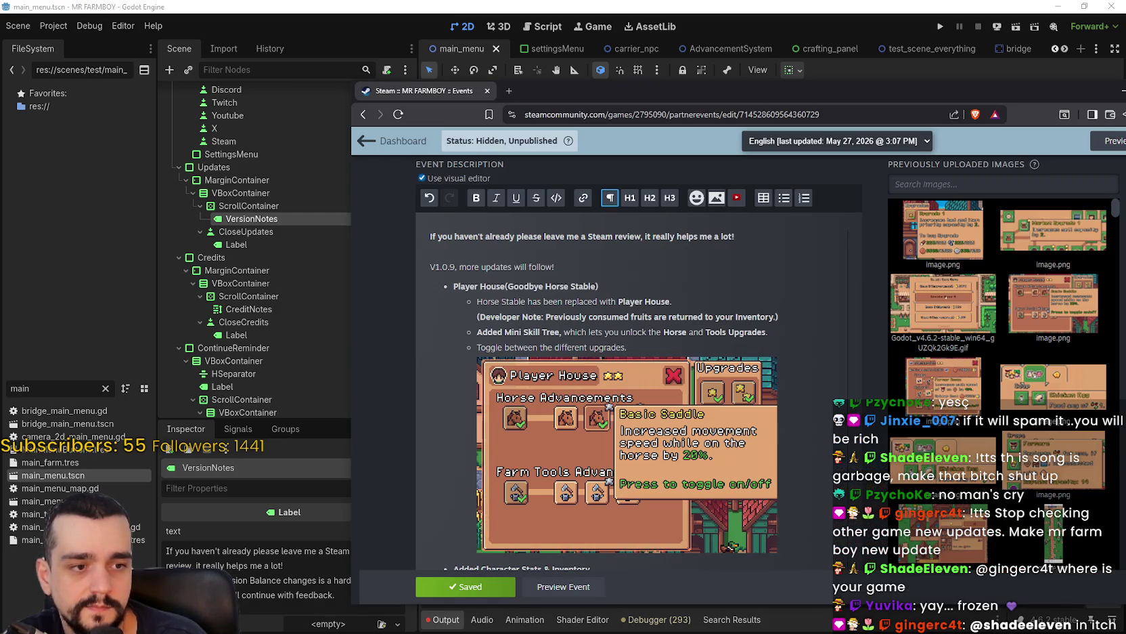
pyautogui.moveTo(914, 99); pyautogui.dragTo(736, 35)
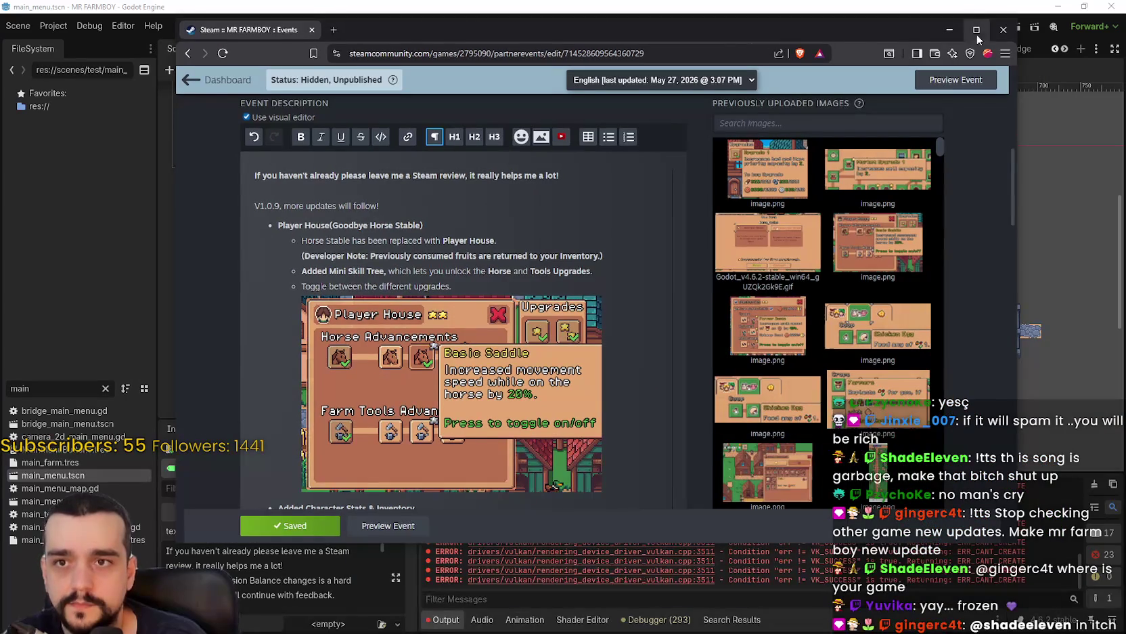
# Maximize the event editor window and save the event's current changes.
pyautogui.doubleClick(735, 35)
pyautogui.click(274, 616)
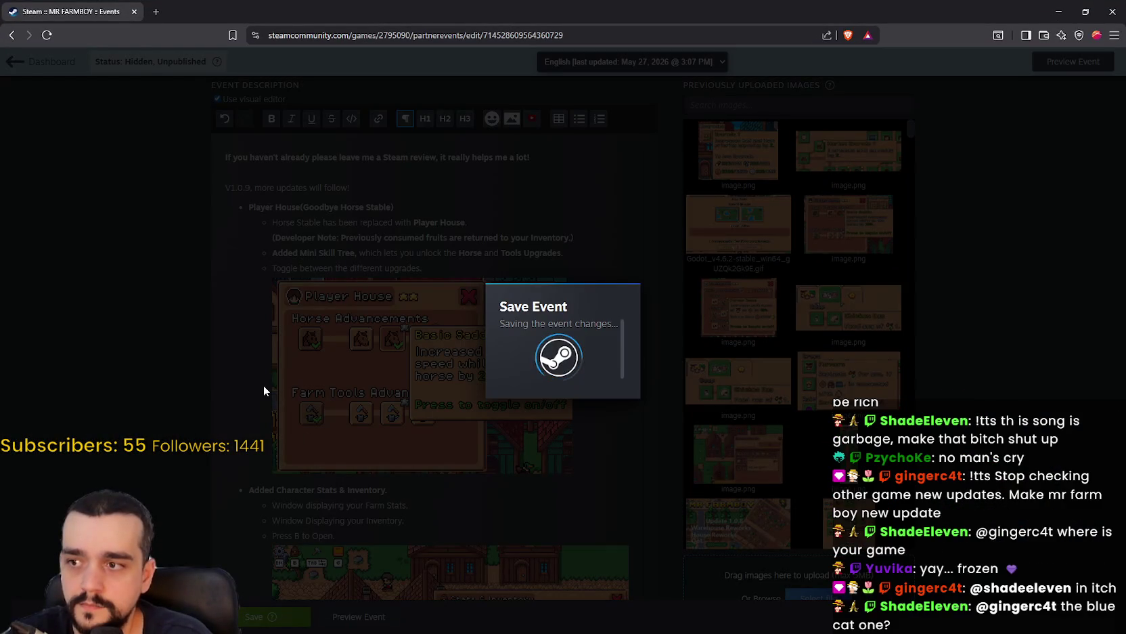
pyautogui.scroll(-15, 307, 364)
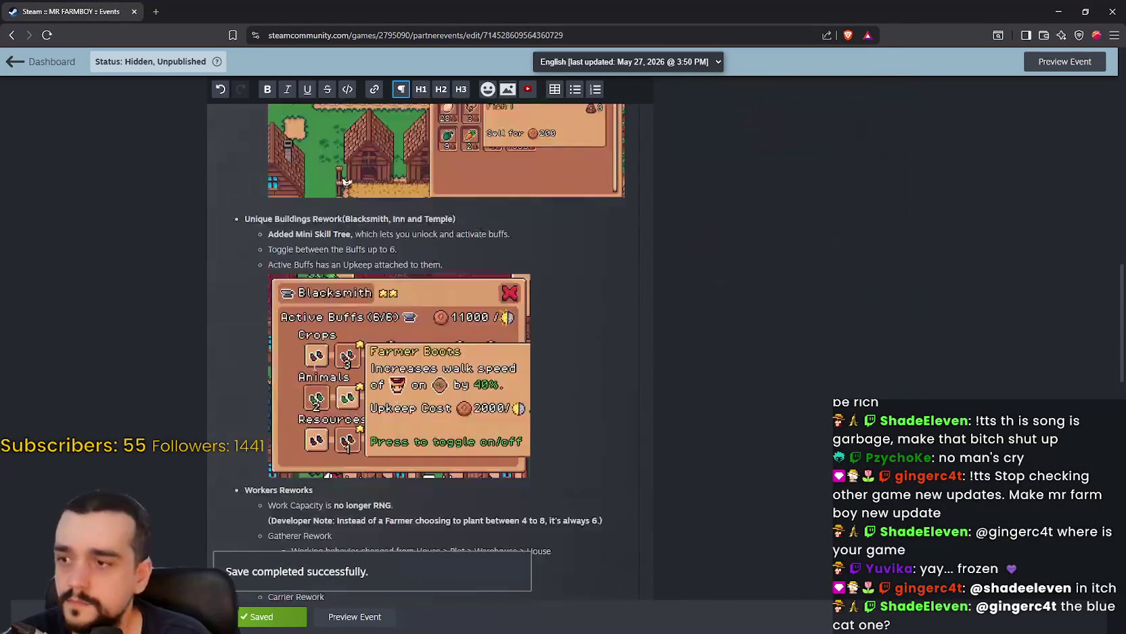
pyautogui.scroll(15, 315, 364)
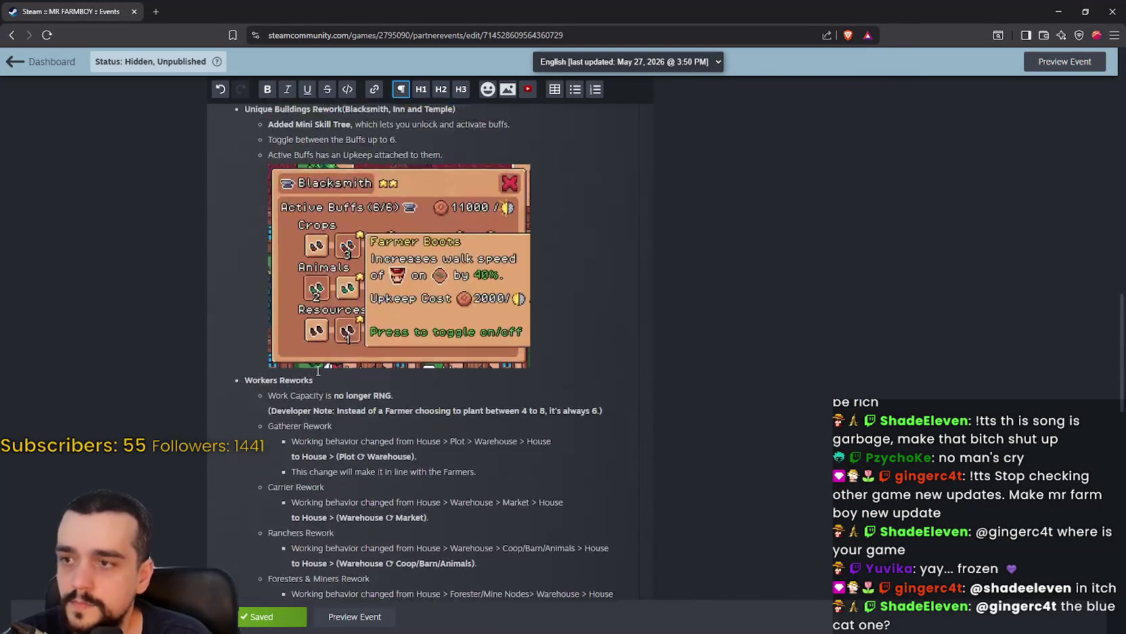
pyautogui.scroll(3, 323, 376)
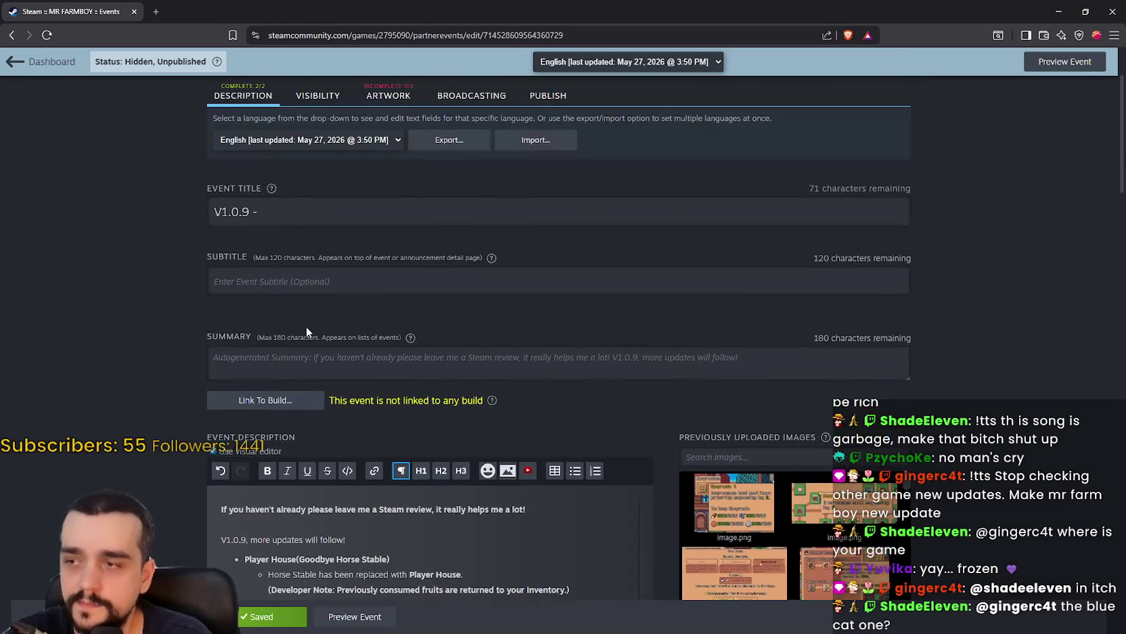
# Extend the event title after 'Player House' with '& Inventory & Reworks & More'.
pyautogui.tripleClick(267, 213)
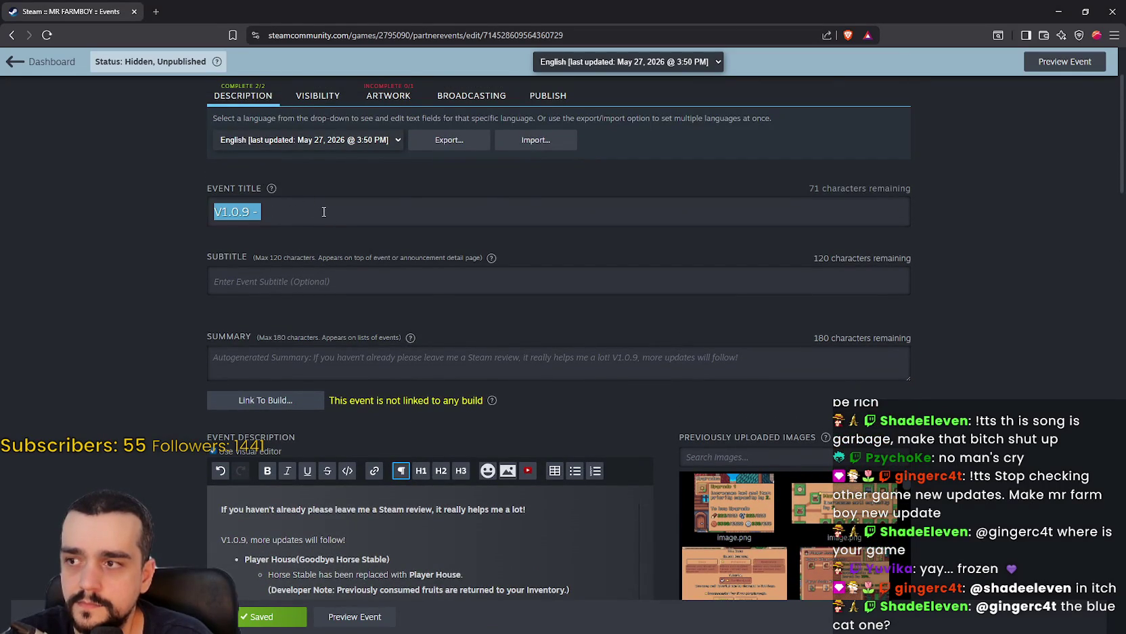
pyautogui.click(324, 212)
pyautogui.scroll(-3, 606, 376)
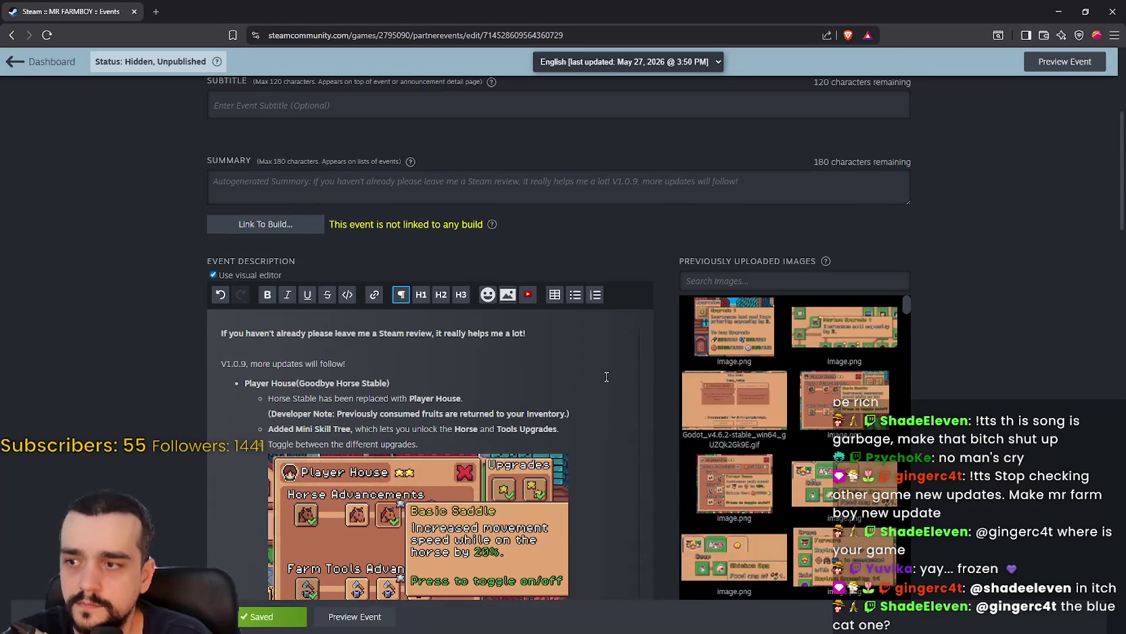
pyautogui.scroll(2, 570, 363)
pyautogui.write('Playe')
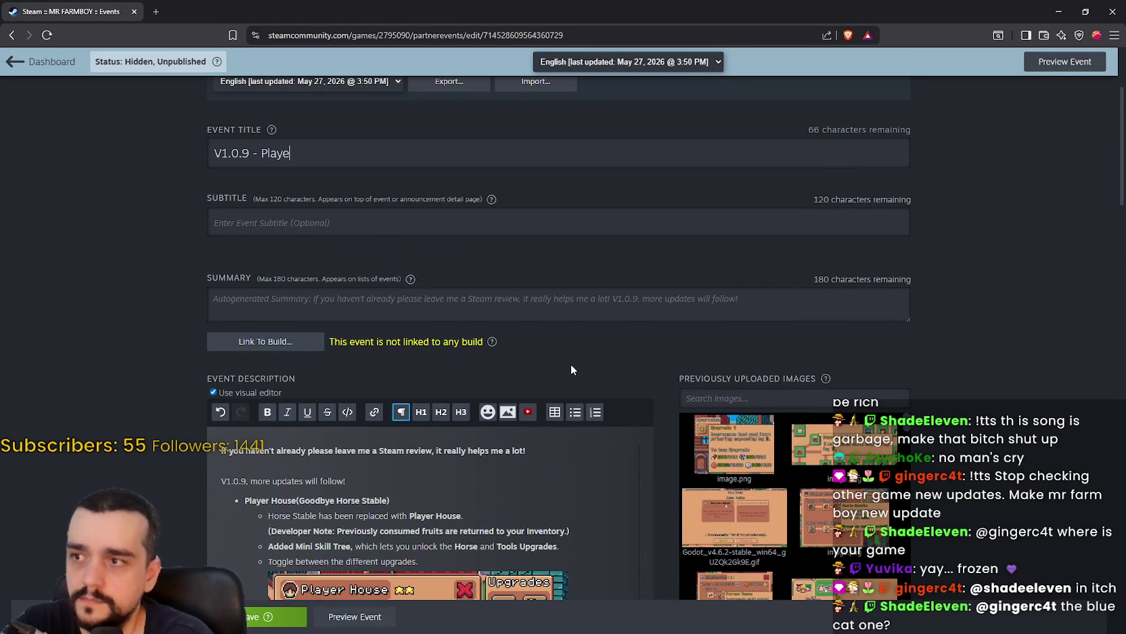
pyautogui.write('r House')
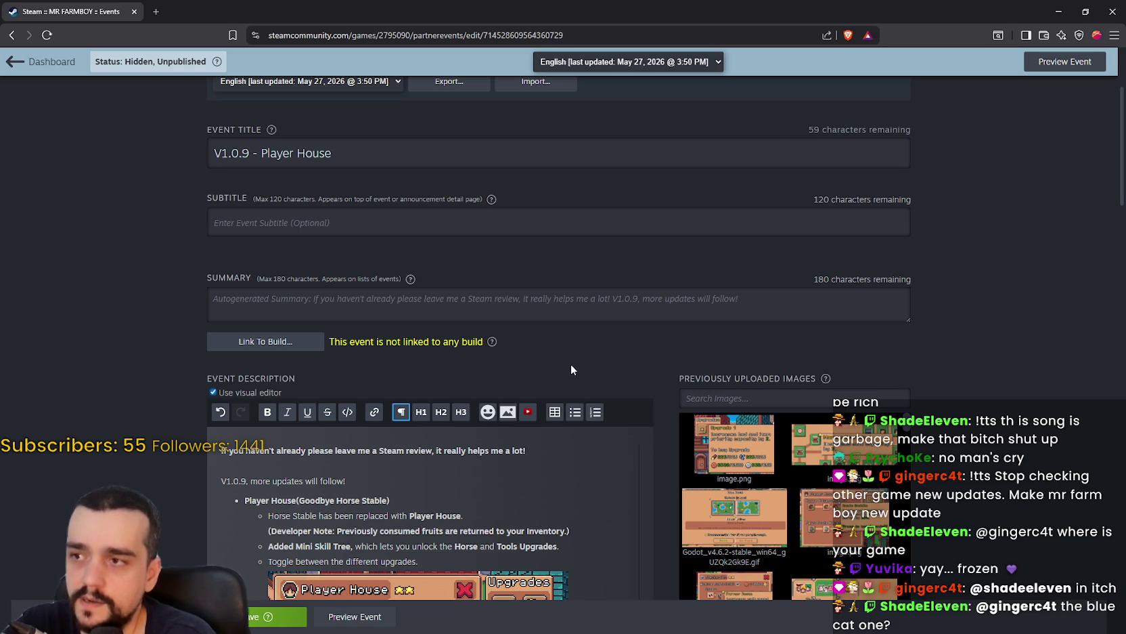
pyautogui.write(' &')
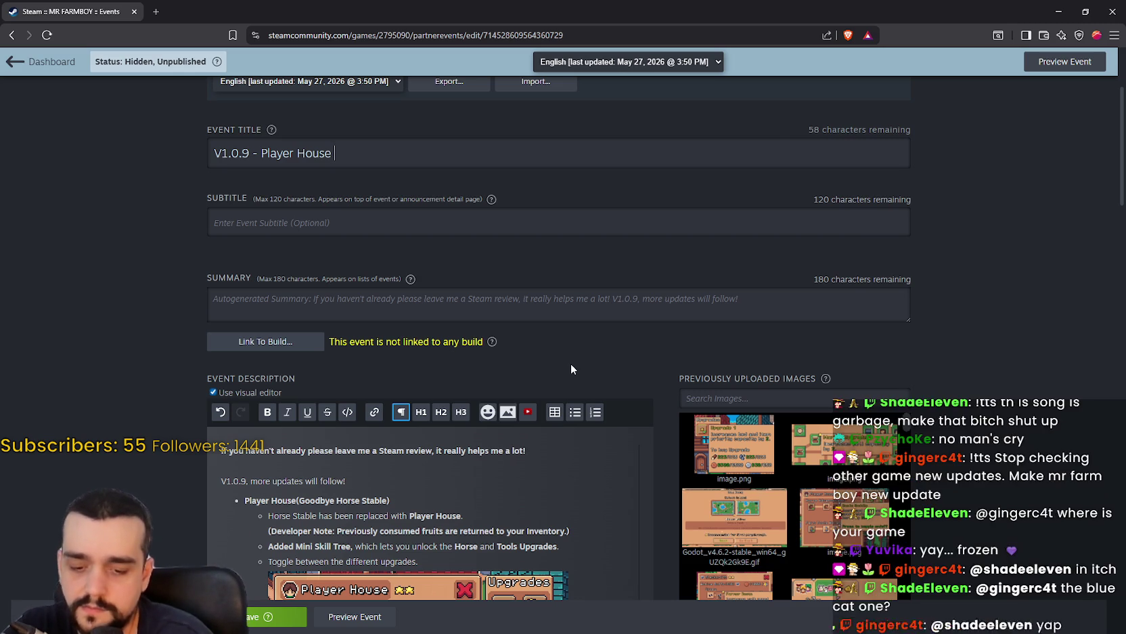
pyautogui.write(' M')
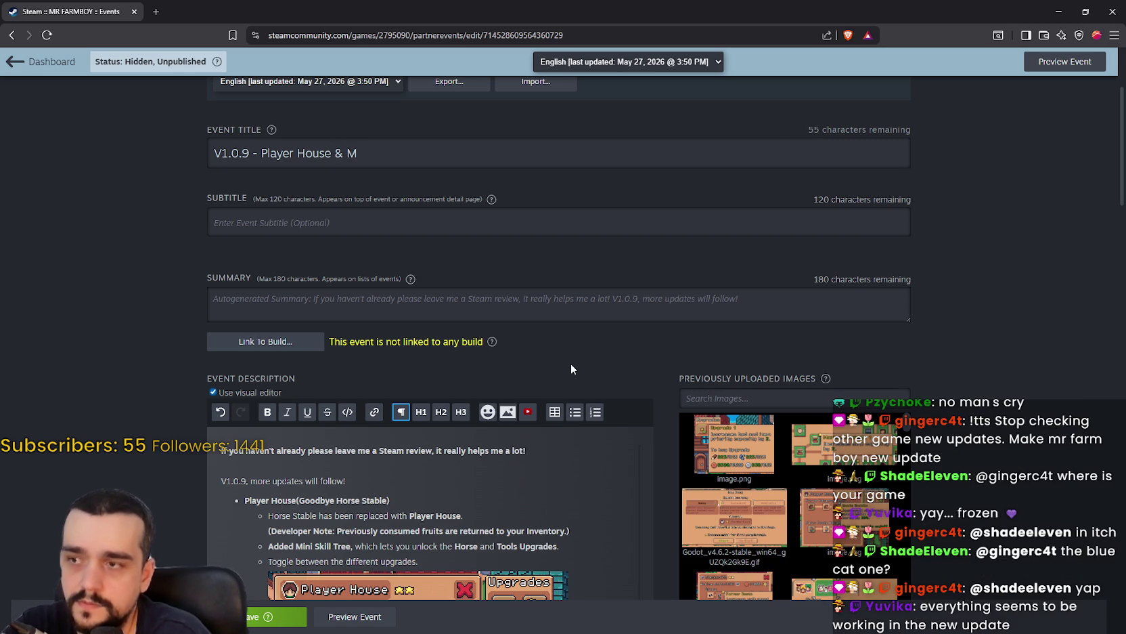
pyautogui.scroll(-10, 571, 368)
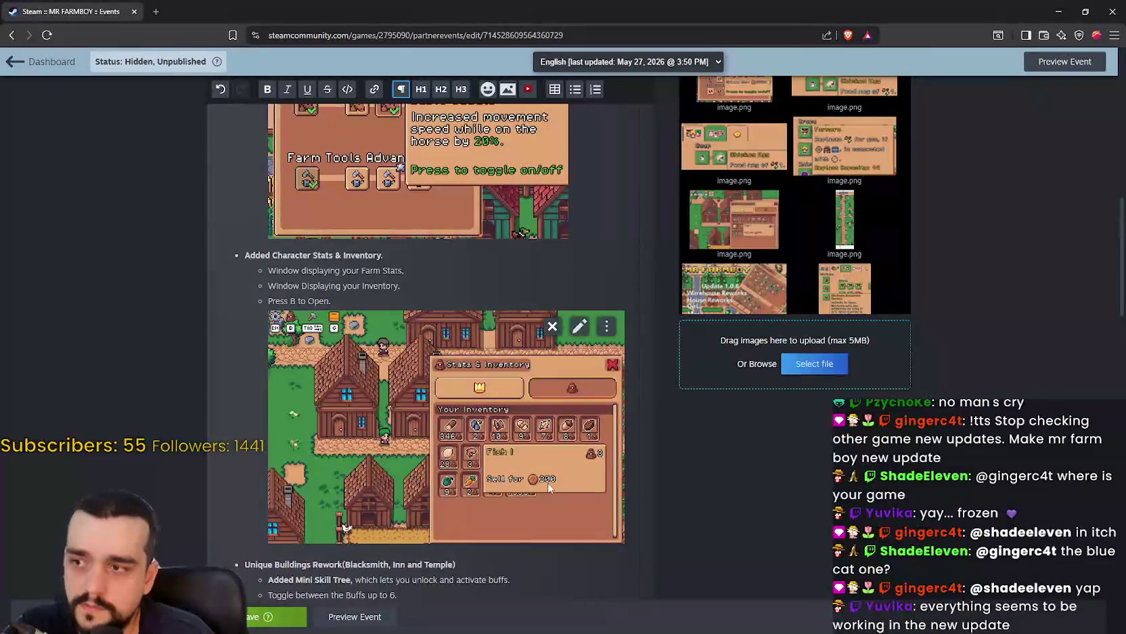
pyautogui.scroll(-3, 548, 482)
pyautogui.scroll(-2, 548, 482)
pyautogui.scroll(6, 546, 482)
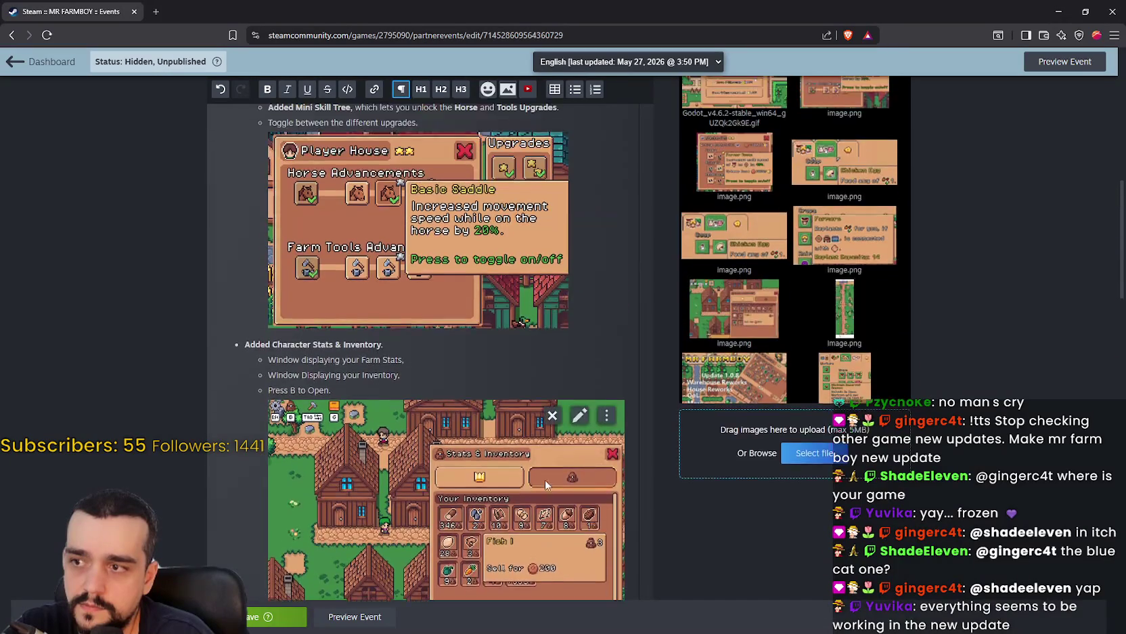
pyautogui.scroll(10, 546, 482)
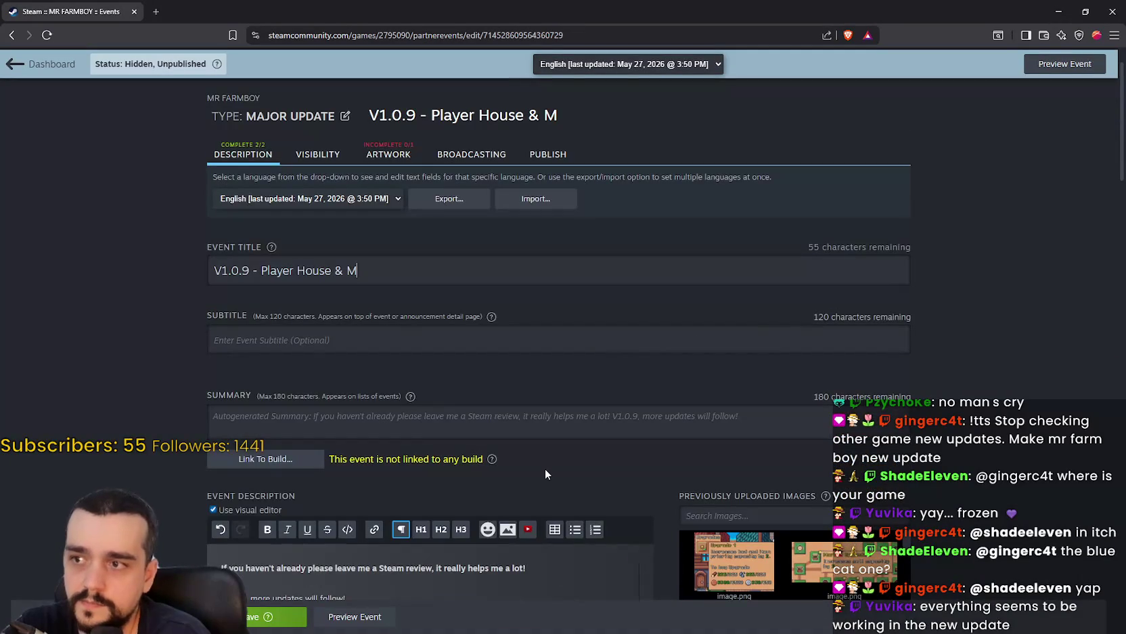
pyautogui.press('BackSpace')
pyautogui.press('BackSpace')
pyautogui.press('BackSpace')
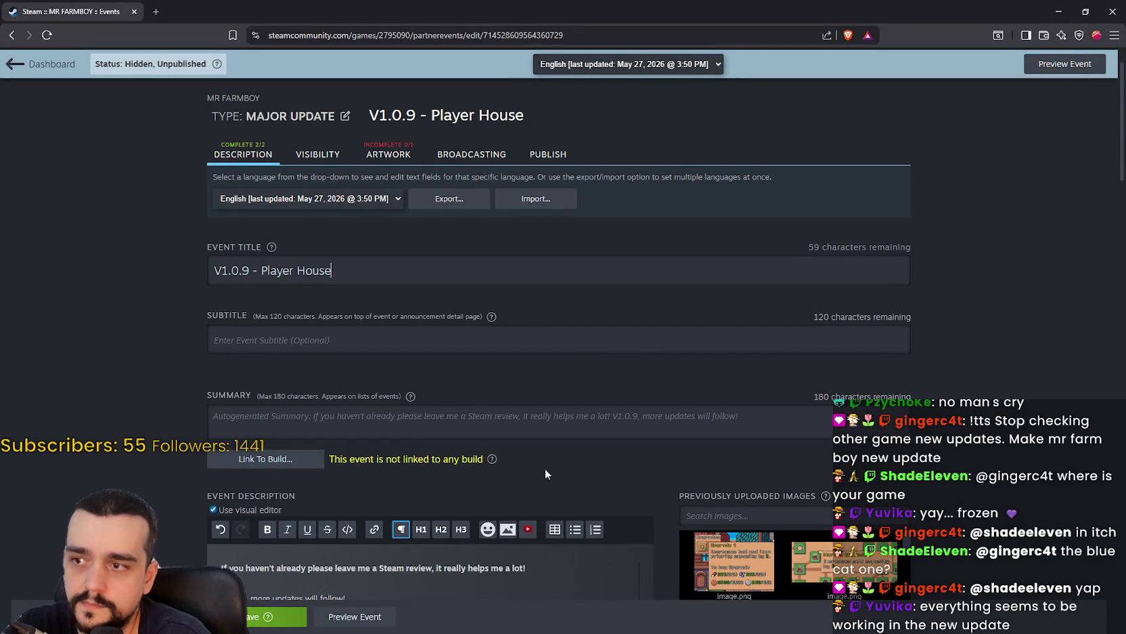
pyautogui.write(',')
pyautogui.write(' & Inven')
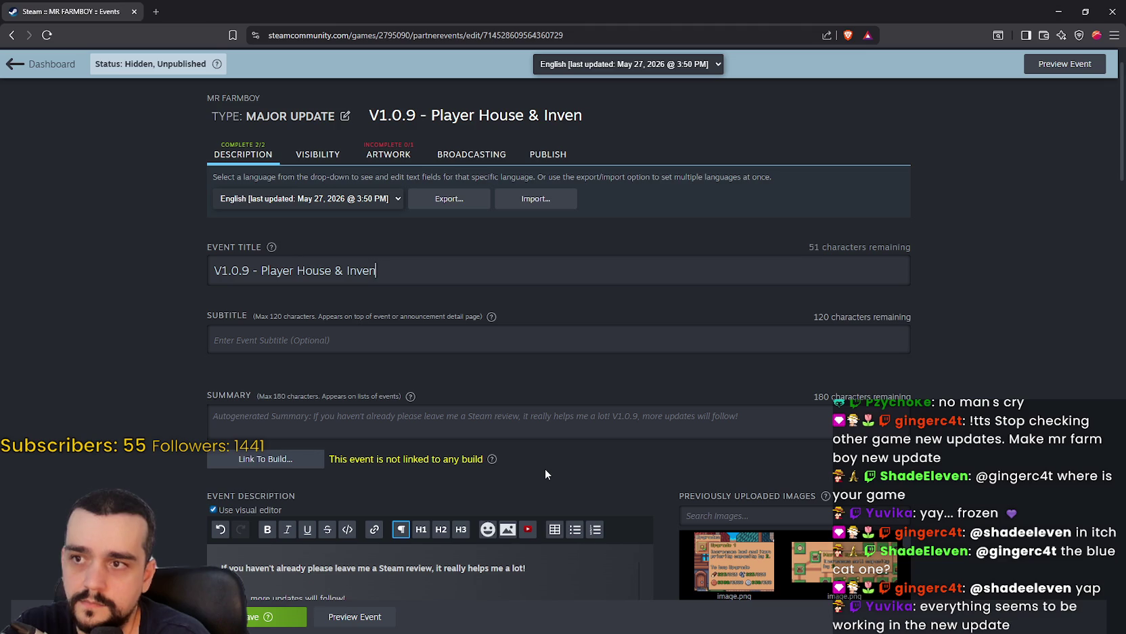
pyautogui.write('tory')
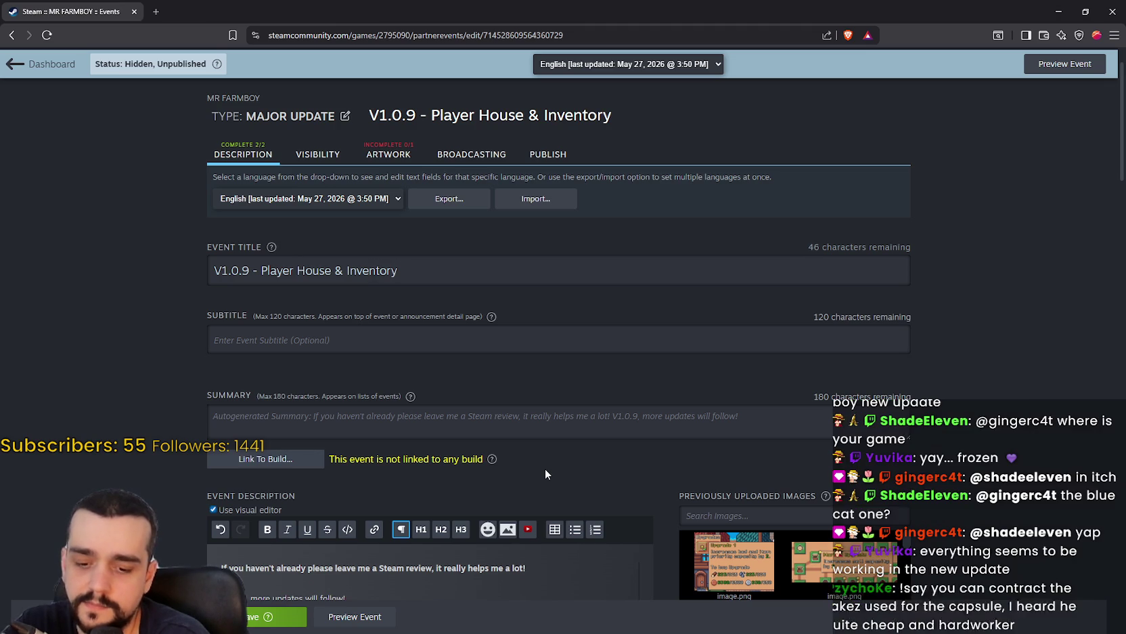
pyautogui.write('&')
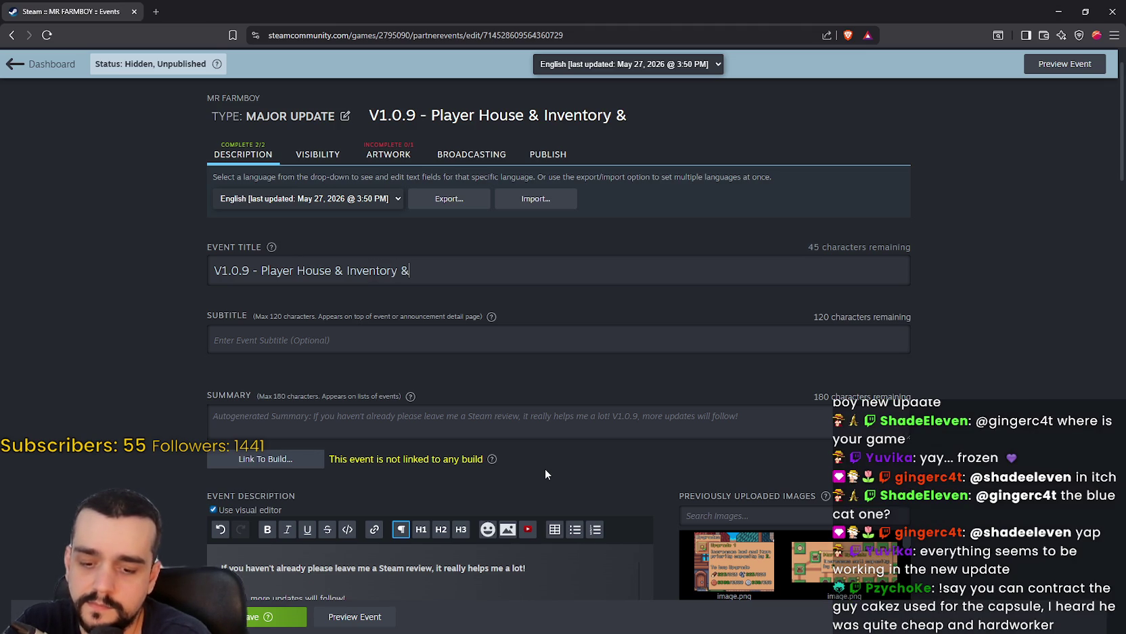
pyautogui.write(' Reworks')
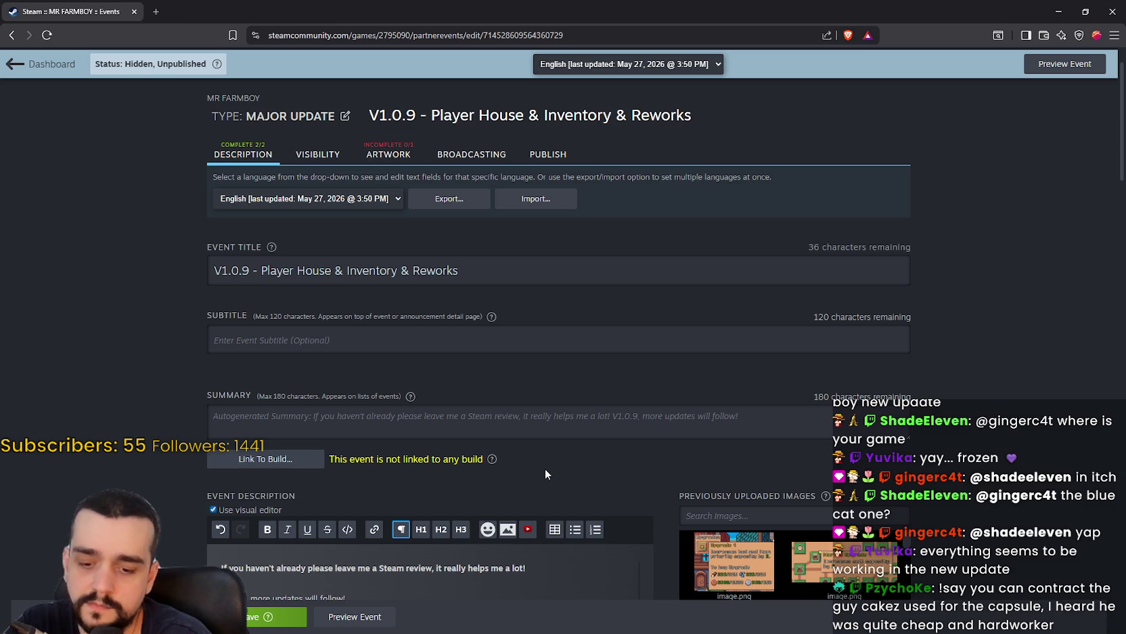
pyautogui.write('& More')
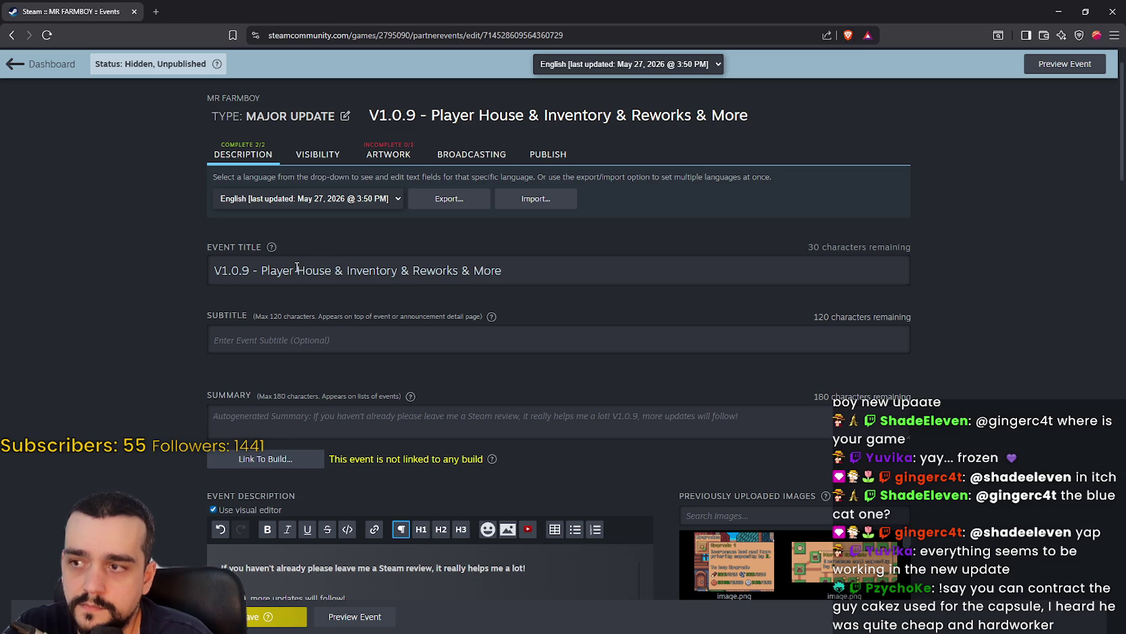
# Replace the final '&' in the title with '+' so it ends 'Reworks + More', then save.
pyautogui.scroll(-15, 517, 334)
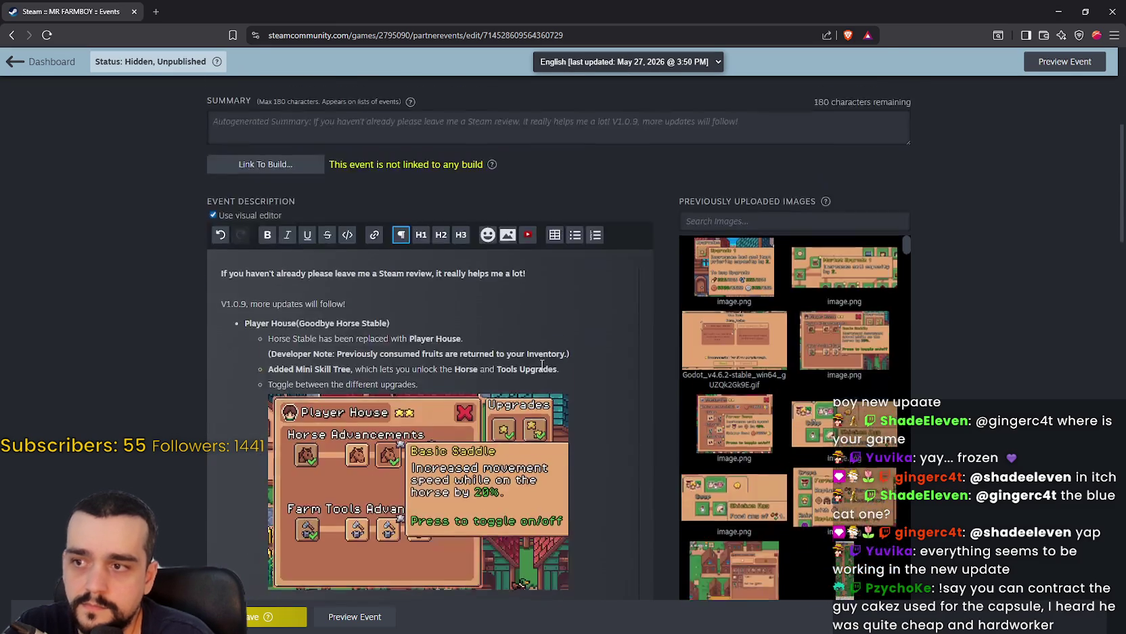
pyautogui.scroll(-15, 537, 355)
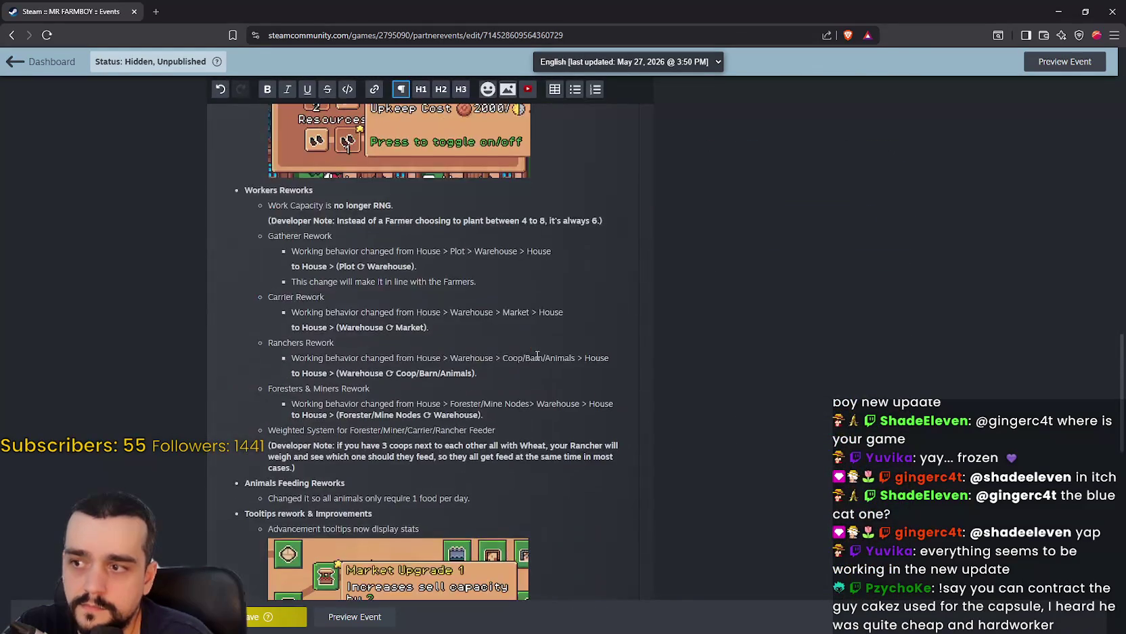
pyautogui.scroll(10, 536, 353)
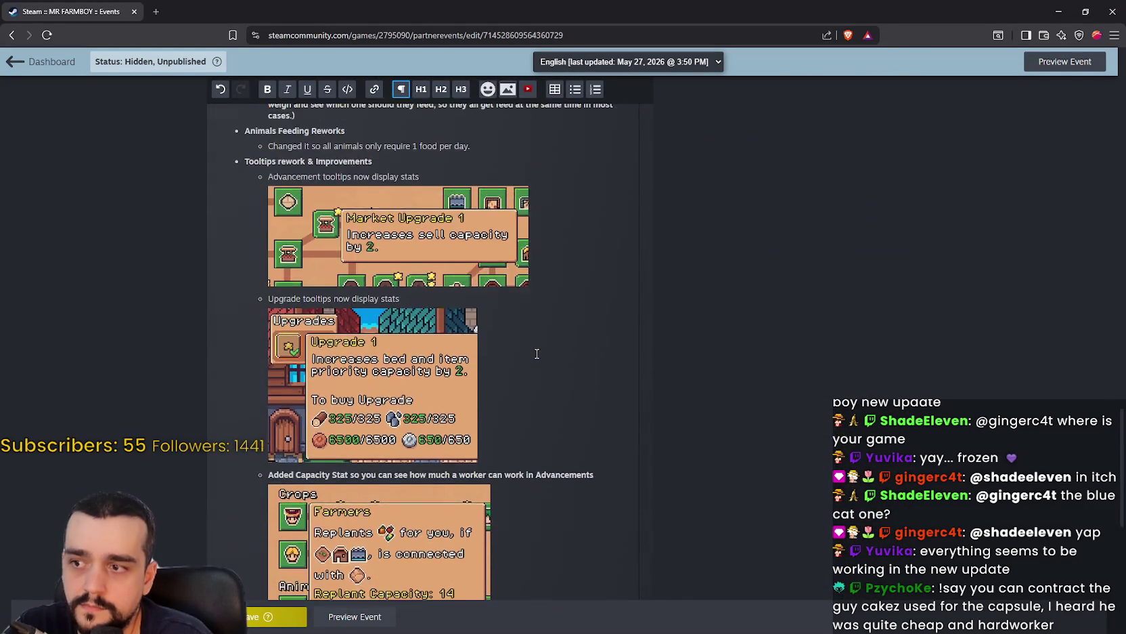
pyautogui.scroll(6, 536, 353)
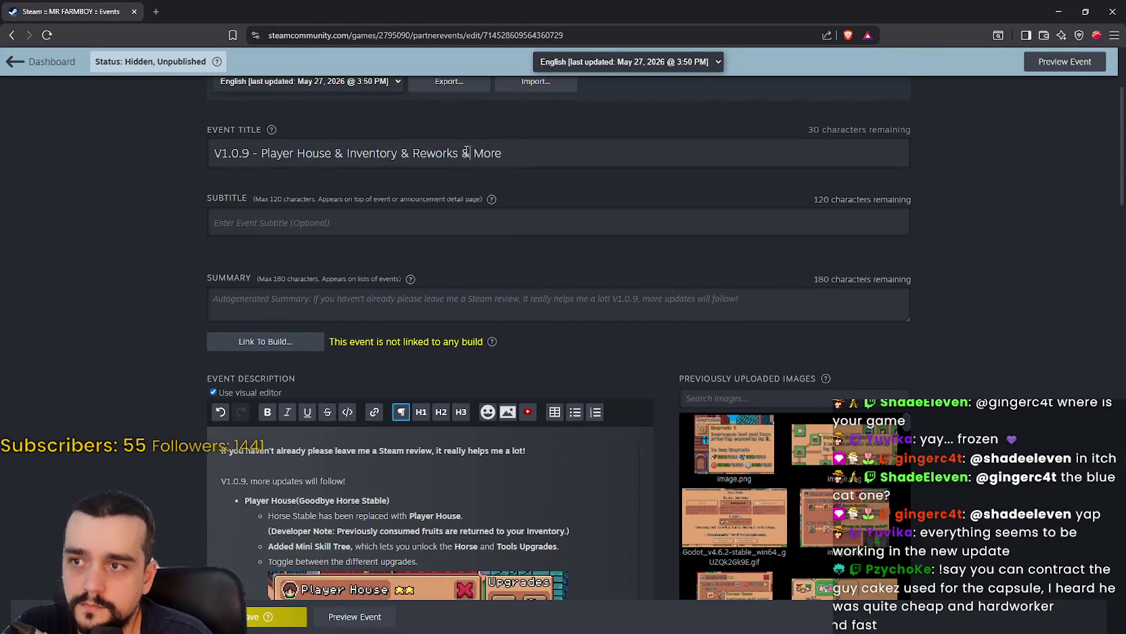
pyautogui.doubleClick(464, 152)
pyautogui.write('+')
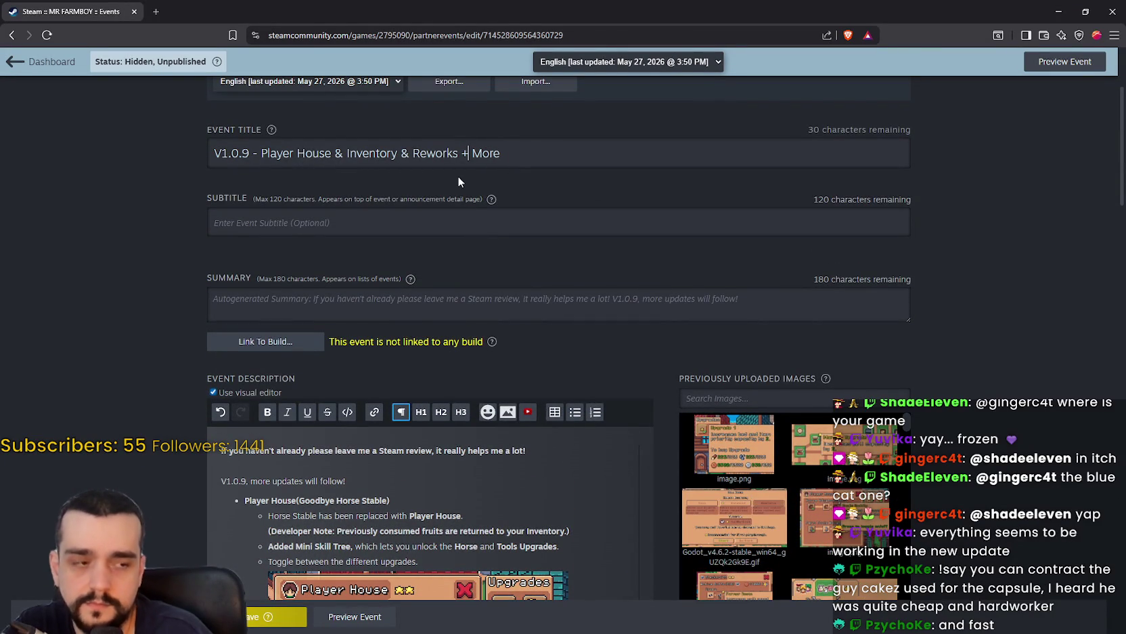
pyautogui.click(513, 153)
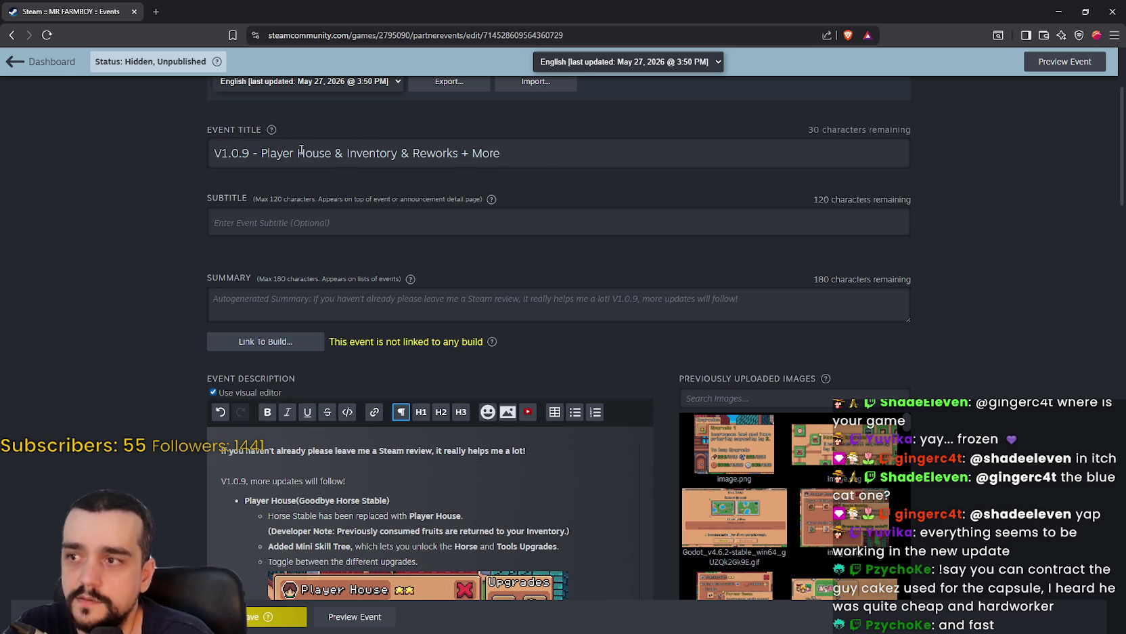
pyautogui.moveTo(268, 153); pyautogui.dragTo(526, 137)
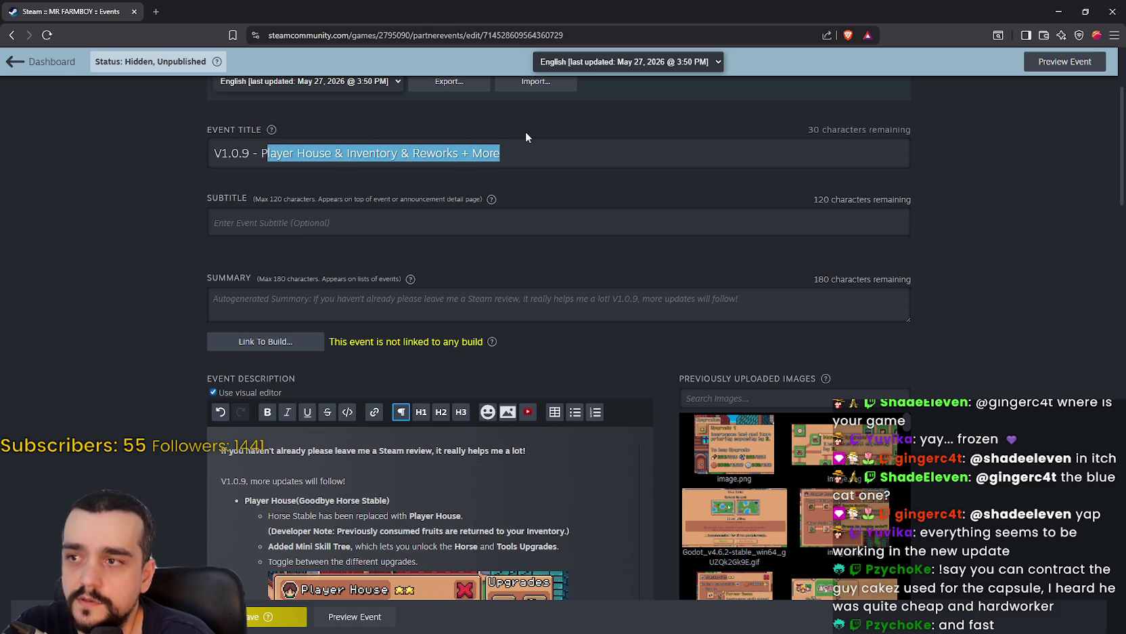
pyautogui.click(489, 269)
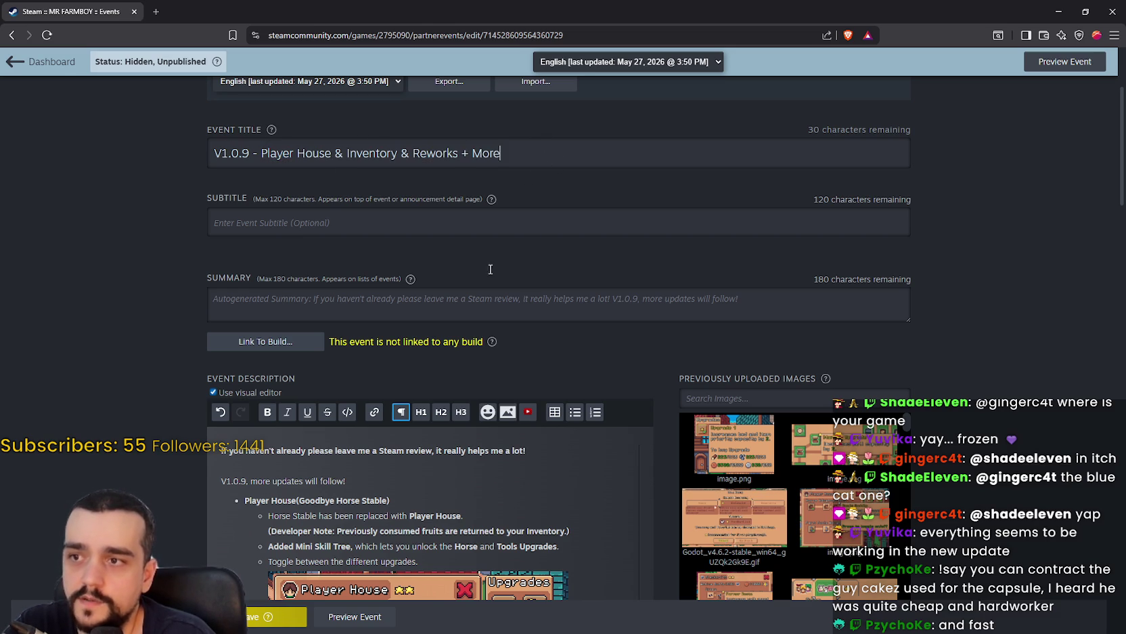
pyautogui.click(278, 616)
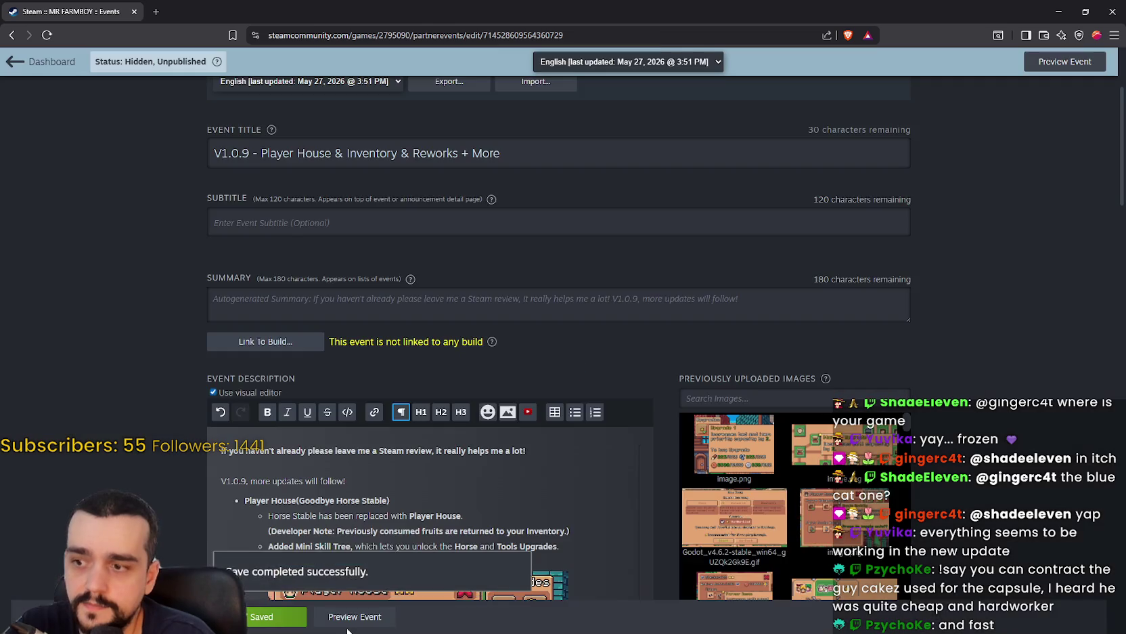
pyautogui.scroll(-3, 510, 385)
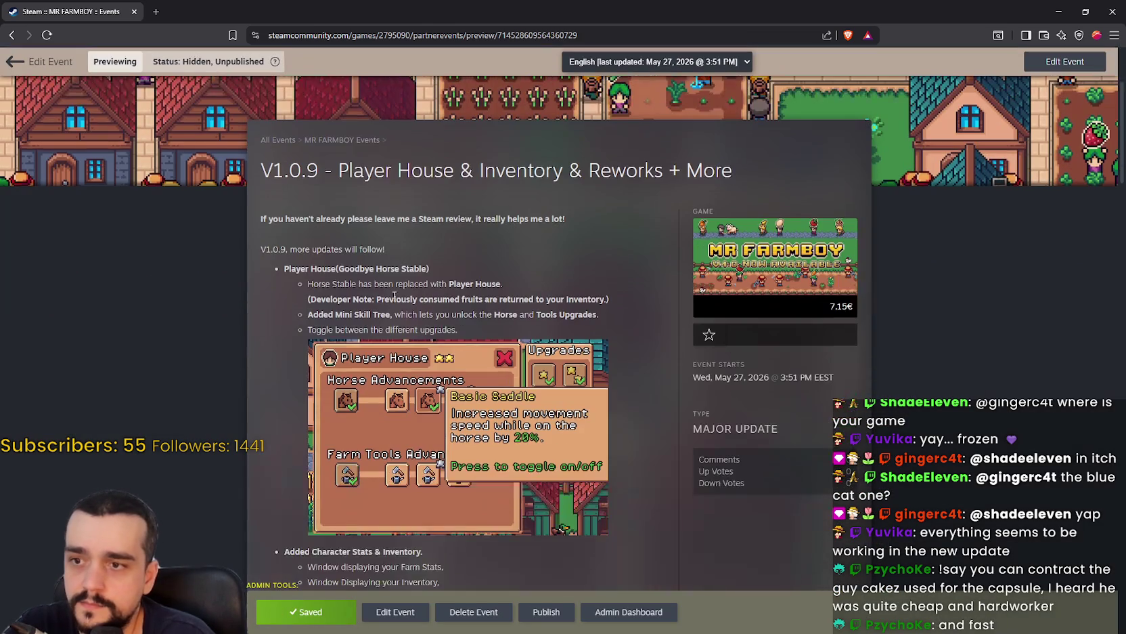
pyautogui.scroll(-3, 360, 271)
pyautogui.scroll(5, 345, 269)
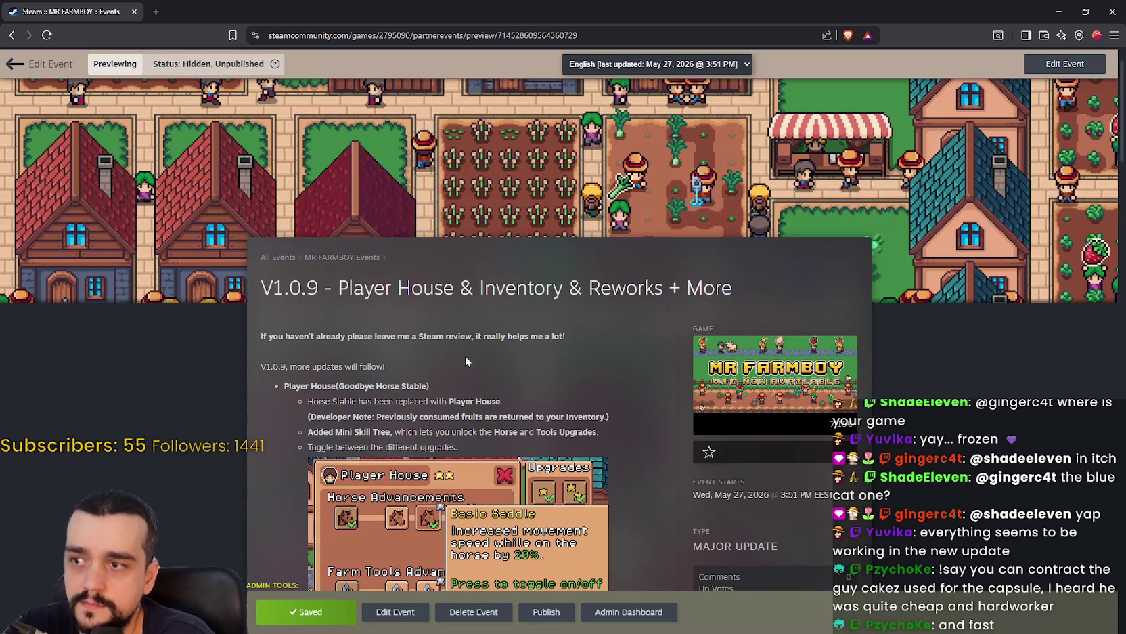
pyautogui.moveTo(339, 287); pyautogui.dragTo(722, 320)
pyautogui.click(543, 381)
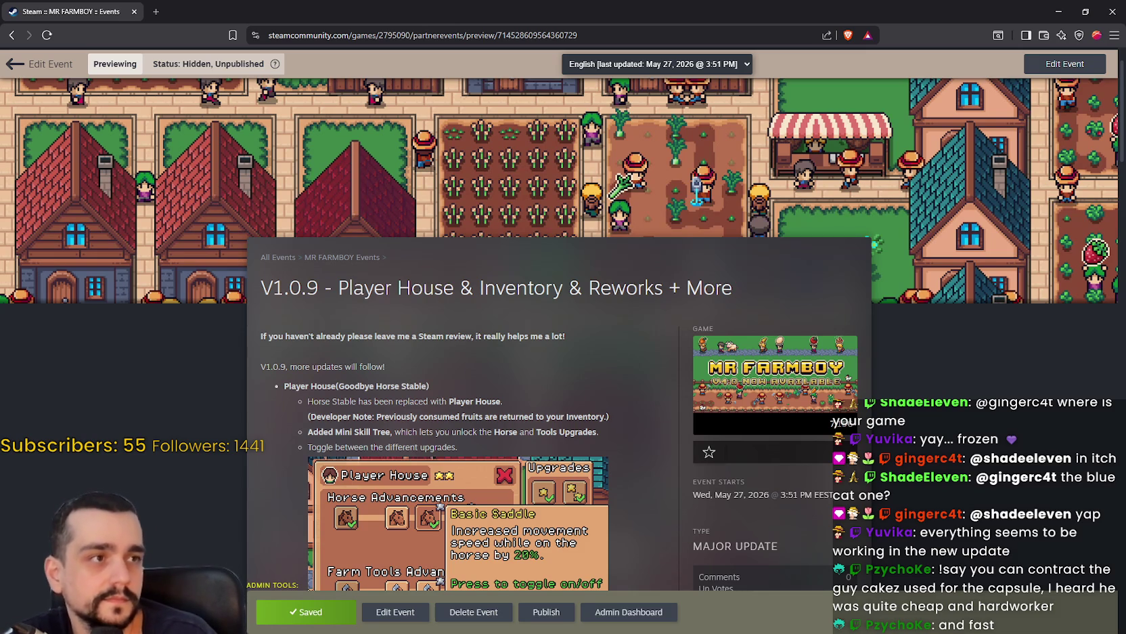
pyautogui.scroll(-3, 547, 407)
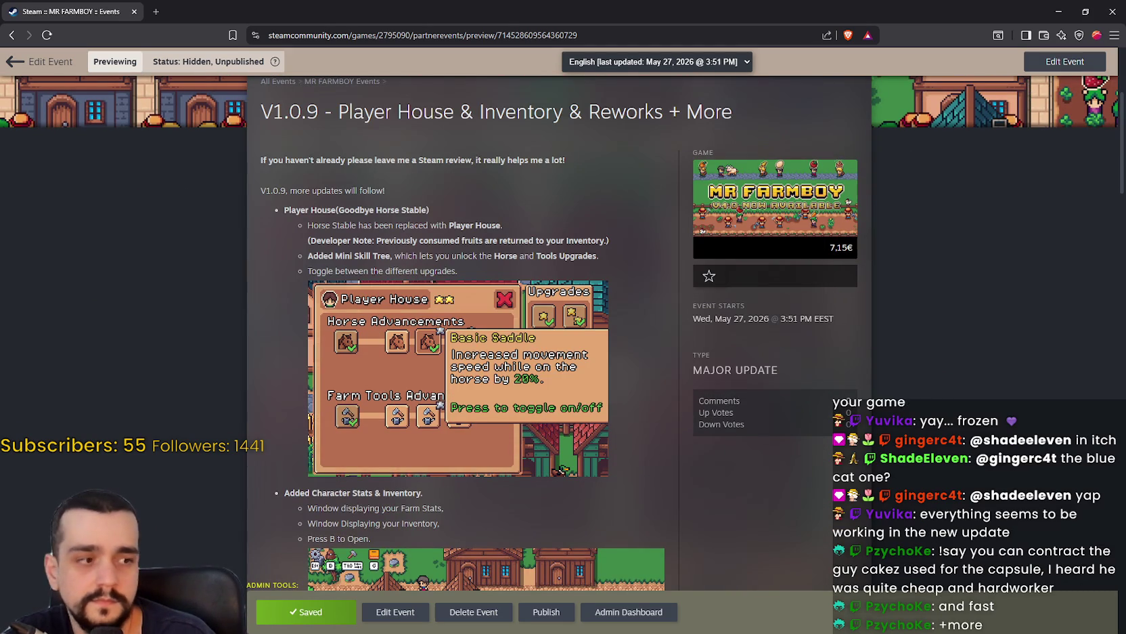
pyautogui.scroll(4, 489, 367)
pyautogui.scroll(-1, 566, 365)
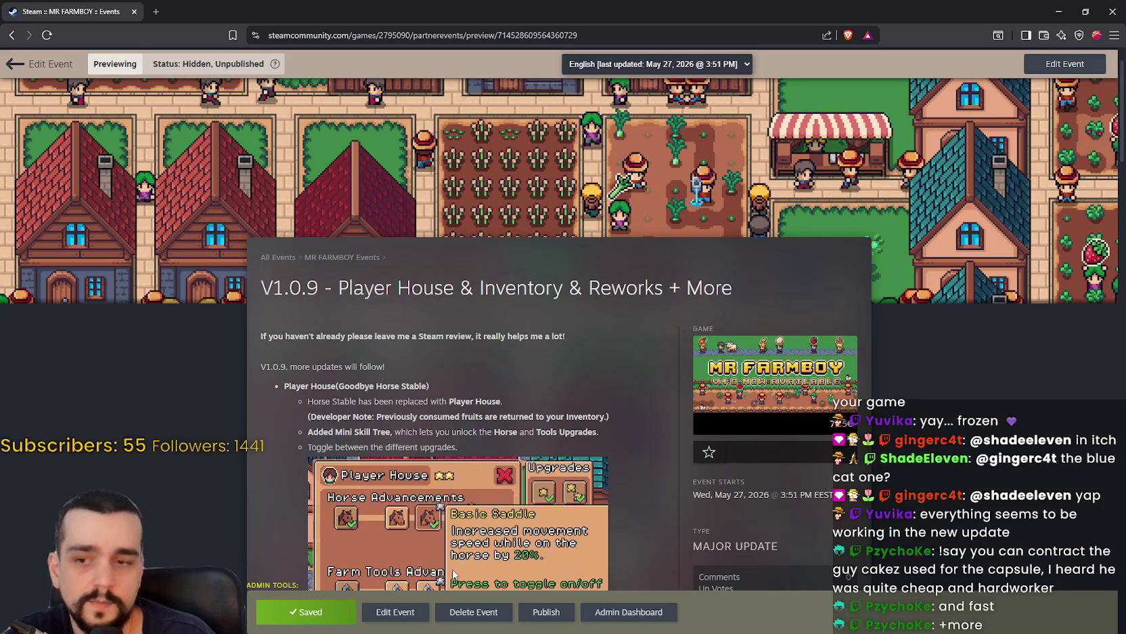
pyautogui.click(395, 612)
pyautogui.scroll(1, 609, 203)
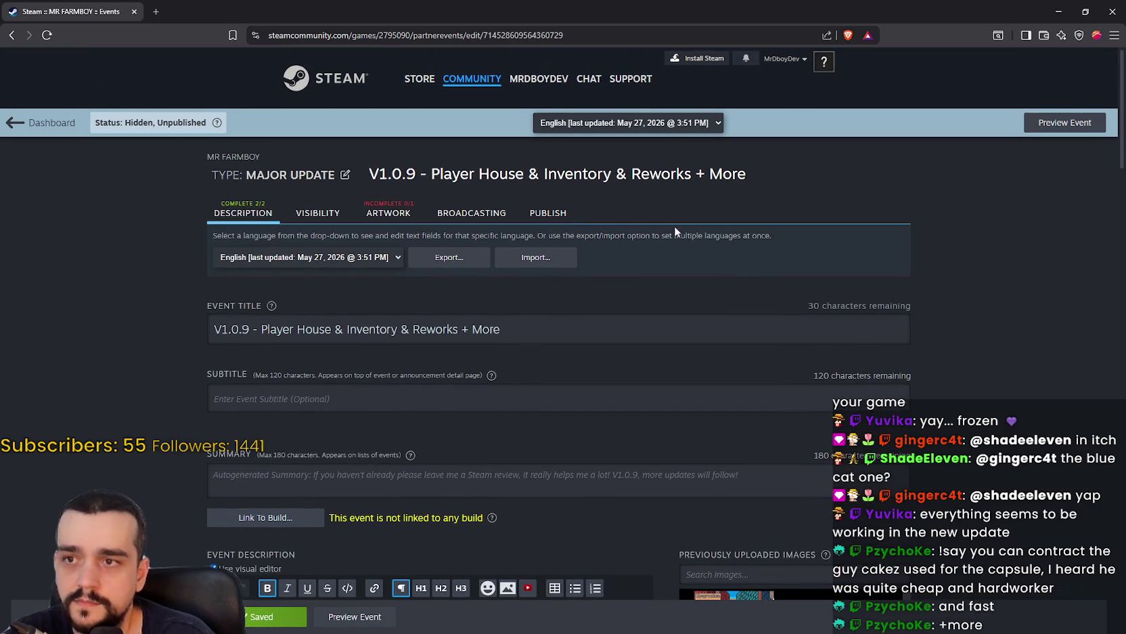
pyautogui.tripleClick(472, 329)
pyautogui.click(474, 330)
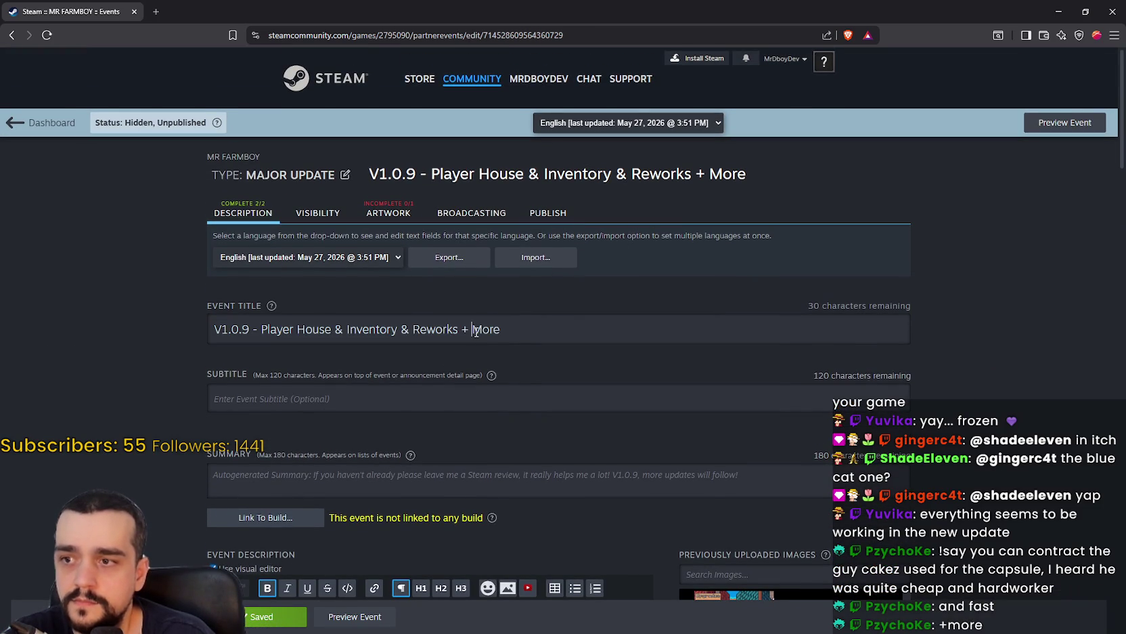
pyautogui.press('BackSpace')
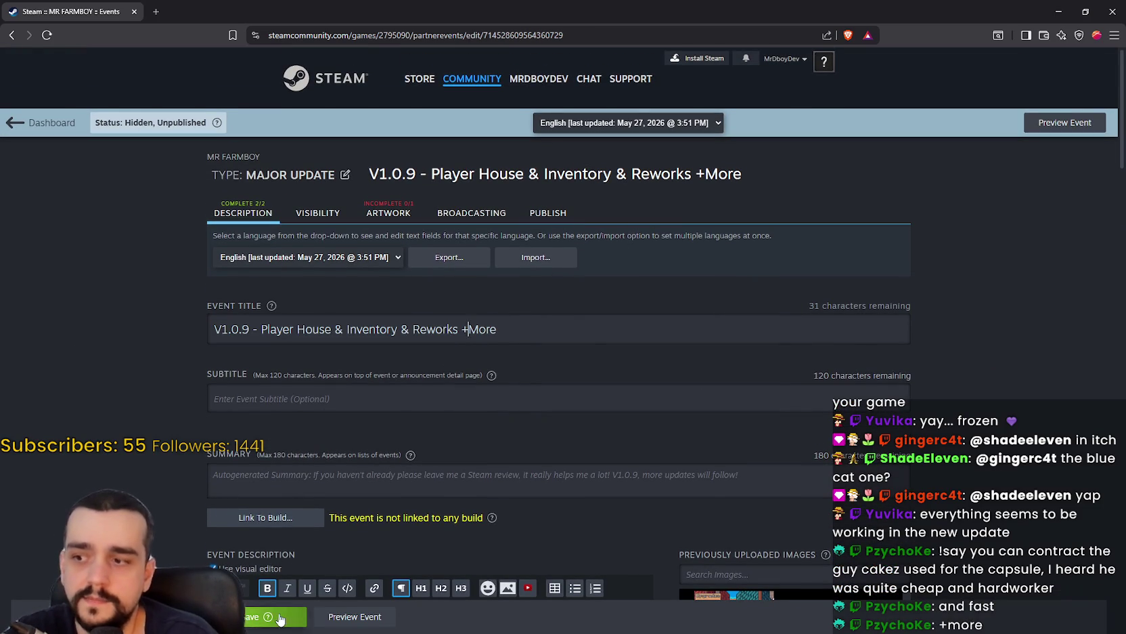
pyautogui.click(267, 616)
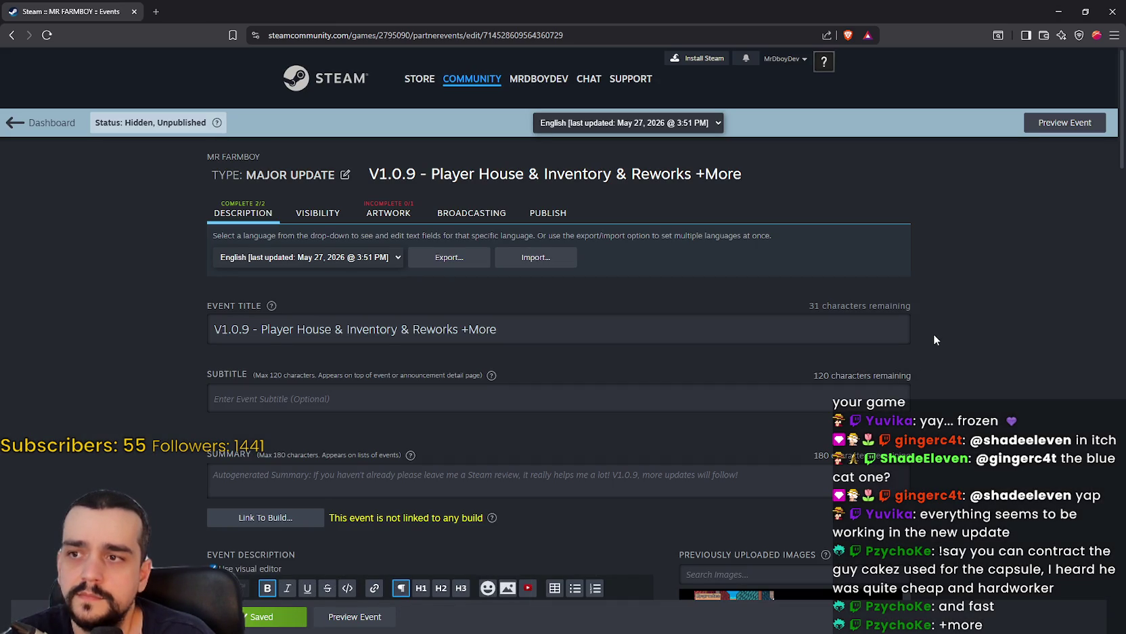
pyautogui.click(342, 329)
pyautogui.click(339, 330)
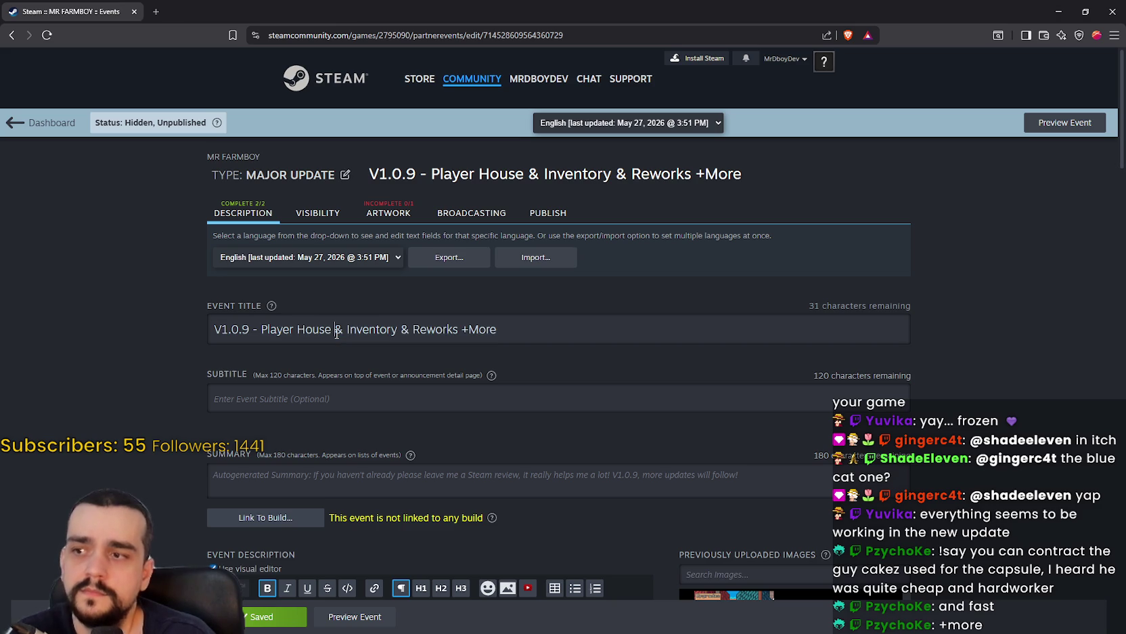
pyautogui.press('BackSpace')
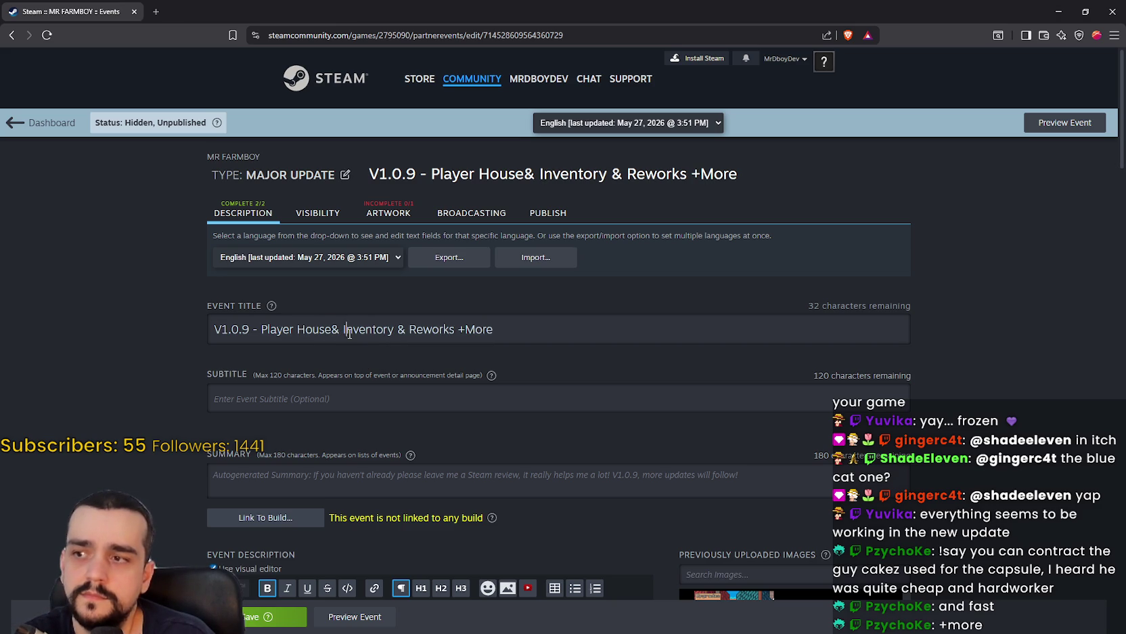
pyautogui.click(346, 330)
pyautogui.press('BackSpace')
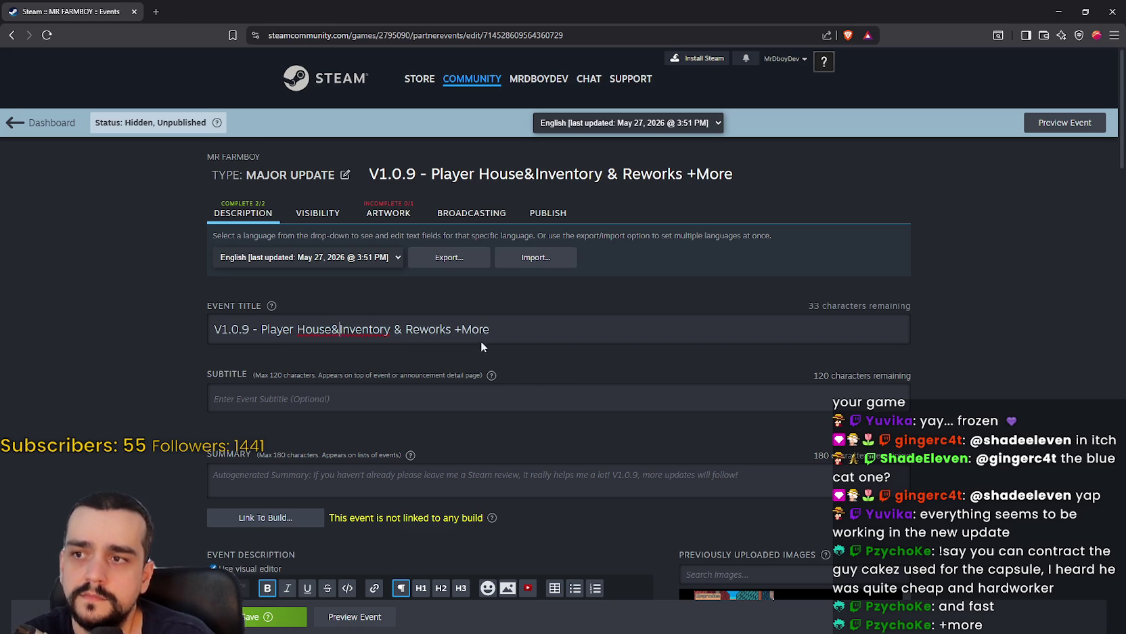
pyautogui.click(333, 329)
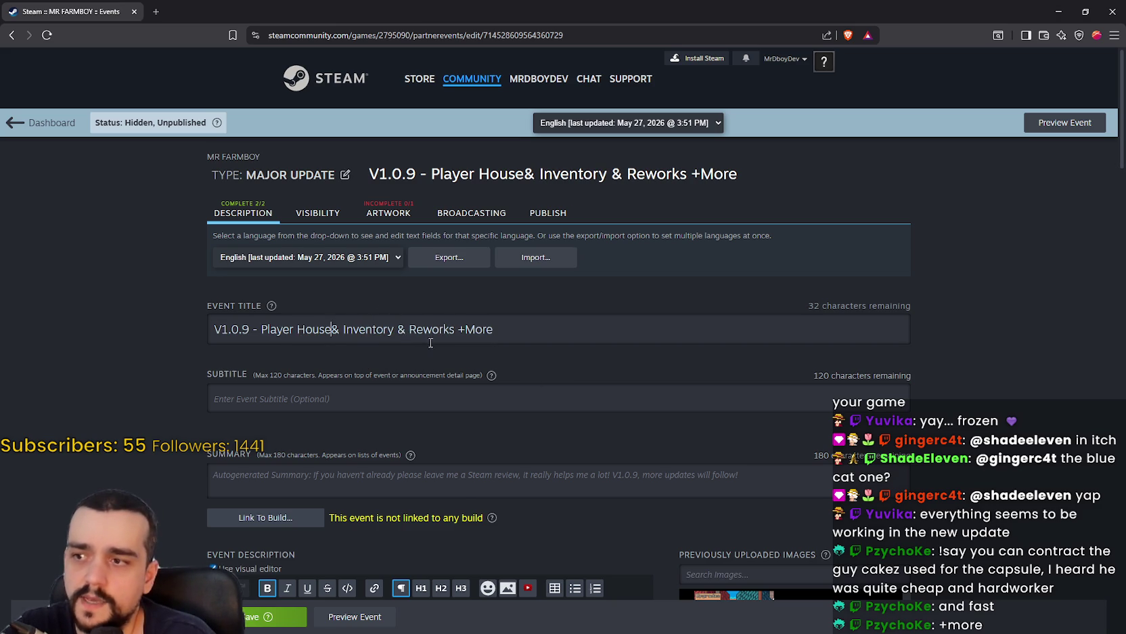
pyautogui.click(467, 329)
pyautogui.click(271, 616)
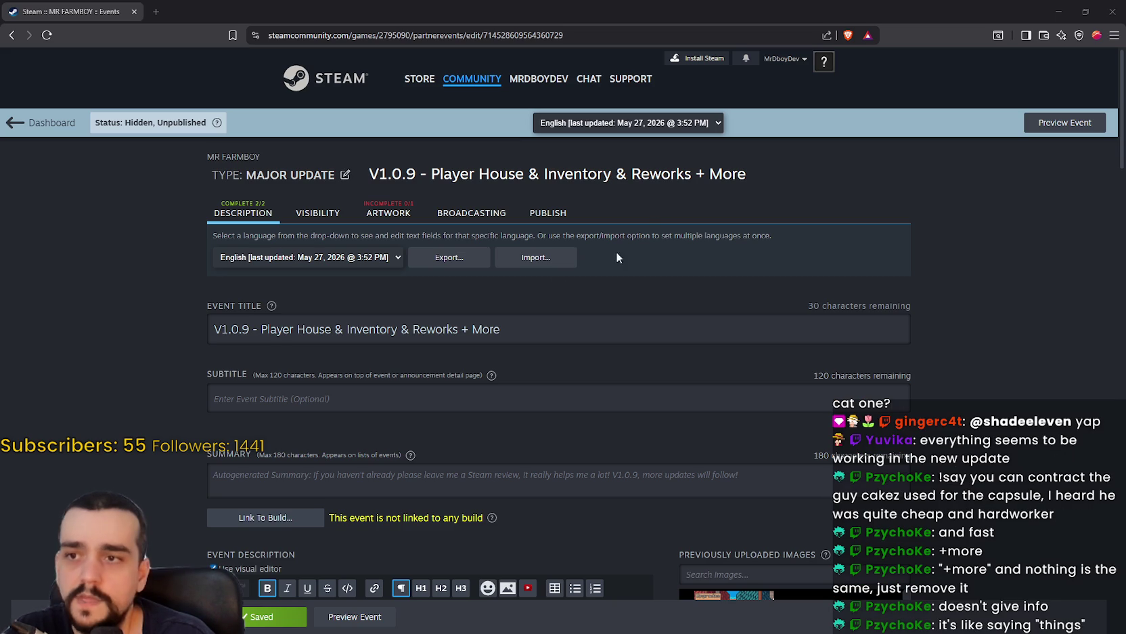
pyautogui.tripleClick(499, 336)
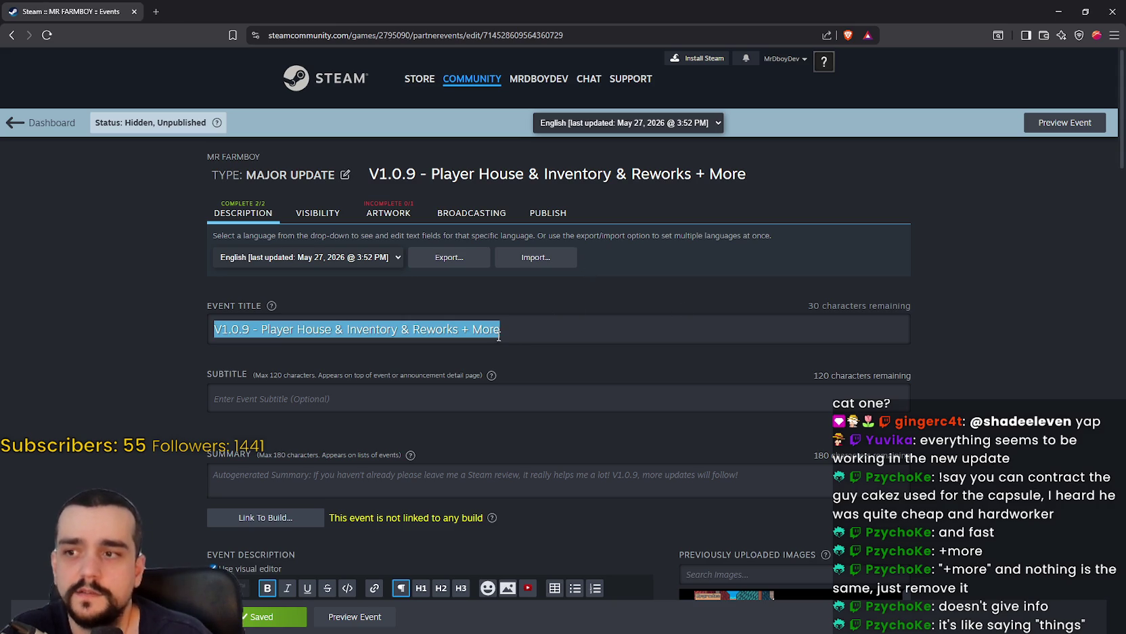
pyautogui.click(493, 328)
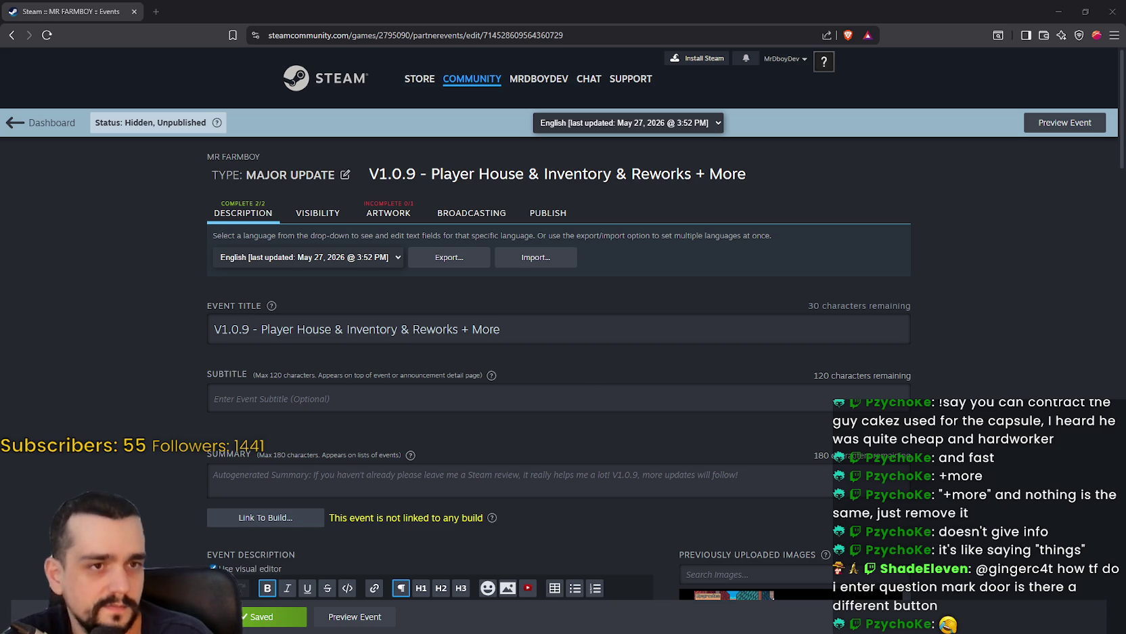
# Switch from the mr-farmboy-exports folder window back to the Steamworks event editor.
pyautogui.hotkey('alt', 'Tab')
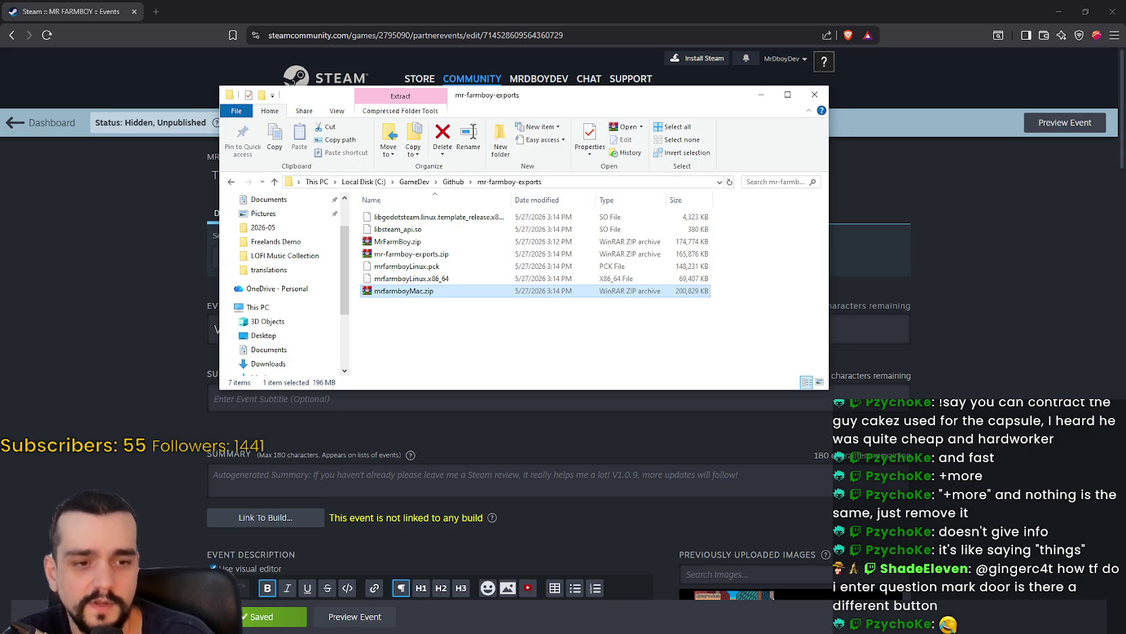
pyautogui.hotkey('alt', 'Tab')
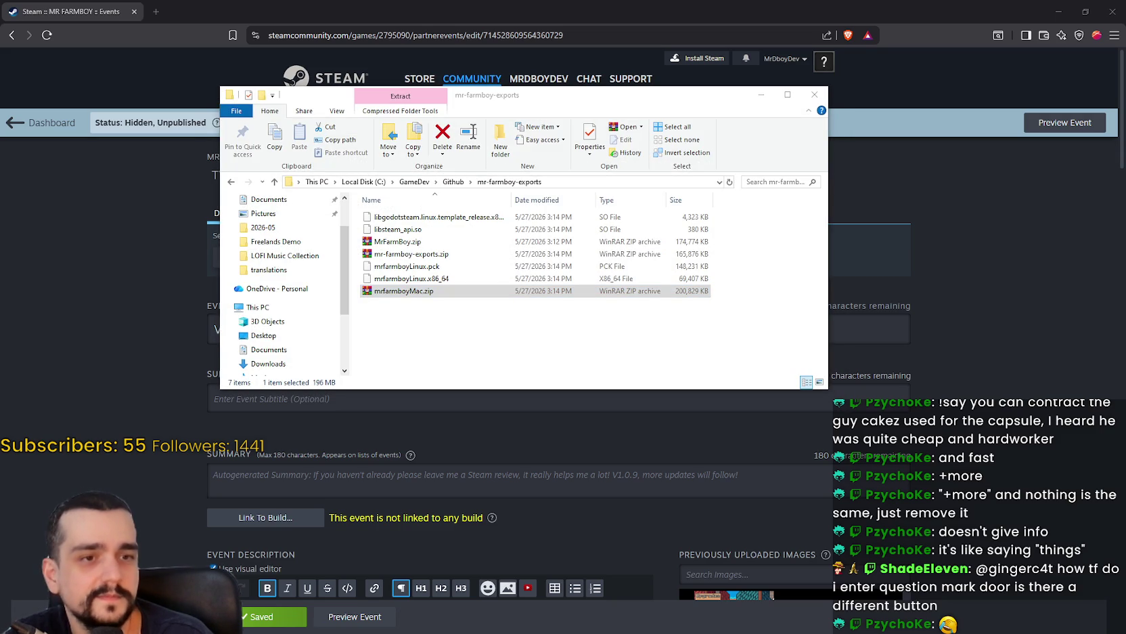
pyautogui.hotkey('alt', 'Tab')
pyautogui.hotkey('alt', 'Tab')
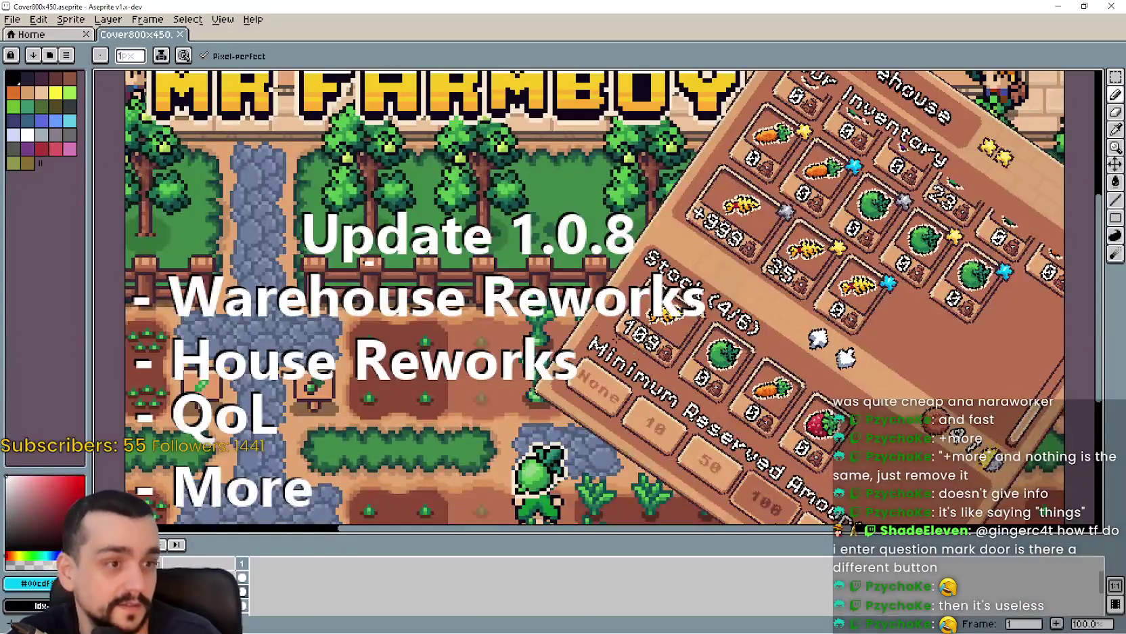
# View the 1.0.8 cover at 50% with its TheLogo, TheUpdate and TheImage layers, then run the Godot project.
pyautogui.press('-')
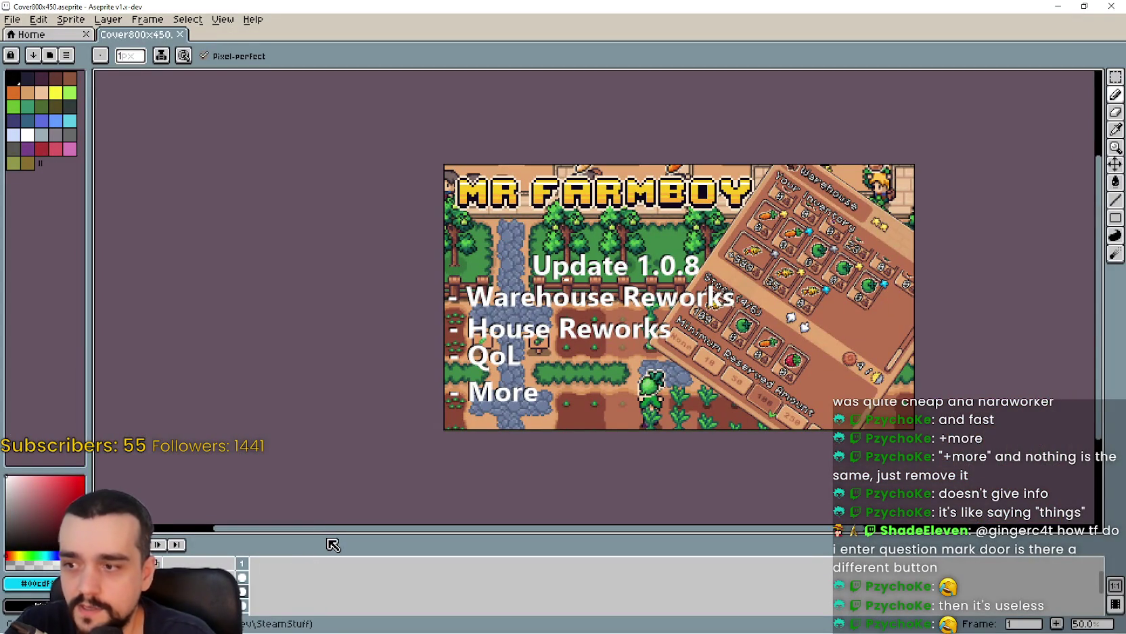
pyautogui.moveTo(329, 536); pyautogui.dragTo(402, 396)
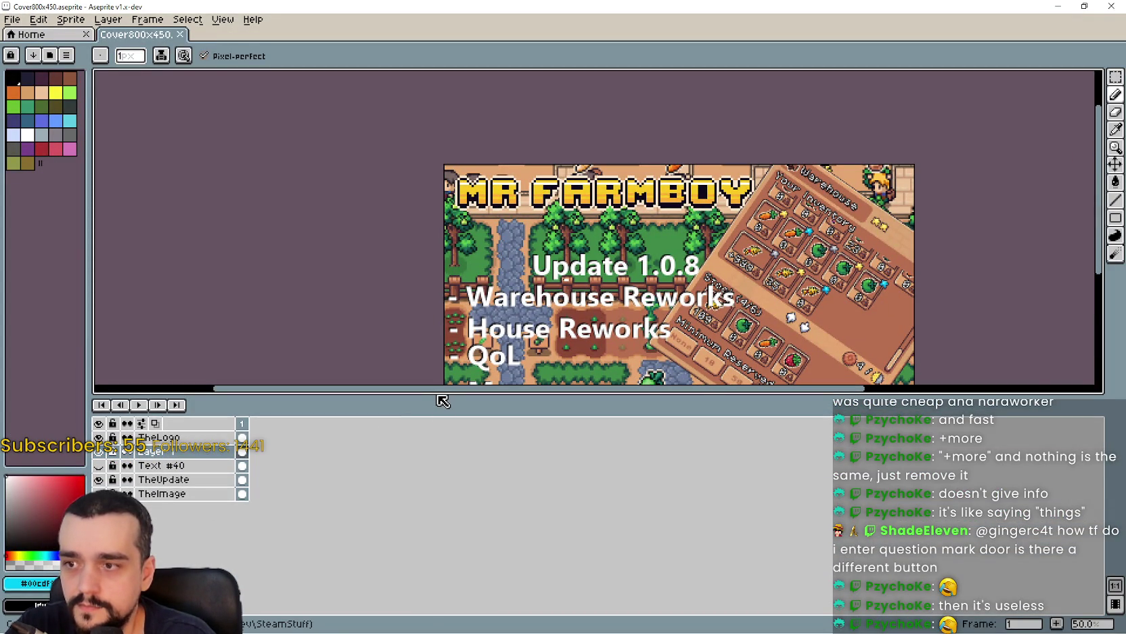
pyautogui.moveTo(442, 401); pyautogui.dragTo(379, 432)
pyautogui.click(214, 471)
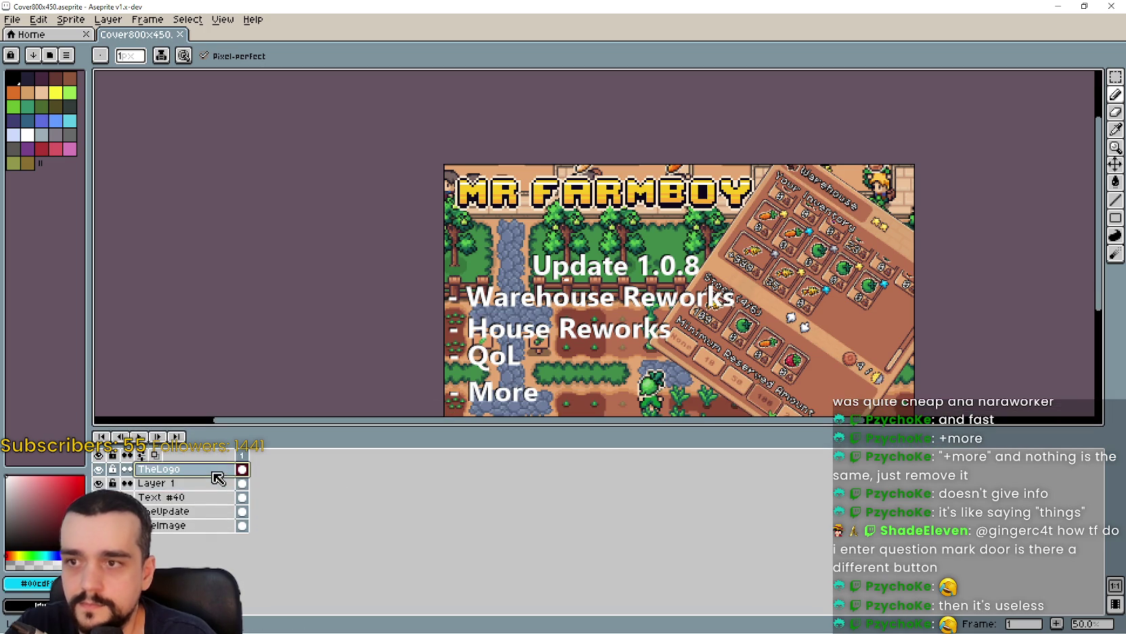
pyautogui.click(180, 512)
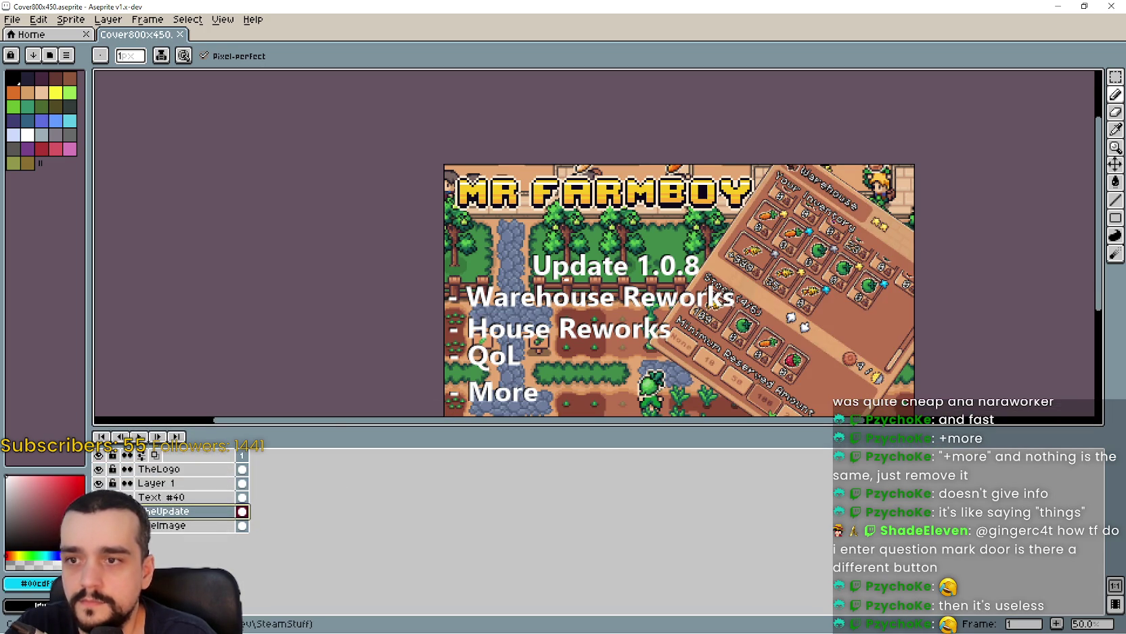
pyautogui.click(195, 525)
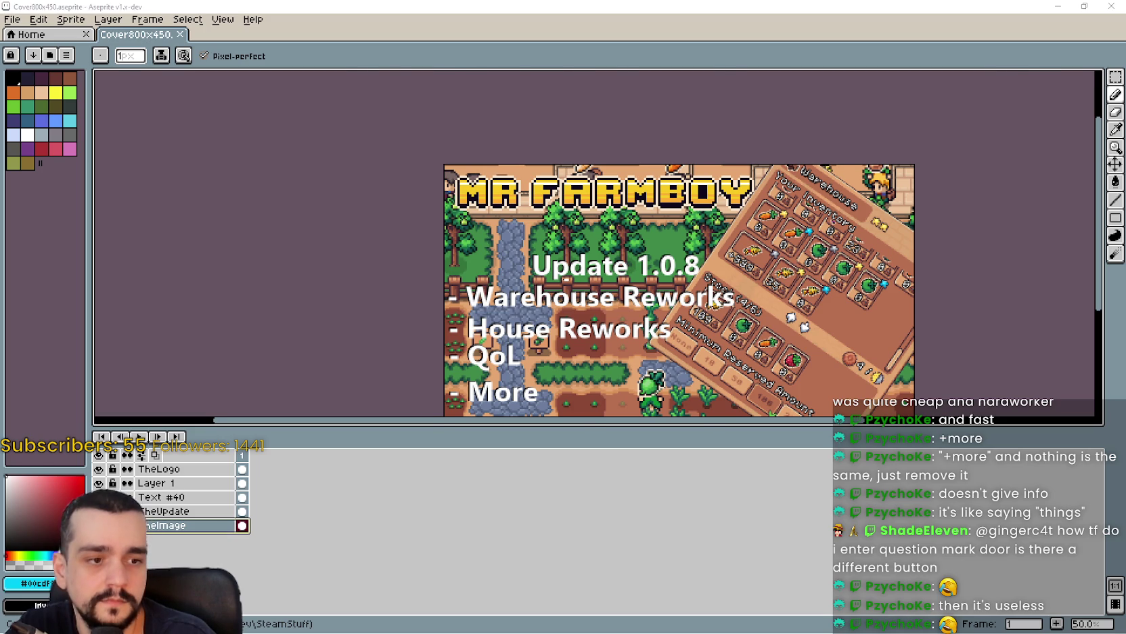
pyautogui.hotkey('alt', 'Tab')
pyautogui.press('F5')
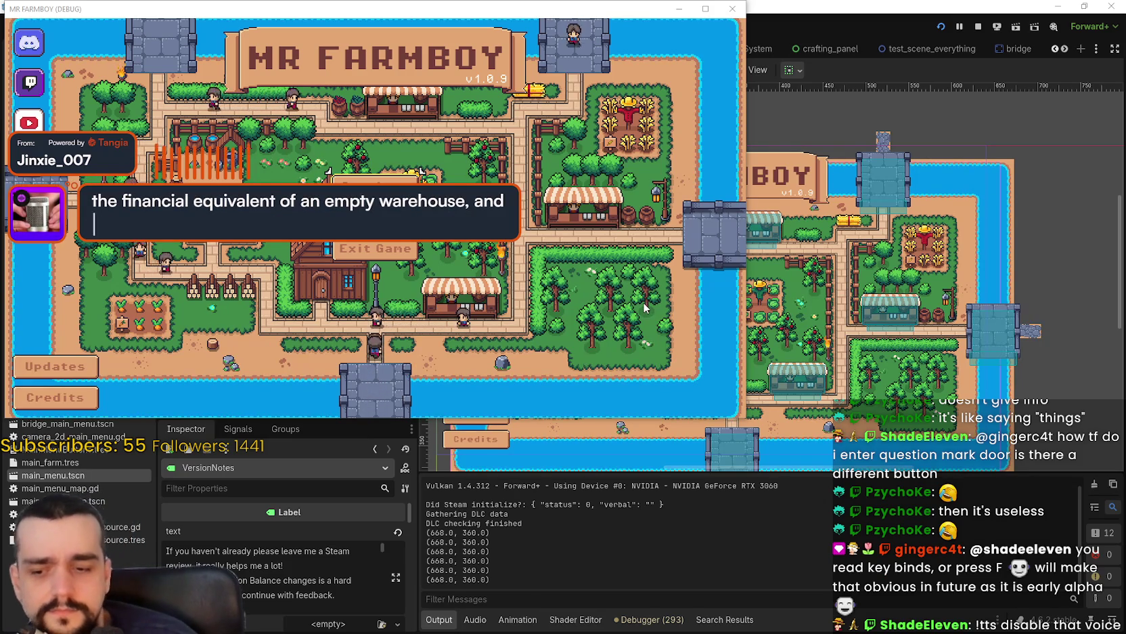
# Open Continue, pick the Save 1 (Normal) slot and load that farm.
pyautogui.click(420, 172)
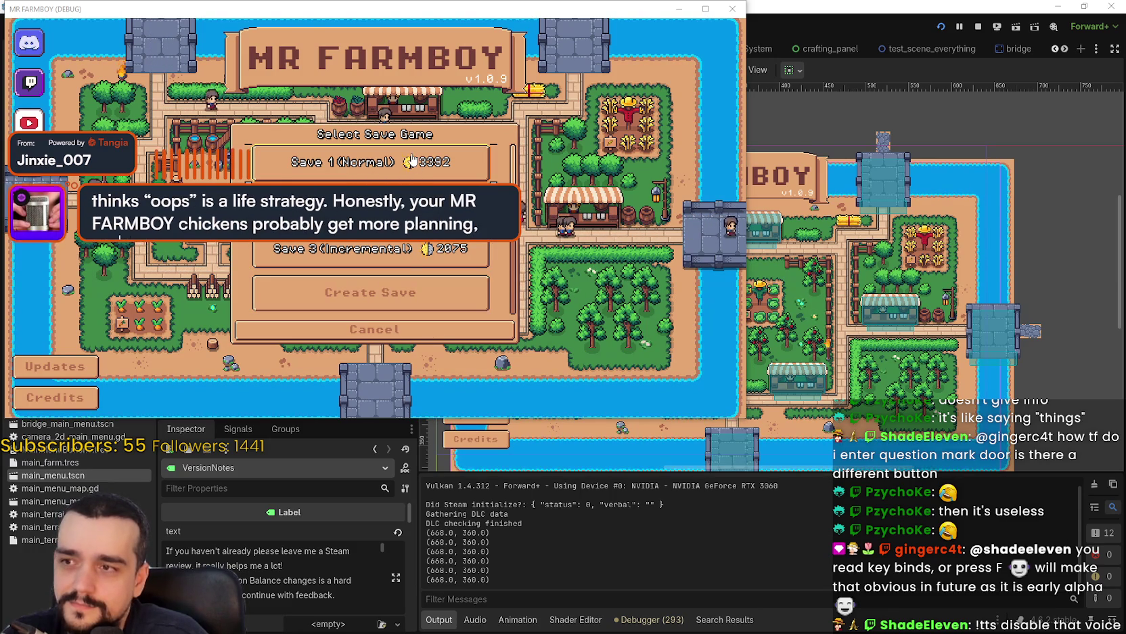
pyautogui.click(391, 173)
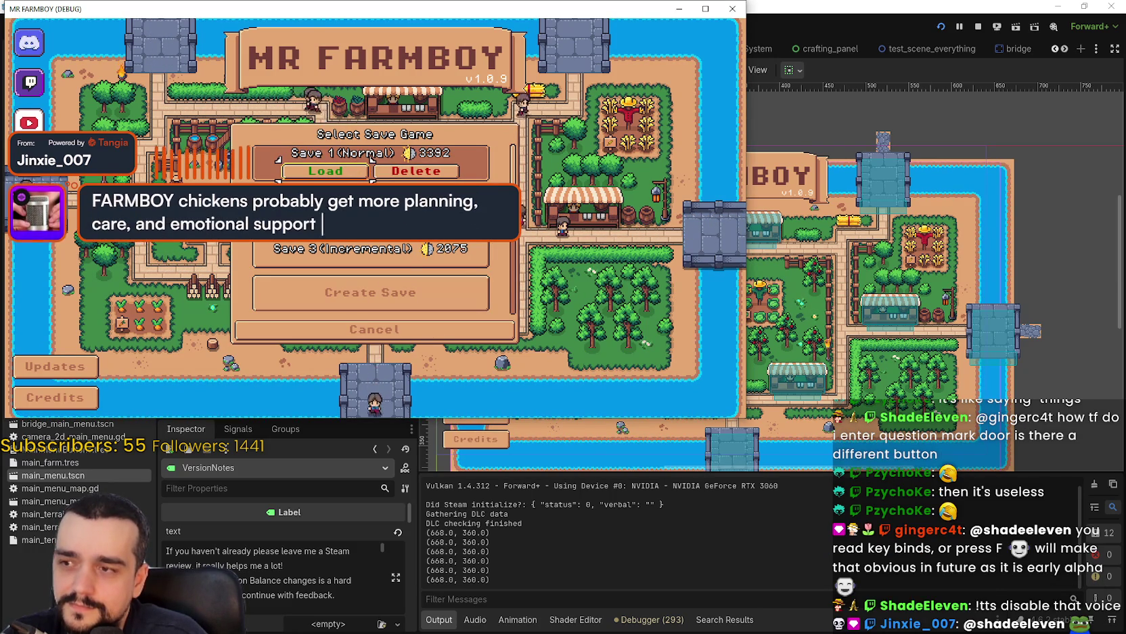
pyautogui.click(337, 177)
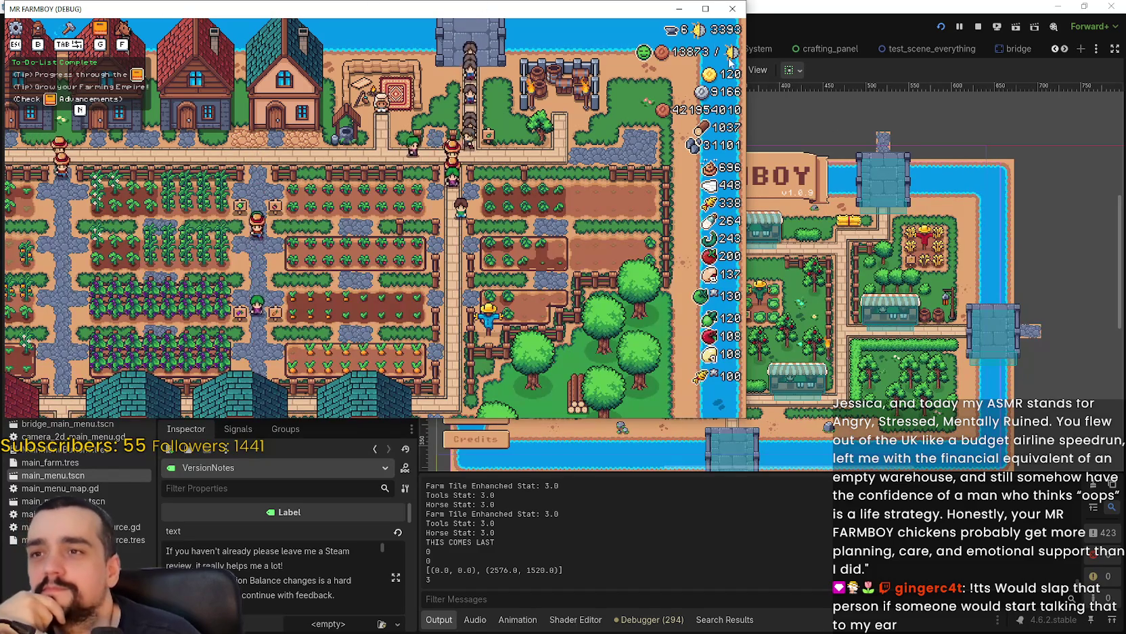
# Maximize the game, walk the farmer down to the horse by the stable, then restore the window.
pyautogui.doubleClick(439, 6)
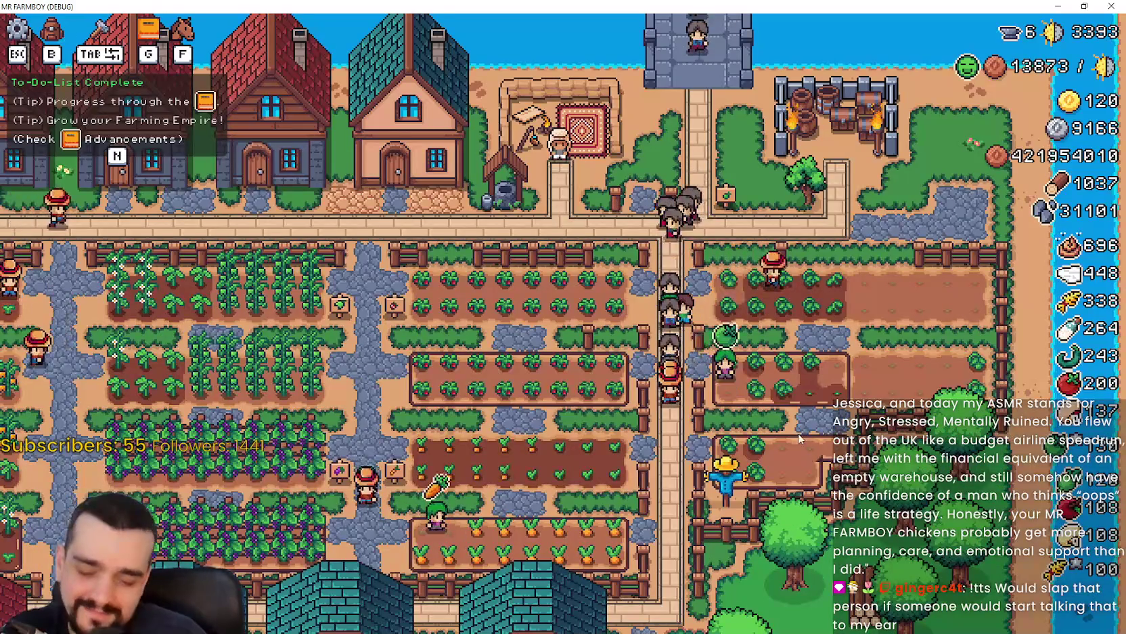
pyautogui.press('s')
pyautogui.press('s')
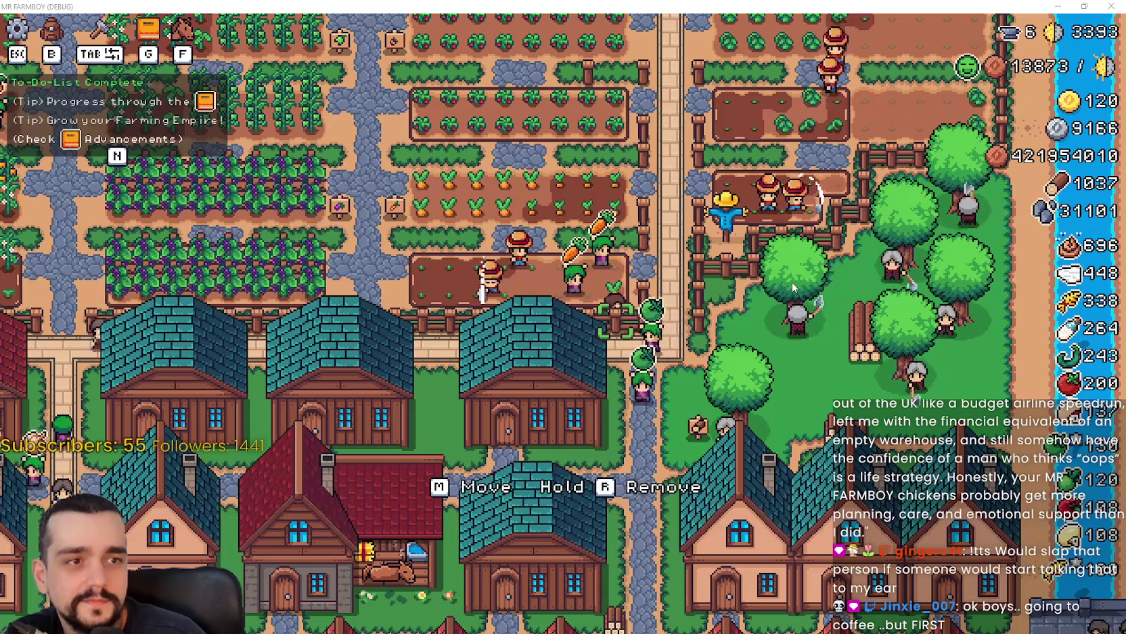
pyautogui.scroll(3, 506, 365)
pyautogui.press('s')
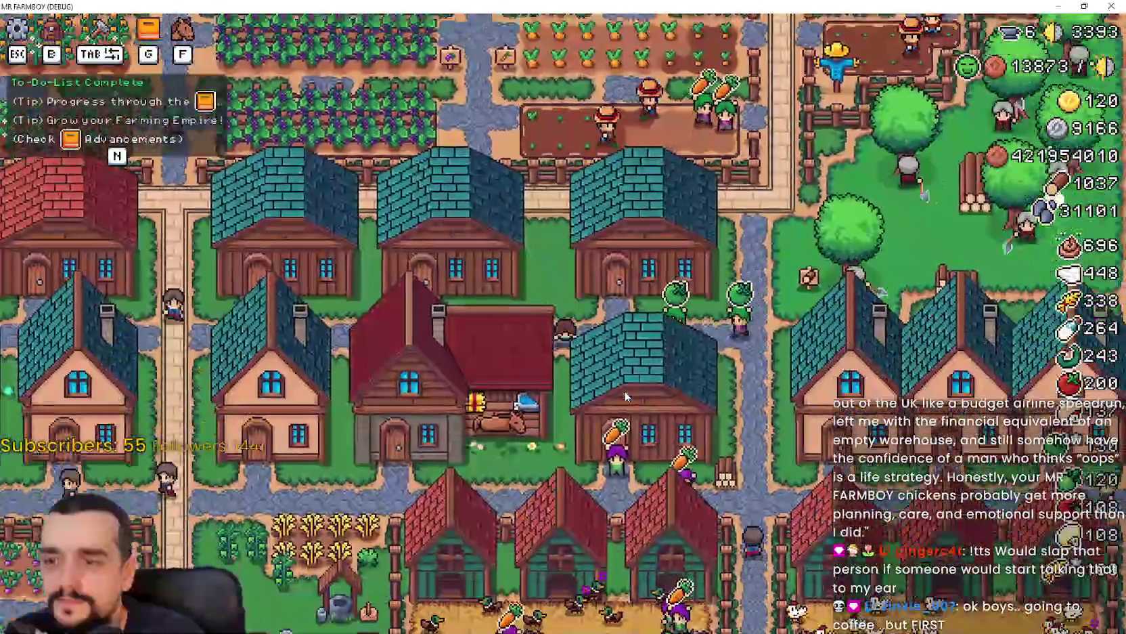
pyautogui.scroll(3, 641, 354)
pyautogui.press('w')
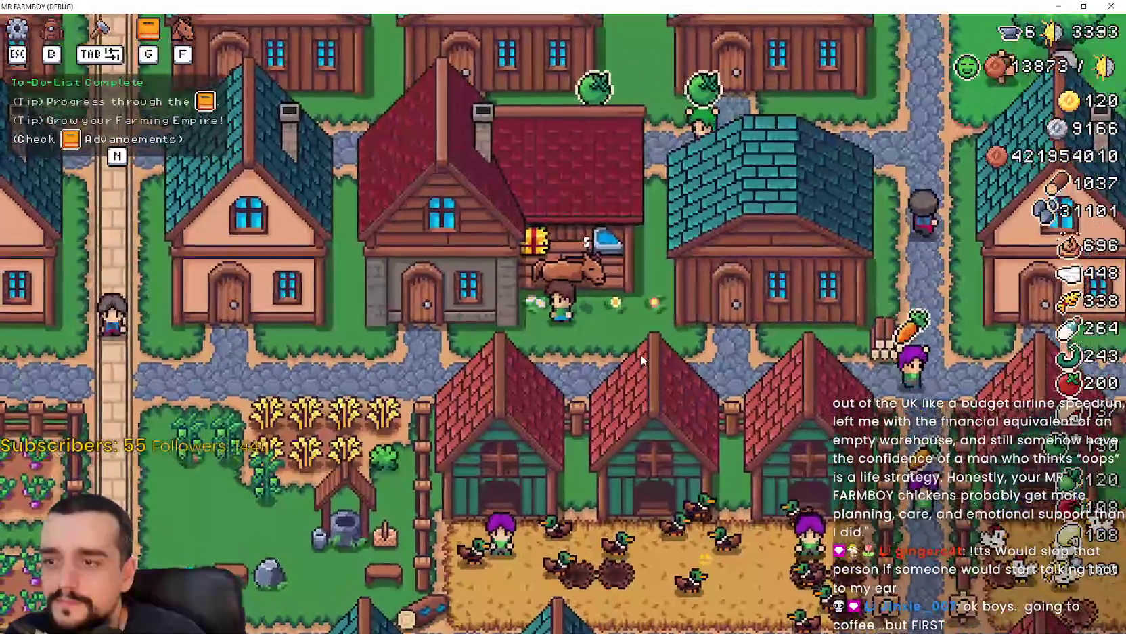
pyautogui.scroll(-2, 640, 346)
pyautogui.press('s')
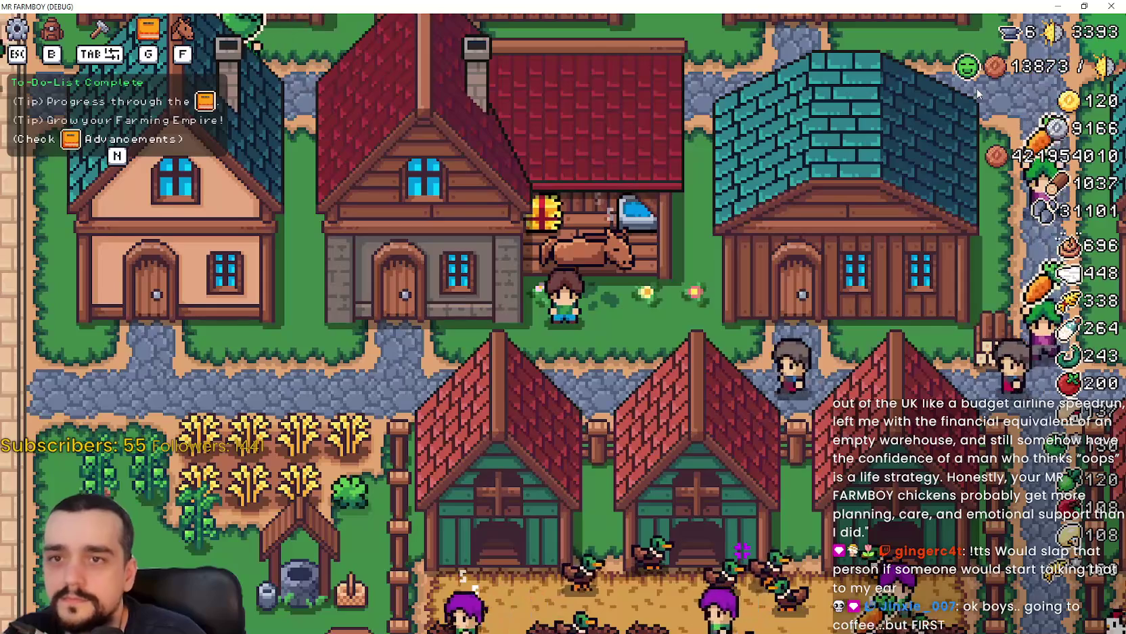
pyautogui.click(1084, 6)
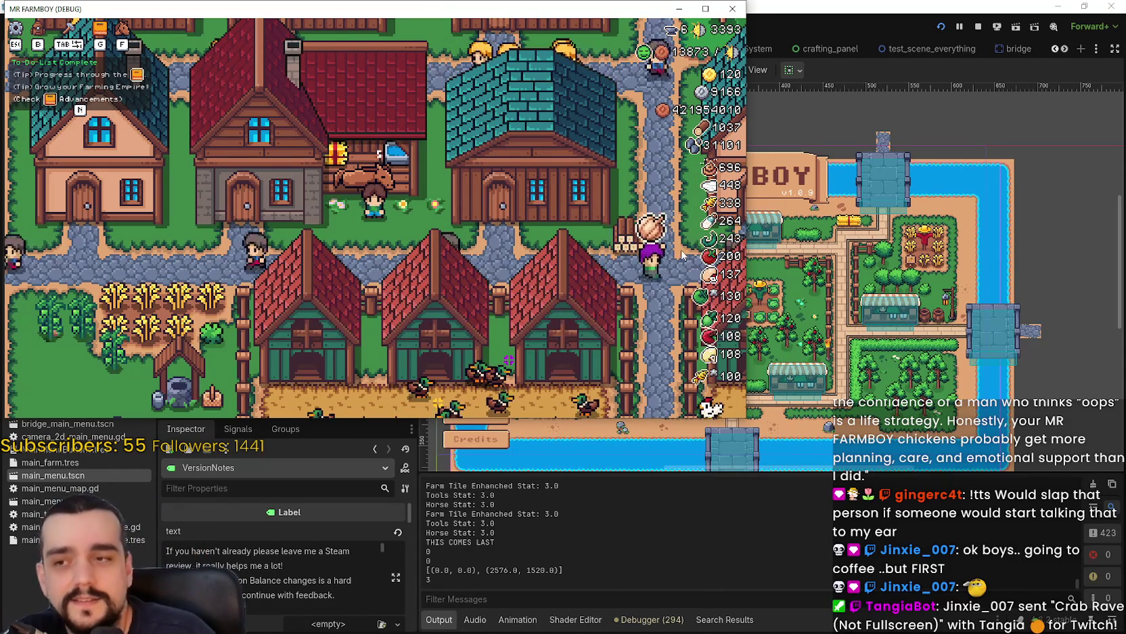
# Position the farmer beside the stable, hide the To-Do list with N, and move the window down-right.
pyautogui.press('a')
pyautogui.press('a')
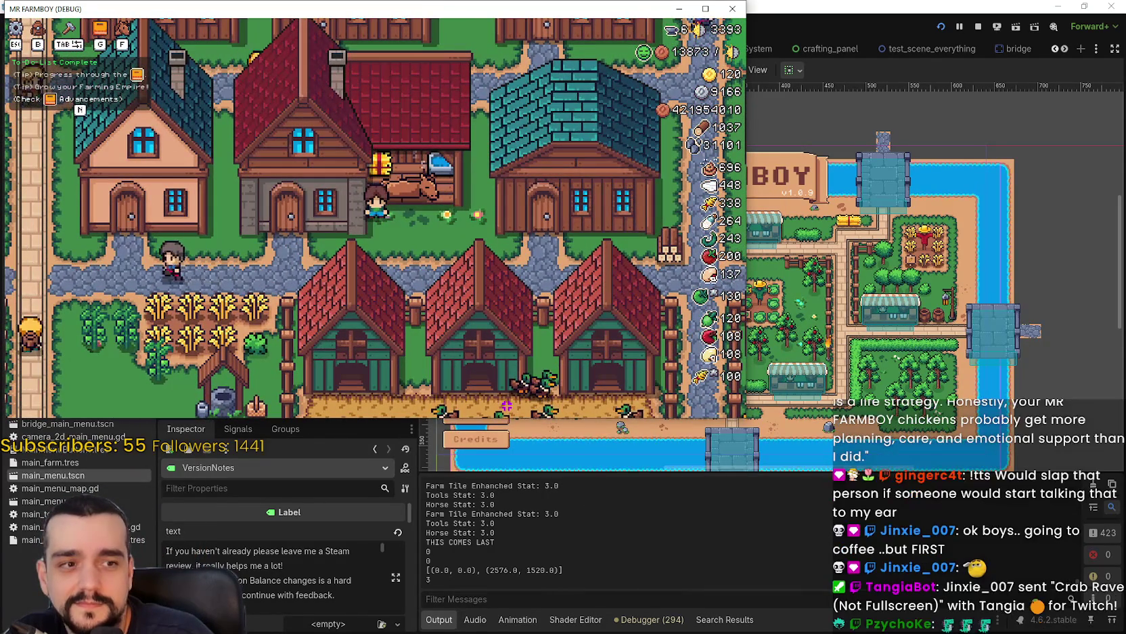
pyautogui.press('s')
pyautogui.press('d')
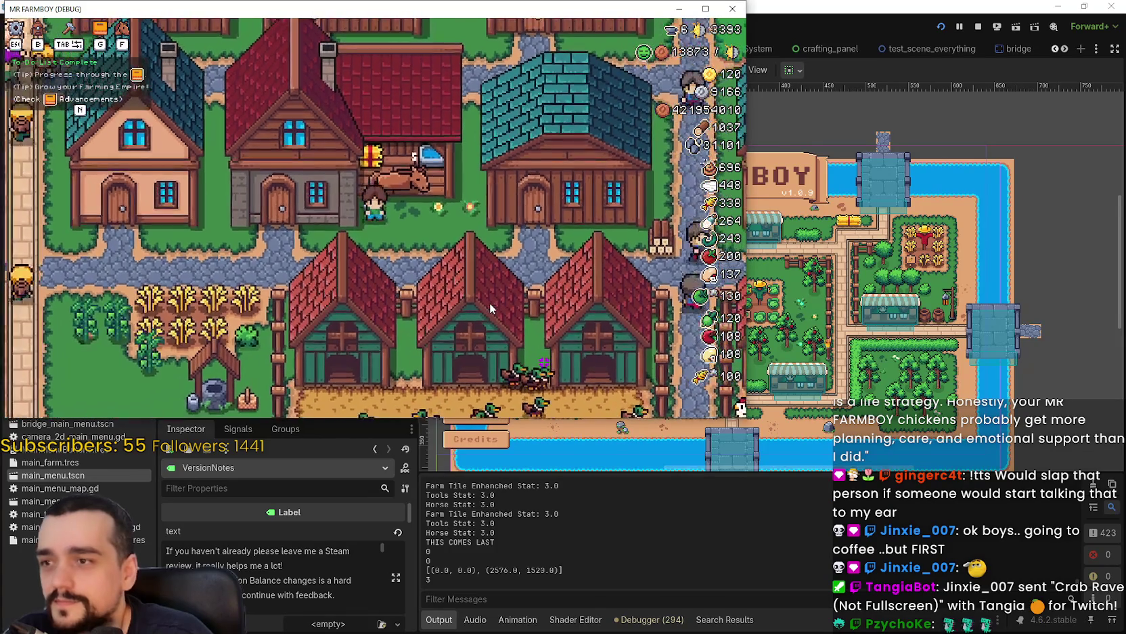
pyautogui.press('d')
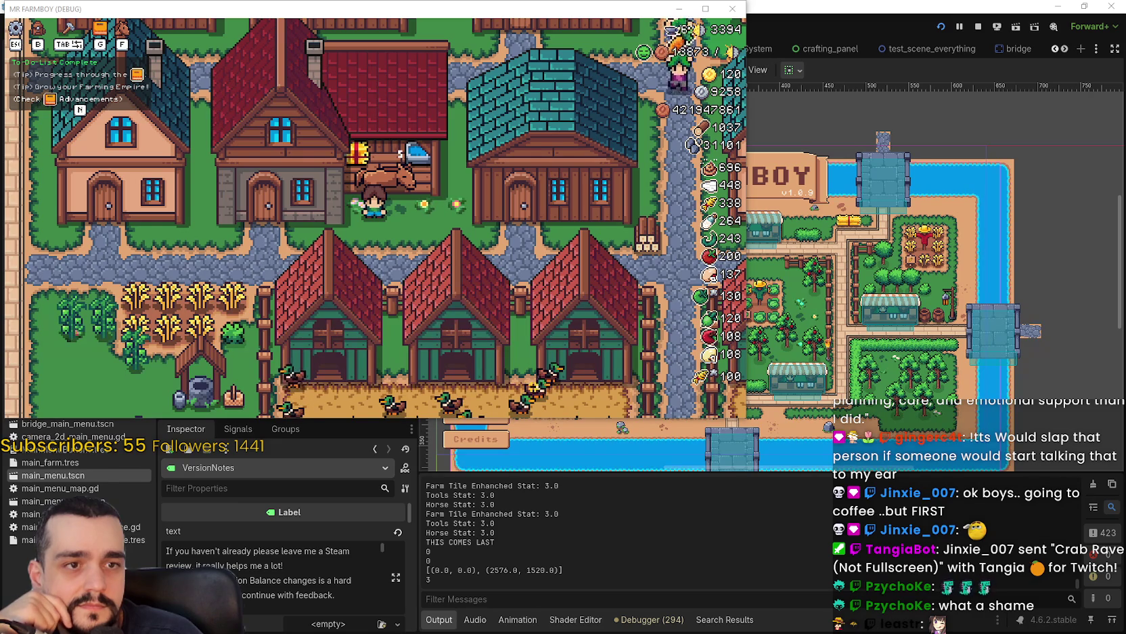
pyautogui.press('n')
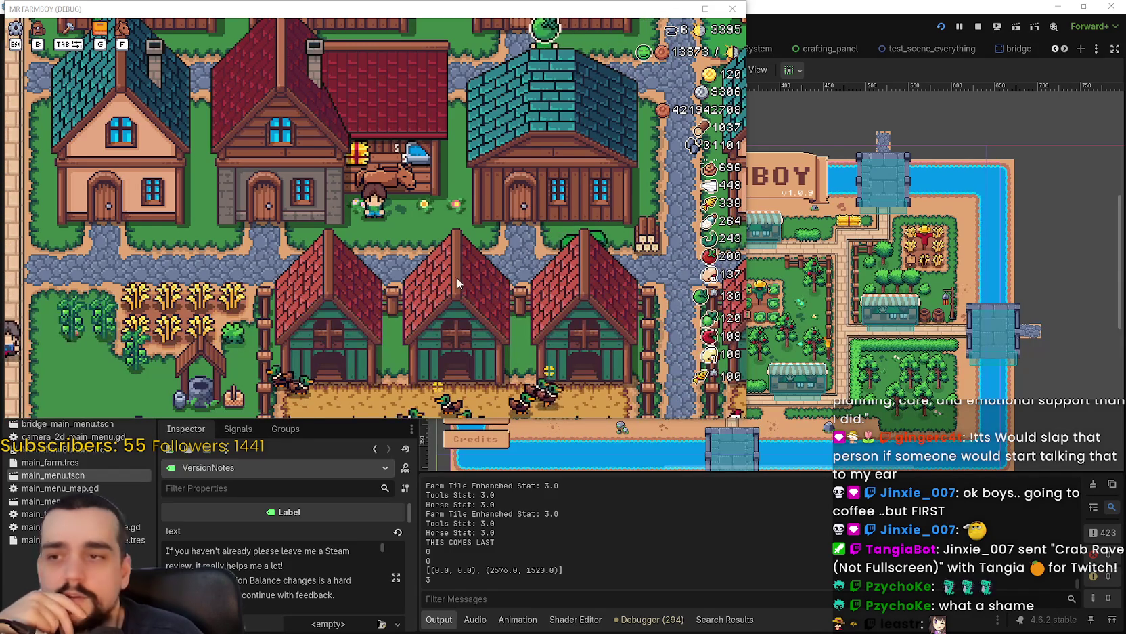
pyautogui.moveTo(349, 18)
pyautogui.mouseDown()
pyautogui.moveTo(703, 106)
pyautogui.moveTo(745, 179)
pyautogui.mouseUp()
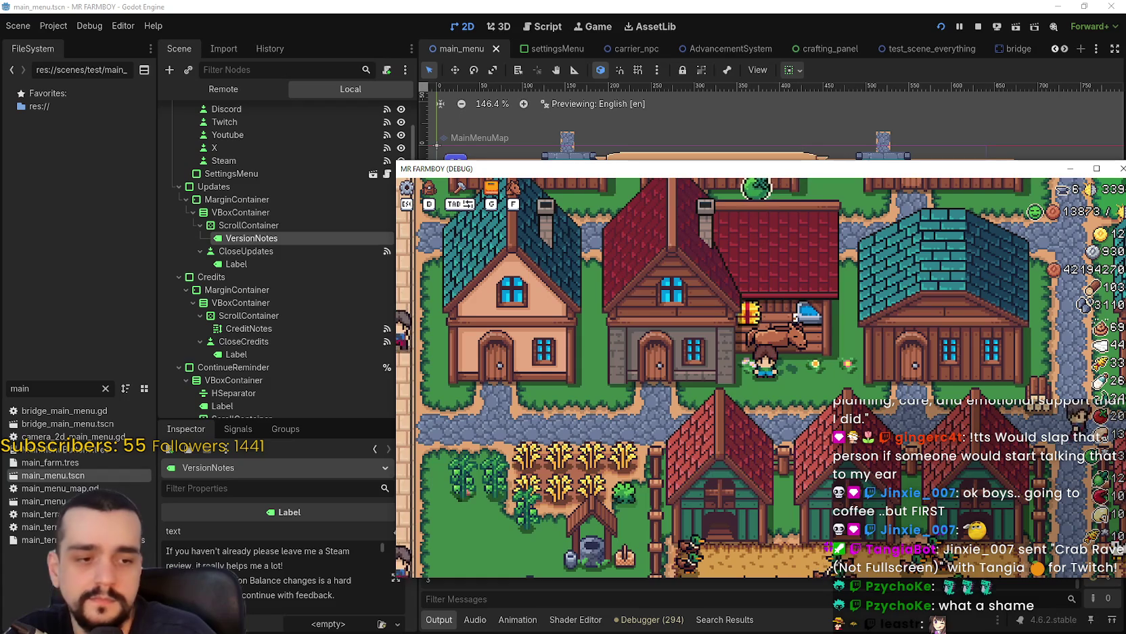
# Move the MR FARMBOY (DEBUG) game window up and to the left.
pyautogui.moveTo(732, 174); pyautogui.dragTo(603, 150)
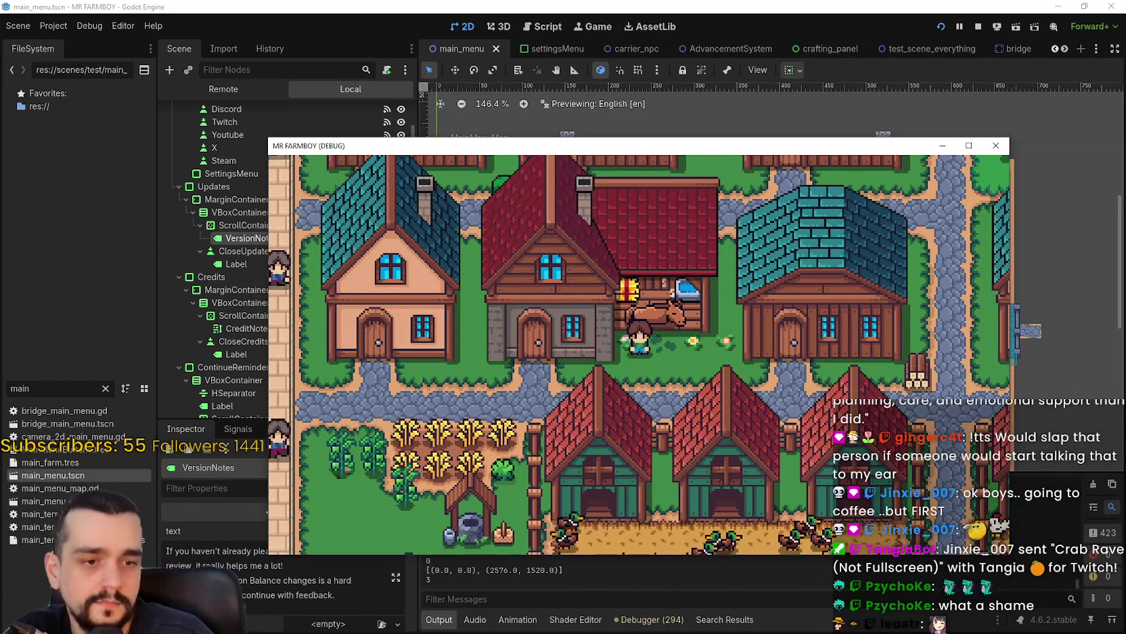
# Snip the game's view of the houses and stable, then go back to Aseprite.
pyautogui.press('super+shift+s')
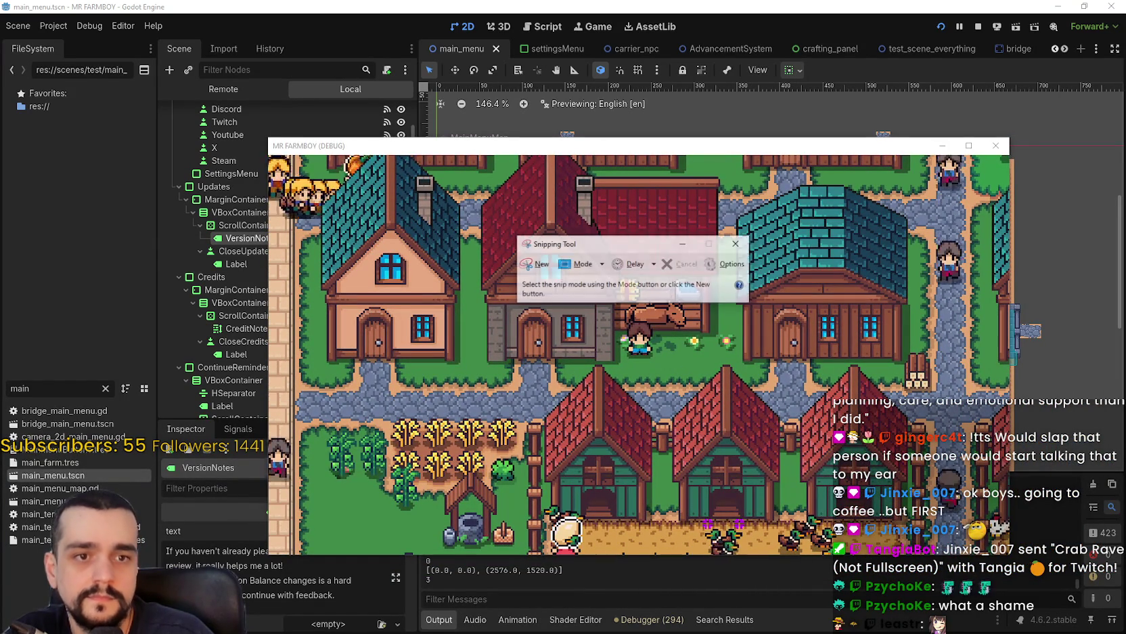
pyautogui.click(535, 264)
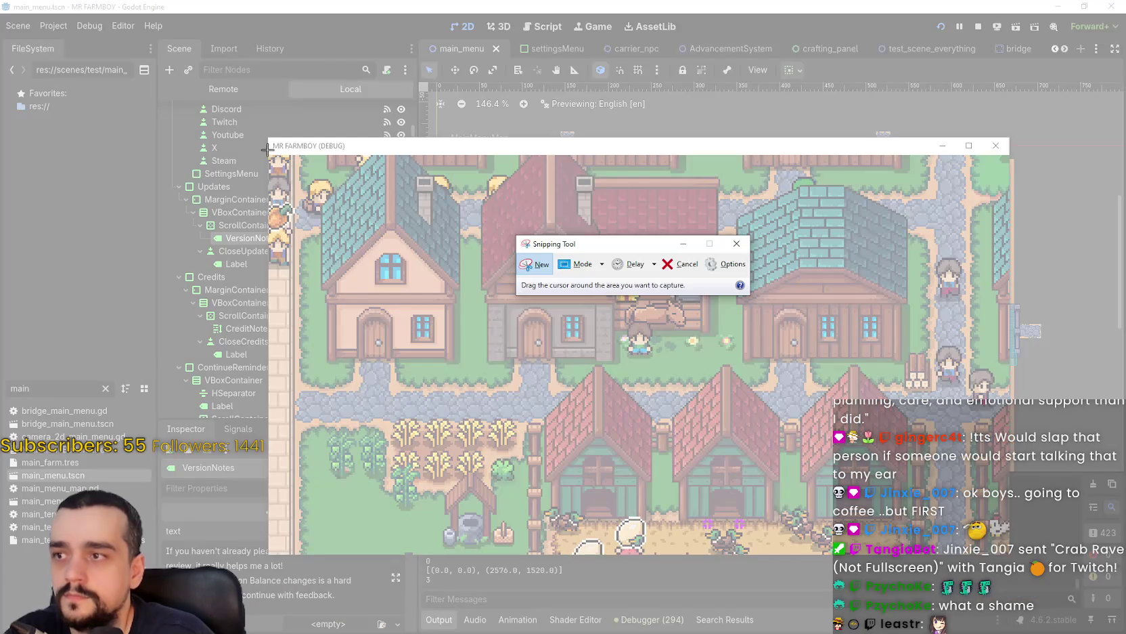
pyautogui.moveTo(268, 149)
pyautogui.mouseDown()
pyautogui.moveTo(542, 379)
pyautogui.moveTo(991, 562)
pyautogui.moveTo(1008, 553)
pyautogui.mouseUp()
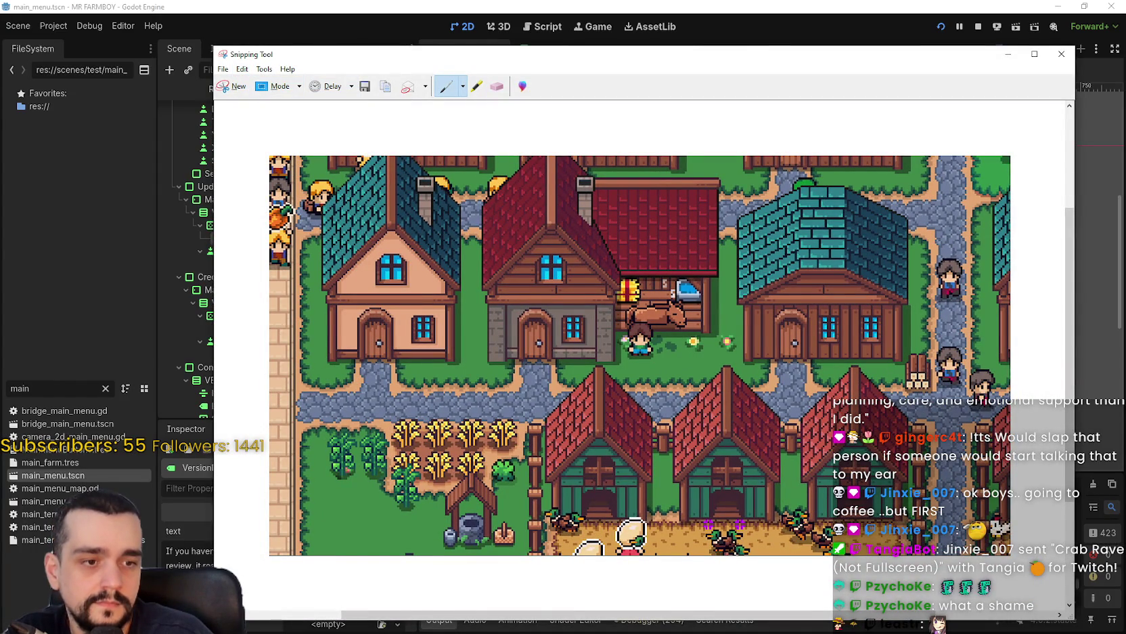
pyautogui.hotkey('alt', 'Tab')
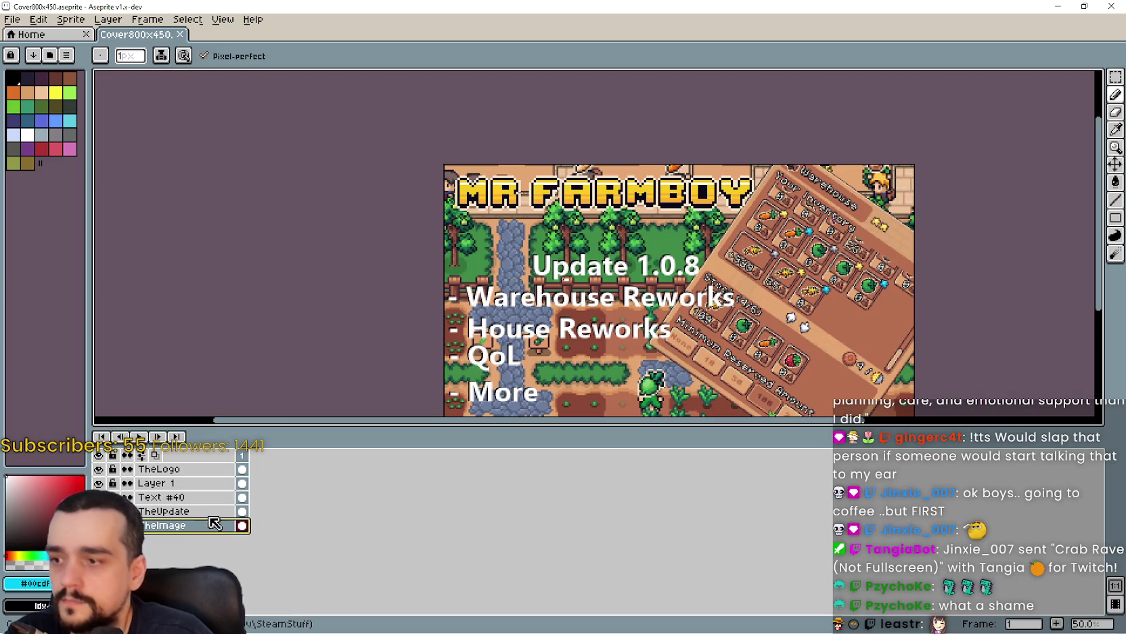
# Paste the village snip onto TheImage layer and drag it into place behind the Update text.
pyautogui.hotkey('ctrl', 'v')
pyautogui.moveTo(969, 390)
pyautogui.mouseDown()
pyautogui.moveTo(955, 347)
pyautogui.moveTo(885, 312)
pyautogui.moveTo(901, 366)
pyautogui.moveTo(905, 357)
pyautogui.mouseUp()
pyautogui.scroll(-2, 903, 354)
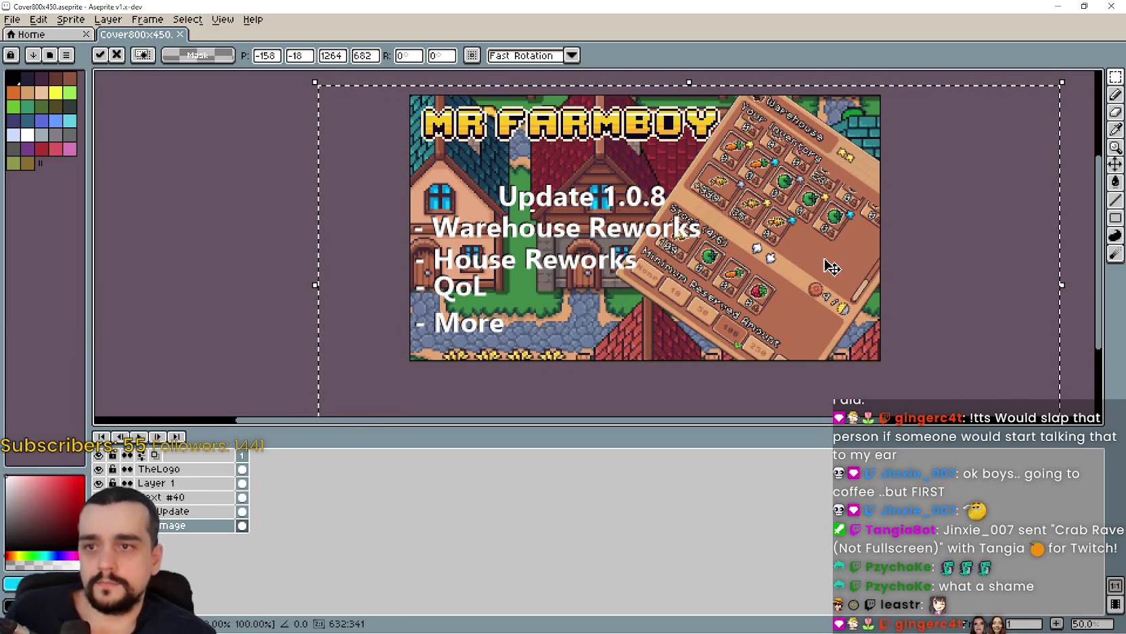
pyautogui.moveTo(831, 268)
pyautogui.mouseDown()
pyautogui.moveTo(837, 250)
pyautogui.moveTo(759, 244)
pyautogui.moveTo(769, 274)
pyautogui.moveTo(744, 266)
pyautogui.moveTo(774, 269)
pyautogui.mouseUp()
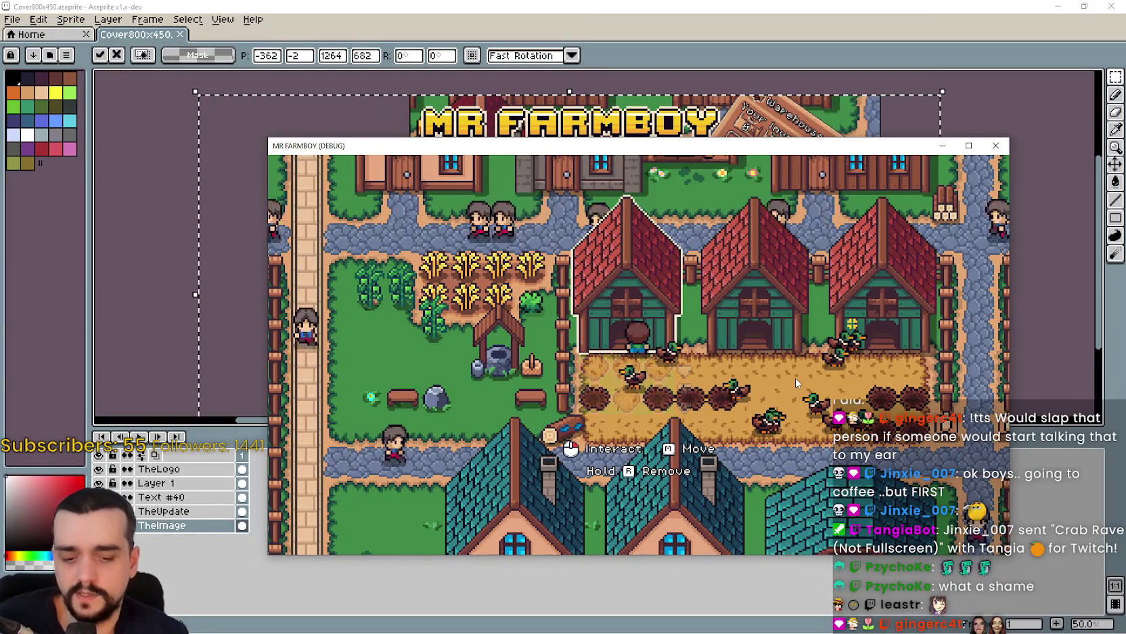
# Move the first shed down and left and build it at a new spot.
pyautogui.scroll(-5, 794, 392)
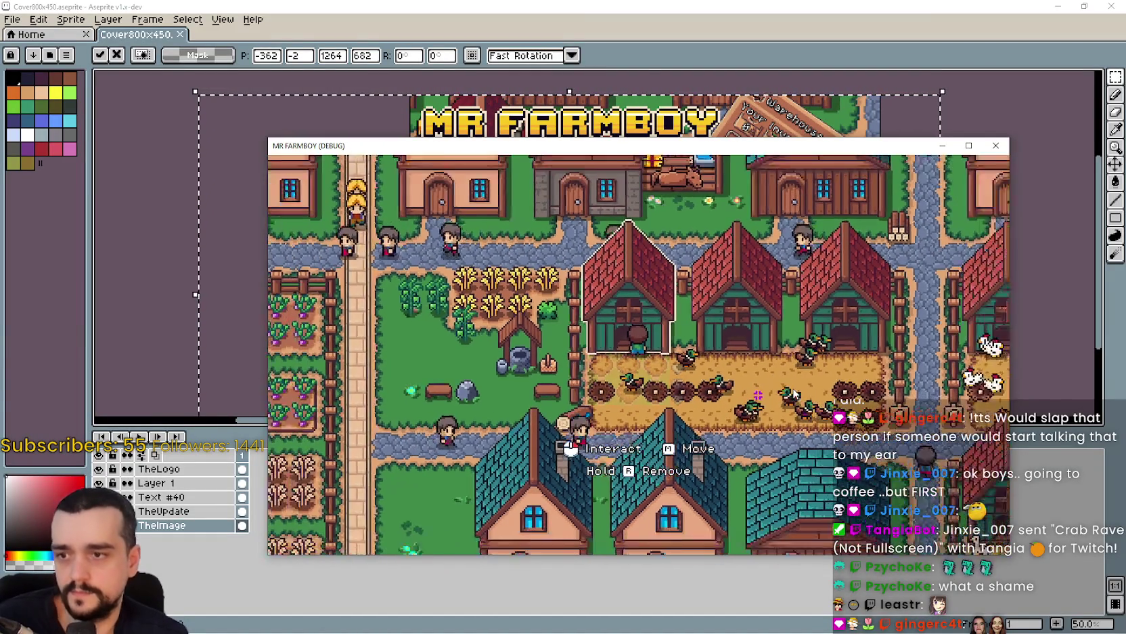
pyautogui.scroll(2, 795, 393)
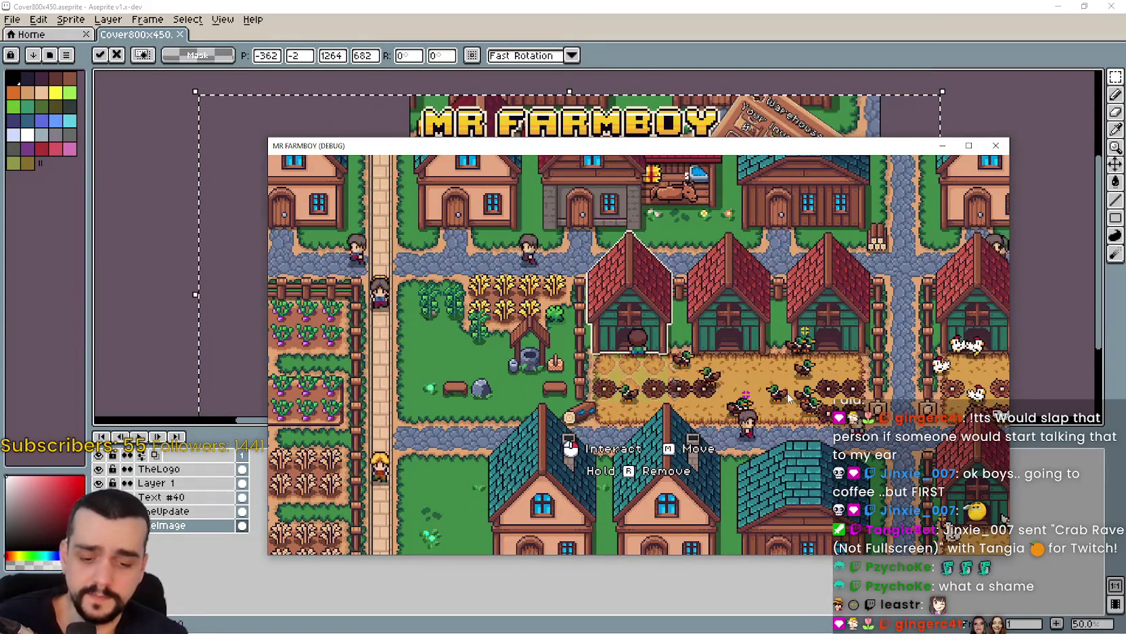
pyautogui.press('m')
pyautogui.press('a')
pyautogui.press('s')
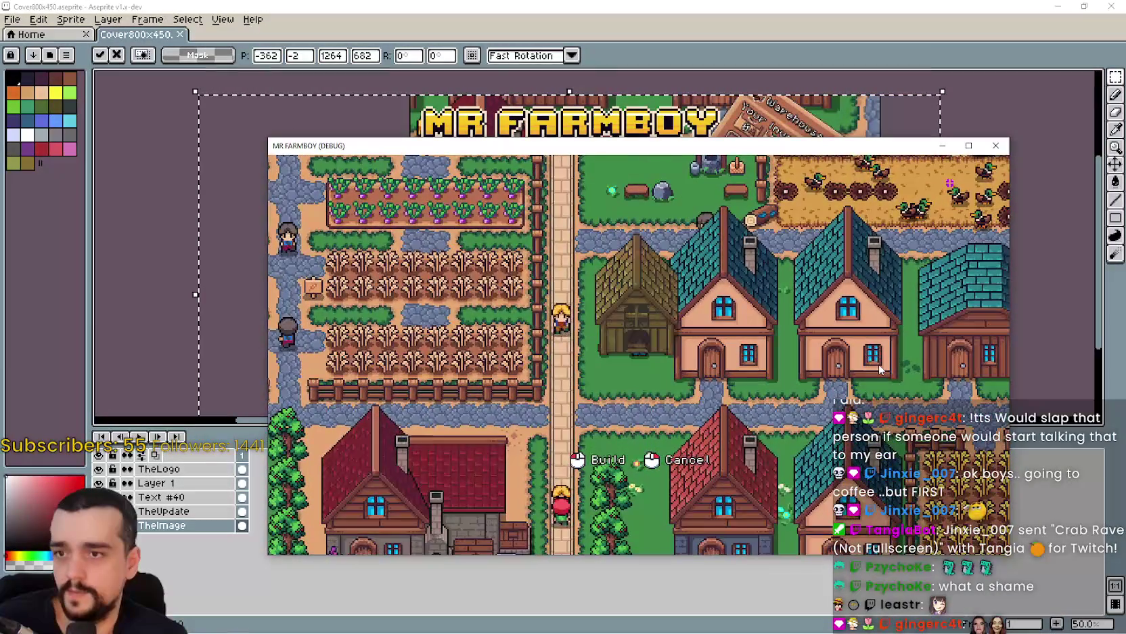
pyautogui.click(877, 363)
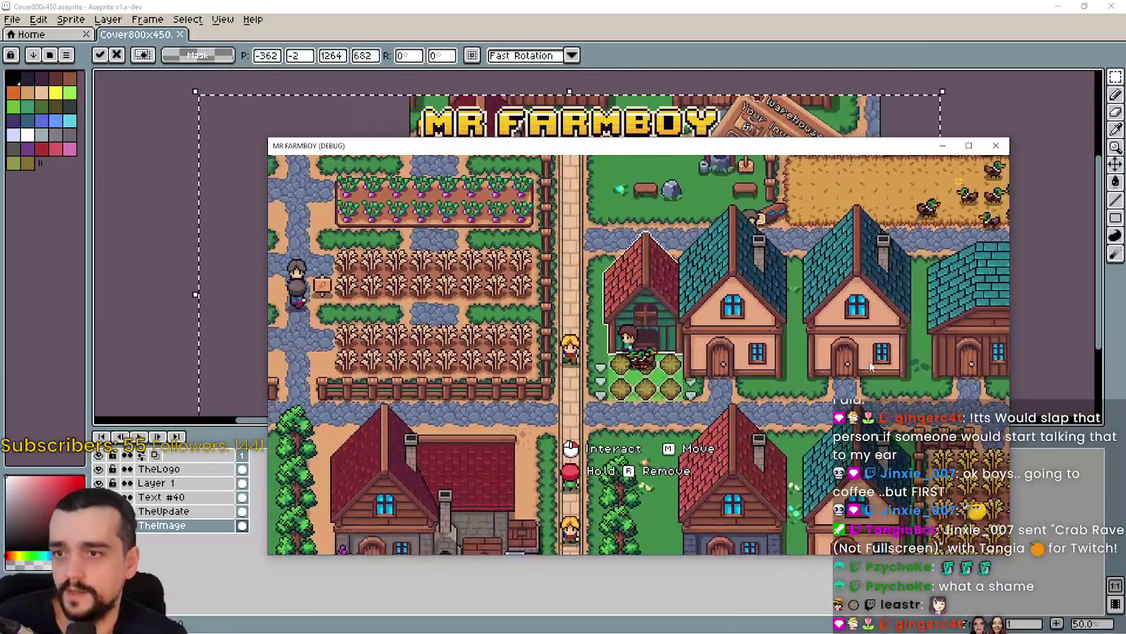
pyautogui.press('w')
pyautogui.press('d')
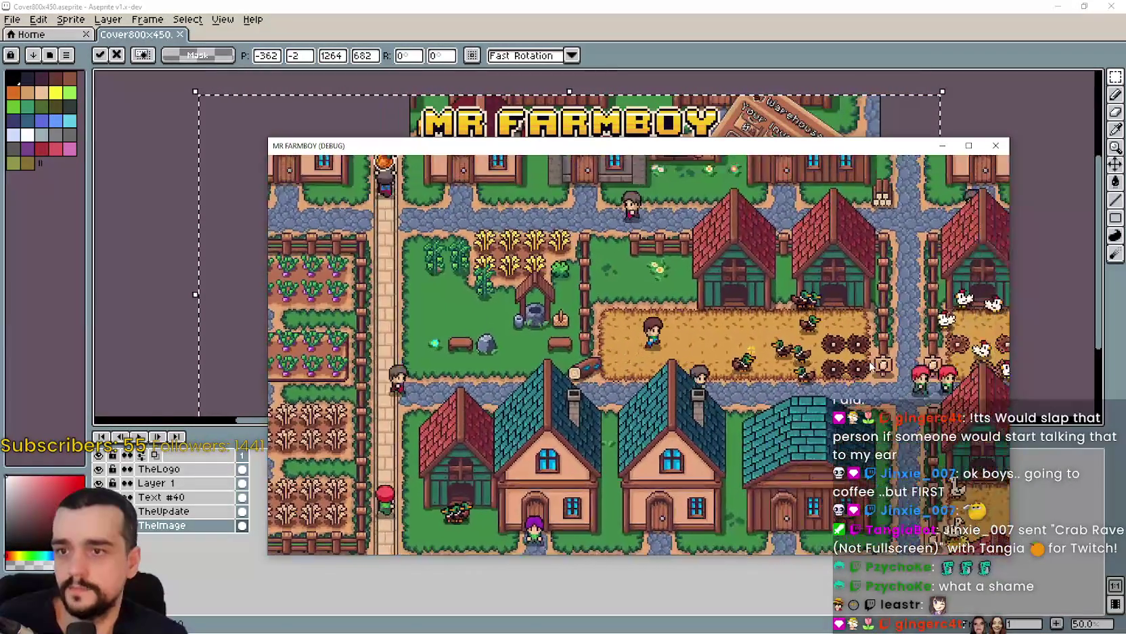
# Relocate a second shed down and left to another spot in the town.
pyautogui.press('m')
pyautogui.press('s')
pyautogui.press('d')
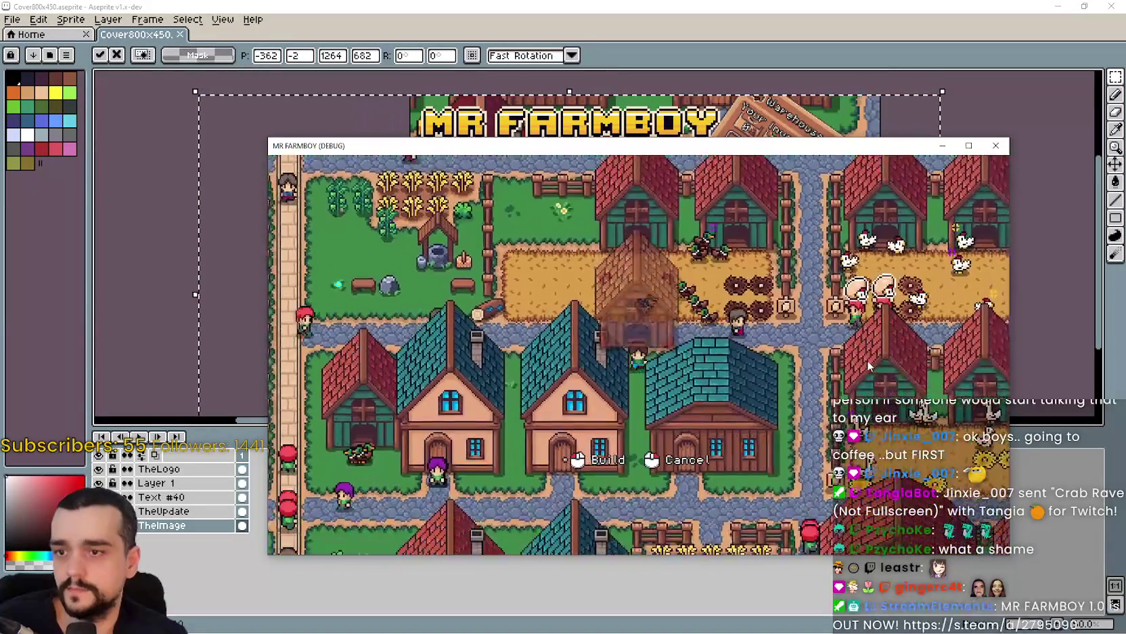
pyautogui.press('a')
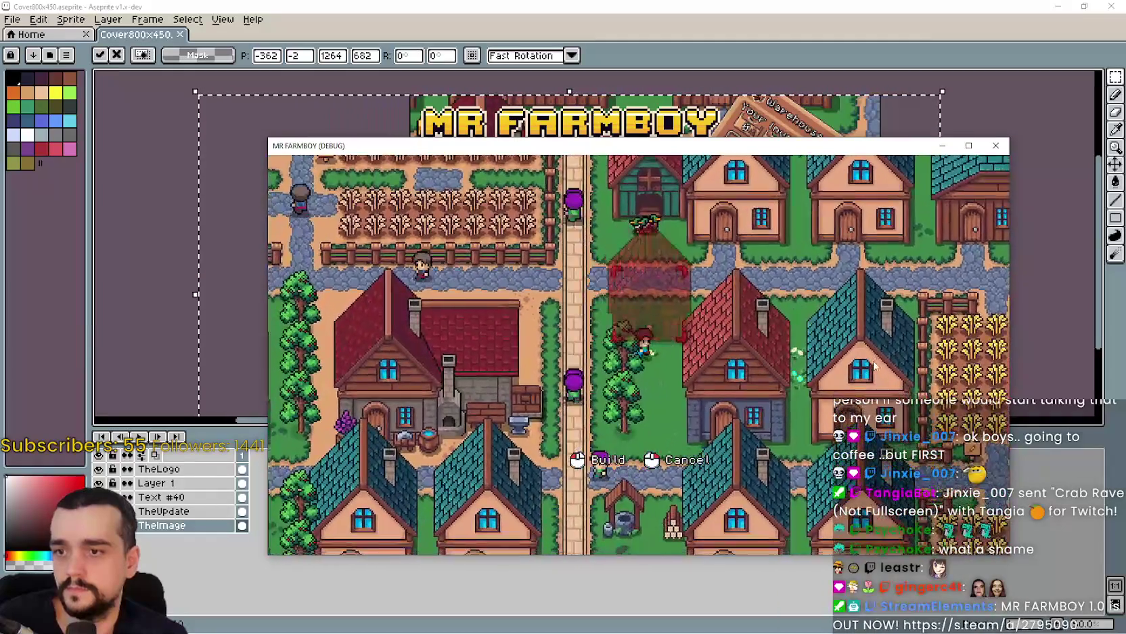
pyautogui.click(870, 366)
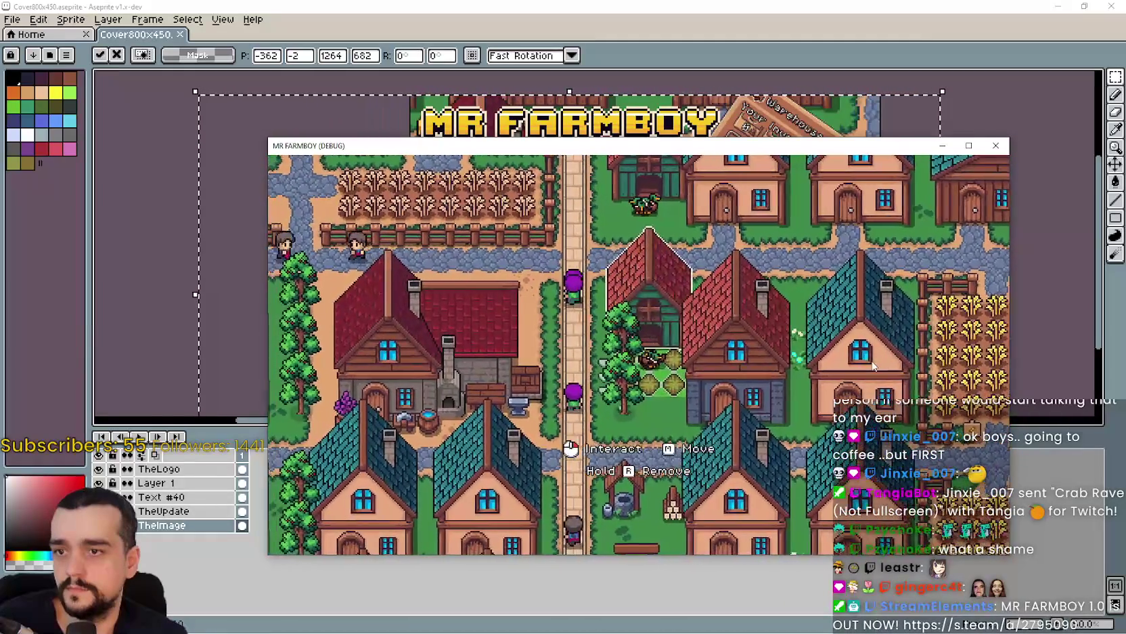
pyautogui.press('w')
pyautogui.press('d')
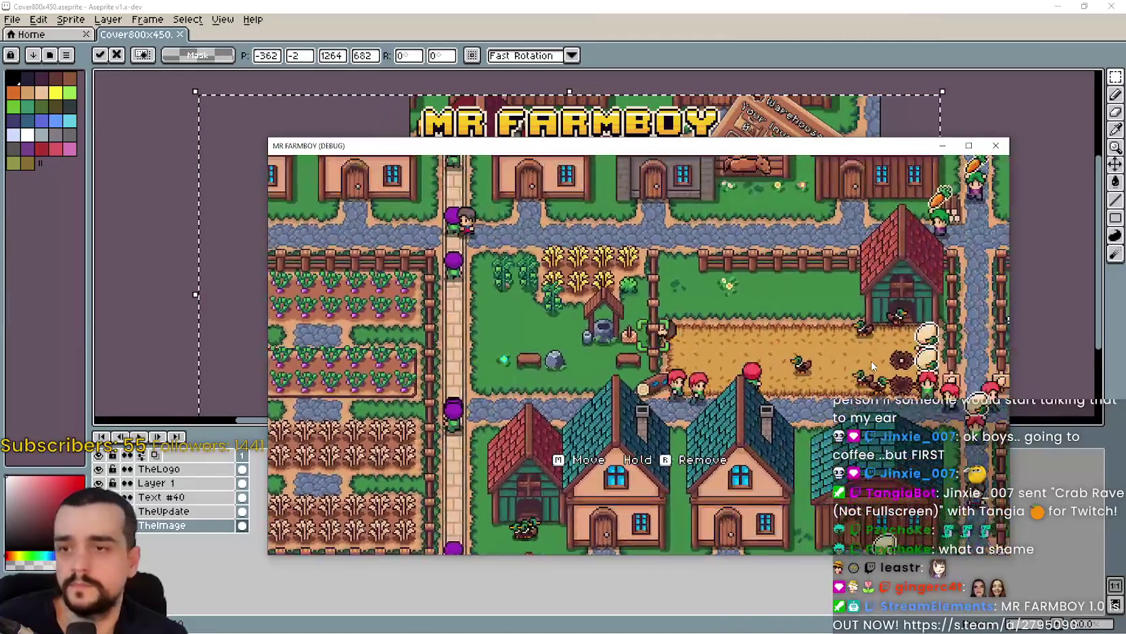
# Pick the Wood Fence from Decorations crafting, cancel placing it, and pause the game.
pyautogui.press('c')
pyautogui.click(330, 240)
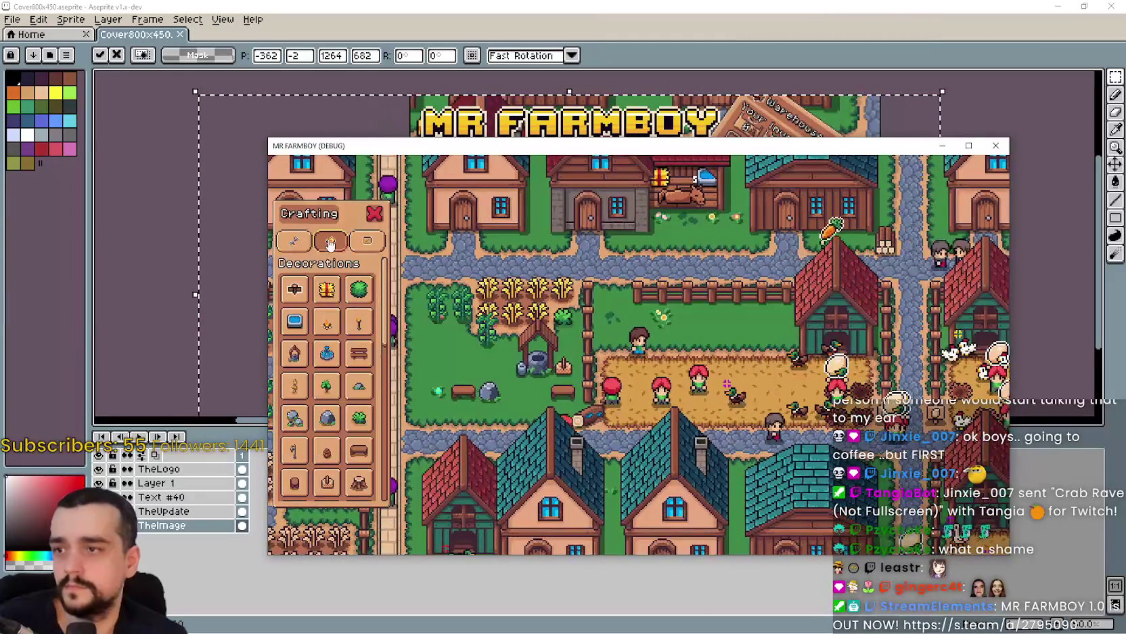
pyautogui.click(294, 287)
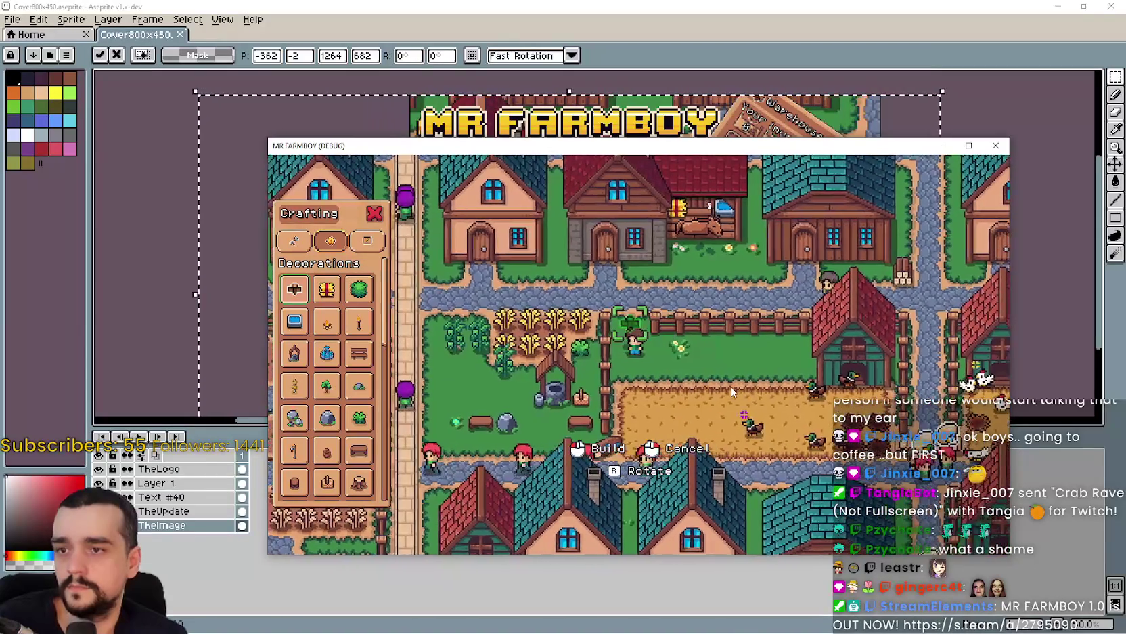
pyautogui.rightClick(730, 385)
pyautogui.press('w')
pyautogui.press('d')
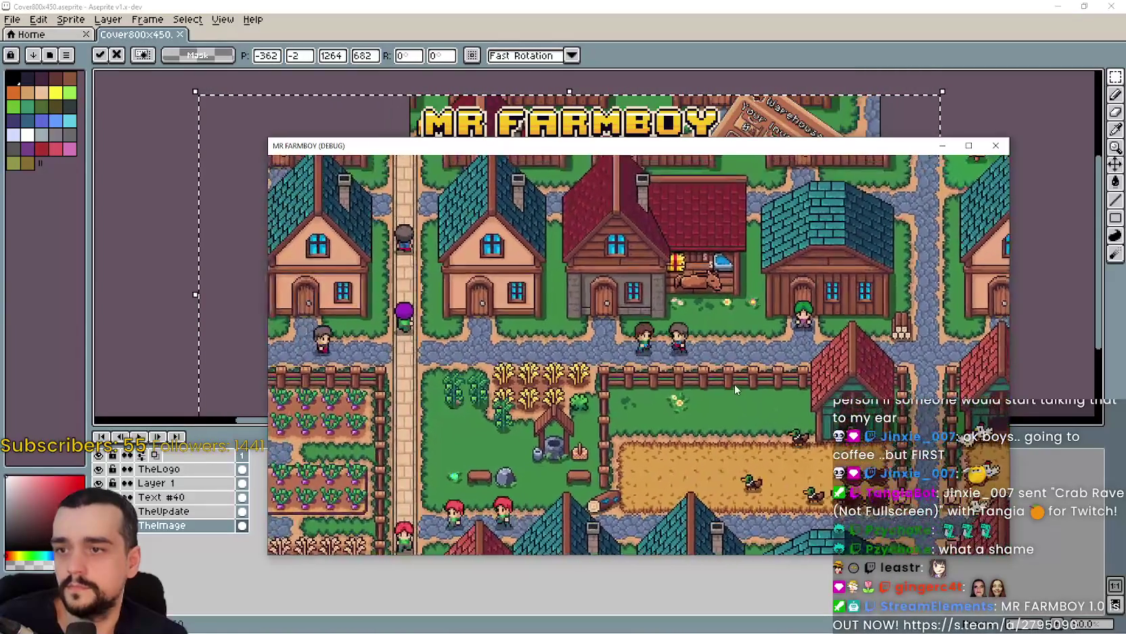
pyautogui.scroll(-2, 722, 363)
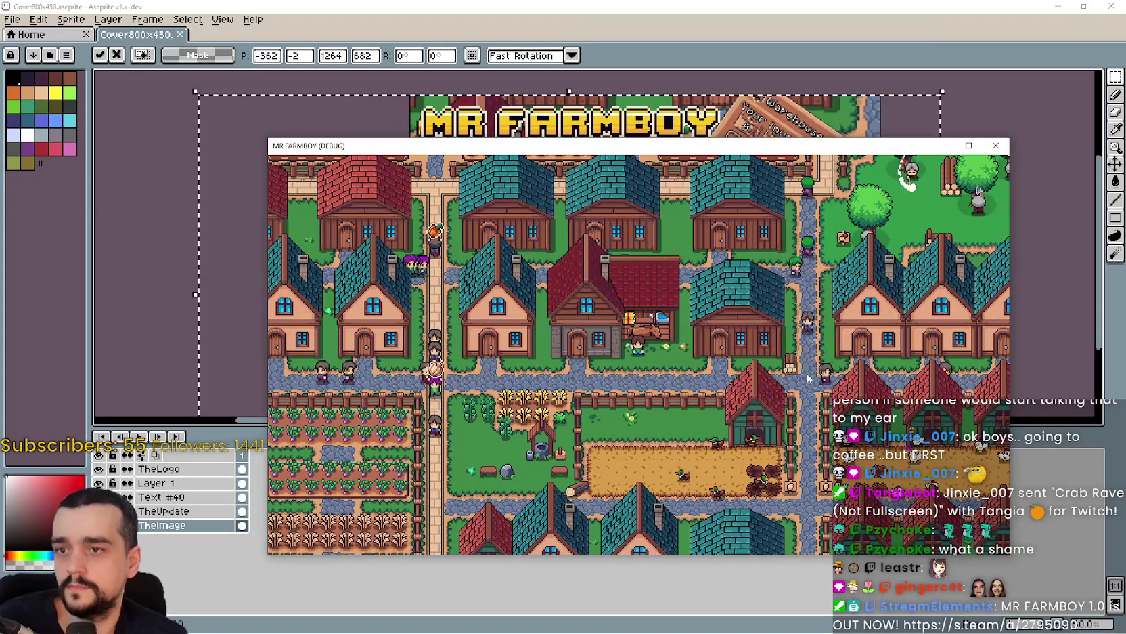
pyautogui.press('Escape')
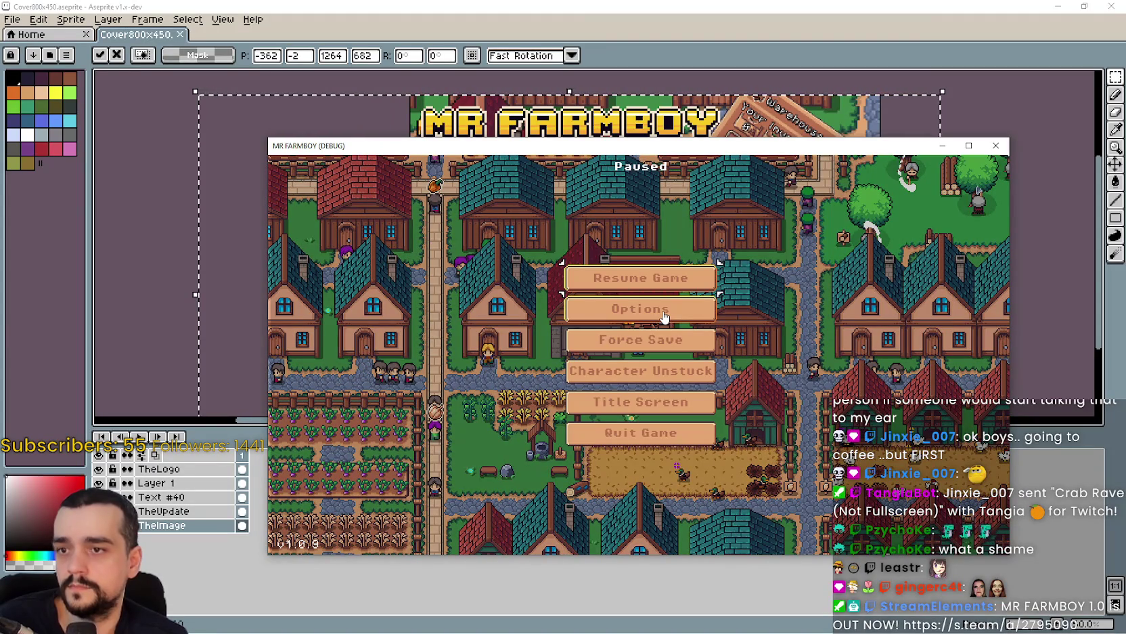
# Set the game's video mode to Borderless Window and resume playing.
pyautogui.click(664, 317)
pyautogui.click(623, 298)
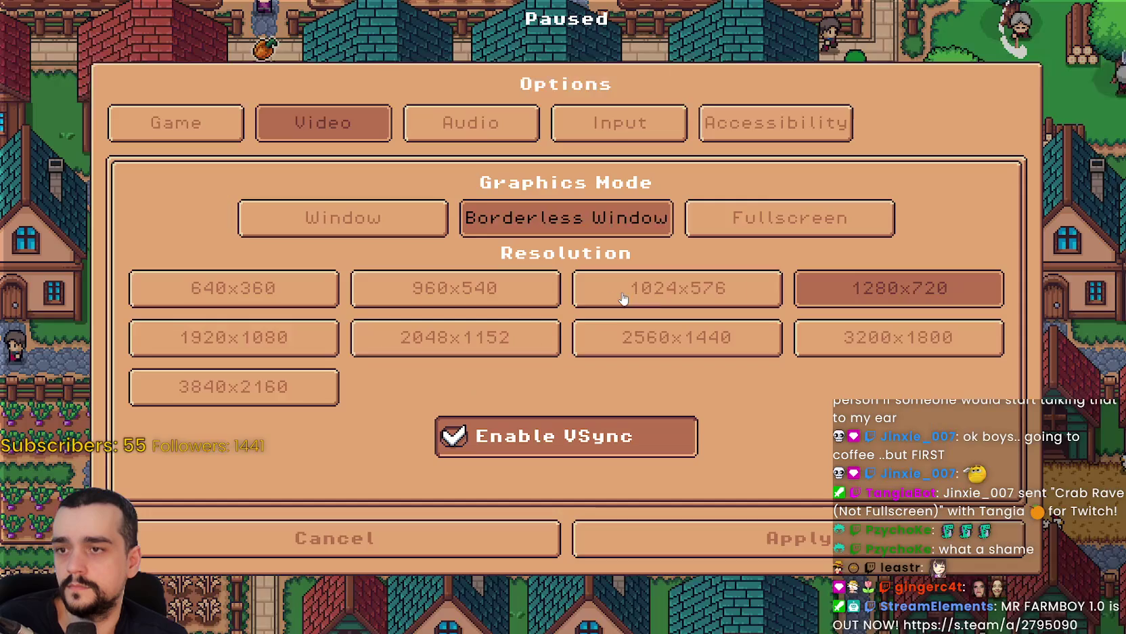
pyautogui.click(675, 533)
pyautogui.click(623, 213)
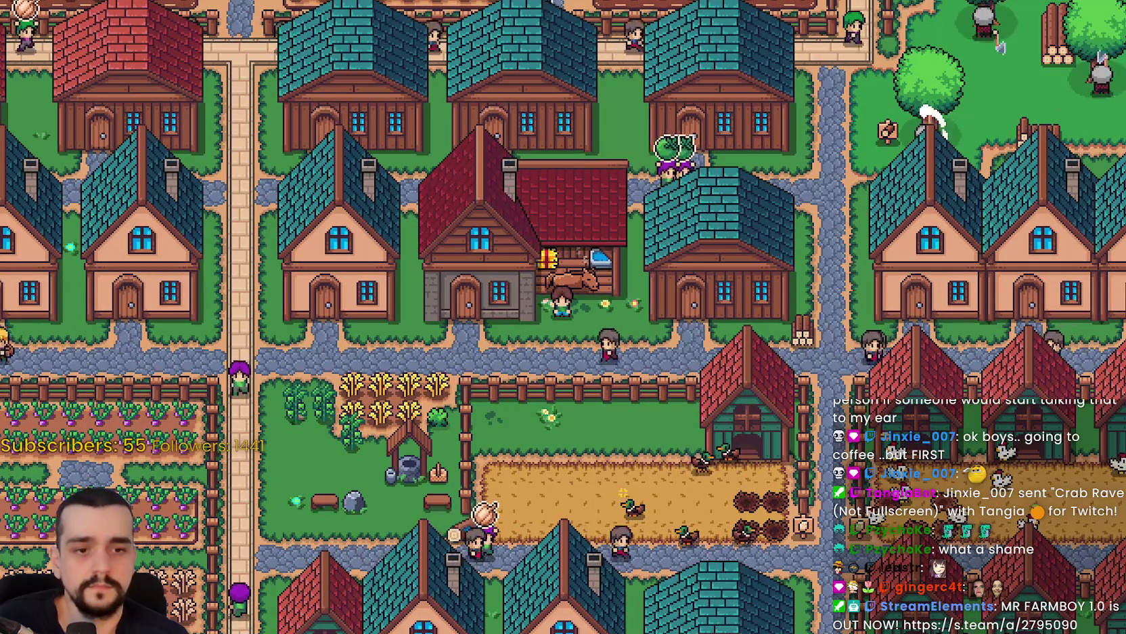
# Snip the full-screen town view with Snipping Tool.
pyautogui.hotkey('alt', 'Tab')
pyautogui.click(239, 88)
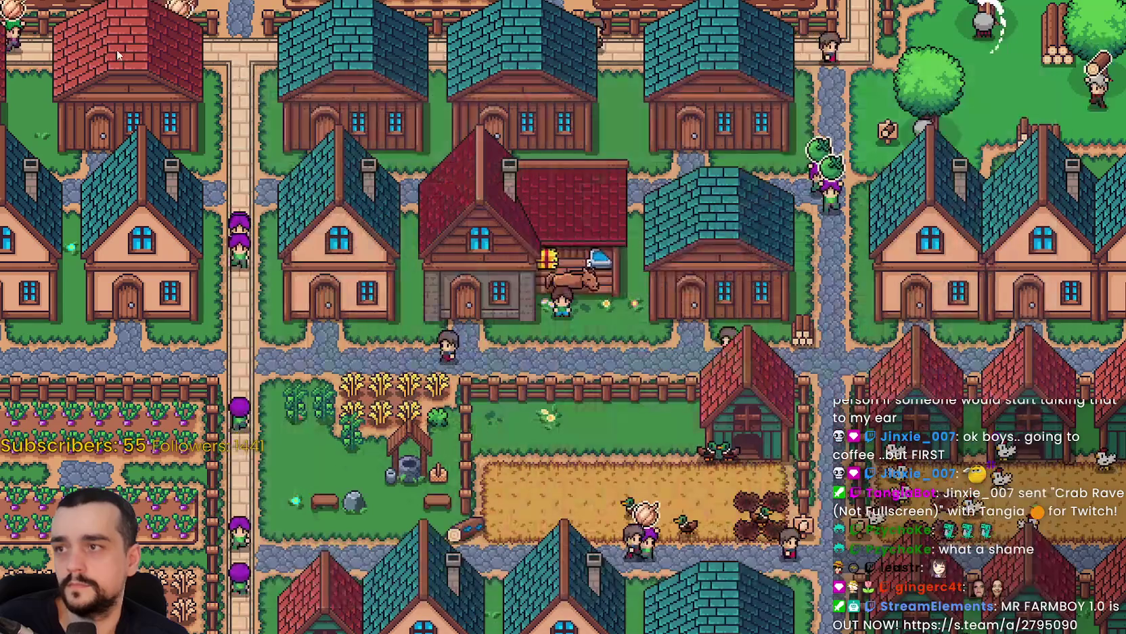
pyautogui.moveTo(3, 3); pyautogui.dragTo(1123, 631)
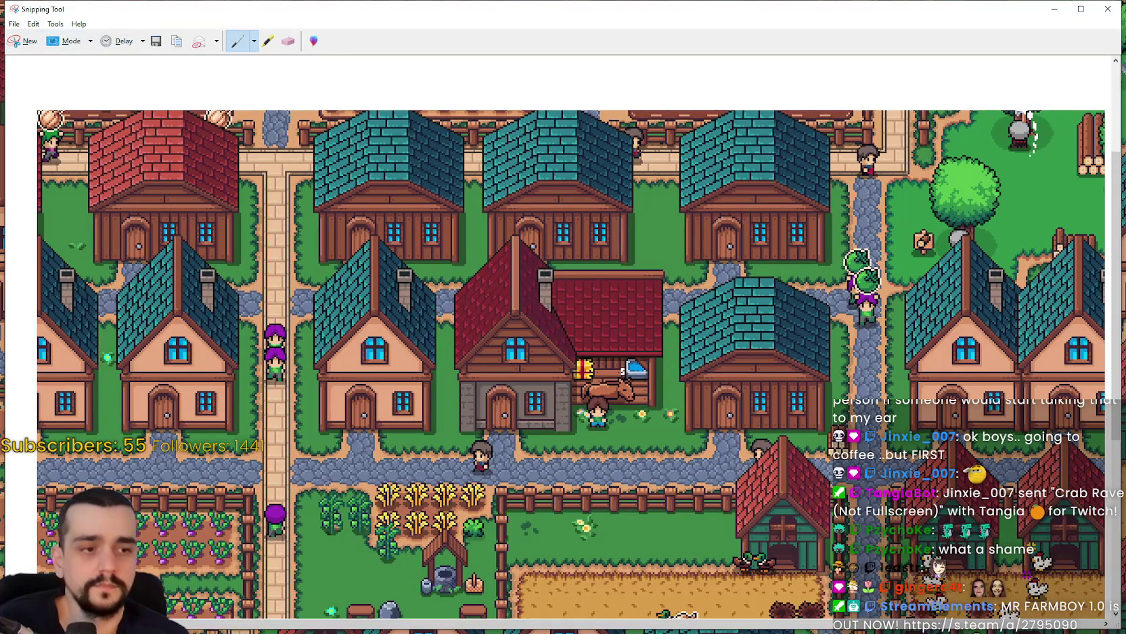
# Paste the town screenshot into TheImage, position it behind the logo, commit it, and select Layer 1.
pyautogui.hotkey('alt', 'Tab')
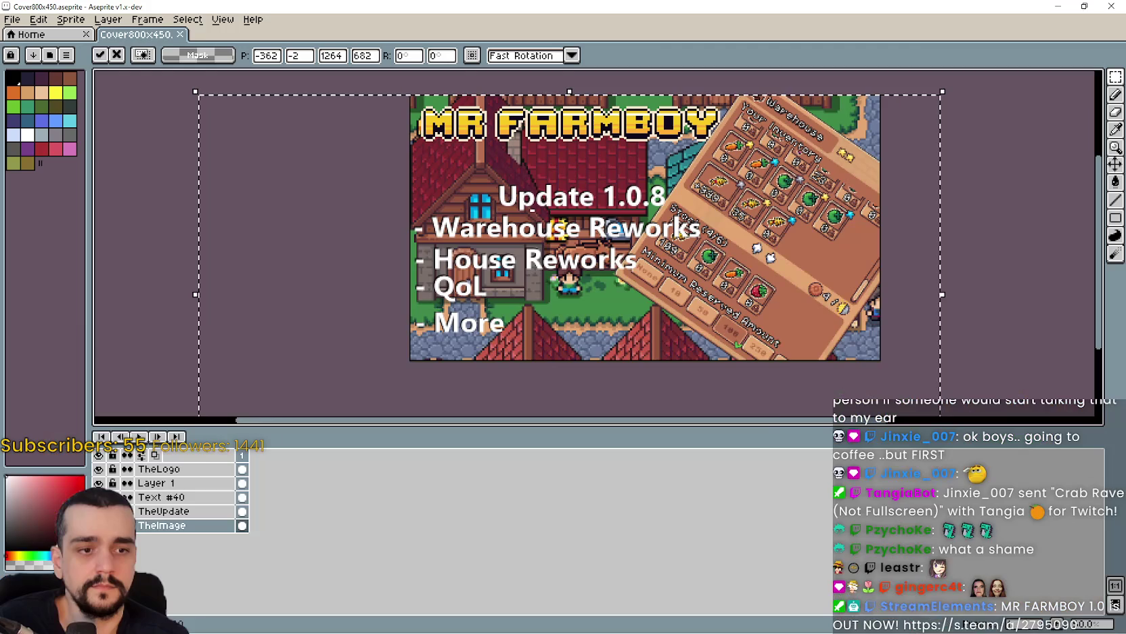
pyautogui.hotkey('ctrl', 'v')
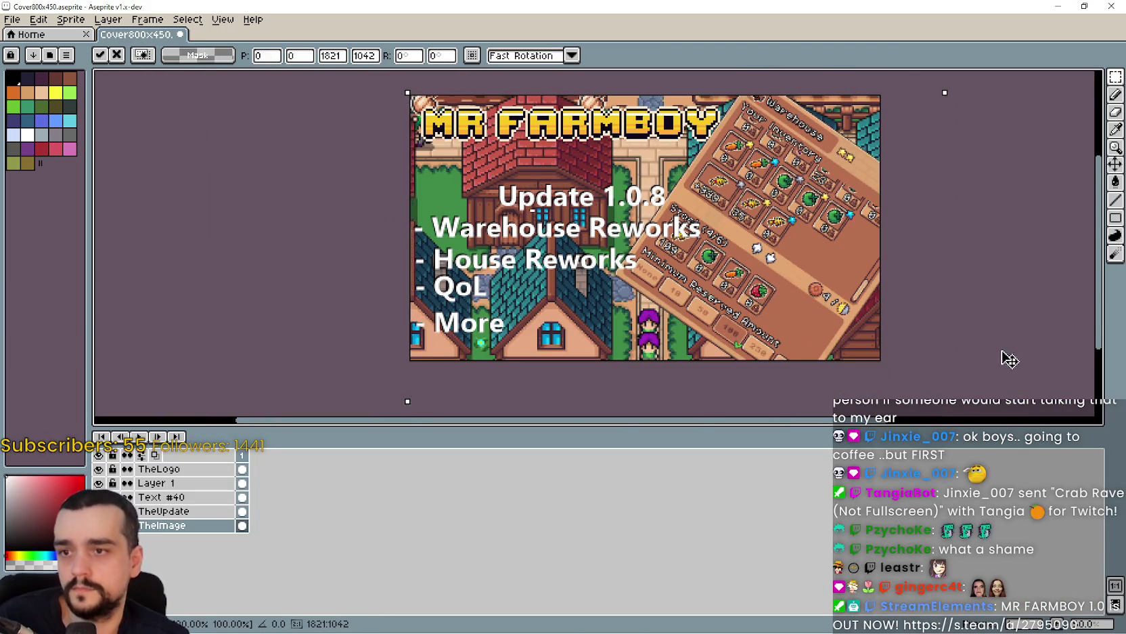
pyautogui.moveTo(1008, 358)
pyautogui.mouseDown()
pyautogui.moveTo(754, 330)
pyautogui.moveTo(581, 276)
pyautogui.mouseUp()
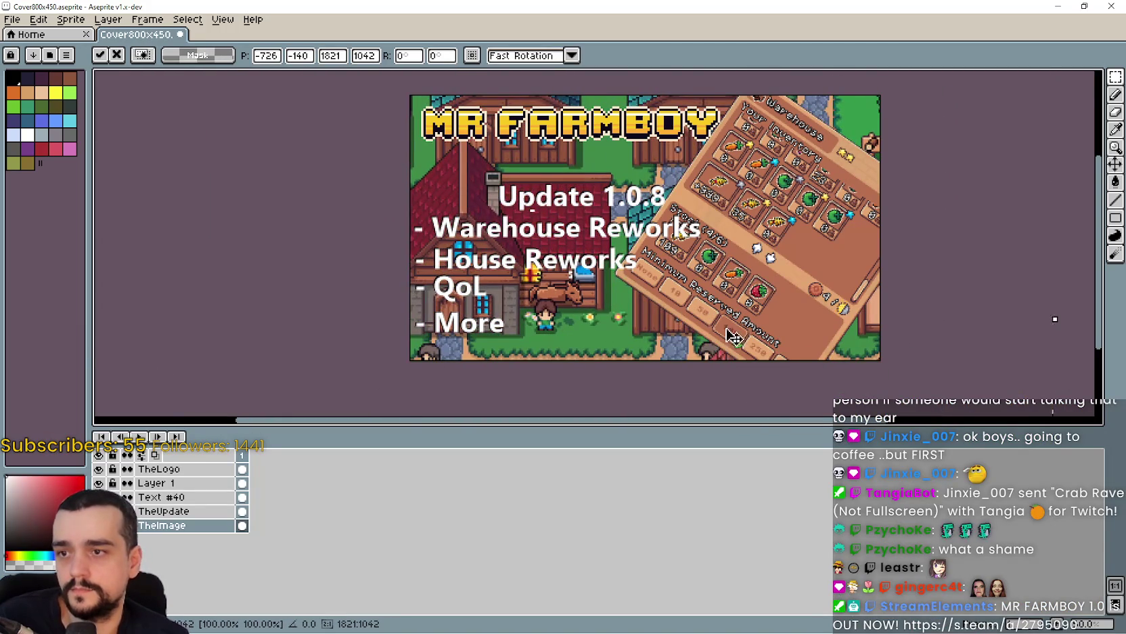
pyautogui.moveTo(729, 333); pyautogui.dragTo(738, 300)
pyautogui.moveTo(746, 302); pyautogui.dragTo(739, 295)
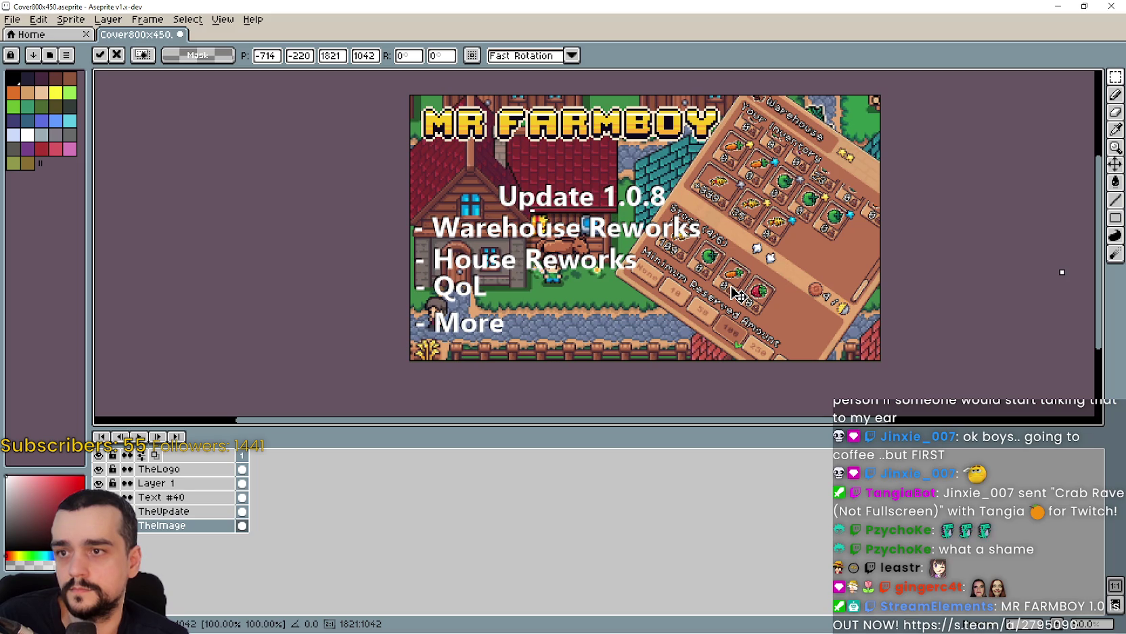
pyautogui.moveTo(739, 295); pyautogui.dragTo(737, 295)
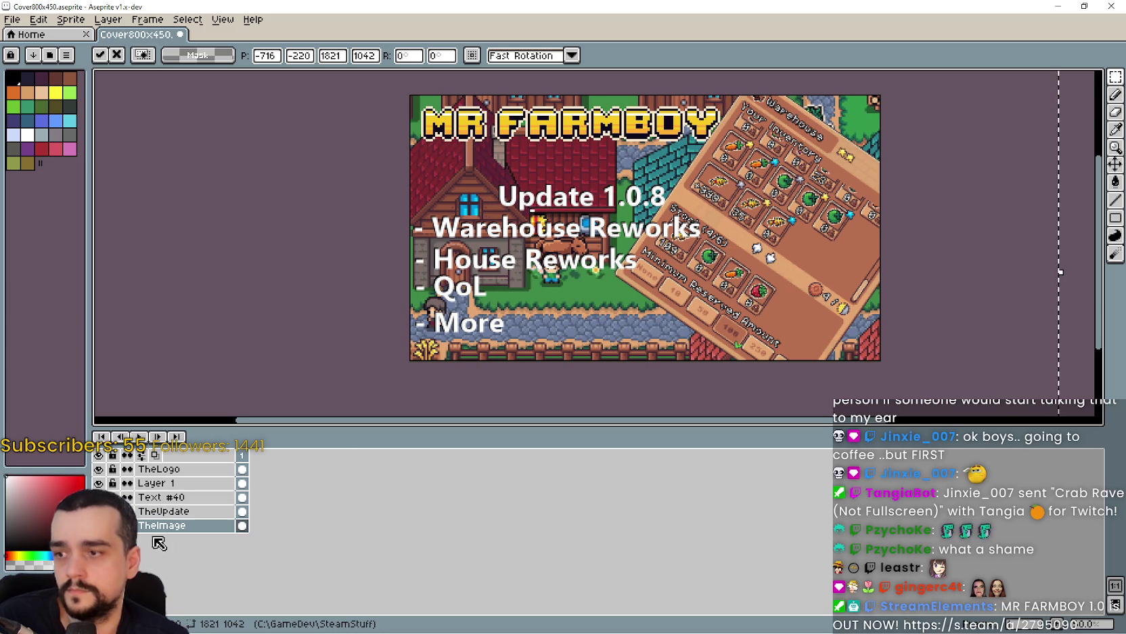
pyautogui.click(162, 511)
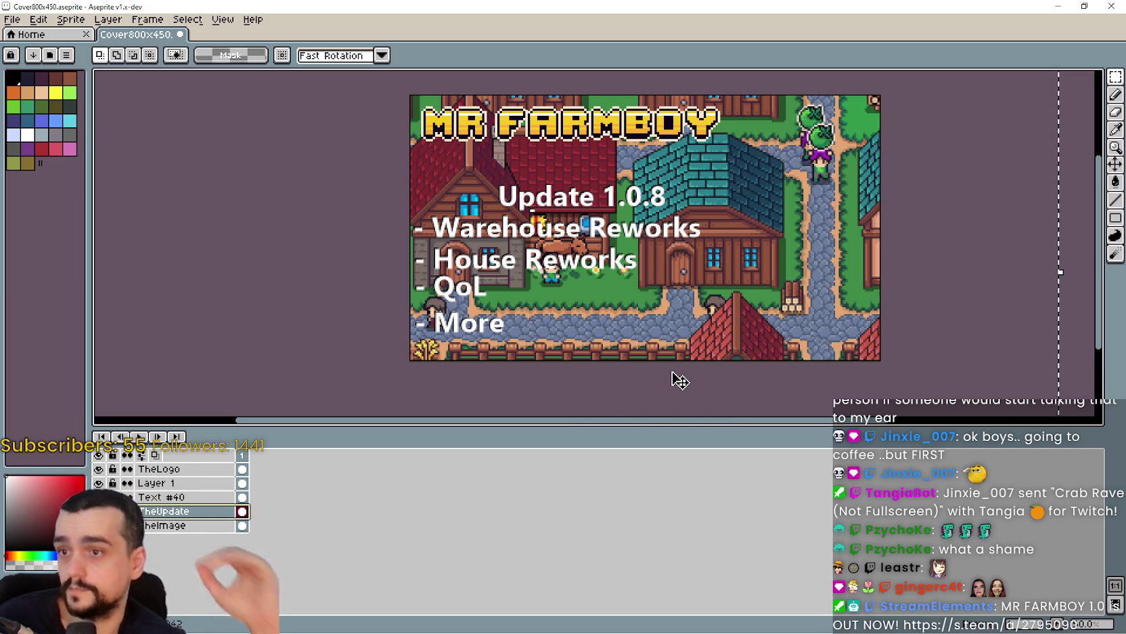
pyautogui.click(138, 481)
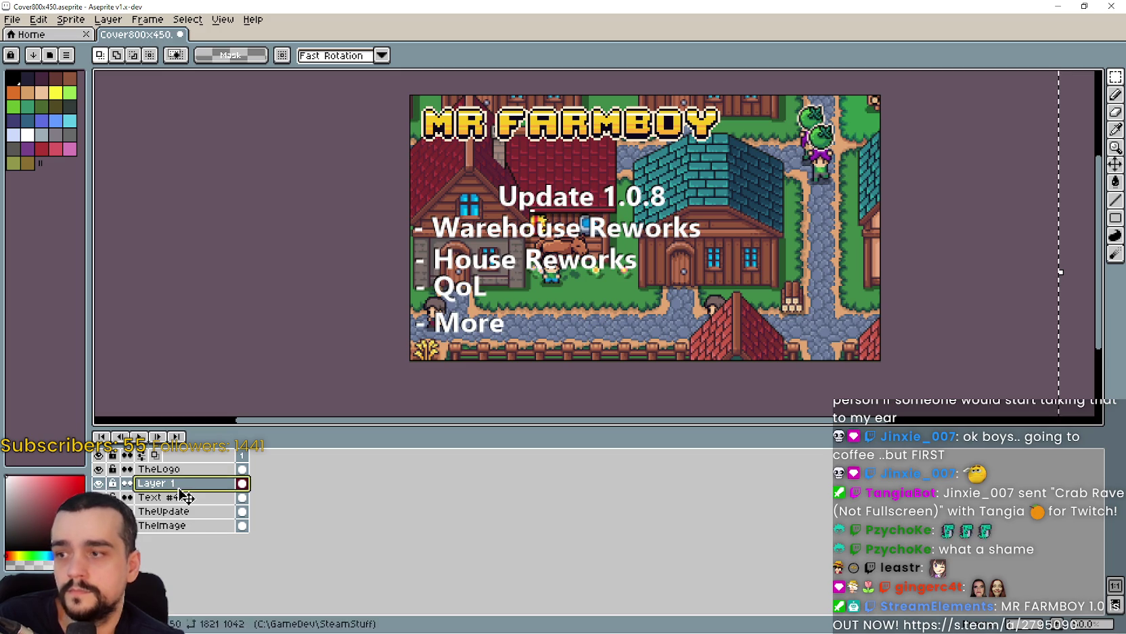
# Select the Update 1.0.8 heading, move it up under the logo, and begin inserting Update 1.0.9.
pyautogui.click(1056, 172)
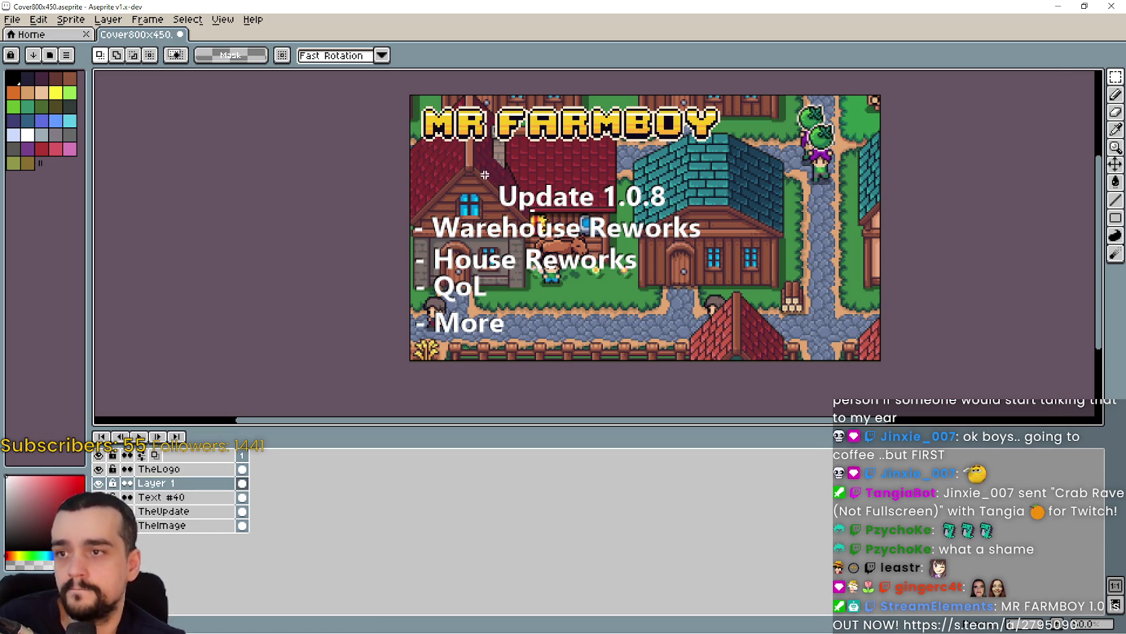
pyautogui.moveTo(481, 171)
pyautogui.mouseDown()
pyautogui.moveTo(704, 222)
pyautogui.moveTo(695, 215)
pyautogui.mouseUp()
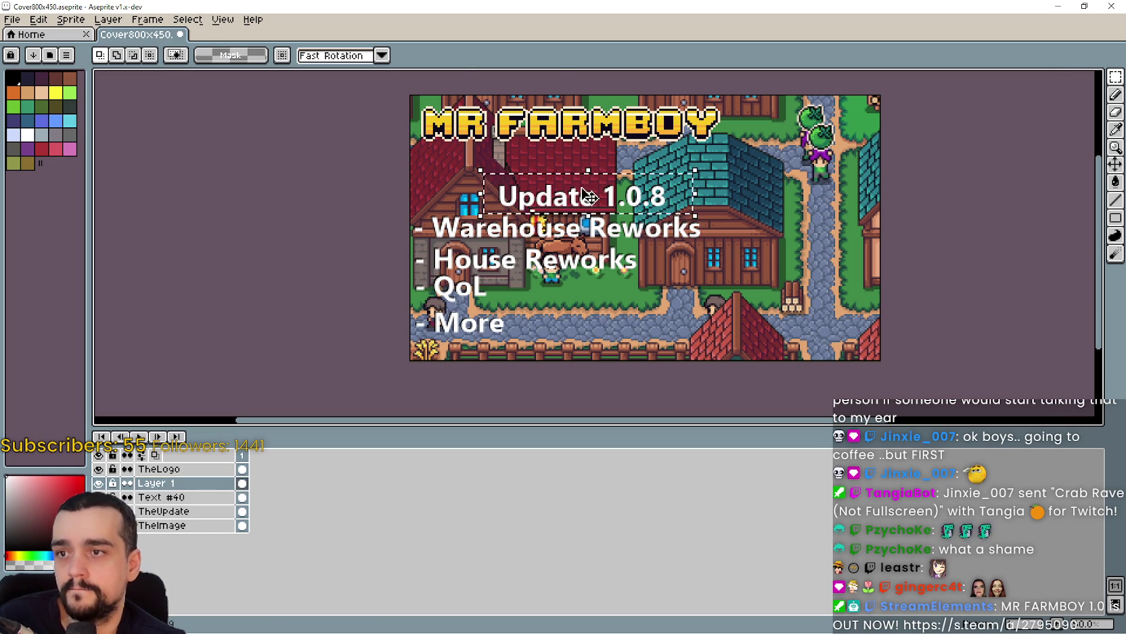
pyautogui.moveTo(587, 197); pyautogui.dragTo(582, 161)
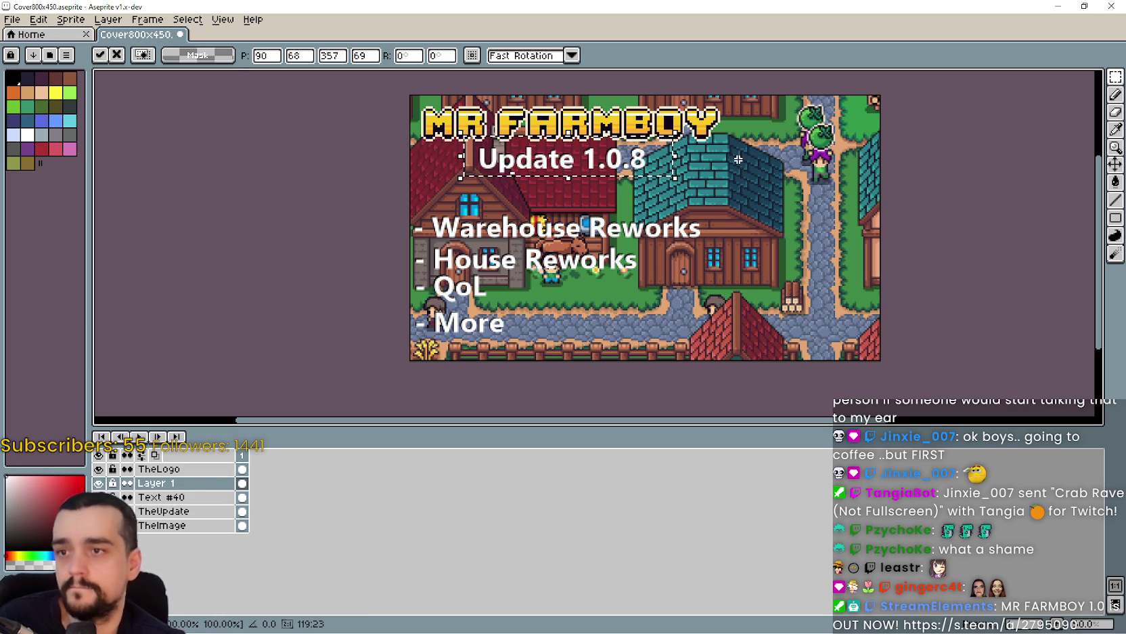
pyautogui.click(765, 184)
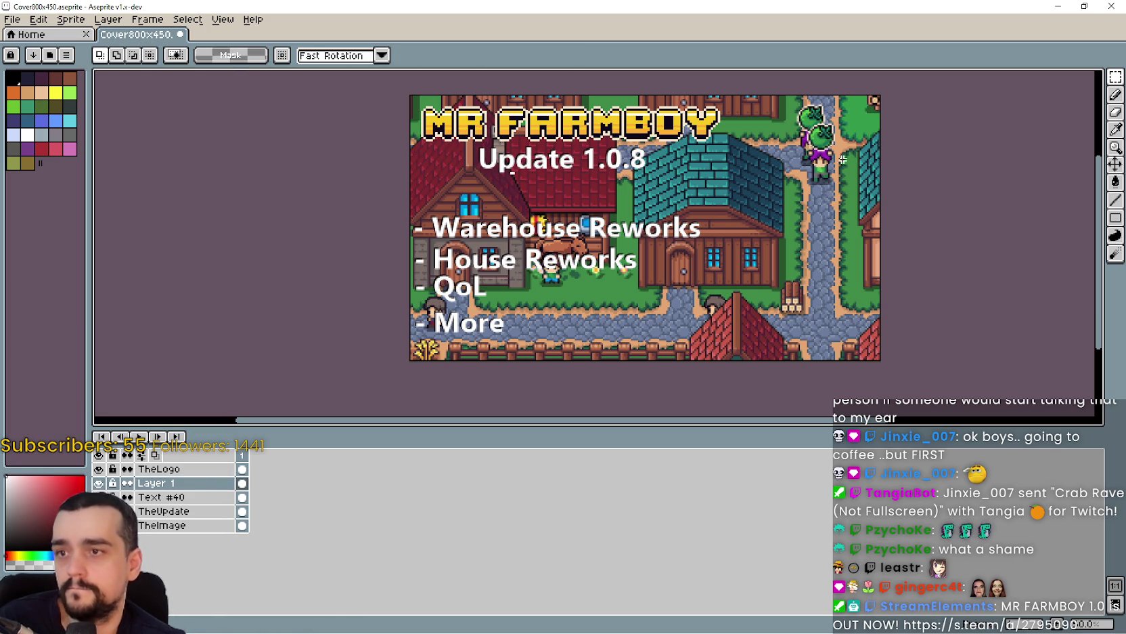
pyautogui.hotkey('ctrl', 't')
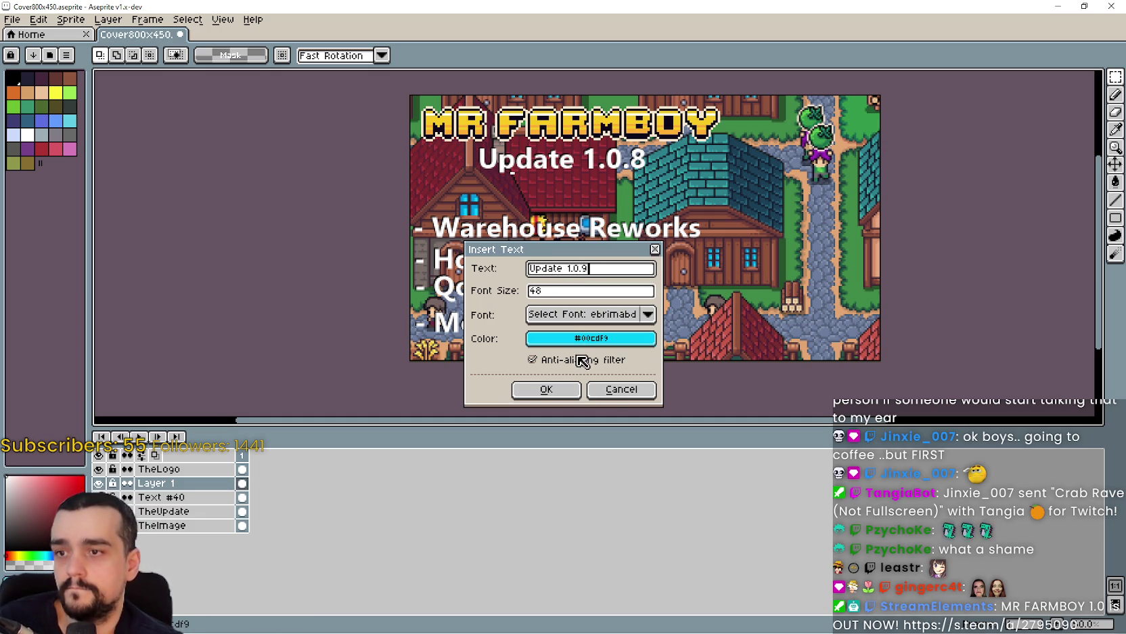
# Insert a black 'Update 1.0.9' text and place it on the teal roof.
pyautogui.click(618, 390)
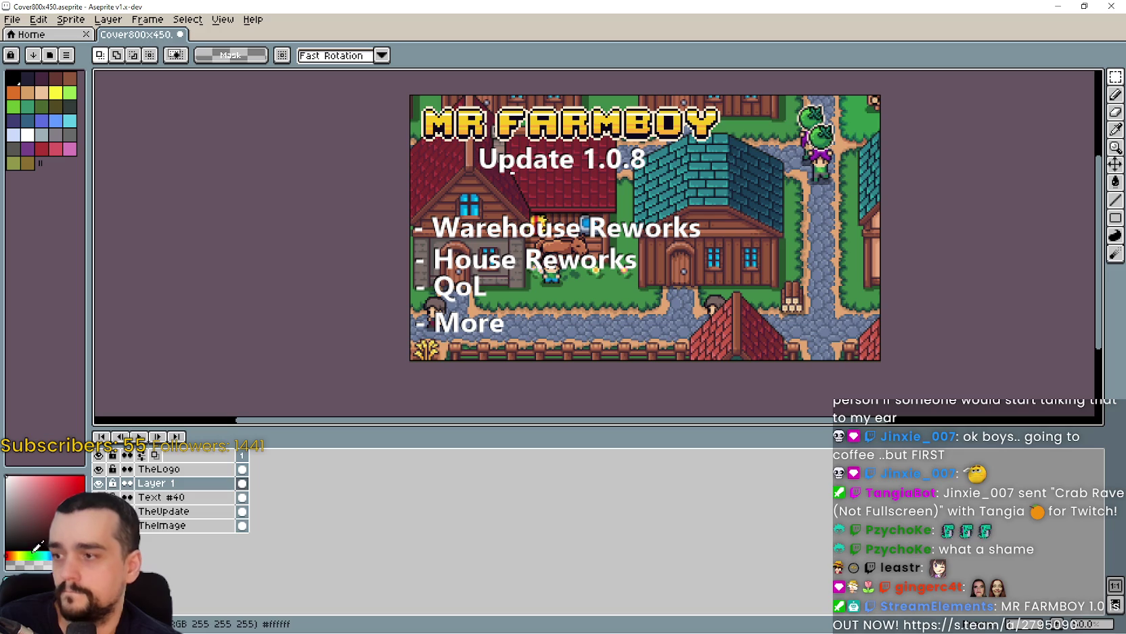
pyautogui.hotkey('ctrl', 't')
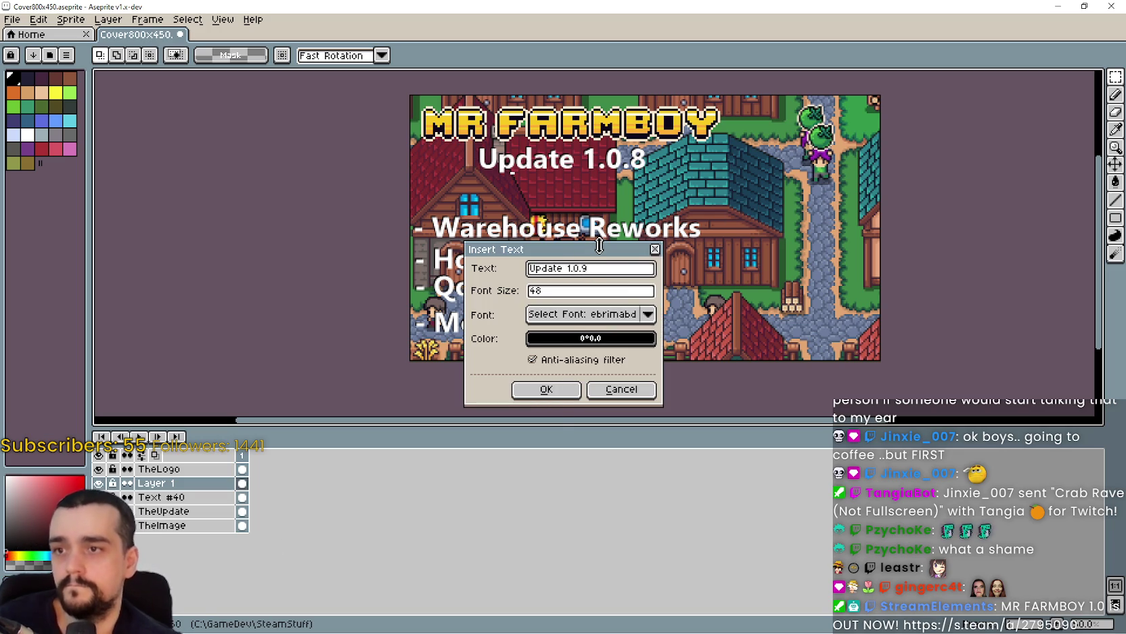
pyautogui.click(552, 389)
pyautogui.moveTo(635, 227)
pyautogui.mouseDown()
pyautogui.moveTo(781, 197)
pyautogui.moveTo(788, 180)
pyautogui.mouseUp()
pyautogui.click(750, 260)
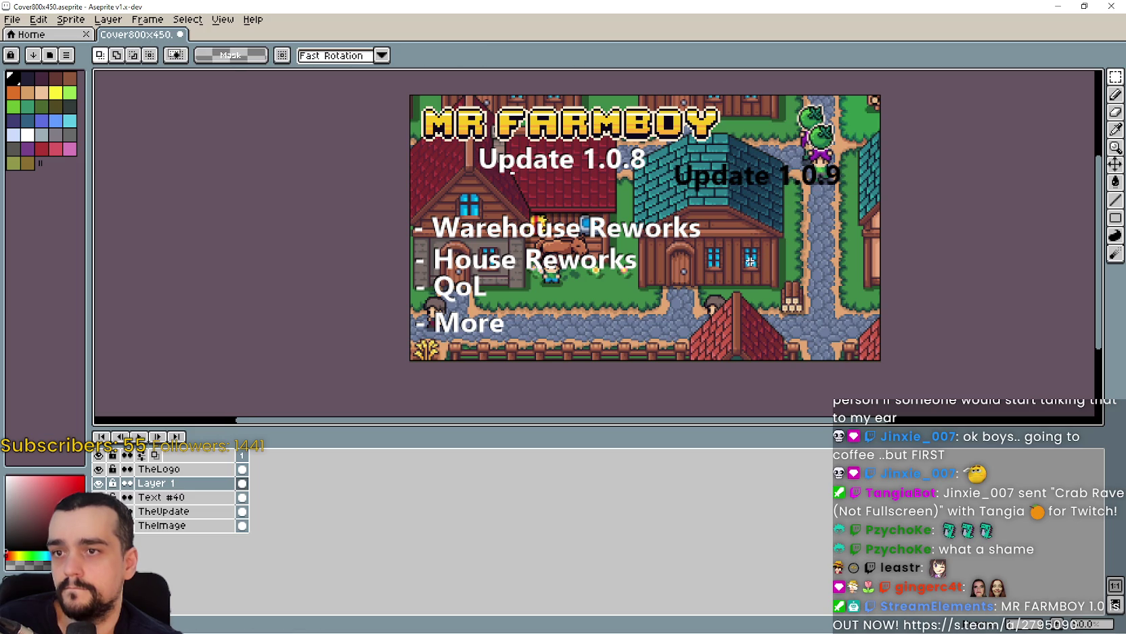
# Insert a white 'Update 1.0.9' over the black copy, nudge it into place, and commit.
pyautogui.hotkey('ctrl', 't')
pyautogui.click(549, 390)
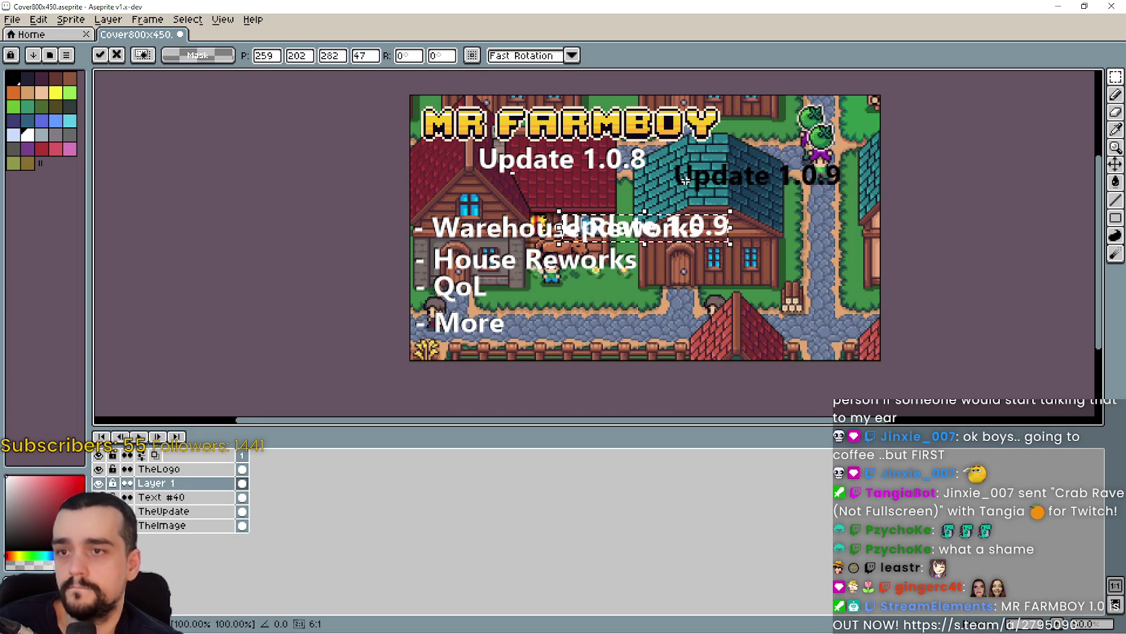
pyautogui.moveTo(657, 233); pyautogui.dragTo(769, 184)
pyautogui.scroll(3, 760, 193)
pyautogui.scroll(-1, 747, 218)
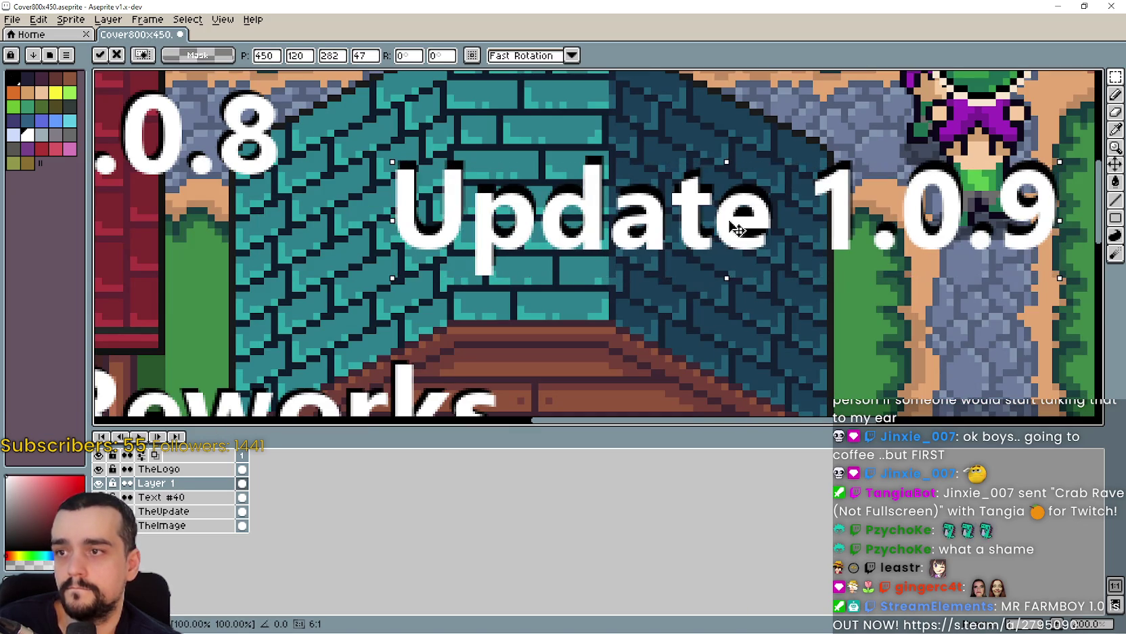
pyautogui.moveTo(736, 229); pyautogui.dragTo(741, 226)
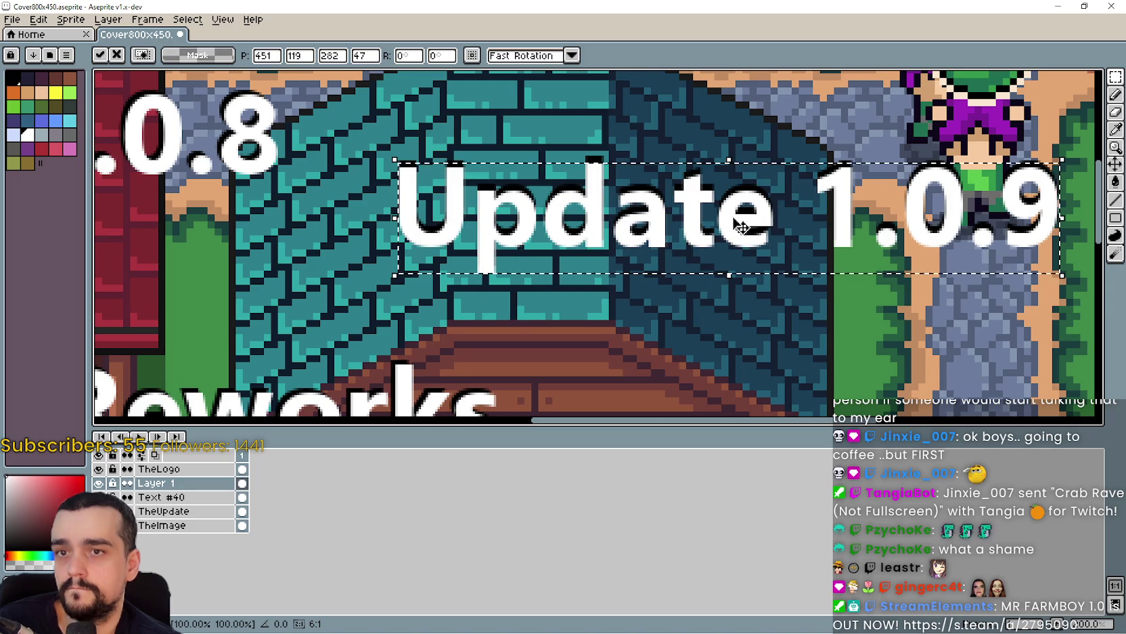
pyautogui.scroll(-2, 741, 226)
pyautogui.press('Return')
pyautogui.scroll(-1, 652, 298)
pyautogui.scroll(1, 604, 287)
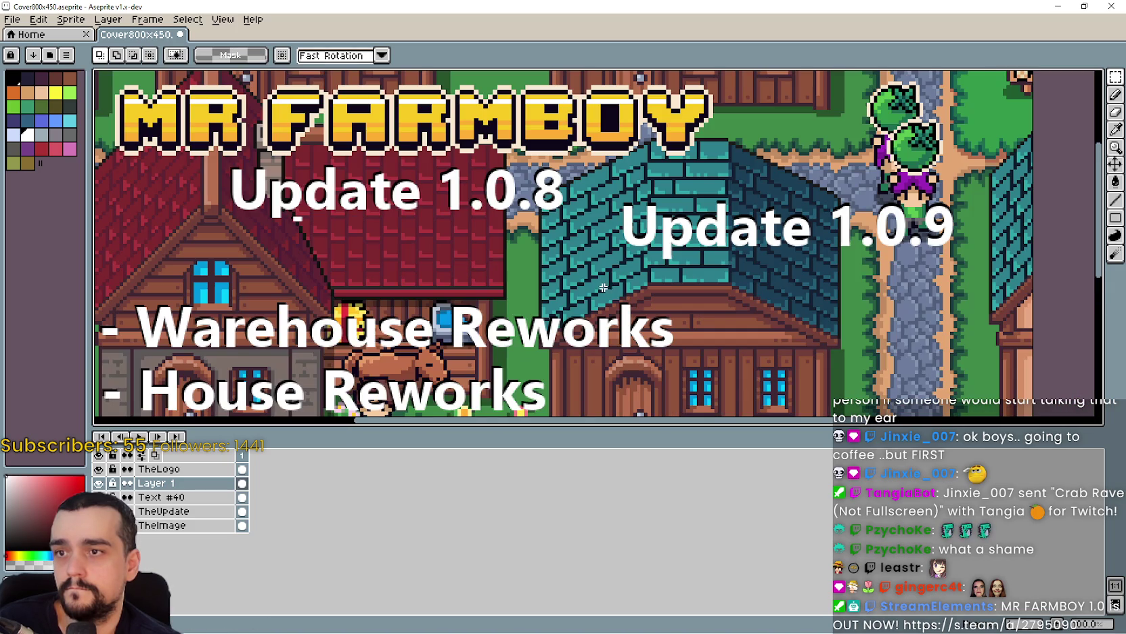
# Delete the Update 1.0.8 line and move Update 1.0.9 up under the logo.
pyautogui.moveTo(201, 166); pyautogui.dragTo(577, 244)
pyautogui.press('Delete')
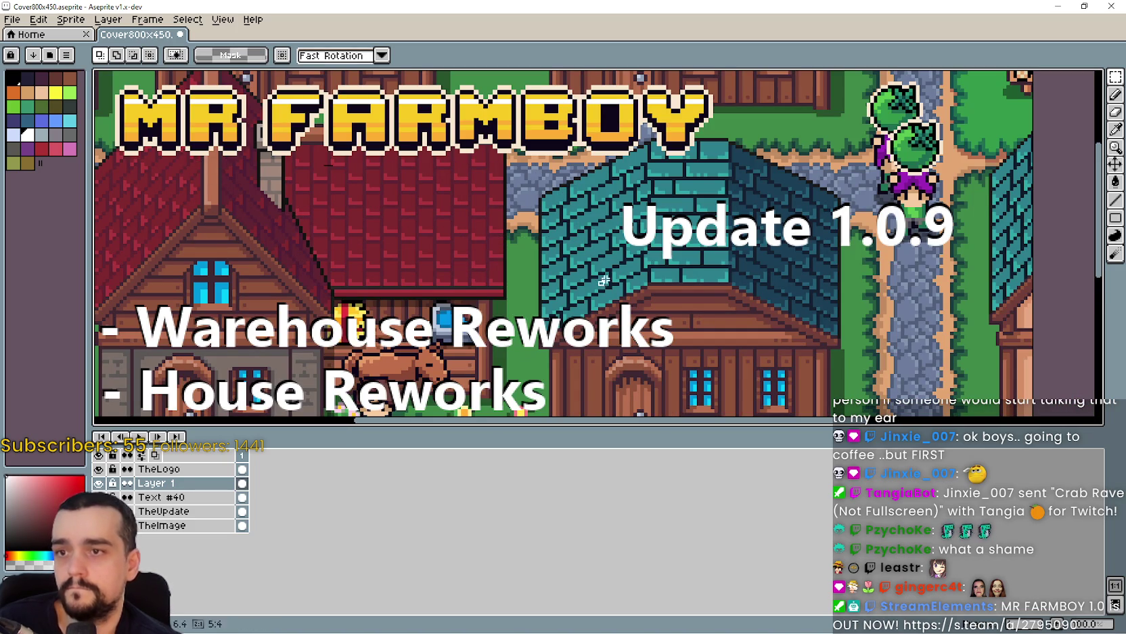
pyautogui.moveTo(599, 287); pyautogui.dragTo(985, 182)
pyautogui.moveTo(912, 231); pyautogui.dragTo(502, 196)
pyautogui.press('Return')
# Select the four old feature lines and delete them.
pyautogui.scroll(-1, 780, 276)
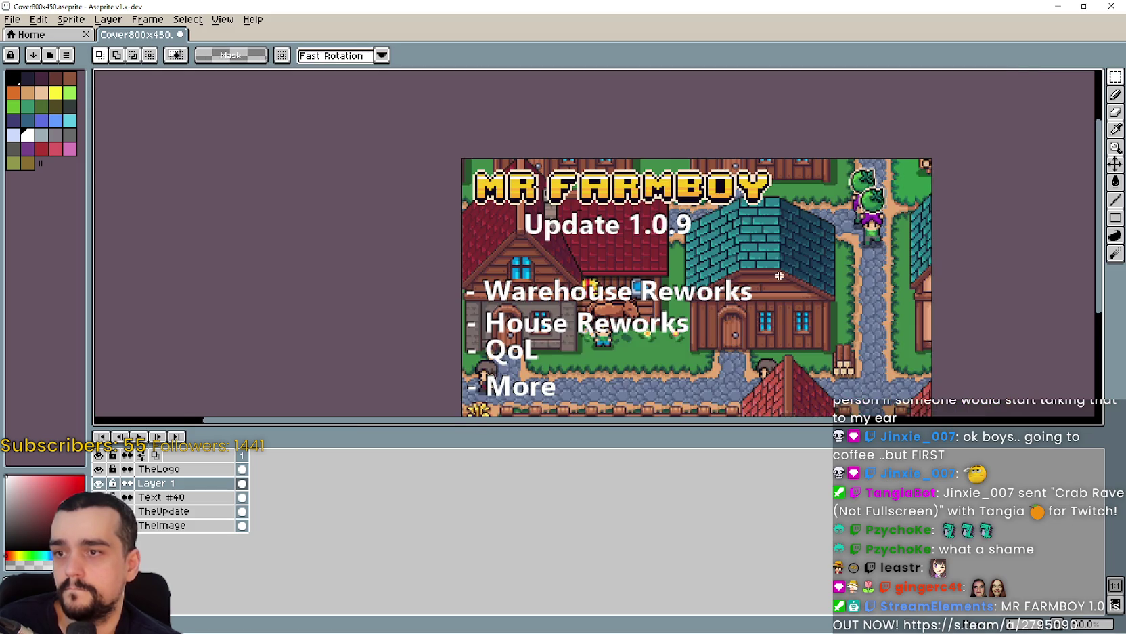
pyautogui.scroll(-1, 779, 276)
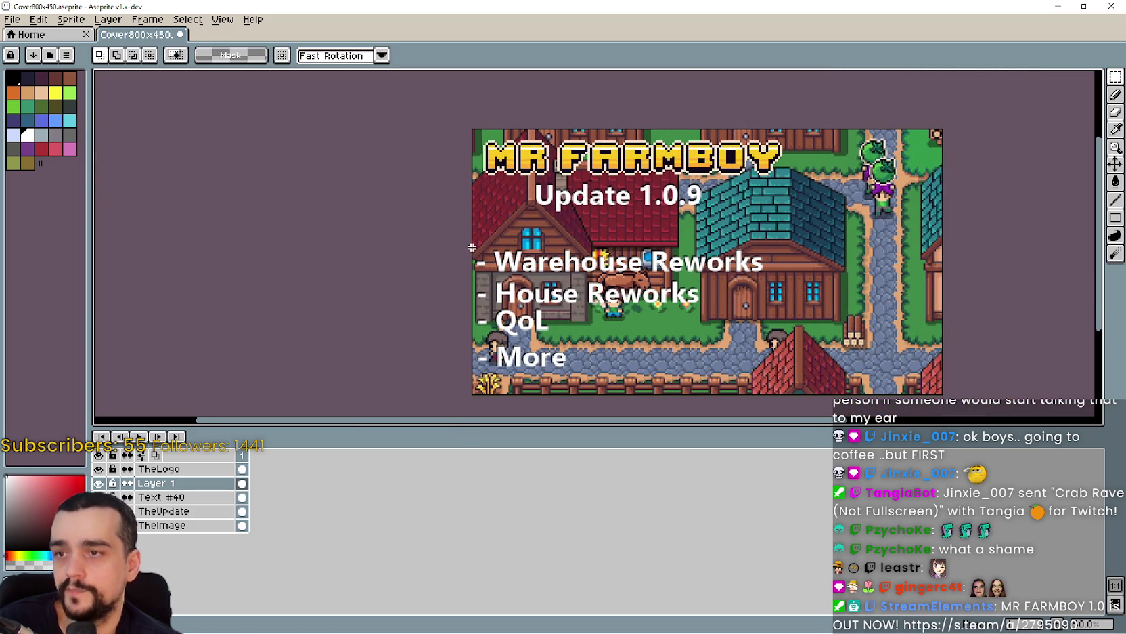
pyautogui.moveTo(475, 242)
pyautogui.mouseDown()
pyautogui.moveTo(805, 285)
pyautogui.moveTo(767, 383)
pyautogui.mouseUp()
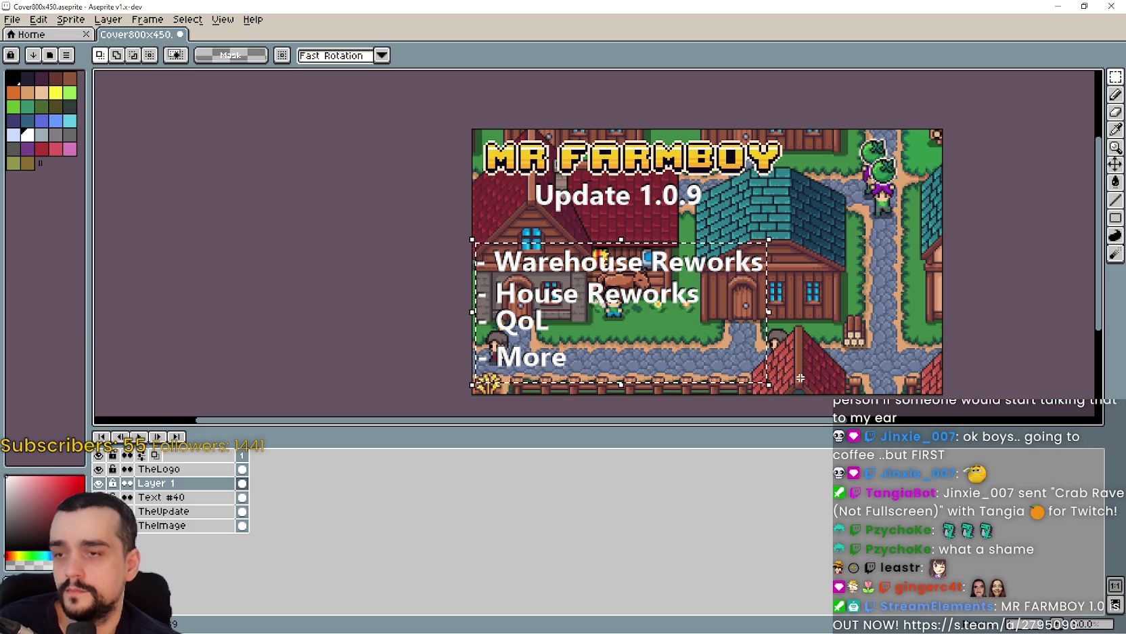
pyautogui.press('Delete')
pyautogui.moveTo(704, 342); pyautogui.dragTo(675, 342)
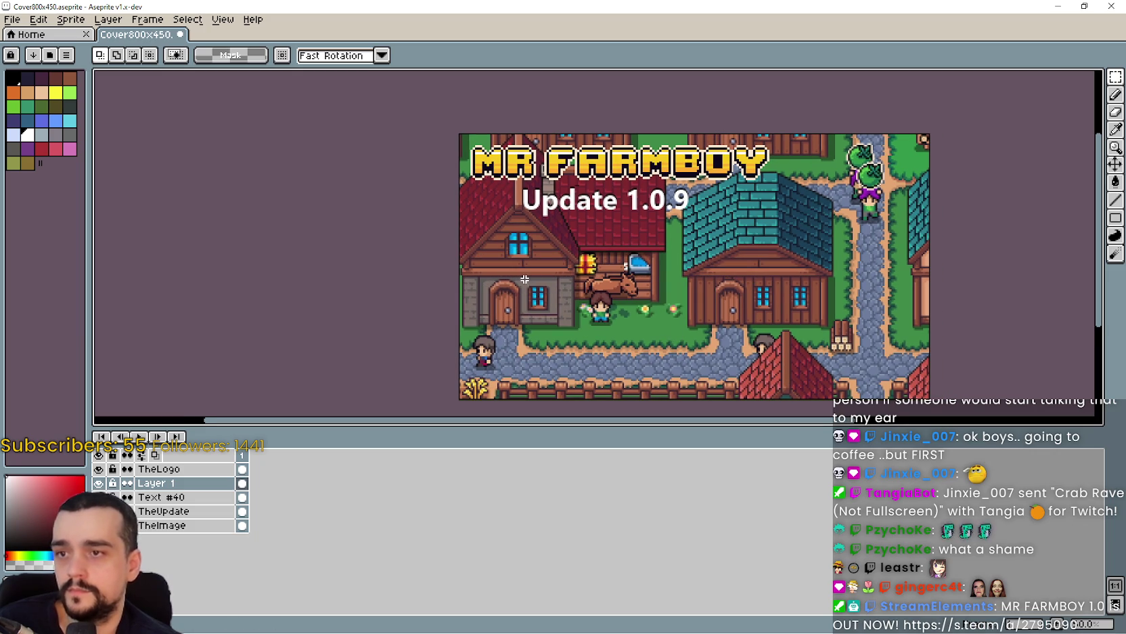
pyautogui.hotkey('ctrl', 't')
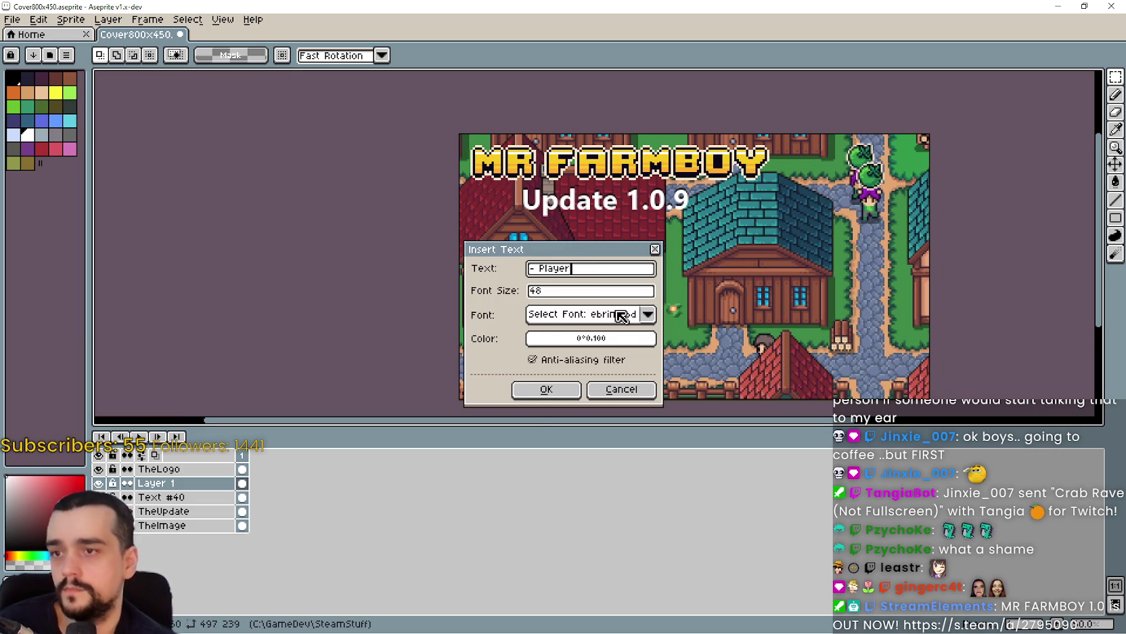
# Insert a black '- Player House' text line and drag it down-left.
pyautogui.click(596, 338)
pyautogui.moveTo(555, 425); pyautogui.dragTo(540, 425)
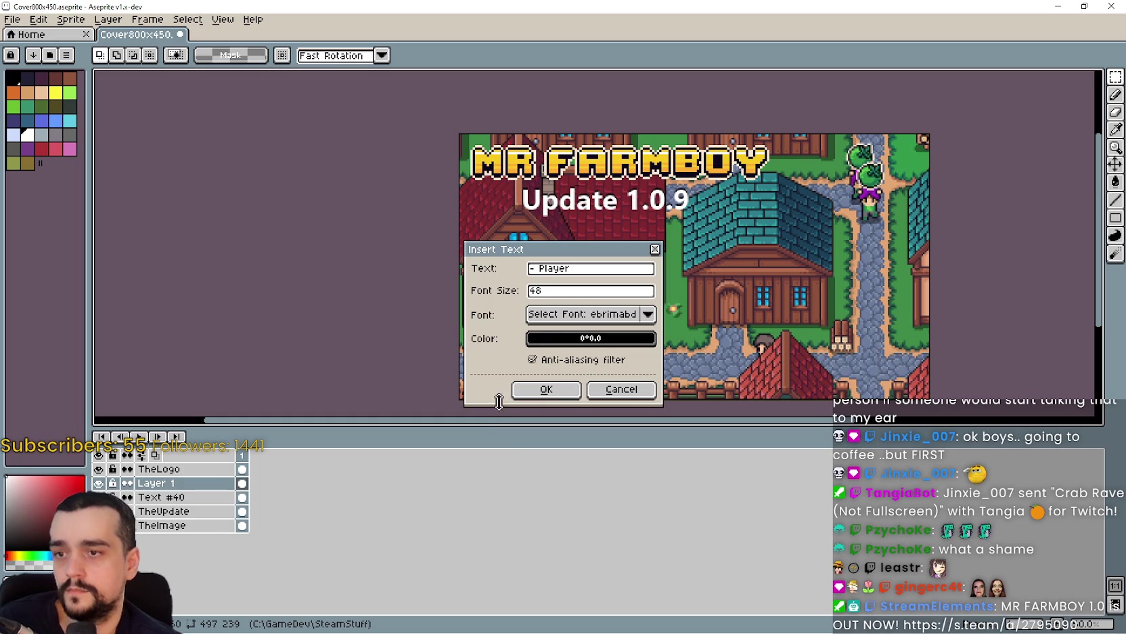
pyautogui.click(612, 271)
pyautogui.write('House')
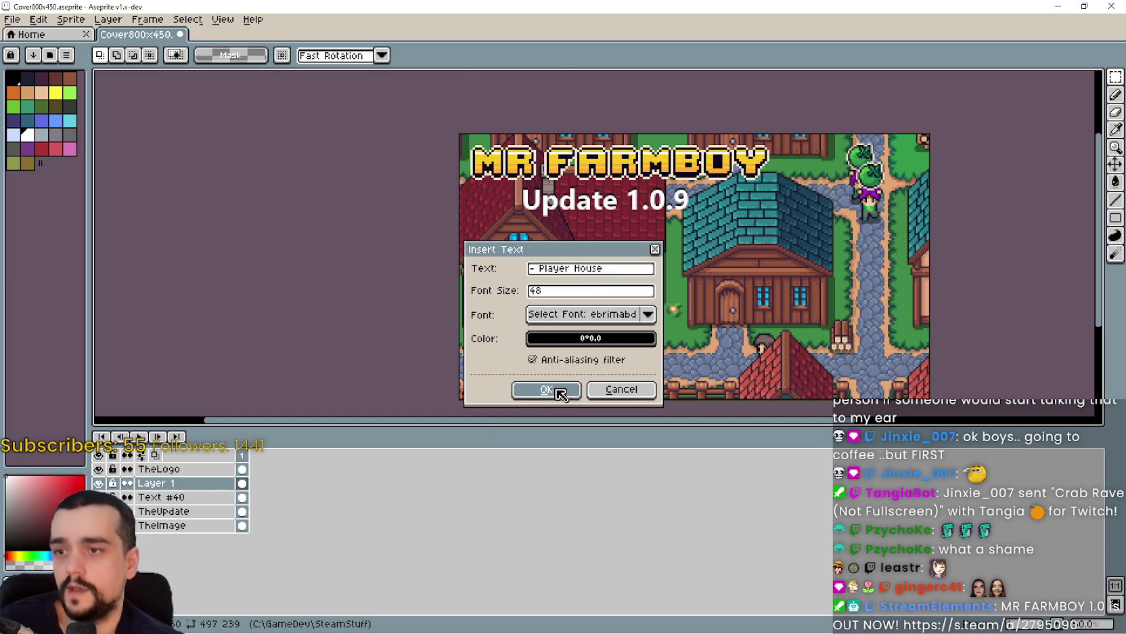
pyautogui.click(546, 389)
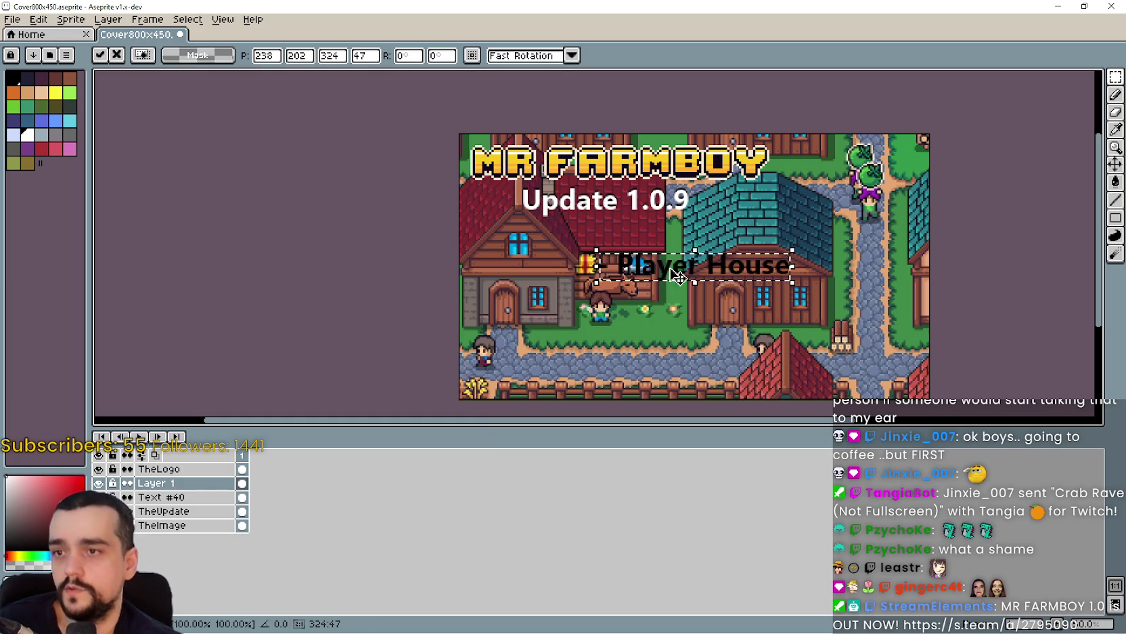
pyautogui.moveTo(673, 274)
pyautogui.mouseDown()
pyautogui.moveTo(585, 307)
pyautogui.moveTo(578, 324)
pyautogui.moveTo(603, 324)
pyautogui.mouseUp()
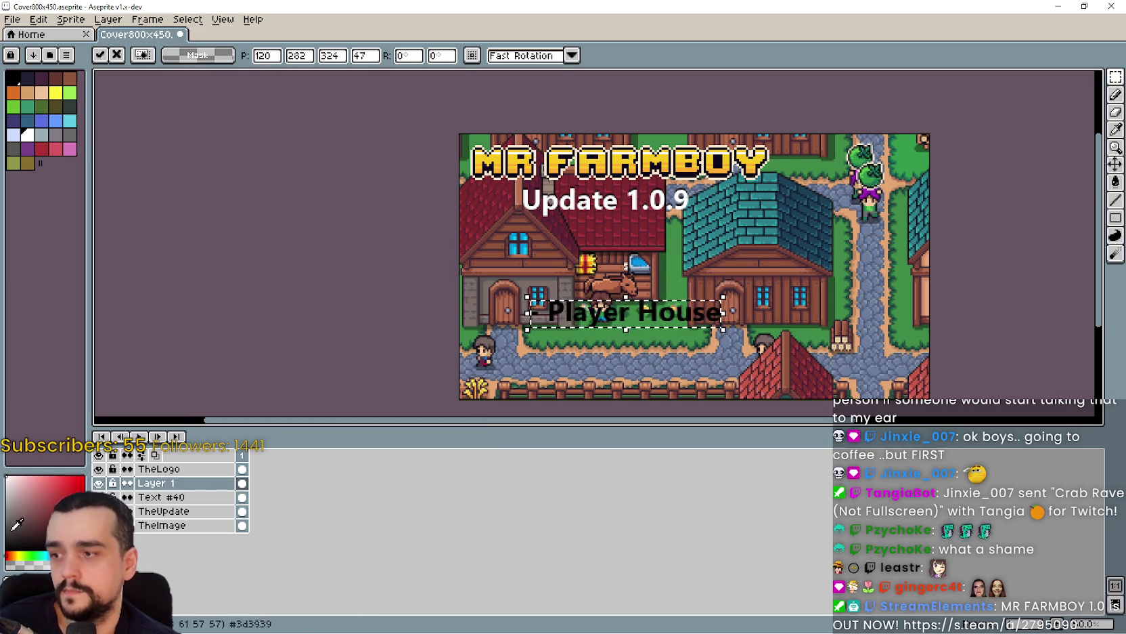
# Re-insert the '- Player House' line, commit it, and position it below the heading.
pyautogui.hotkey('ctrl', 't')
pyautogui.click(547, 389)
pyautogui.moveTo(586, 261)
pyautogui.mouseDown()
pyautogui.moveTo(541, 307)
pyautogui.moveTo(578, 307)
pyautogui.moveTo(560, 307)
pyautogui.mouseUp()
pyautogui.scroll(3, 604, 306)
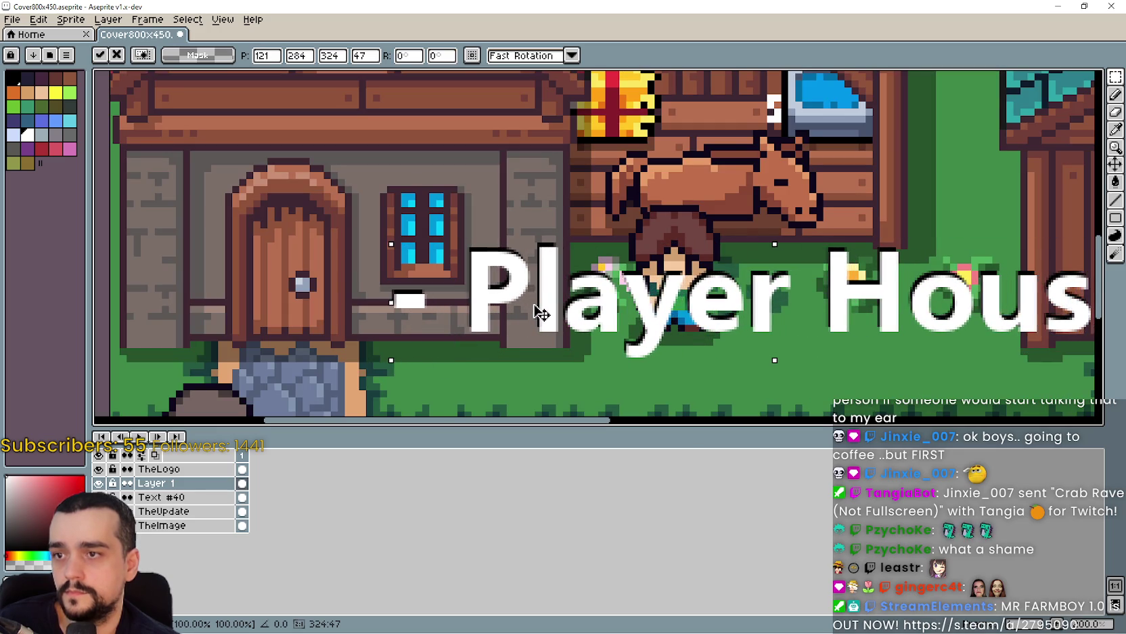
pyautogui.scroll(-3, 560, 307)
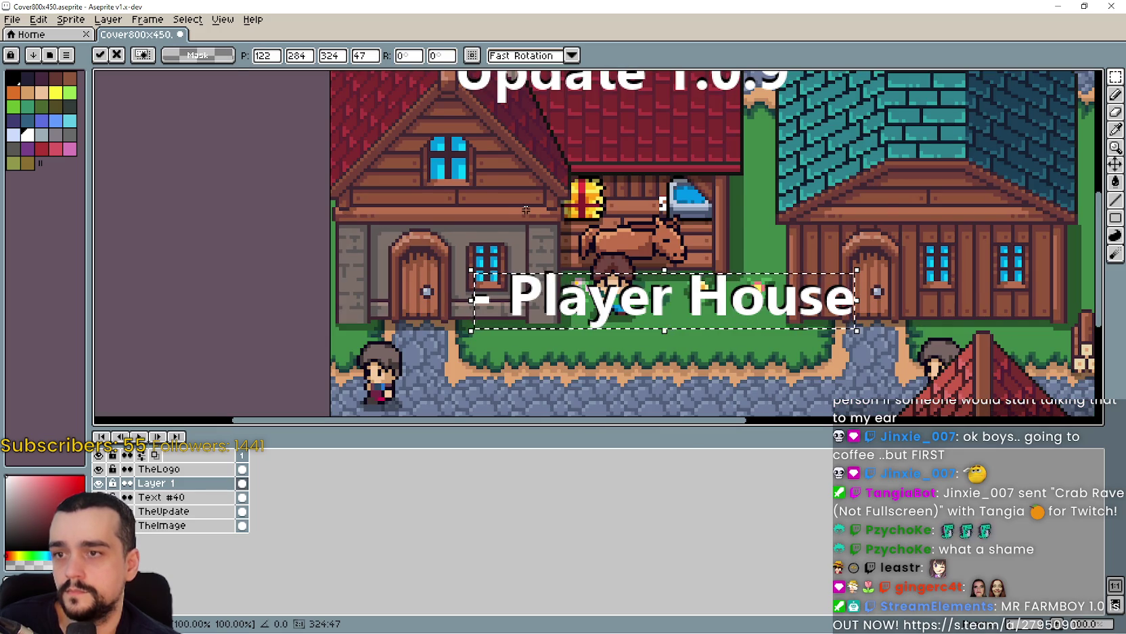
pyautogui.press('Return')
pyautogui.scroll(-2, 528, 210)
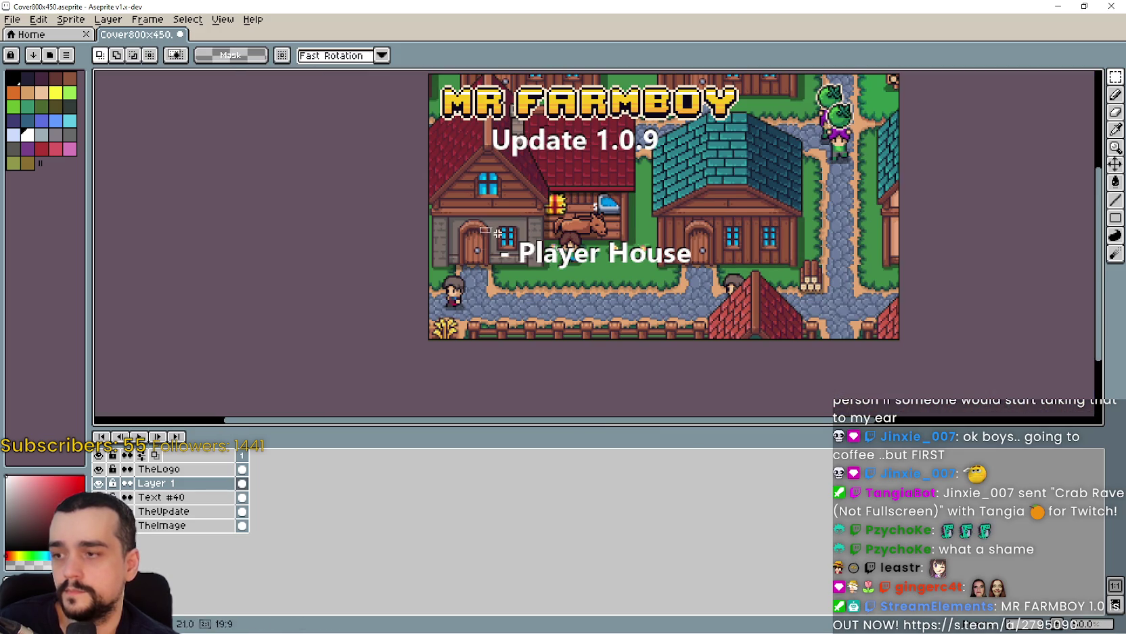
pyautogui.moveTo(685, 283)
pyautogui.mouseDown()
pyautogui.moveTo(626, 326)
pyautogui.moveTo(629, 220)
pyautogui.moveTo(611, 349)
pyautogui.moveTo(619, 301)
pyautogui.mouseUp()
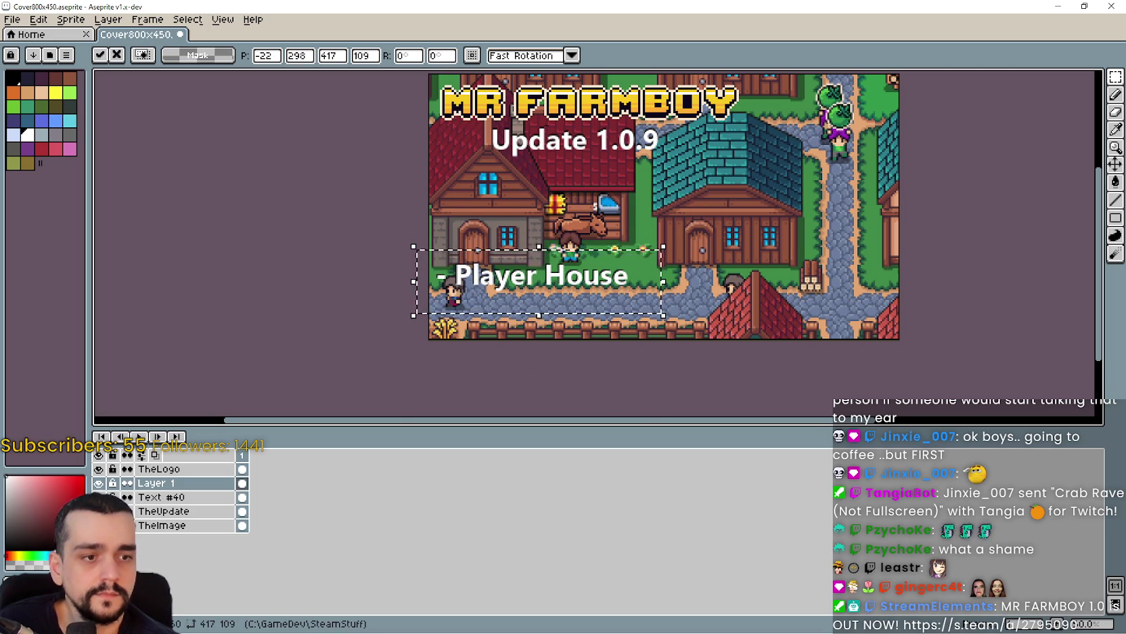
pyautogui.hotkey('alt', 'Tab')
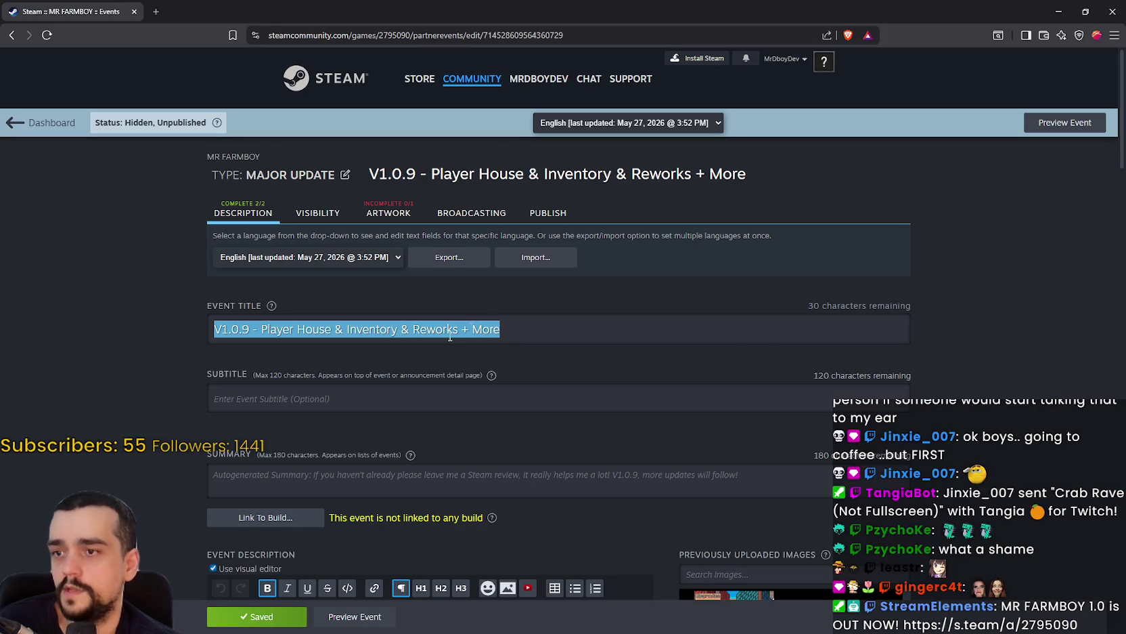
# Move the Player House line up under the Update 1.0.9 heading.
pyautogui.click(1060, 12)
pyautogui.moveTo(503, 288)
pyautogui.mouseDown()
pyautogui.moveTo(514, 268)
pyautogui.moveTo(503, 200)
pyautogui.moveTo(514, 196)
pyautogui.moveTo(506, 207)
pyautogui.mouseUp()
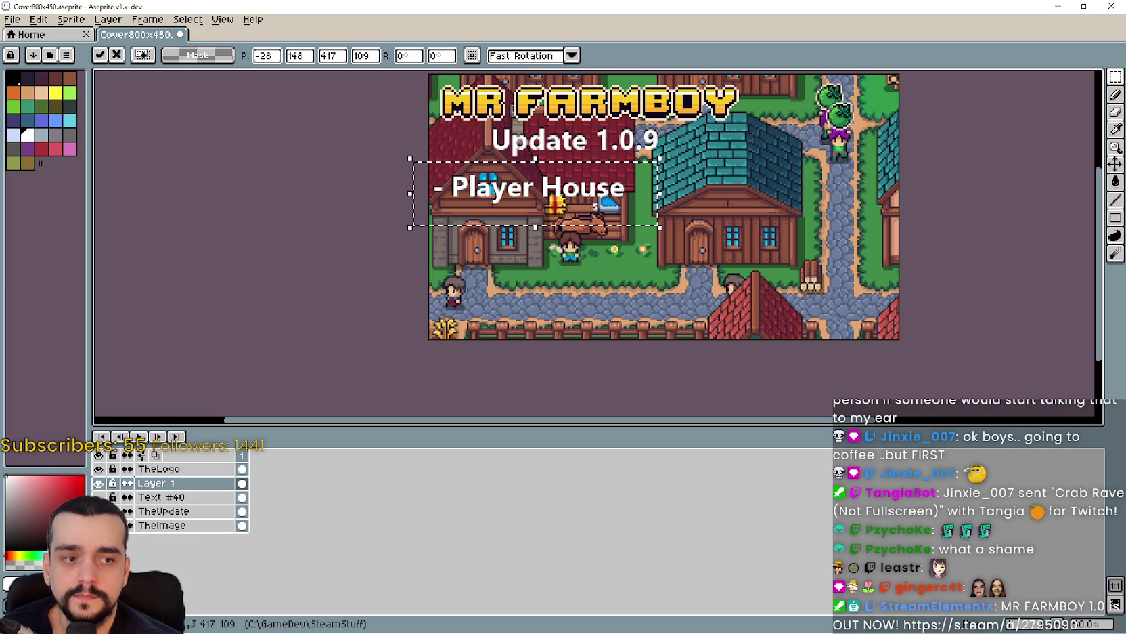
pyautogui.hotkey('alt', 'Tab')
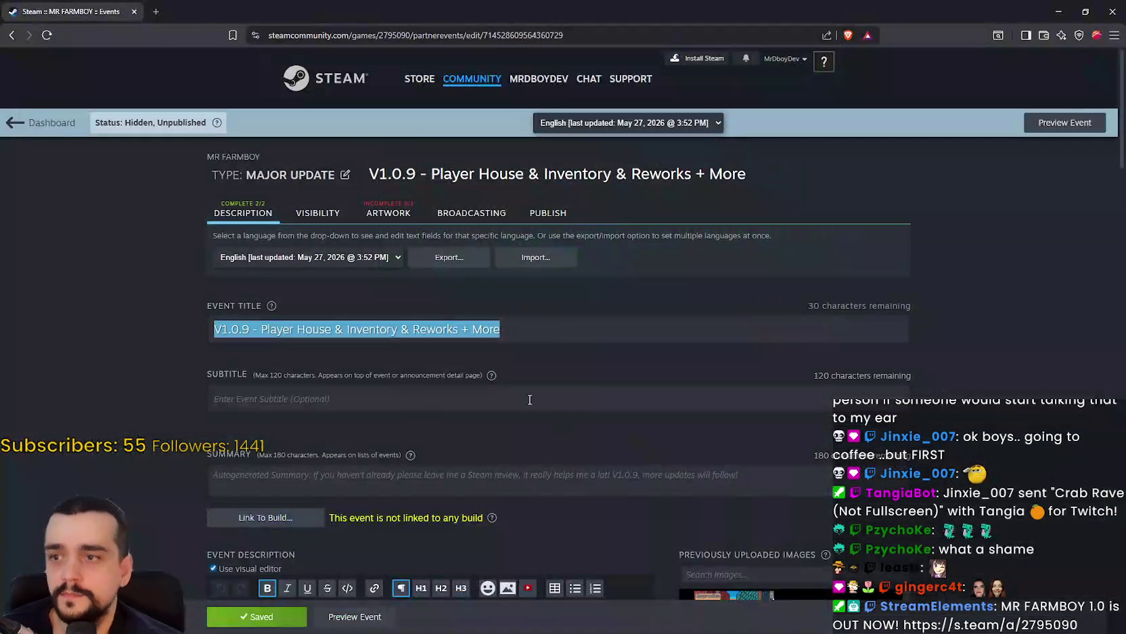
# Edit the Steam event title to end with '& More Reworks' and save it.
pyautogui.click(460, 331)
pyautogui.doubleClick(425, 329)
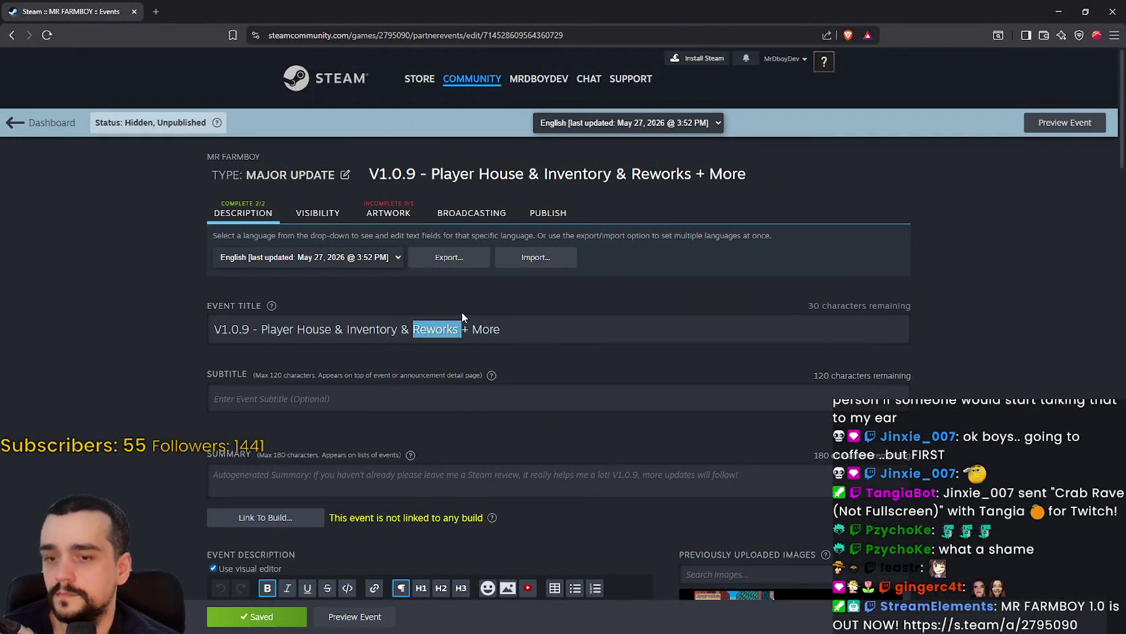
pyautogui.write('More')
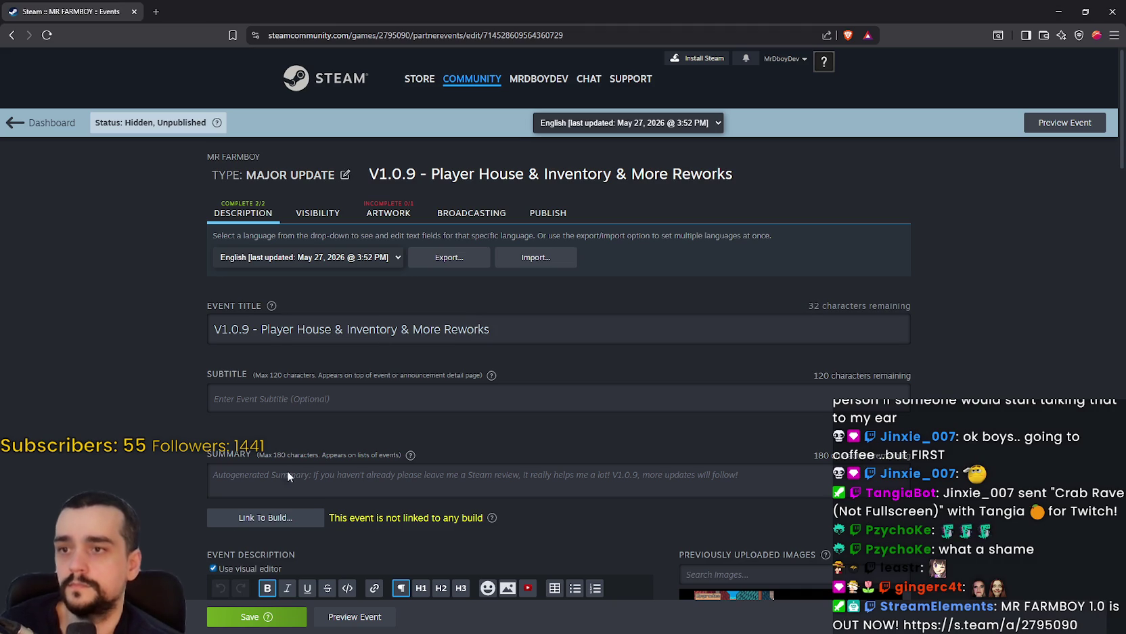
pyautogui.click(243, 610)
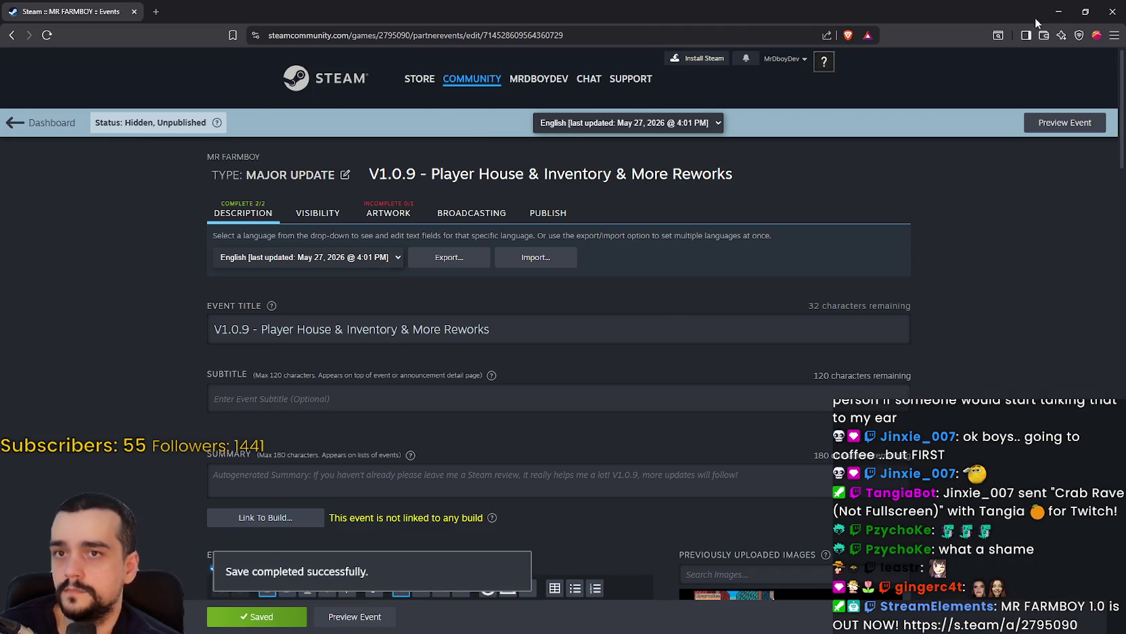
pyautogui.click(1059, 11)
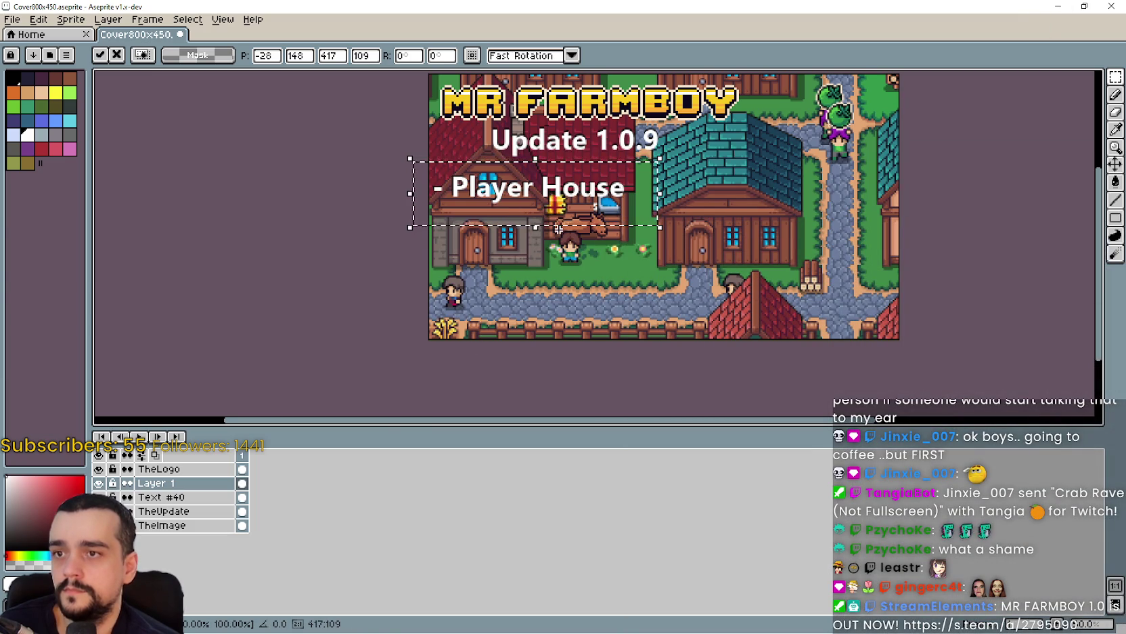
# Move the '- Player House' line right onto the teal roof, then start a '- Player Inventory' text line.
pyautogui.moveTo(549, 197)
pyautogui.mouseDown()
pyautogui.moveTo(793, 200)
pyautogui.moveTo(798, 267)
pyautogui.moveTo(820, 197)
pyautogui.moveTo(794, 190)
pyautogui.moveTo(806, 200)
pyautogui.moveTo(700, 215)
pyautogui.moveTo(518, 199)
pyautogui.moveTo(796, 198)
pyautogui.mouseUp()
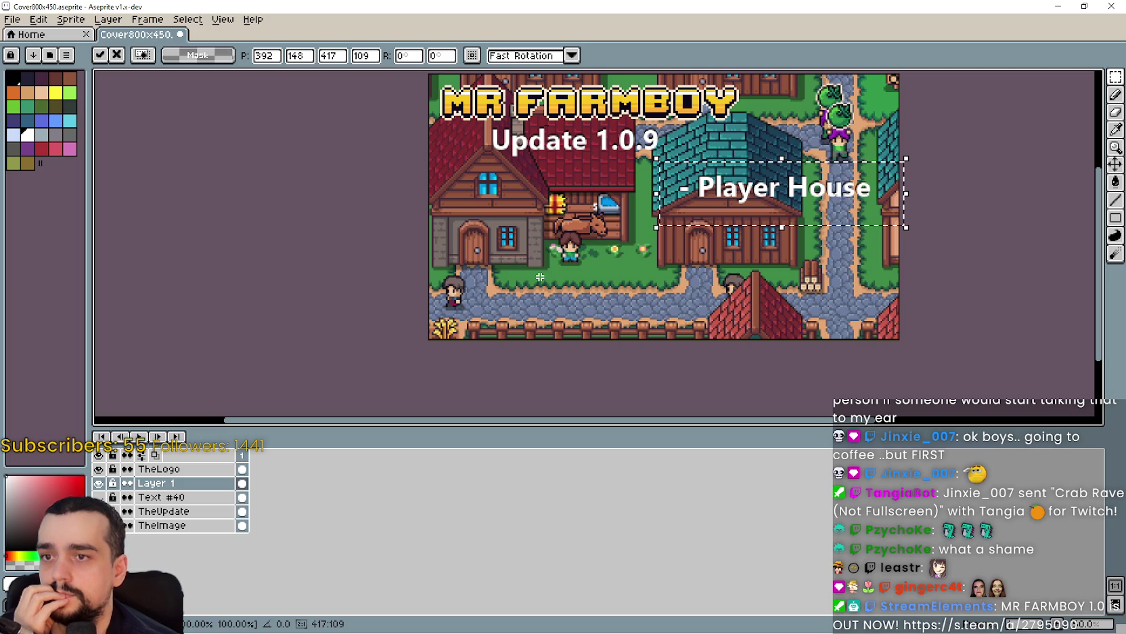
pyautogui.click(678, 232)
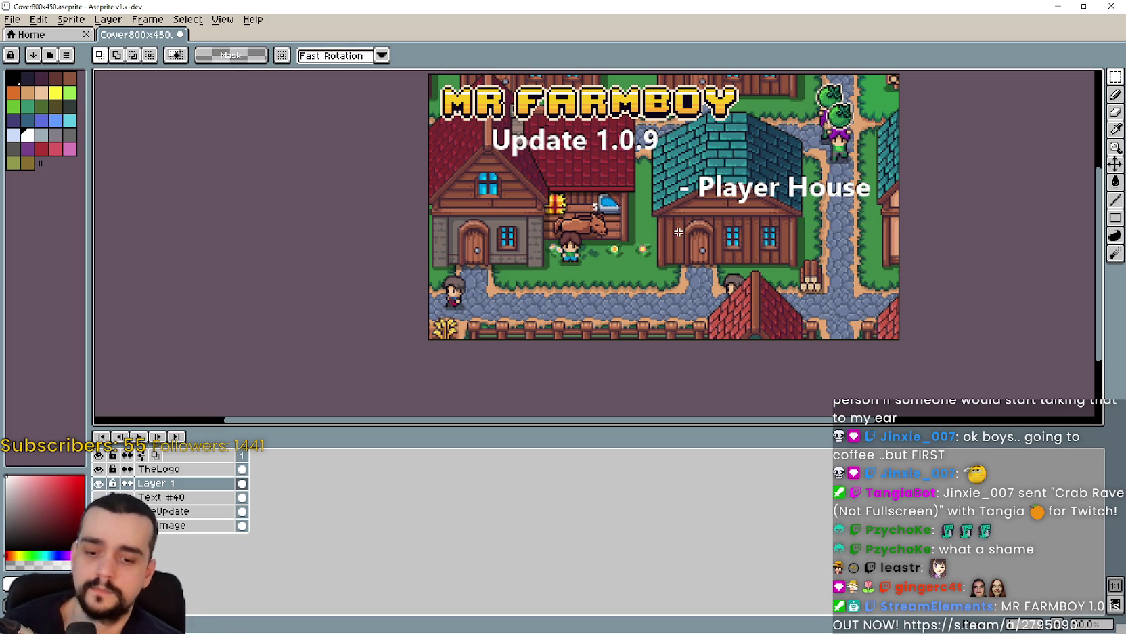
pyautogui.hotkey('ctrl', 'alt', 'shift', 'v')
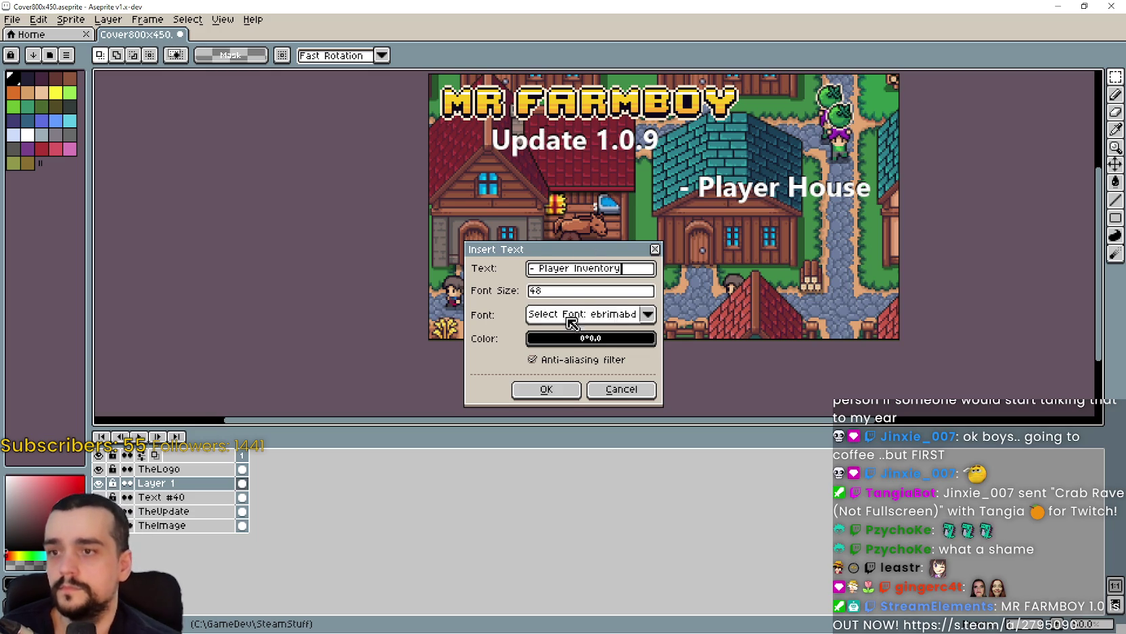
# Discard the misplaced '- Player Inventory' text and place '- Inventory' under '- Player House' instead.
pyautogui.click(547, 390)
pyautogui.moveTo(651, 225)
pyautogui.mouseDown()
pyautogui.moveTo(758, 247)
pyautogui.moveTo(748, 249)
pyautogui.mouseUp()
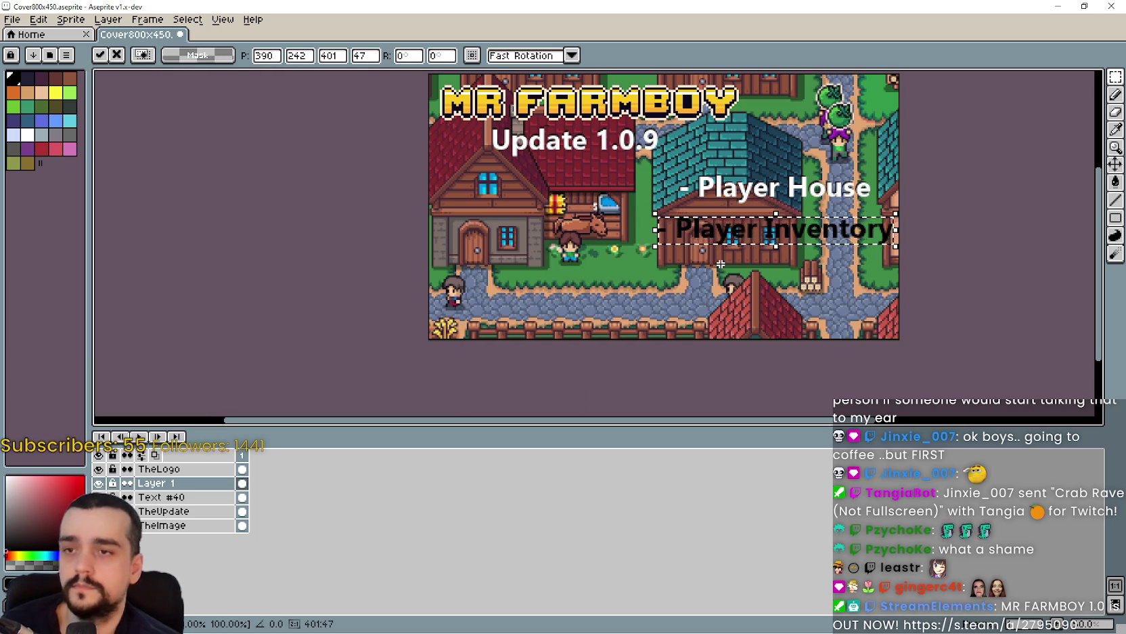
pyautogui.press('Escape')
pyautogui.hotkey('ctrl', 't')
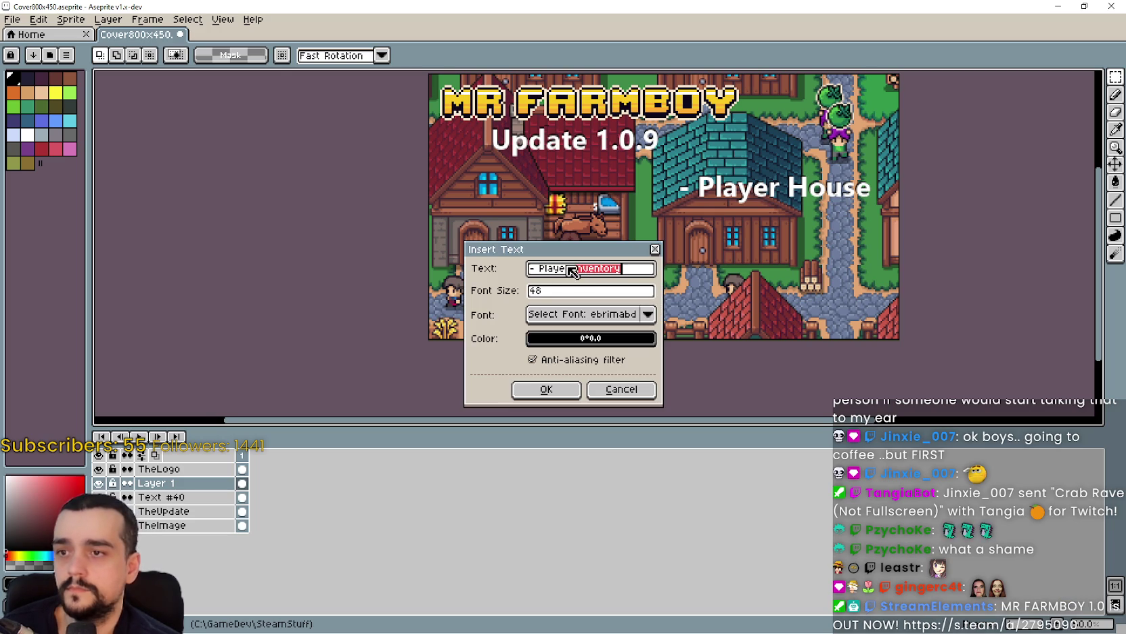
pyautogui.press('BackSpace')
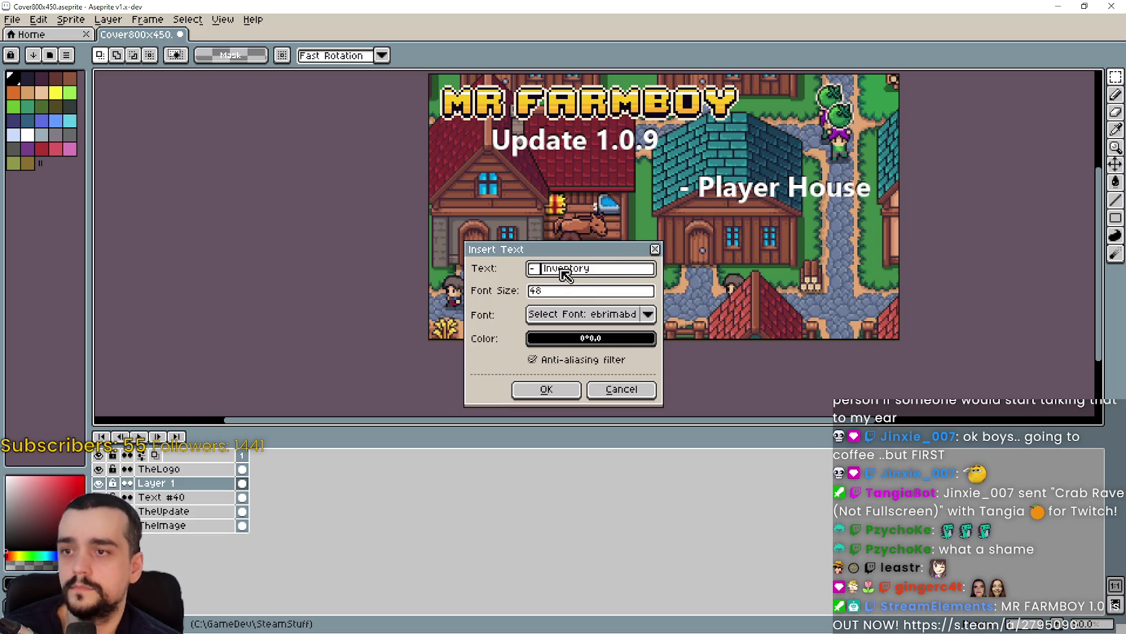
pyautogui.click(563, 384)
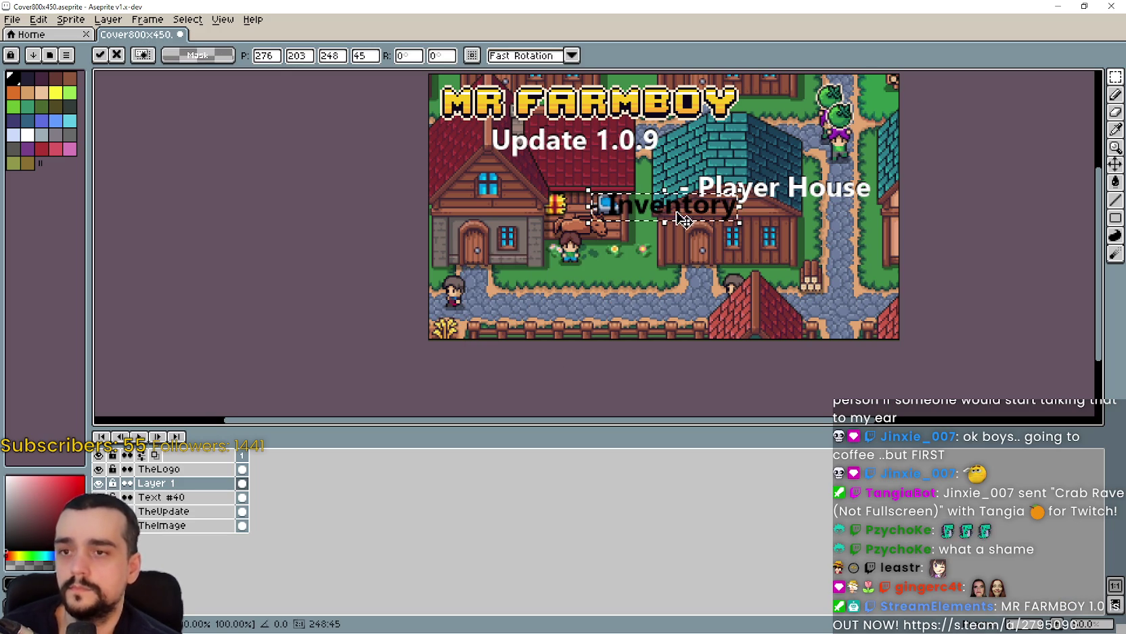
pyautogui.moveTo(670, 203); pyautogui.dragTo(767, 233)
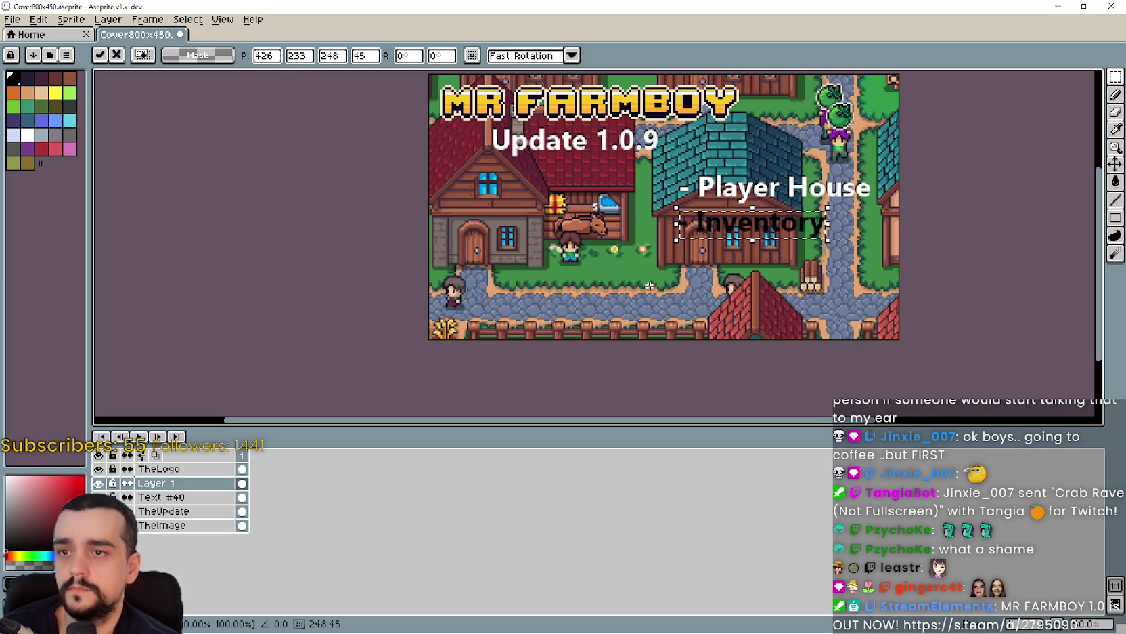
pyautogui.click(674, 236)
# Reopen Insert Text to change the Inventory text colour, then cancel the dialog.
pyautogui.press('t')
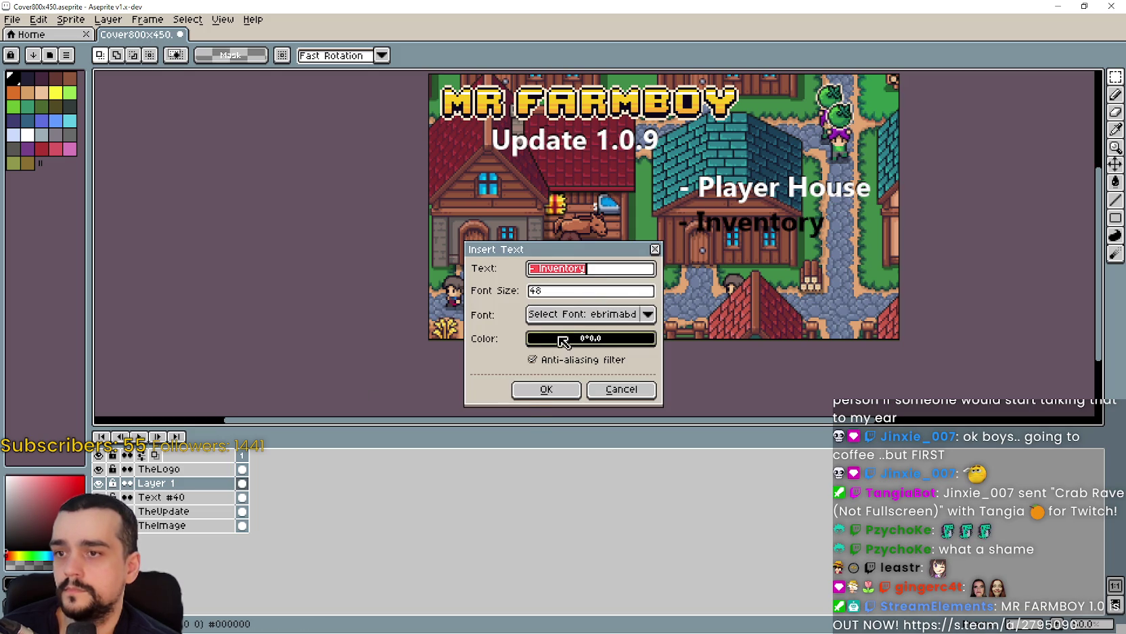
pyautogui.click(563, 338)
pyautogui.click(478, 332)
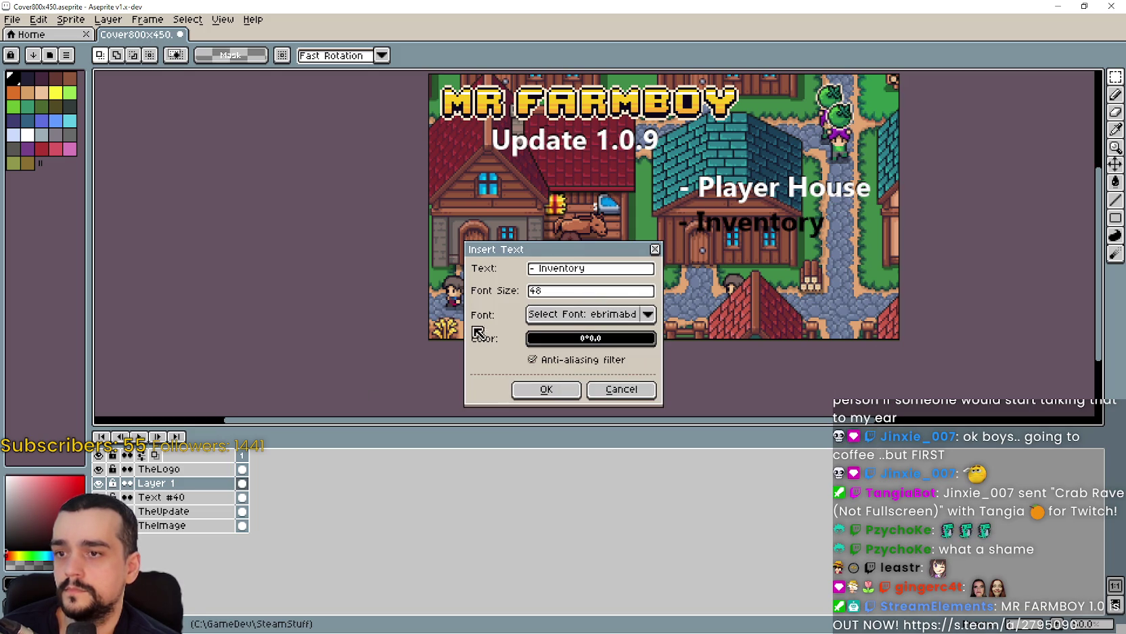
pyautogui.click(636, 391)
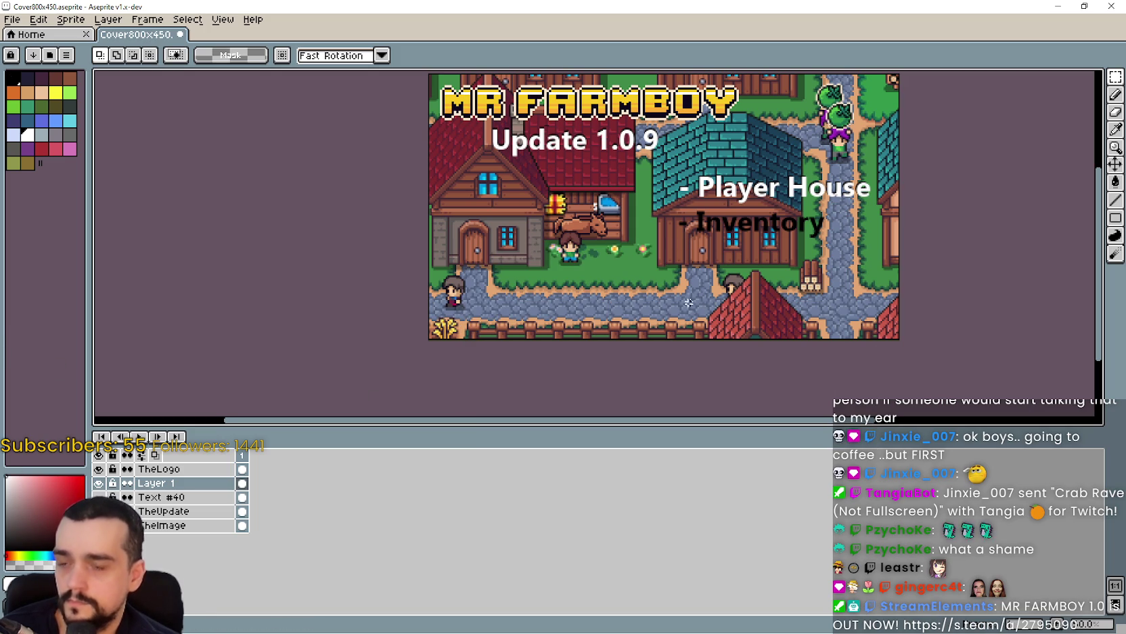
# Place the white '- Inventory' text under '- Player House', nudged right and up one pixel.
pyautogui.press('t')
pyautogui.click(536, 390)
pyautogui.moveTo(697, 211); pyautogui.dragTo(762, 230)
pyautogui.scroll(3, 765, 236)
pyautogui.press('Right')
pyautogui.press('Right')
pyautogui.press('Right')
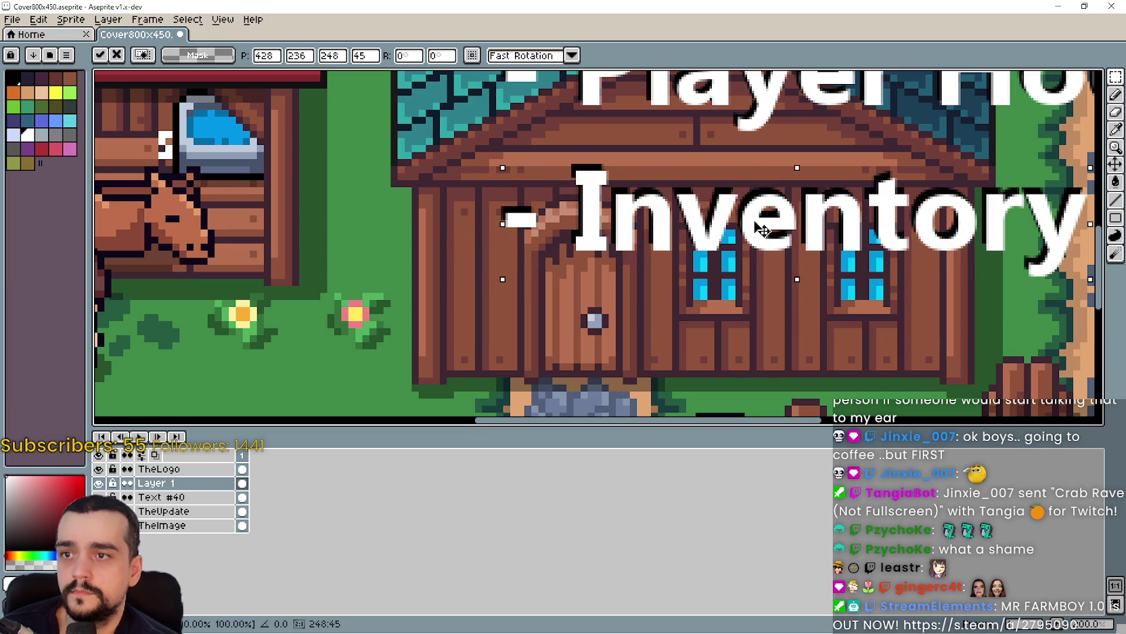
pyautogui.press('Up')
pyautogui.scroll(-2, 751, 236)
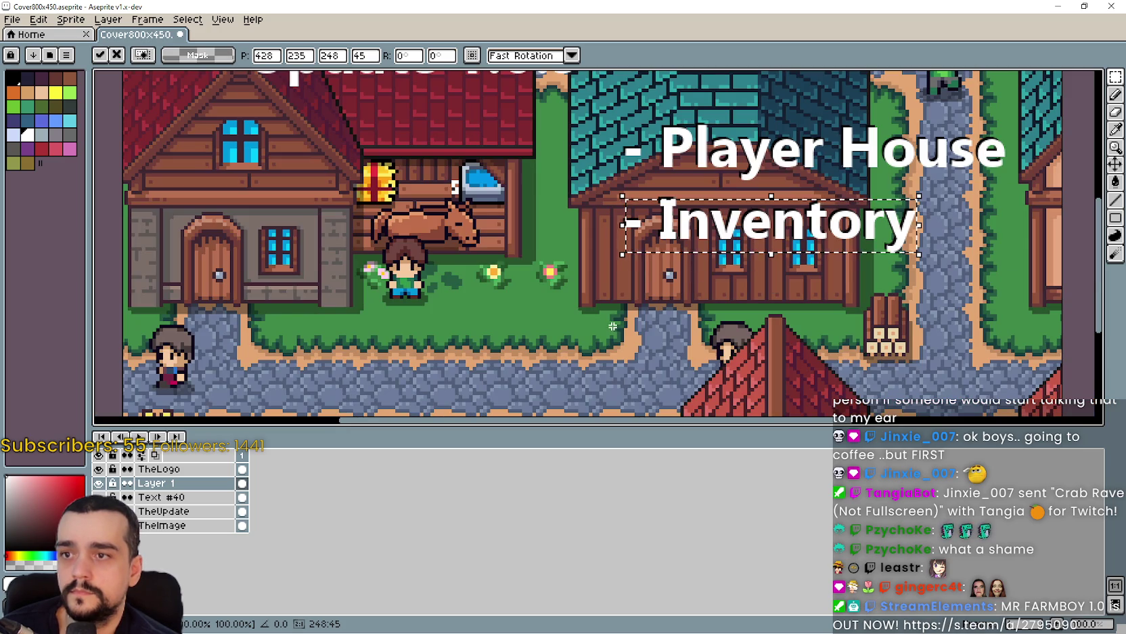
pyautogui.press('Return')
pyautogui.scroll(-2, 779, 260)
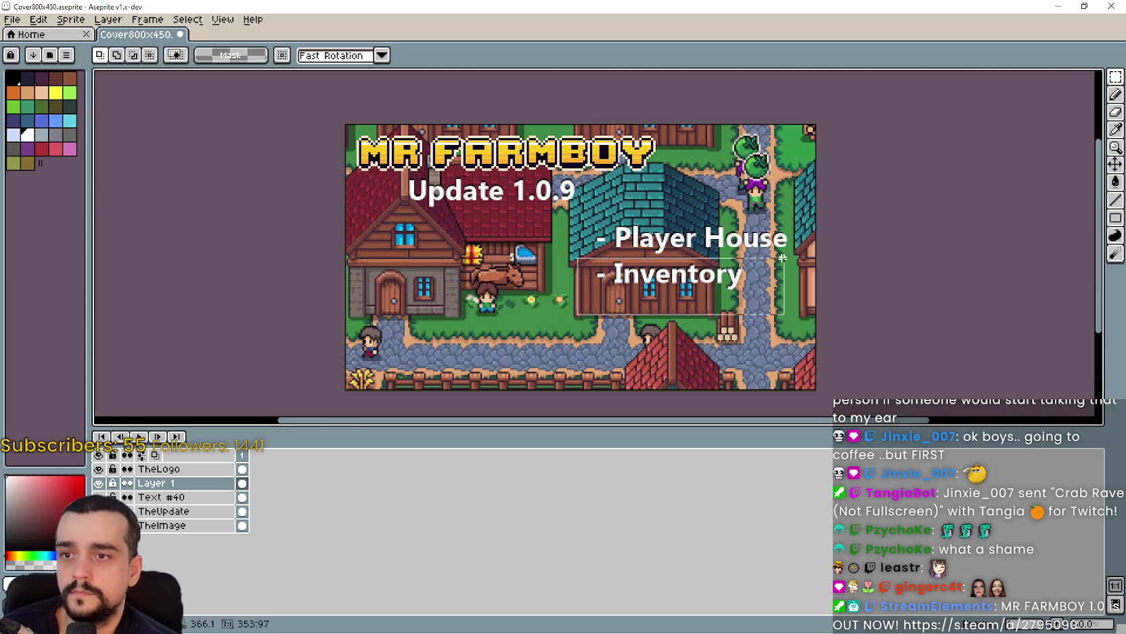
pyautogui.hotkey('ctrl', 't')
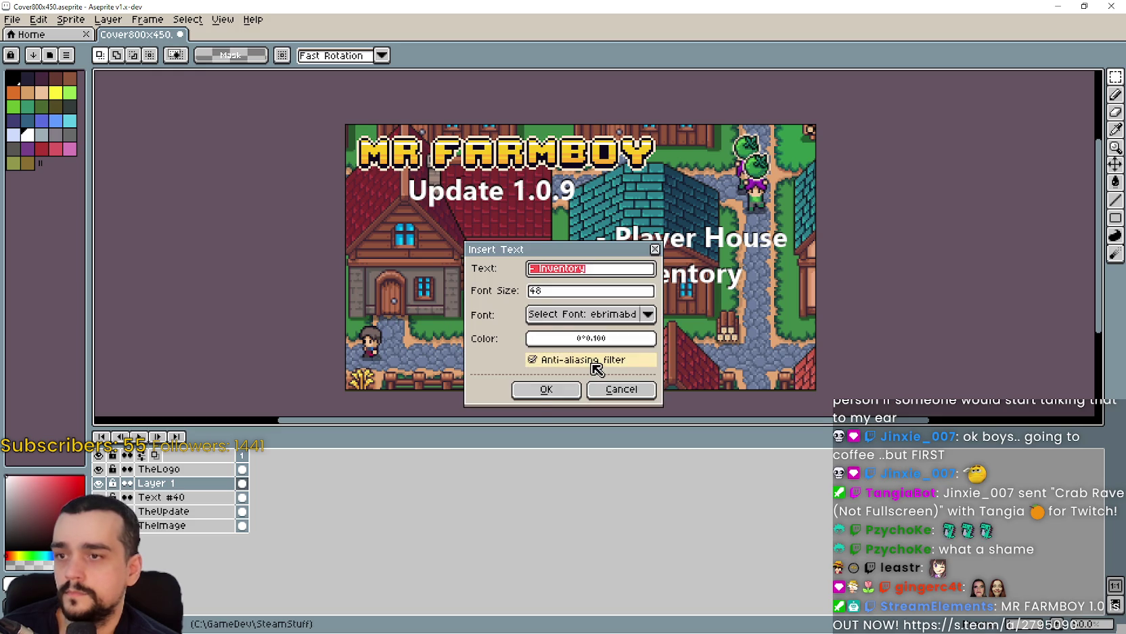
# Place a black '- More Reworks' line just below '- Inventory'.
pyautogui.click(581, 340)
pyautogui.moveTo(561, 420); pyautogui.dragTo(494, 419)
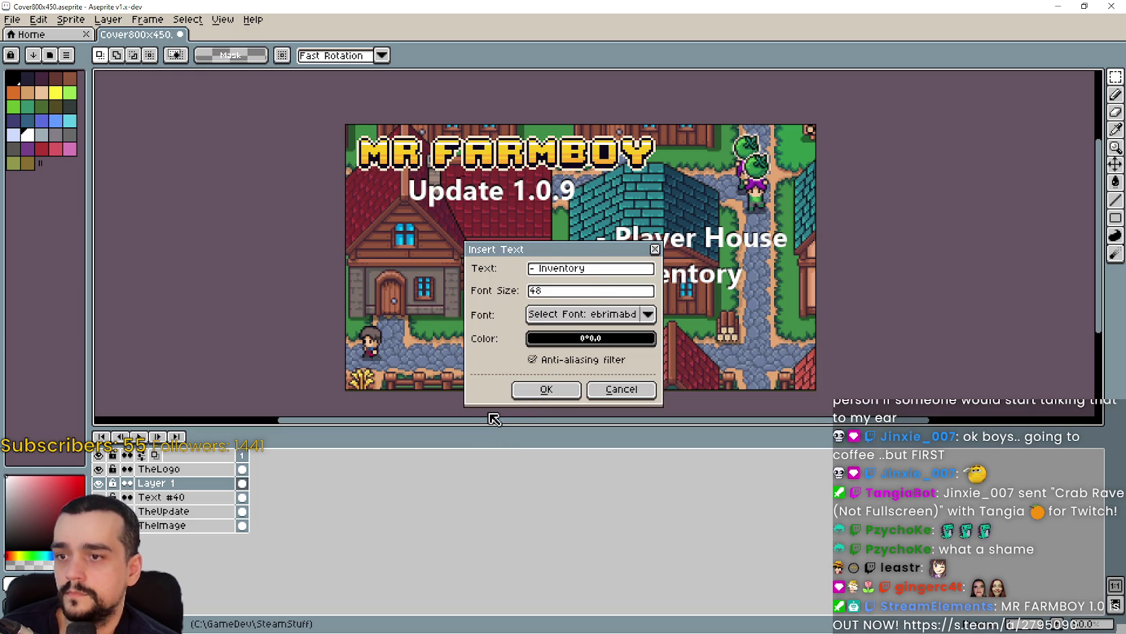
pyautogui.doubleClick(584, 271)
pyautogui.write('- More Reworks')
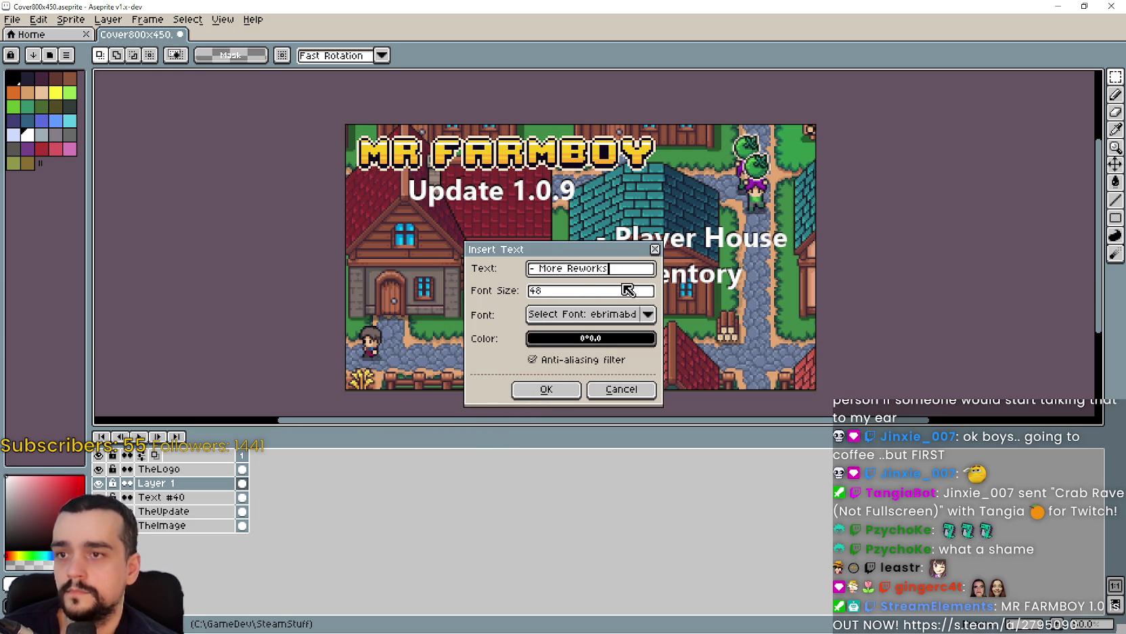
pyautogui.click(546, 390)
pyautogui.moveTo(622, 261)
pyautogui.mouseDown()
pyautogui.moveTo(758, 318)
pyautogui.moveTo(733, 308)
pyautogui.mouseUp()
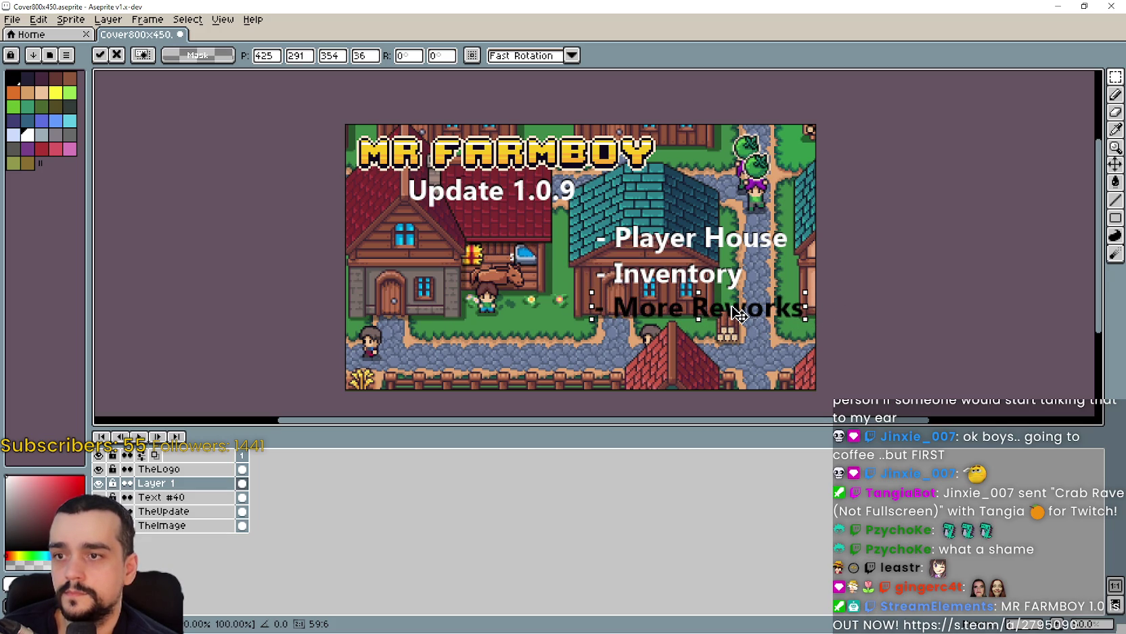
pyautogui.scroll(2, 640, 304)
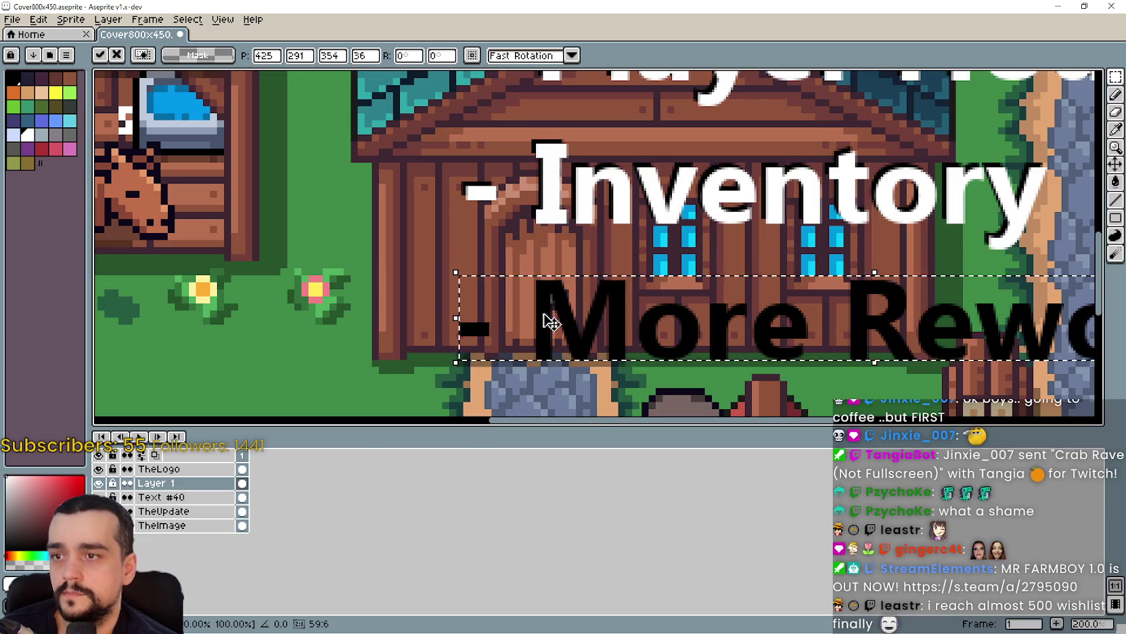
pyautogui.moveTo(552, 322)
pyautogui.mouseDown()
pyautogui.moveTo(549, 179)
pyautogui.moveTo(549, 210)
pyautogui.mouseUp()
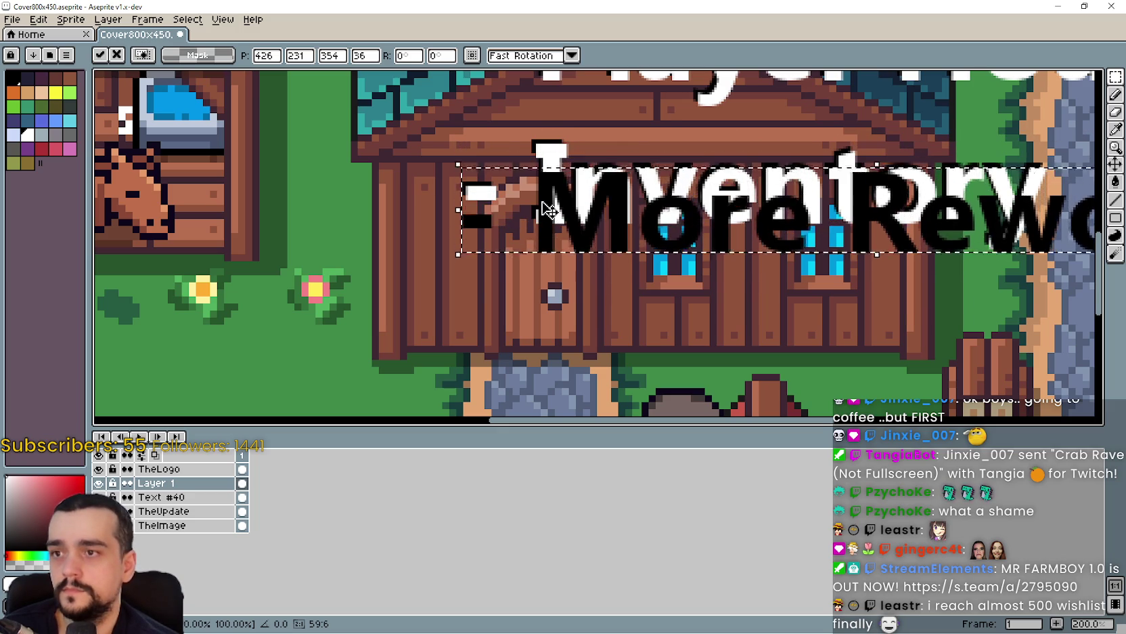
pyautogui.press('Down')
pyautogui.press('Down')
pyautogui.press('Down')
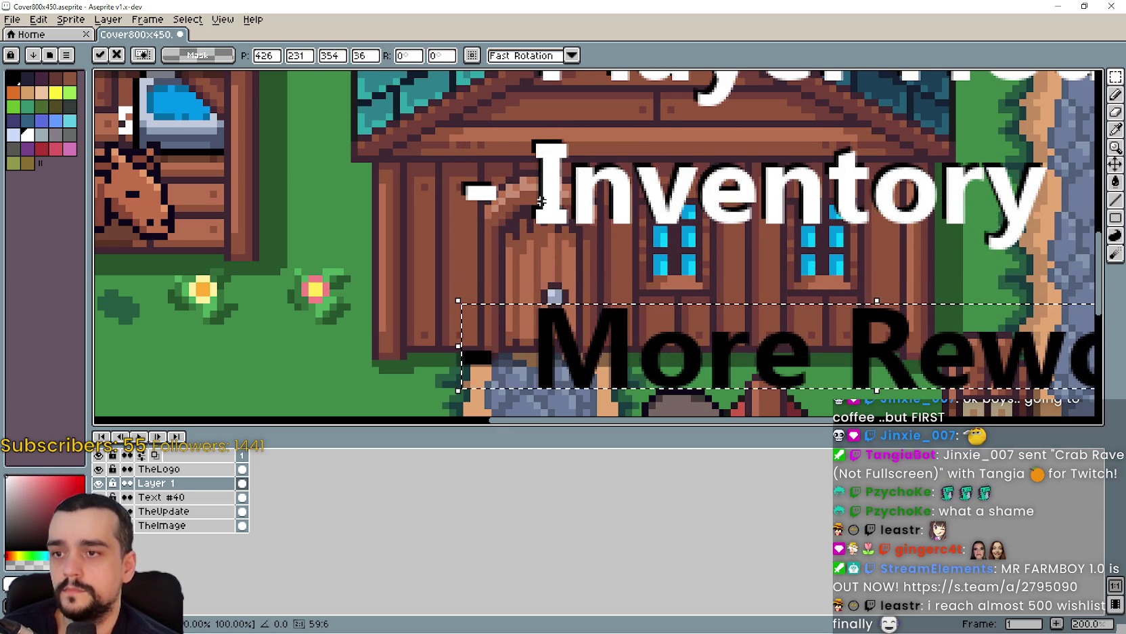
pyautogui.scroll(-2, 541, 201)
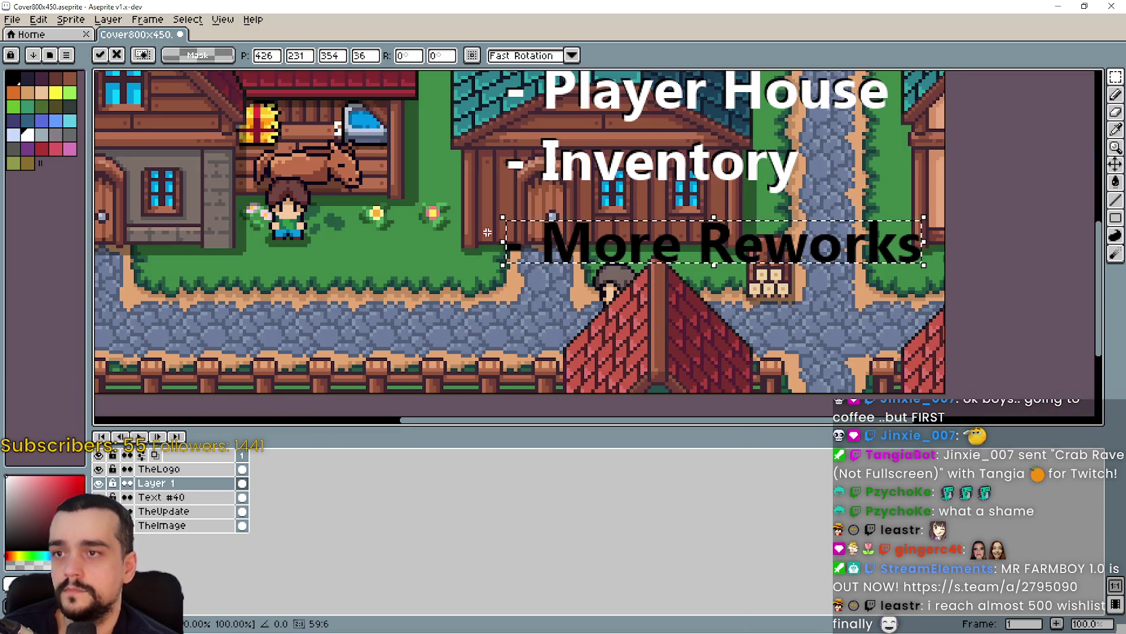
pyautogui.click(518, 321)
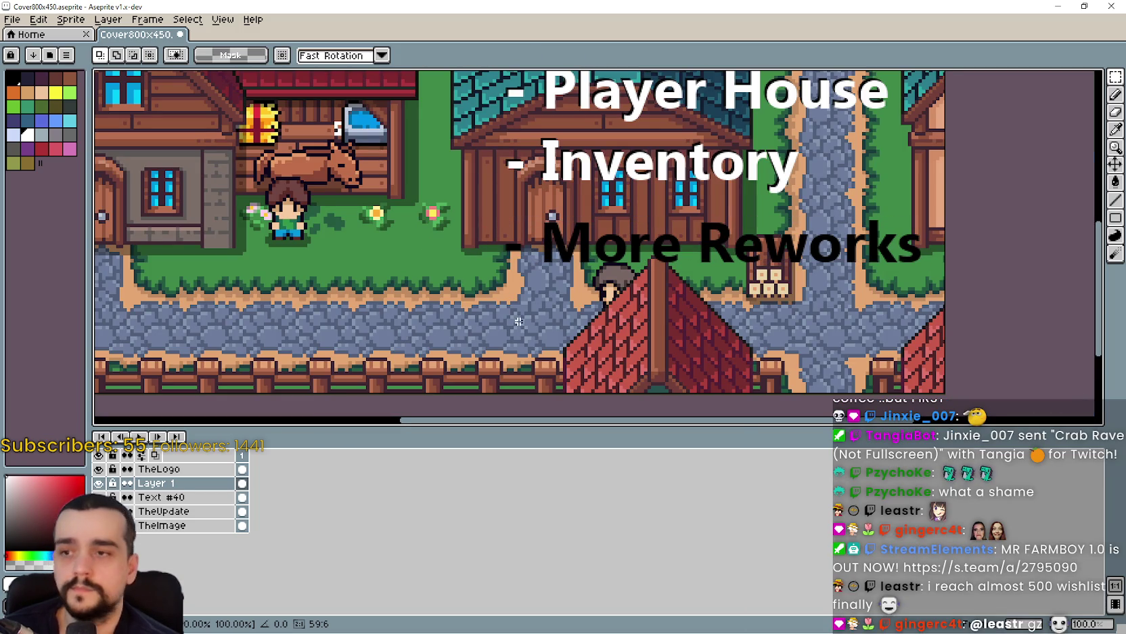
# Add a white '- More Reworks' line under '- Inventory', nudged down a few pixels.
pyautogui.hotkey('ctrl', 't')
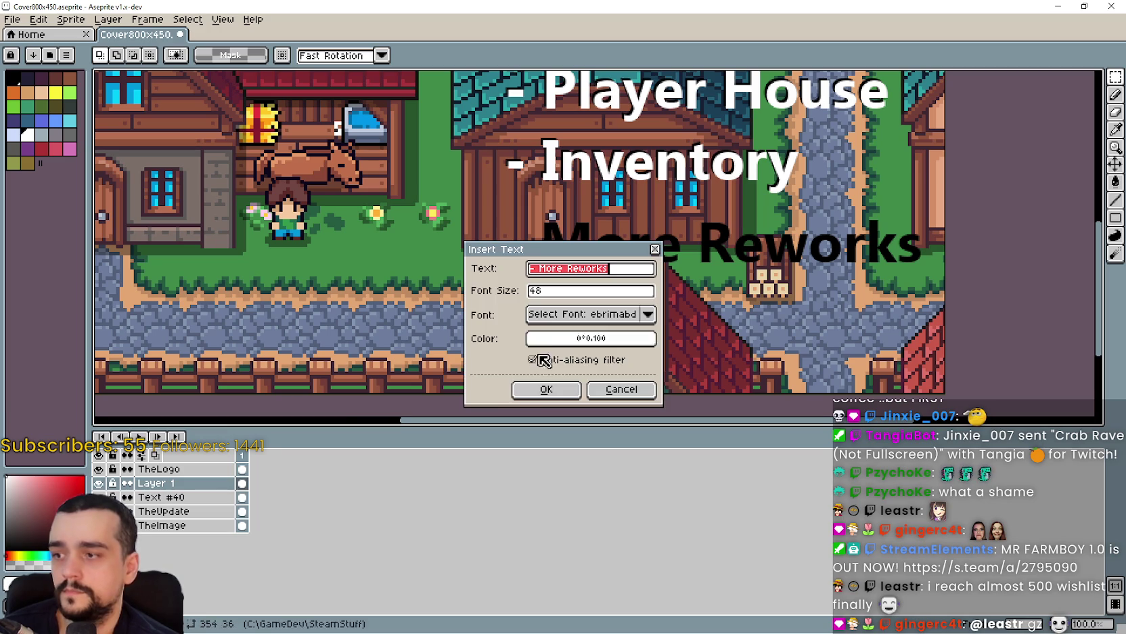
pyautogui.click(546, 389)
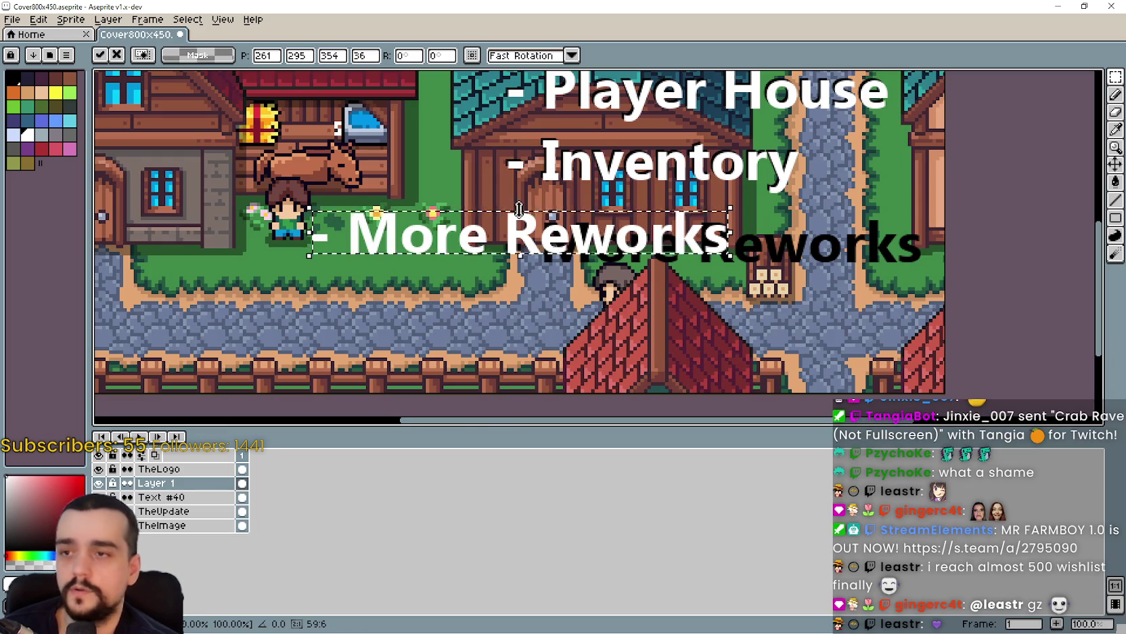
pyautogui.moveTo(547, 233); pyautogui.dragTo(723, 228)
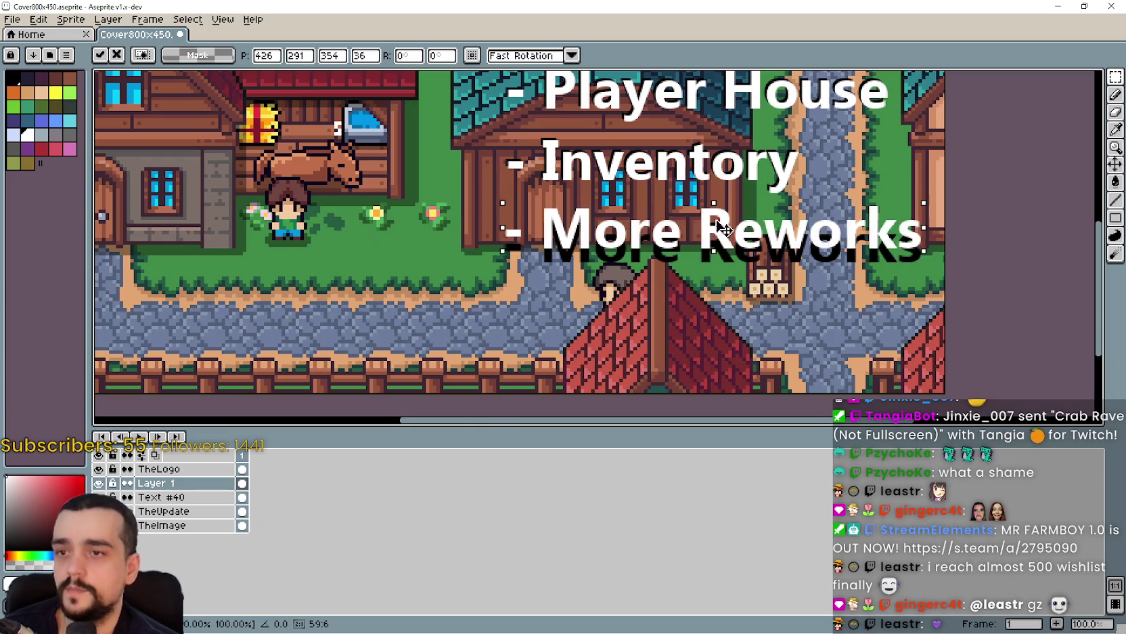
pyautogui.scroll(2, 616, 221)
pyautogui.moveTo(550, 266); pyautogui.dragTo(538, 279)
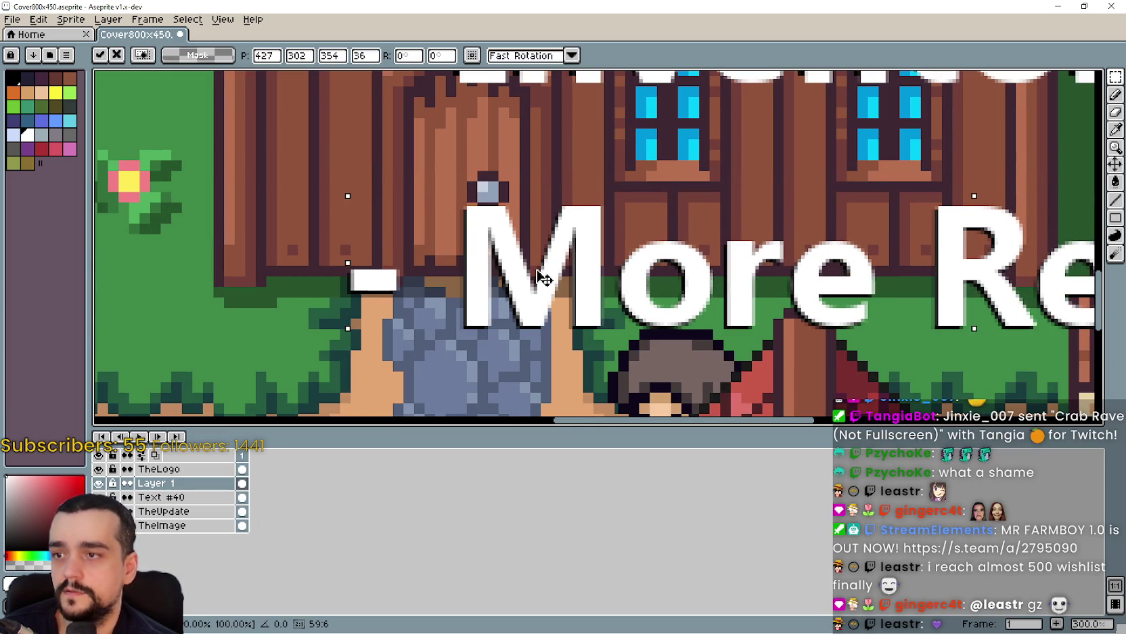
pyautogui.scroll(-1, 553, 276)
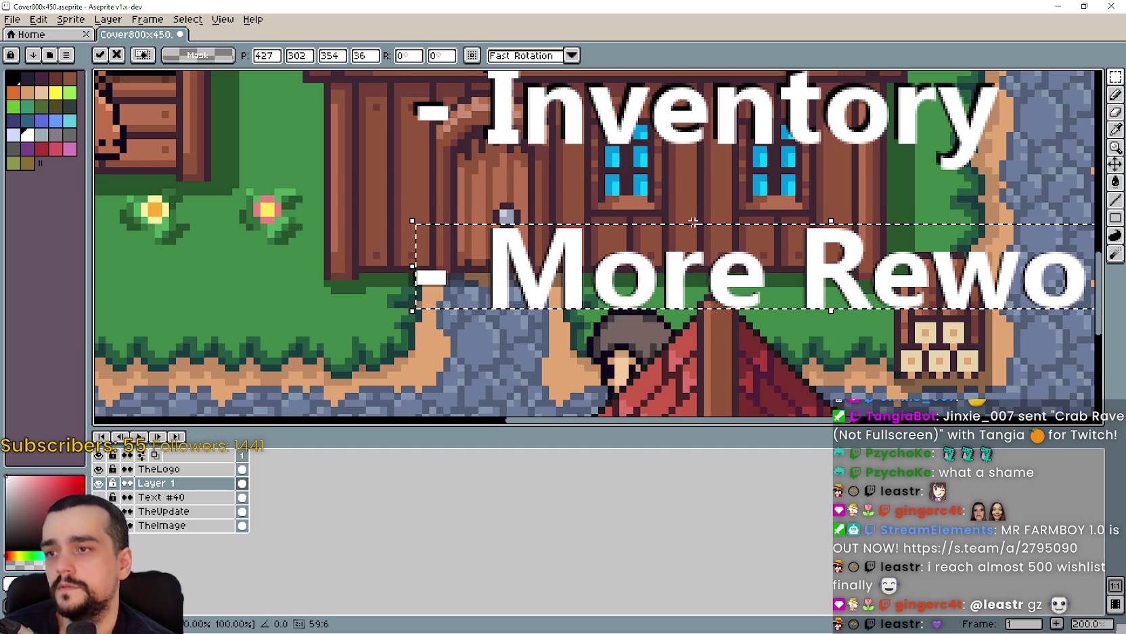
pyautogui.press('Down')
pyautogui.press('Down')
pyautogui.press('Down')
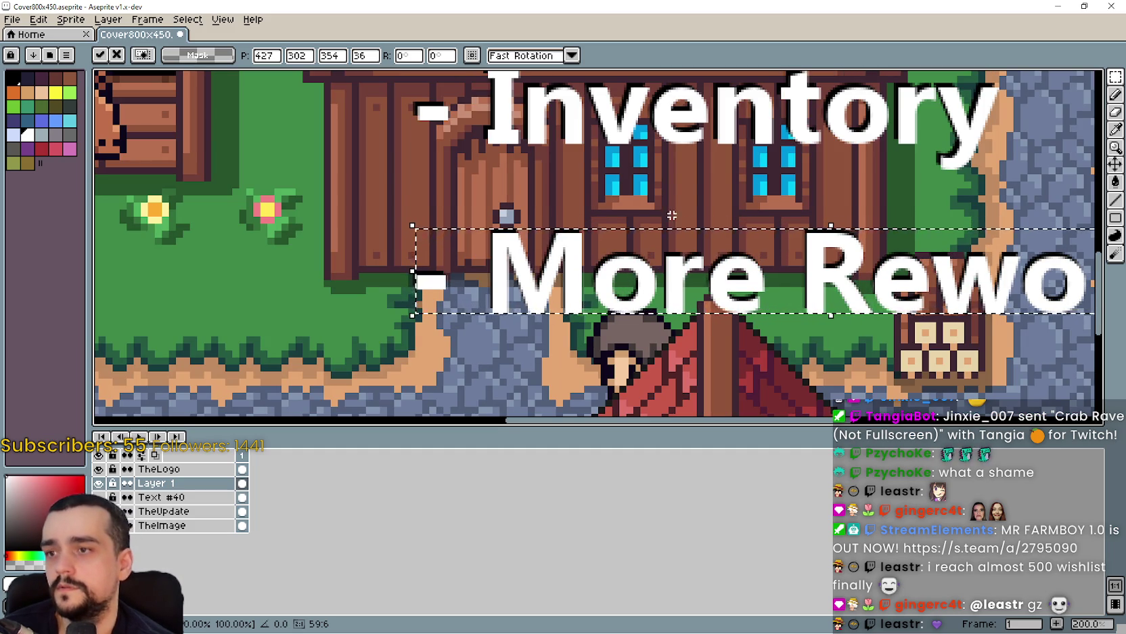
pyautogui.scroll(-3, 609, 297)
pyautogui.press('Return')
# Select the More Reworks line and move it up about 12 px.
pyautogui.scroll(1, 606, 271)
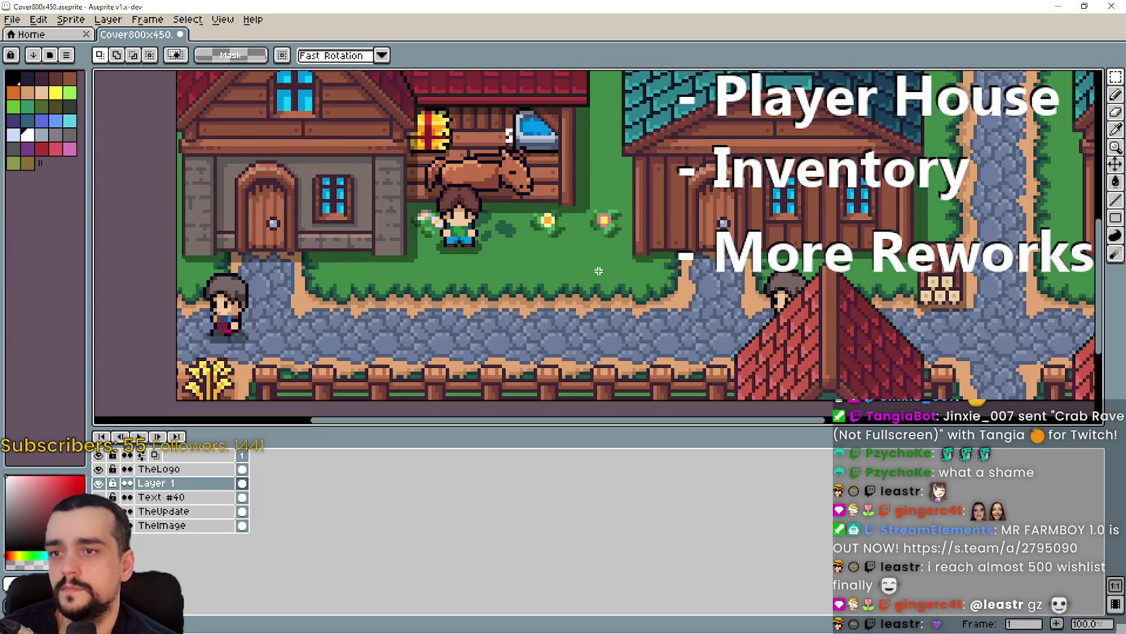
pyautogui.scroll(-1, 605, 268)
pyautogui.scroll(1, 605, 268)
pyautogui.scroll(-1, 592, 301)
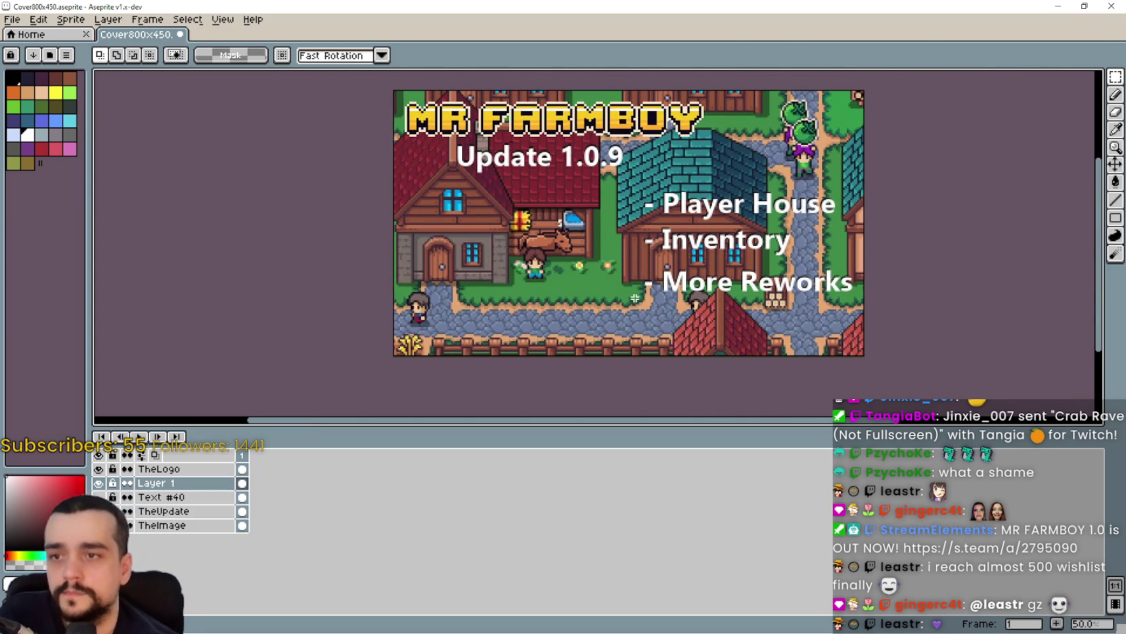
pyautogui.scroll(1, 638, 250)
pyautogui.scroll(1, 528, 237)
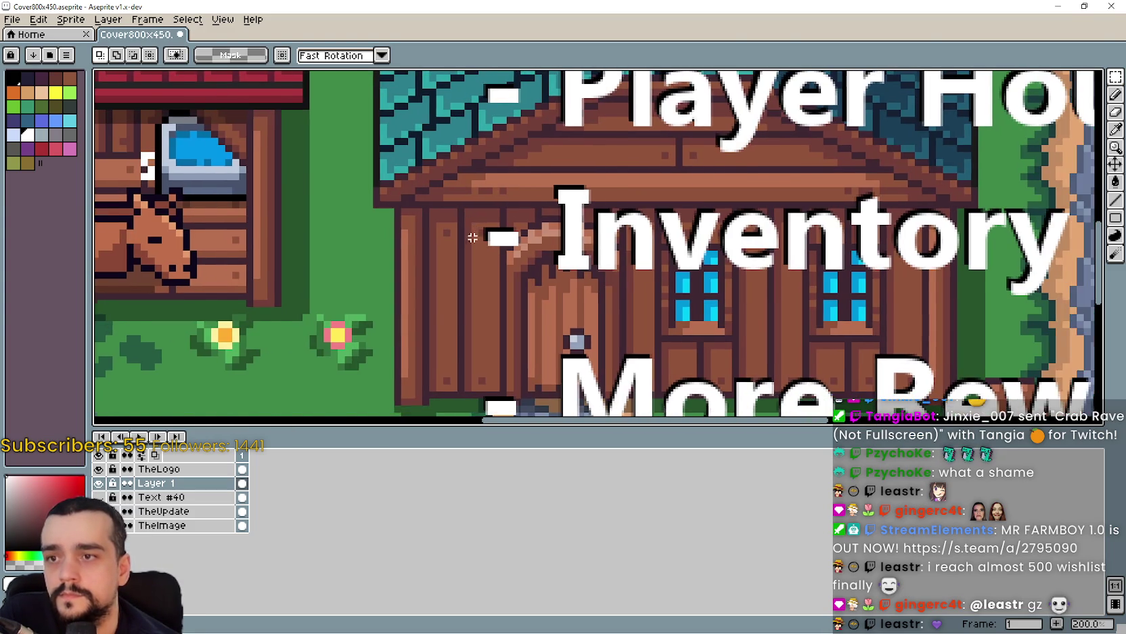
pyautogui.scroll(-1, 470, 238)
pyautogui.moveTo(436, 282)
pyautogui.mouseDown()
pyautogui.moveTo(846, 334)
pyautogui.moveTo(935, 372)
pyautogui.mouseUp()
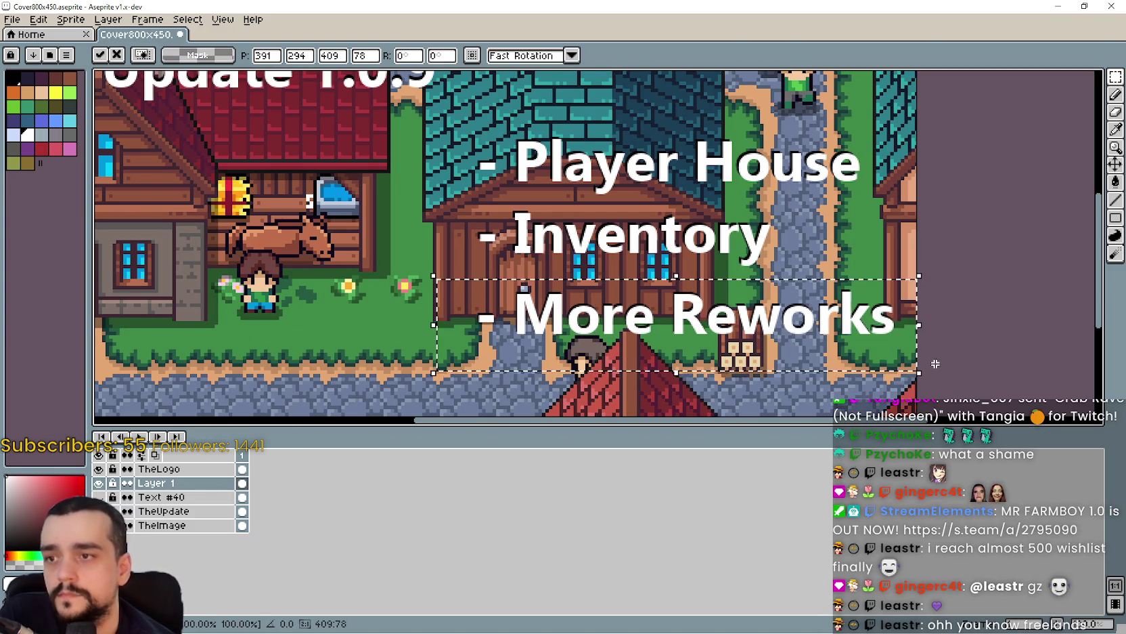
pyautogui.press('Up')
pyautogui.press('Up')
pyautogui.press('Up')
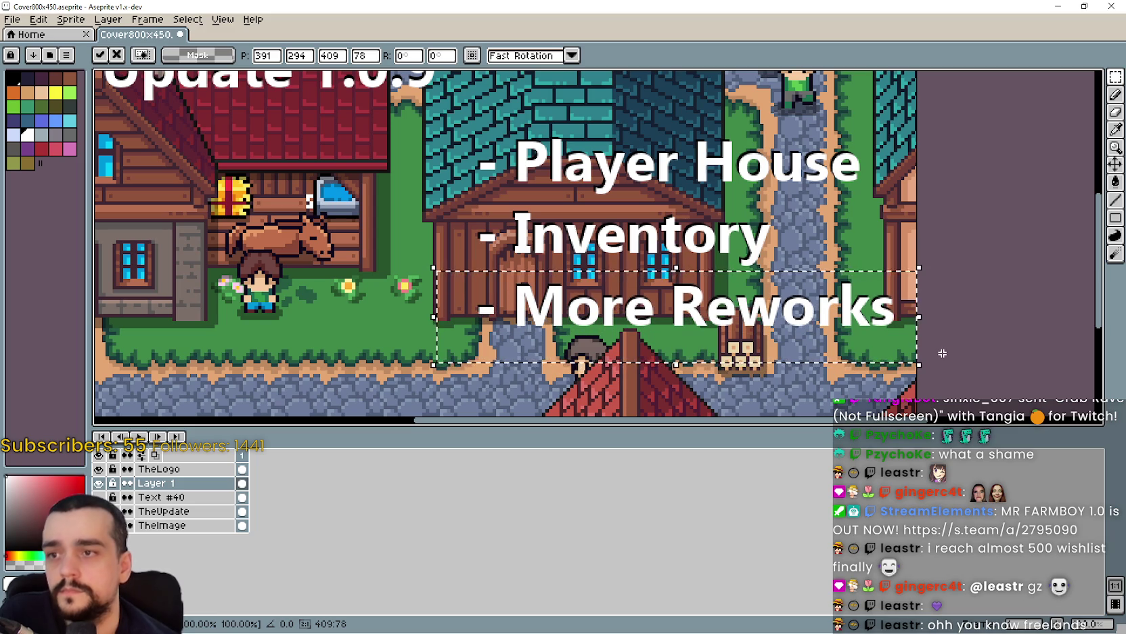
pyautogui.click(614, 192)
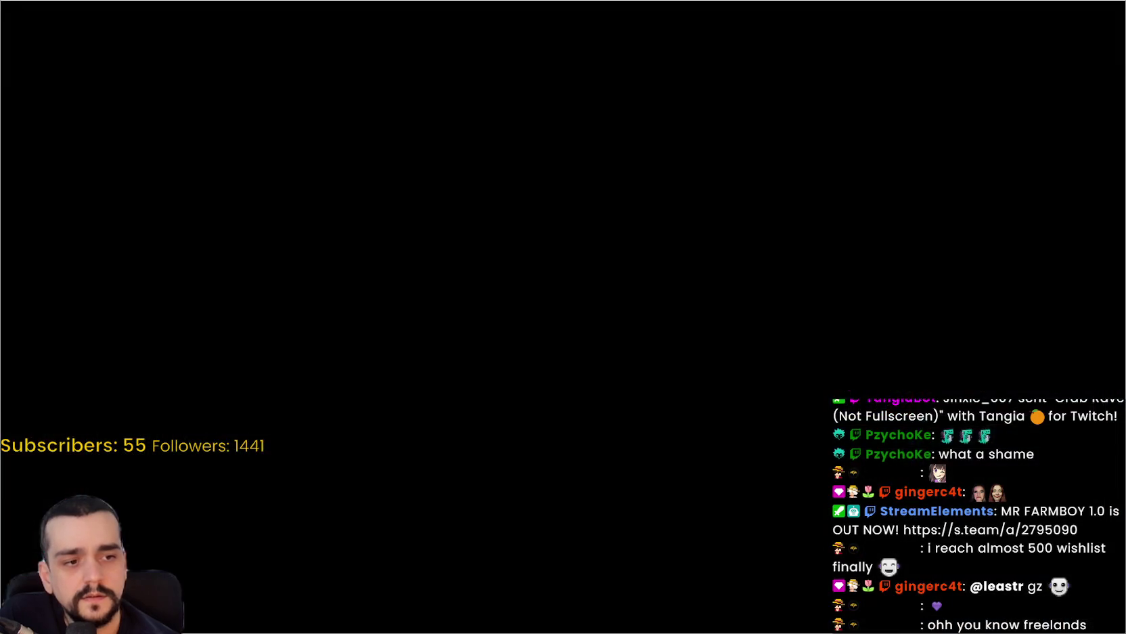
# View the Freelands Demo store page from the Steam Library, then close Steam.
pyautogui.click(88, 236)
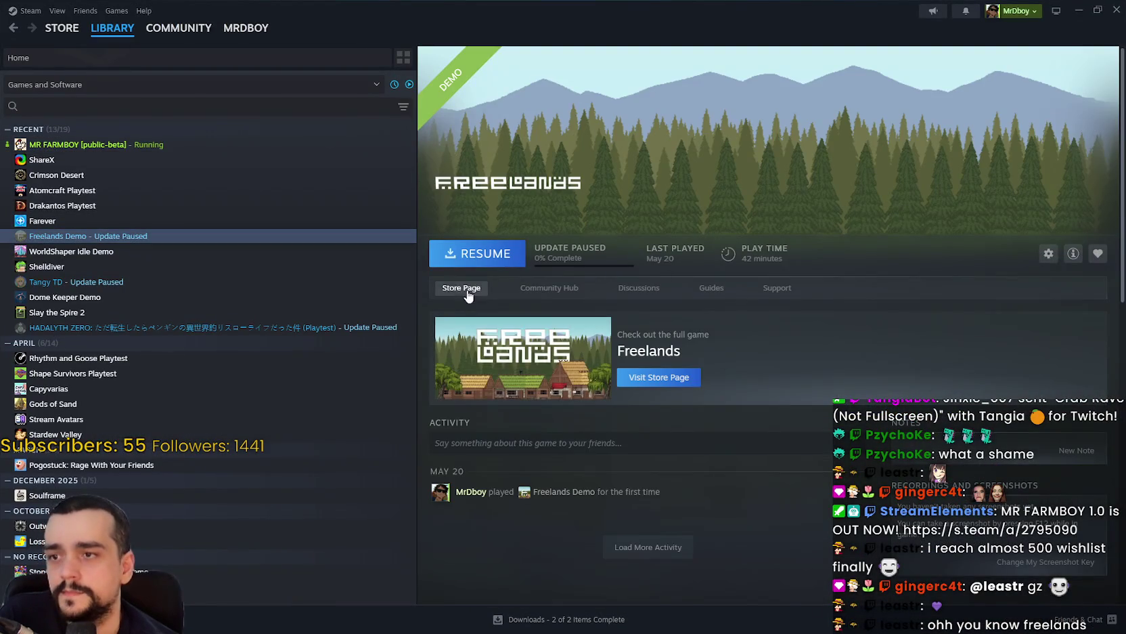
pyautogui.click(462, 288)
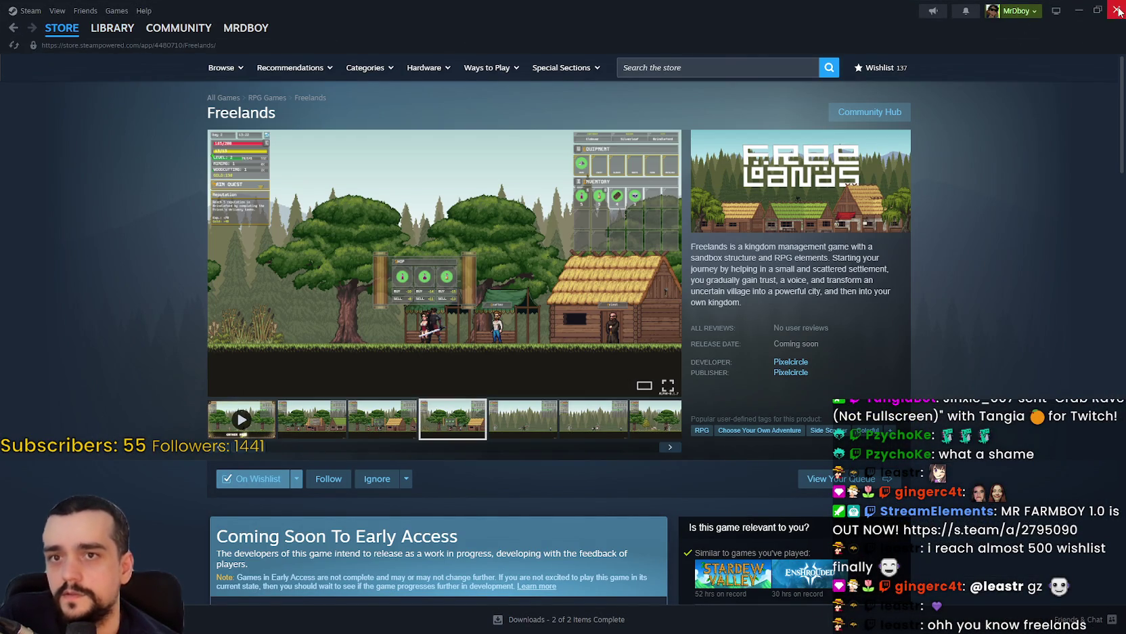
pyautogui.click(1118, 11)
pyautogui.scroll(-1, 586, 360)
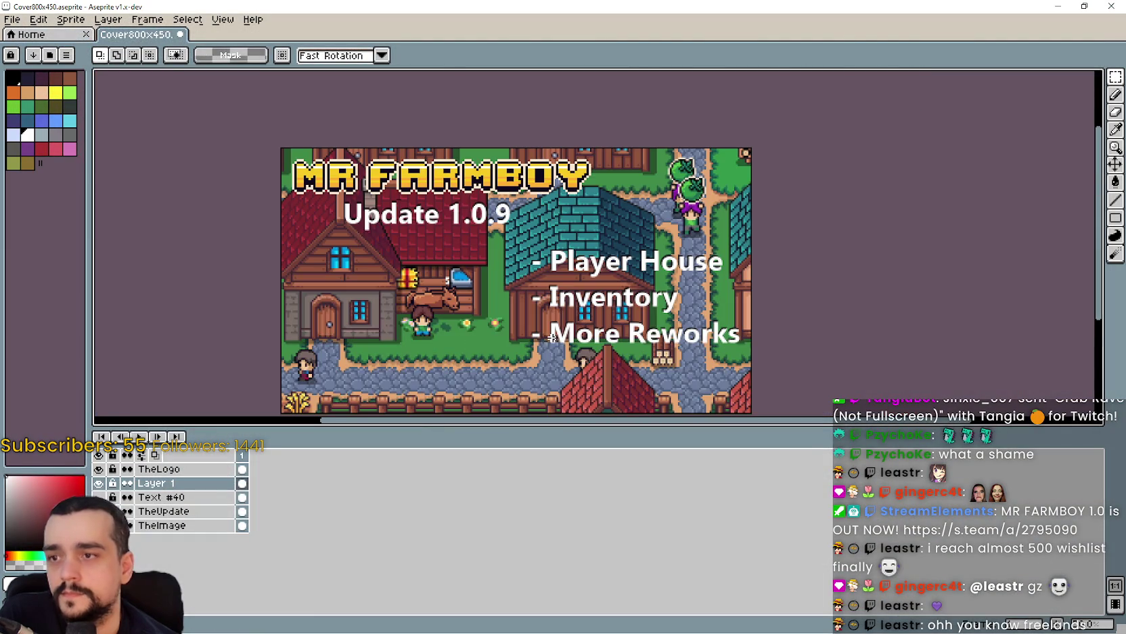
pyautogui.scroll(1, 469, 313)
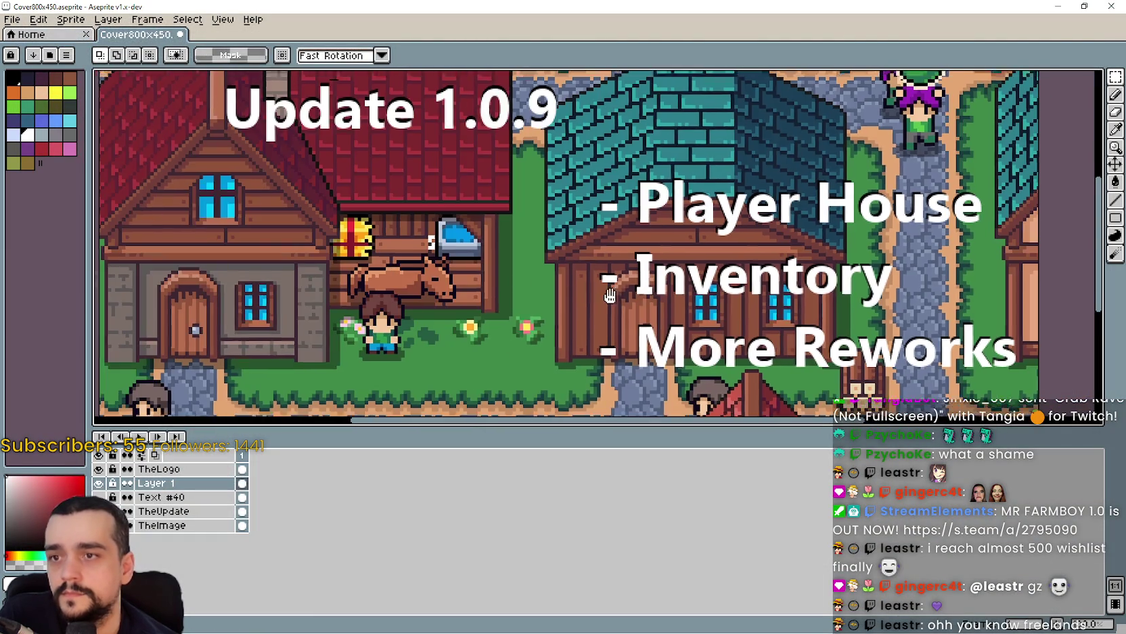
pyautogui.moveTo(609, 296); pyautogui.dragTo(453, 281)
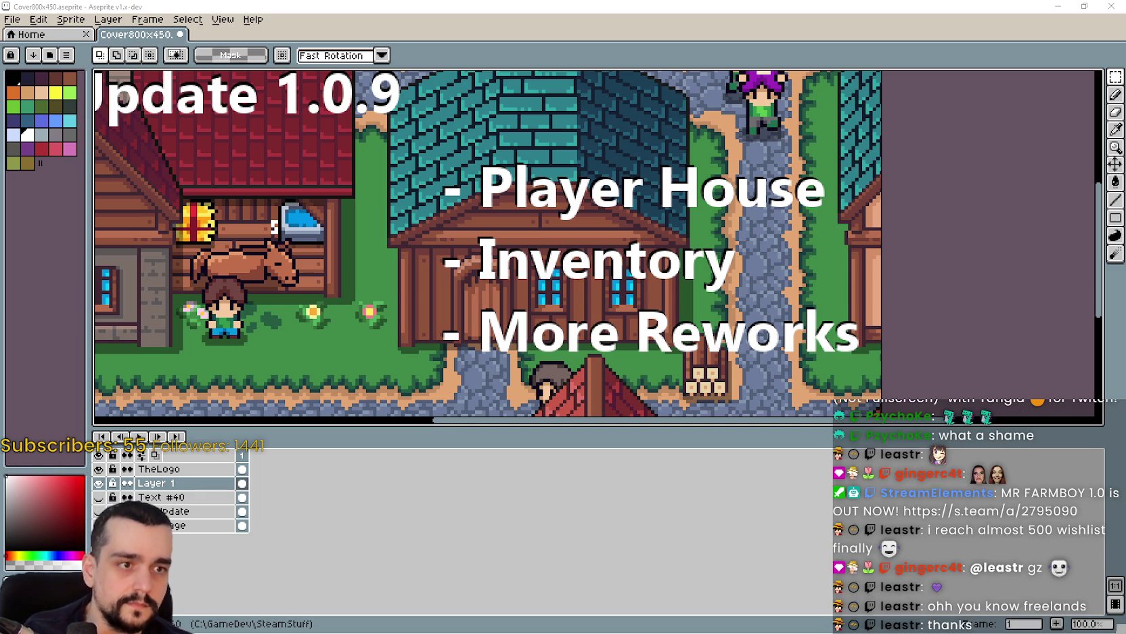
pyautogui.scroll(-3, 650, 257)
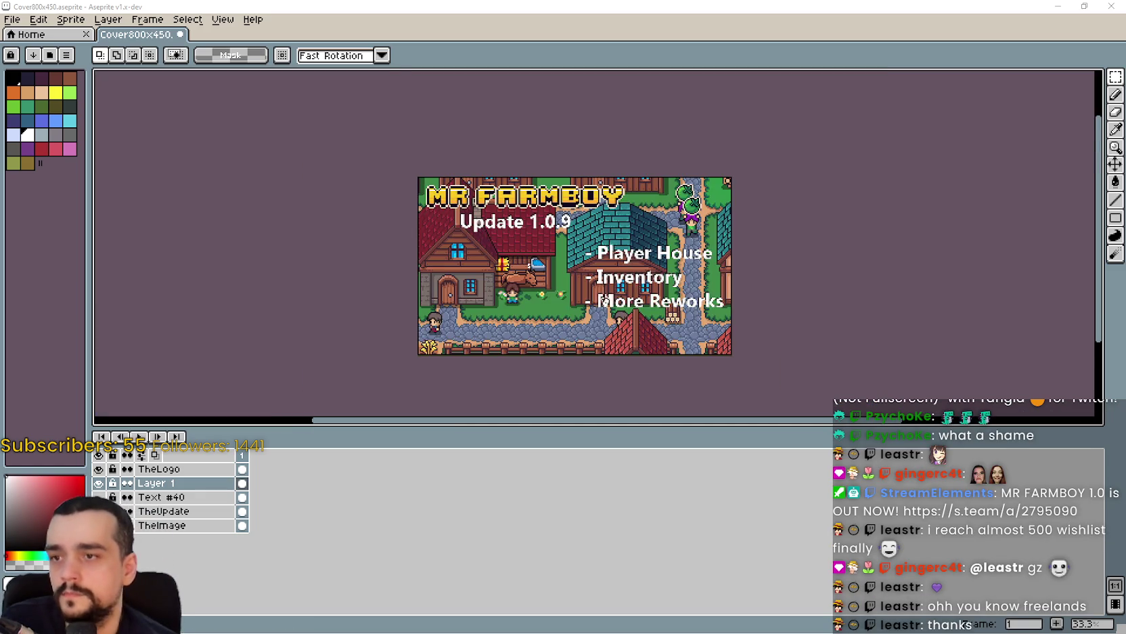
pyautogui.scroll(1, 650, 258)
pyautogui.moveTo(660, 258); pyautogui.dragTo(630, 256)
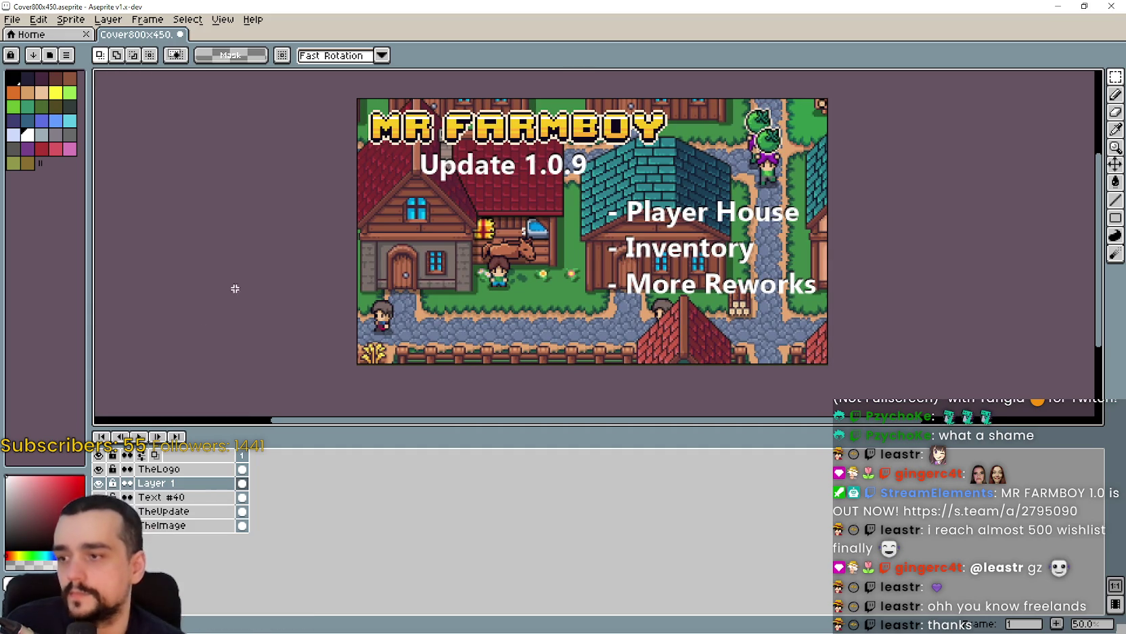
pyautogui.hotkey('ctrl', 'v')
pyautogui.hotkey('ctrl', 'z')
pyautogui.hotkey('ctrl', 'y')
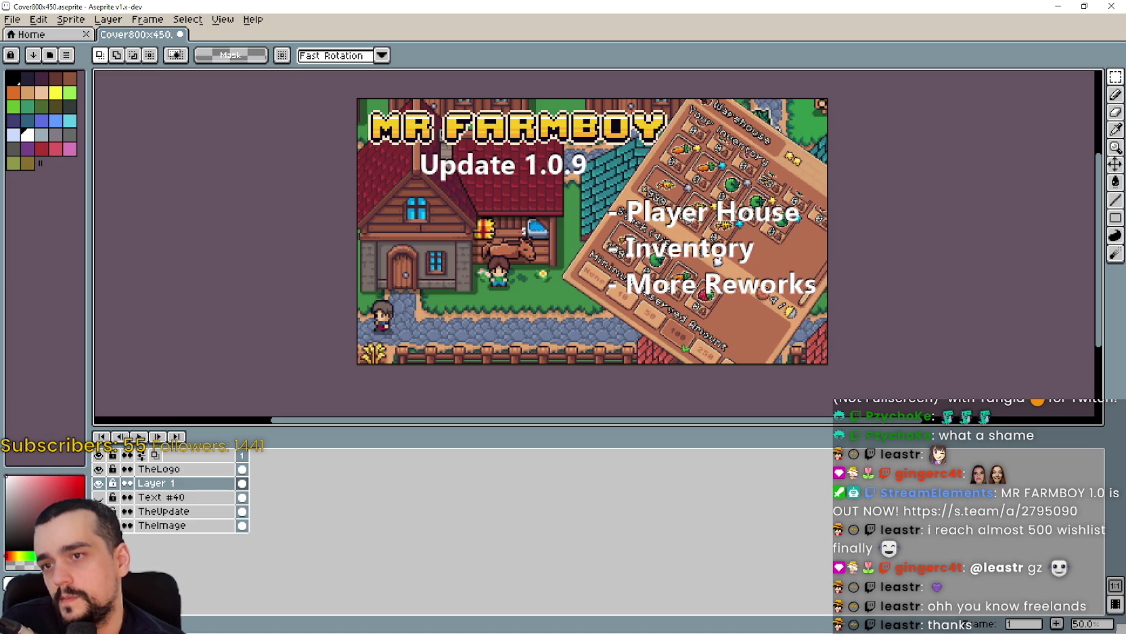
pyautogui.hotkey('ctrl', 'z')
pyautogui.hotkey('ctrl', 'y')
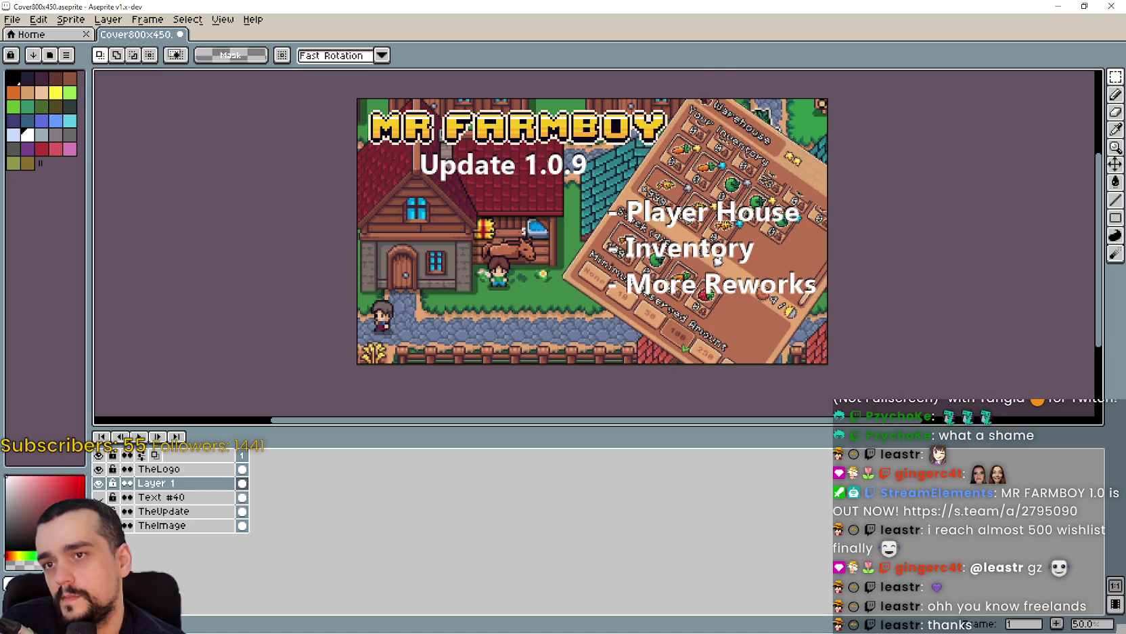
pyautogui.hotkey('ctrl', 'z')
pyautogui.hotkey('ctrl', 'y')
pyautogui.hotkey('ctrl', 'z')
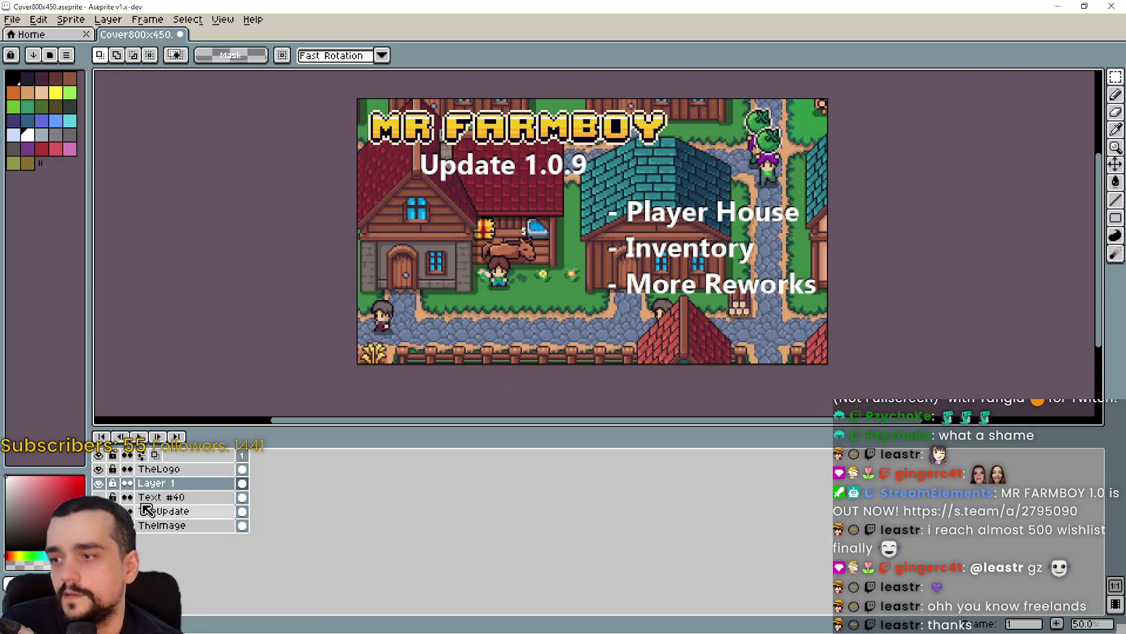
pyautogui.click(98, 497)
pyautogui.click(98, 497)
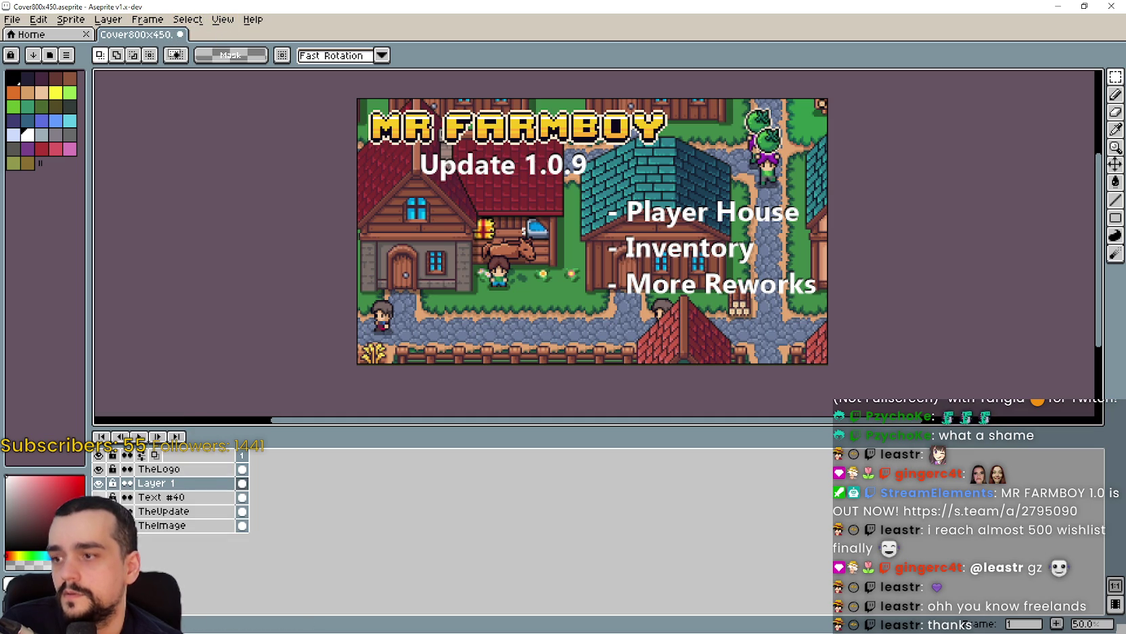
pyautogui.click(98, 496)
pyautogui.click(98, 497)
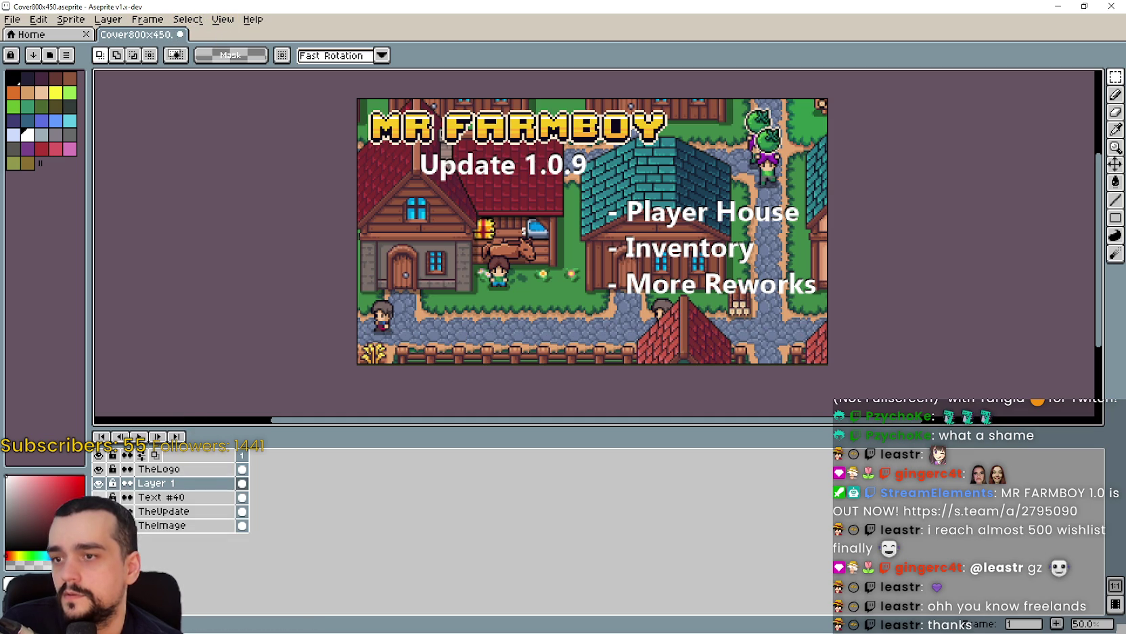
# Add a new layer, move it just above TheImage, and rename it YellowBanner.
pyautogui.click(222, 20)
pyautogui.moveTo(108, 19)
pyautogui.moveTo(125, 93)
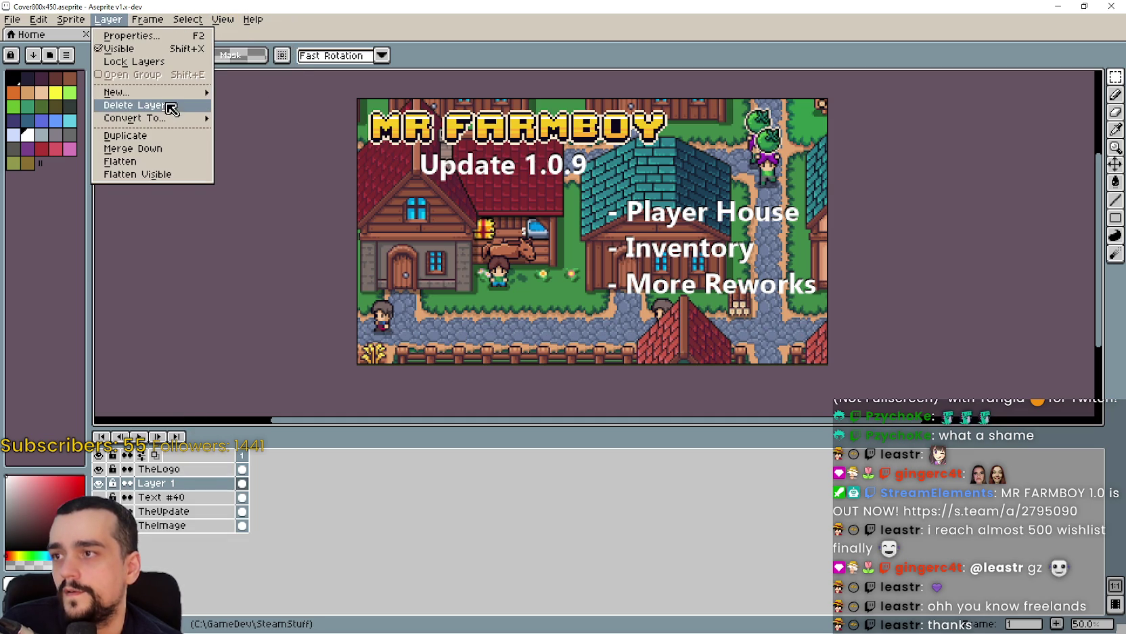
pyautogui.click(252, 92)
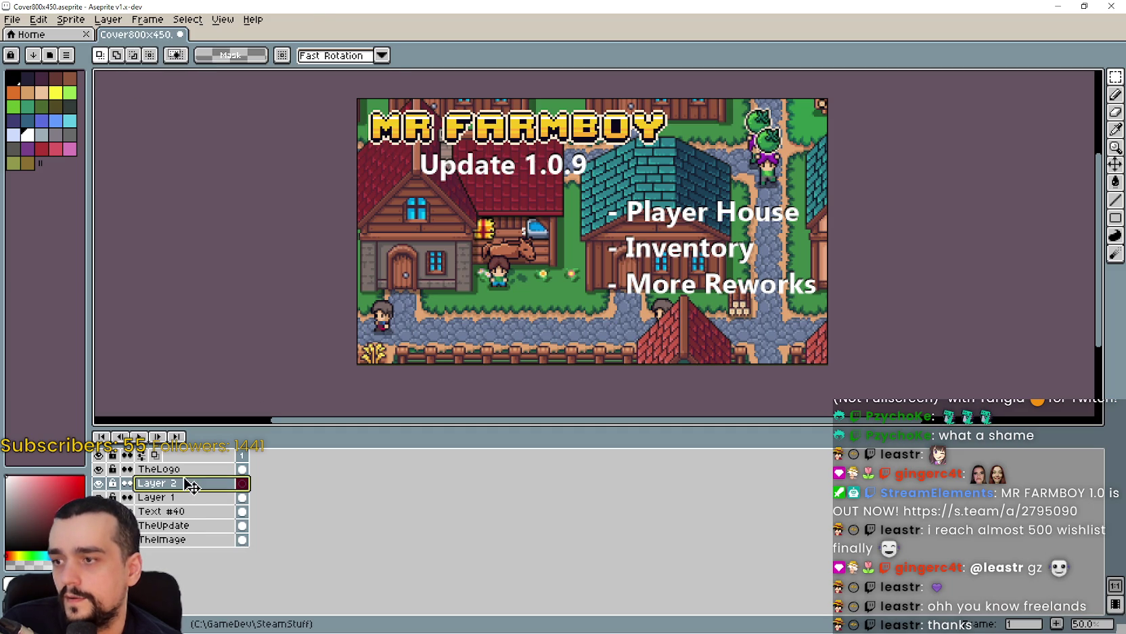
pyautogui.moveTo(183, 482); pyautogui.dragTo(186, 535)
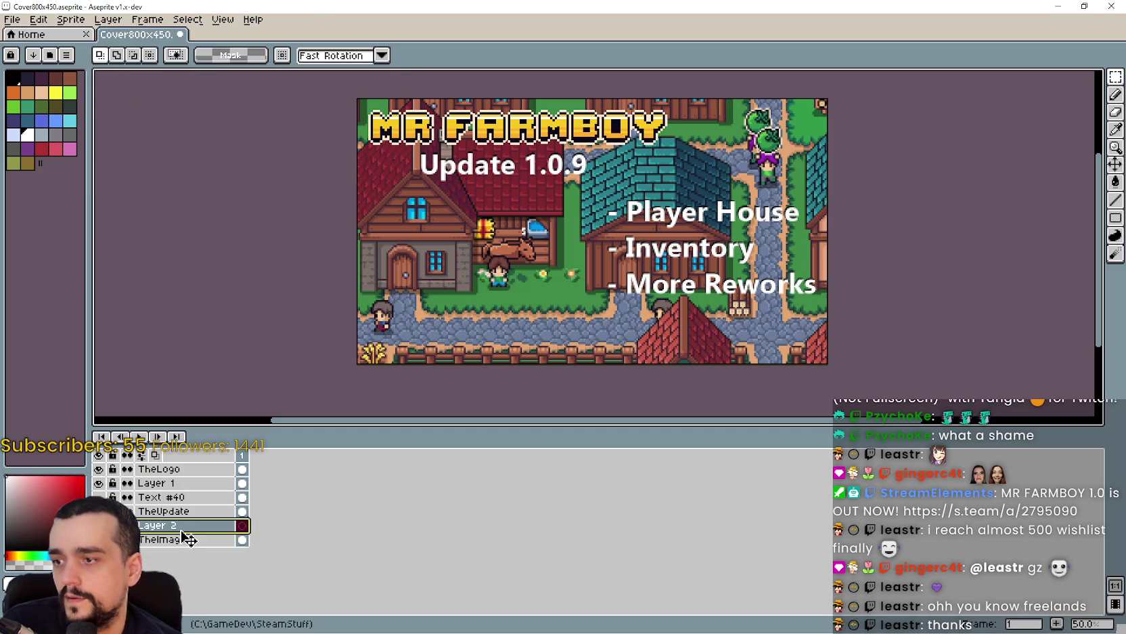
pyautogui.doubleClick(165, 528)
pyautogui.write('YellowBanne')
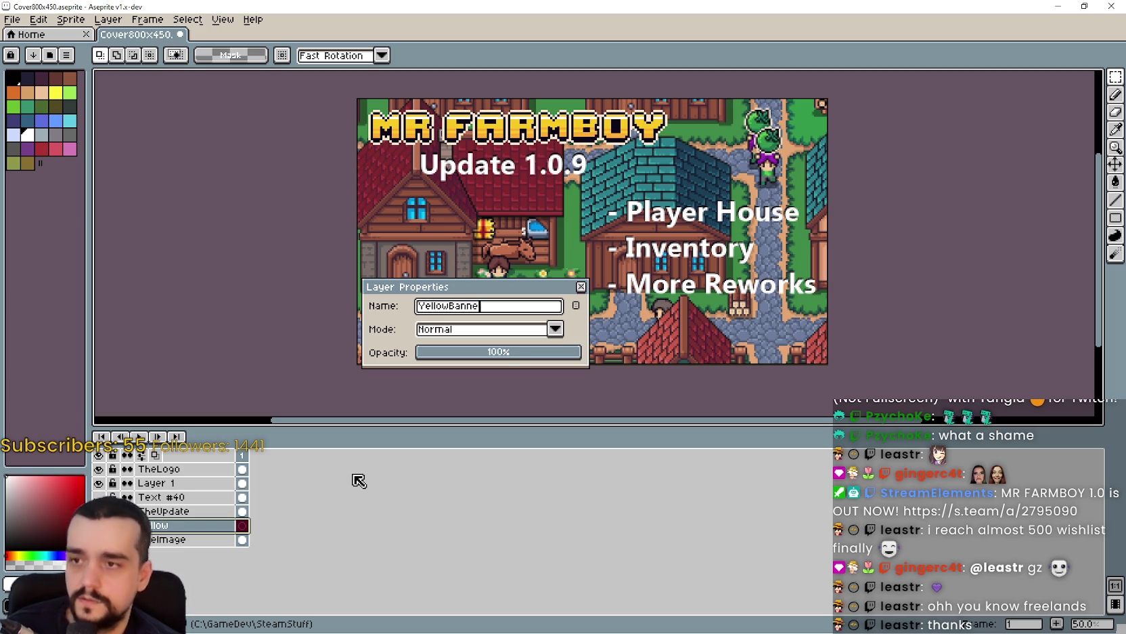
pyautogui.write('r')
pyautogui.press('Return')
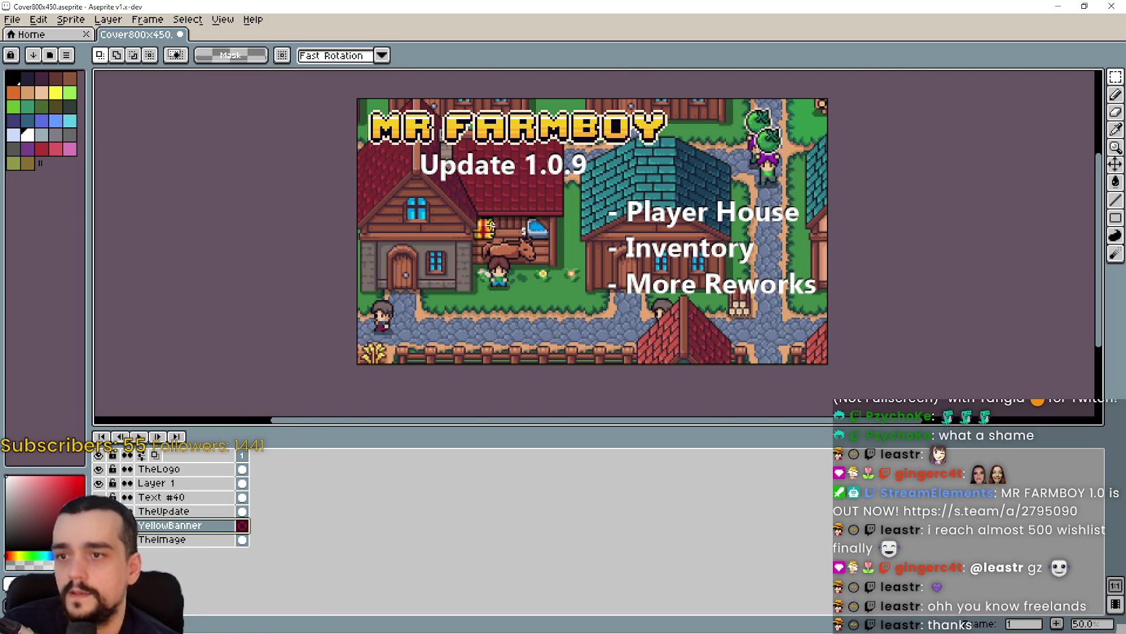
# Eyedrop the MR FARMBOY logo's yellow as the drawing colour.
pyautogui.scroll(2, 453, 129)
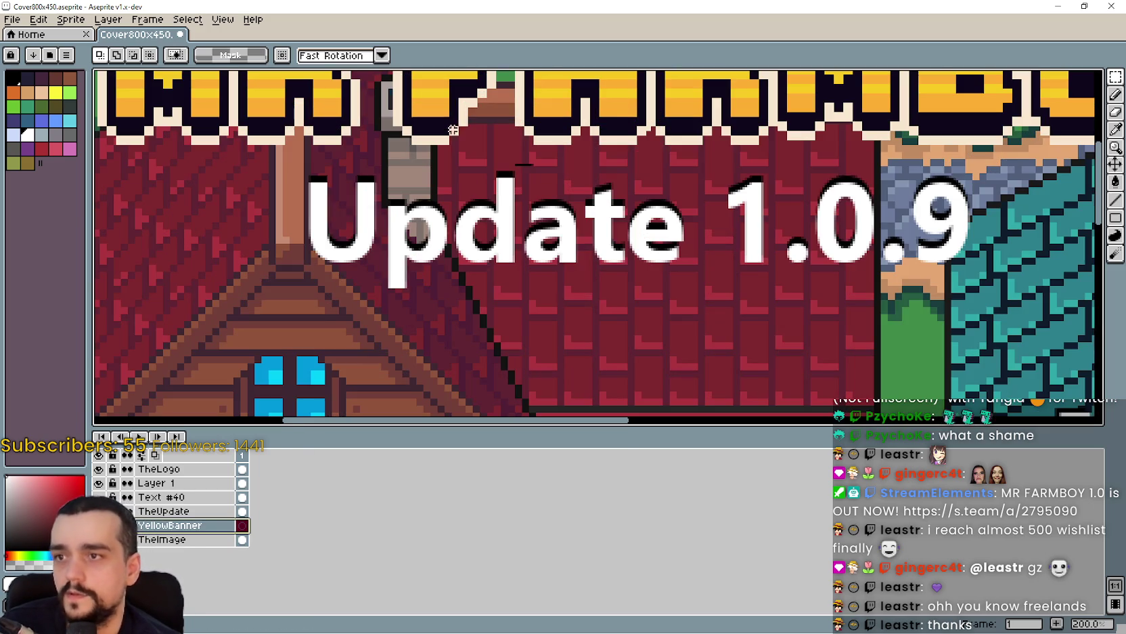
pyautogui.click(1118, 133)
pyautogui.scroll(2, 930, 149)
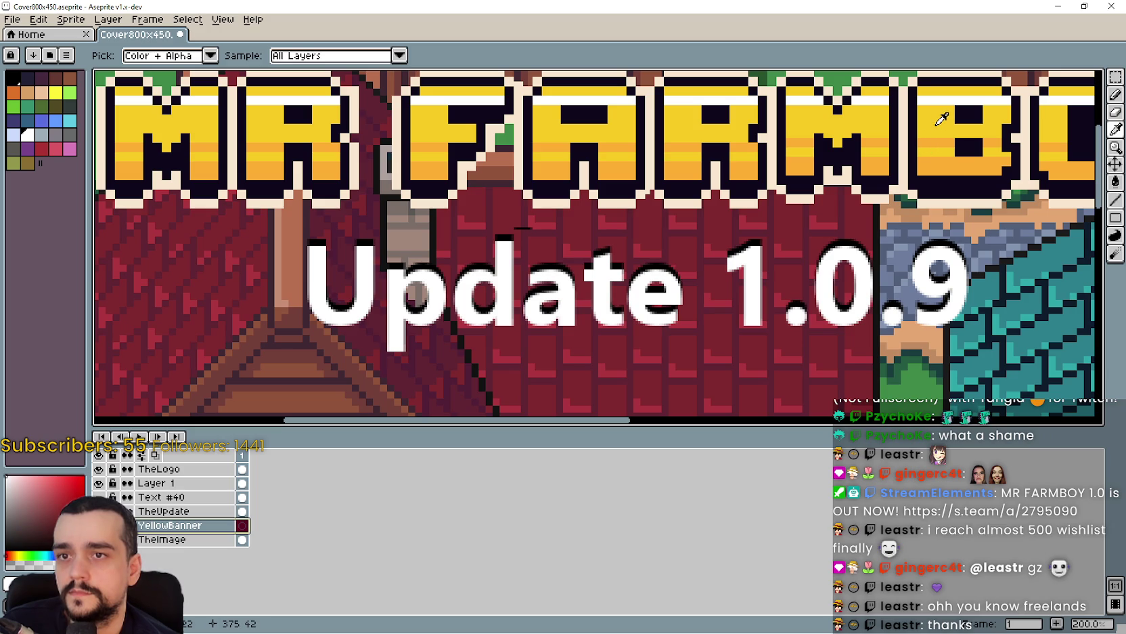
pyautogui.click(937, 124)
pyautogui.scroll(-2, 609, 271)
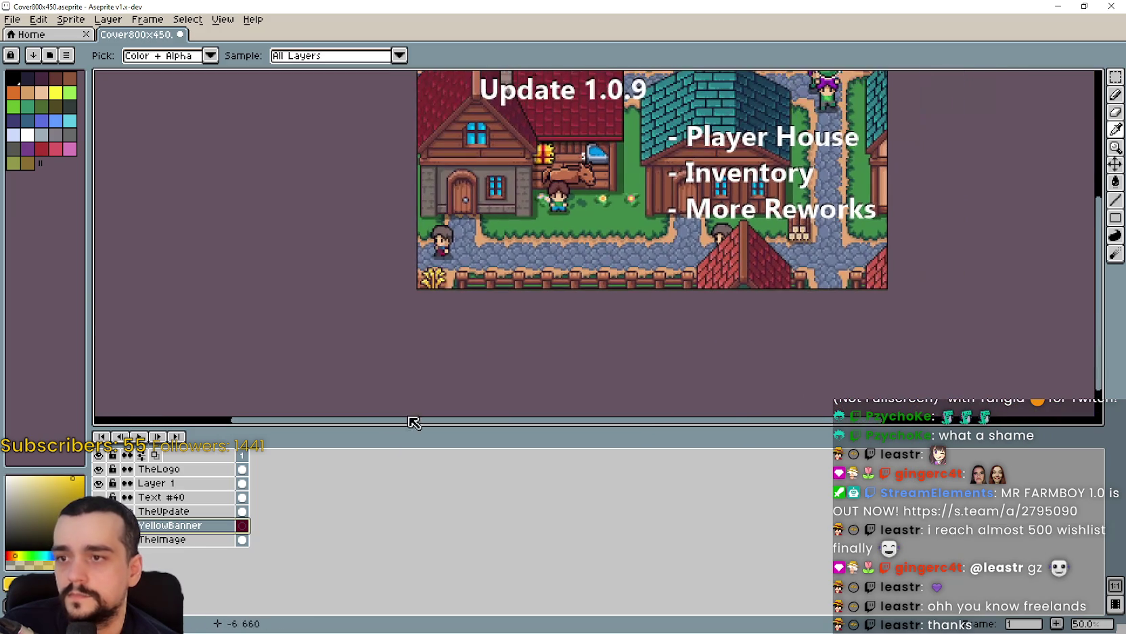
# Fill the bottom strip of the cover with the yellow using the Paint Bucket.
pyautogui.click(1115, 218)
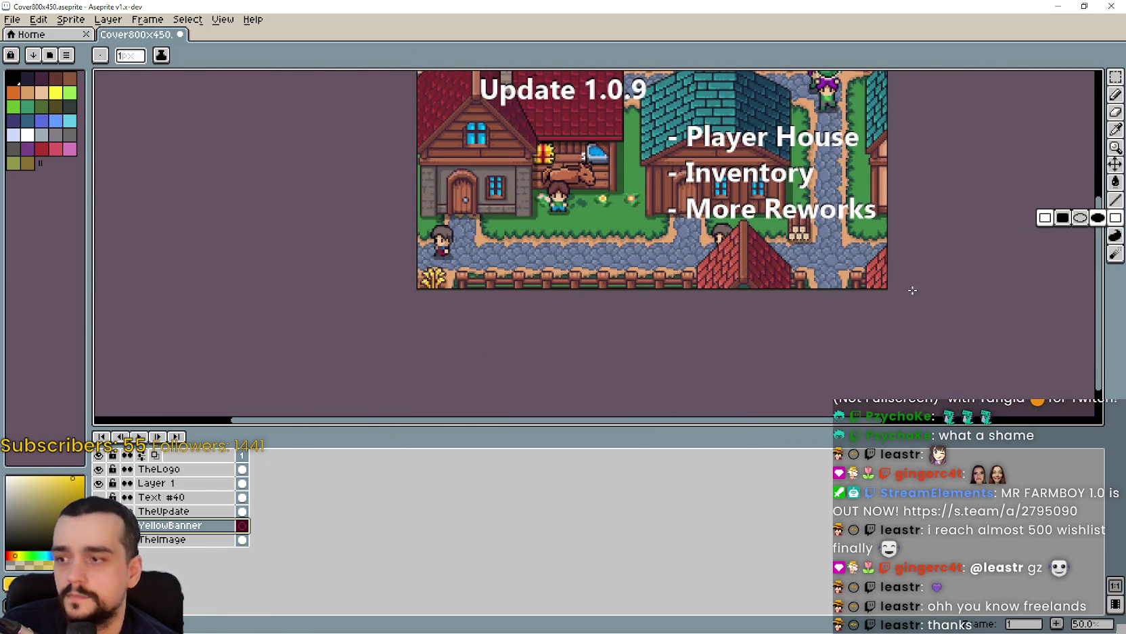
pyautogui.scroll(1, 884, 290)
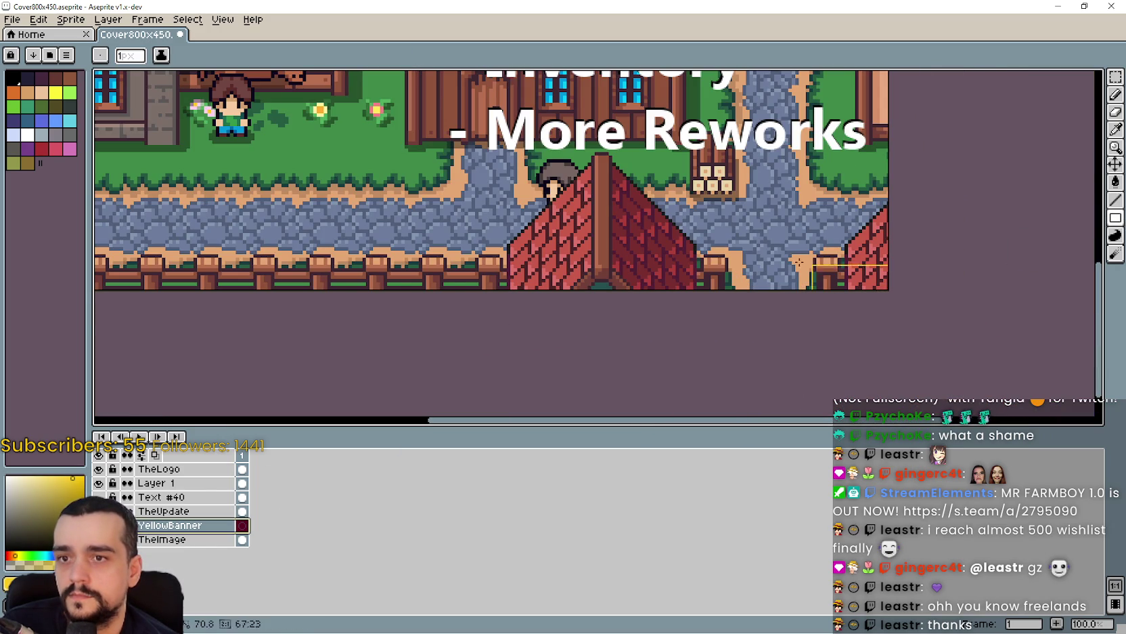
pyautogui.scroll(-2, 181, 263)
pyautogui.hscroll(-5, 135, 262)
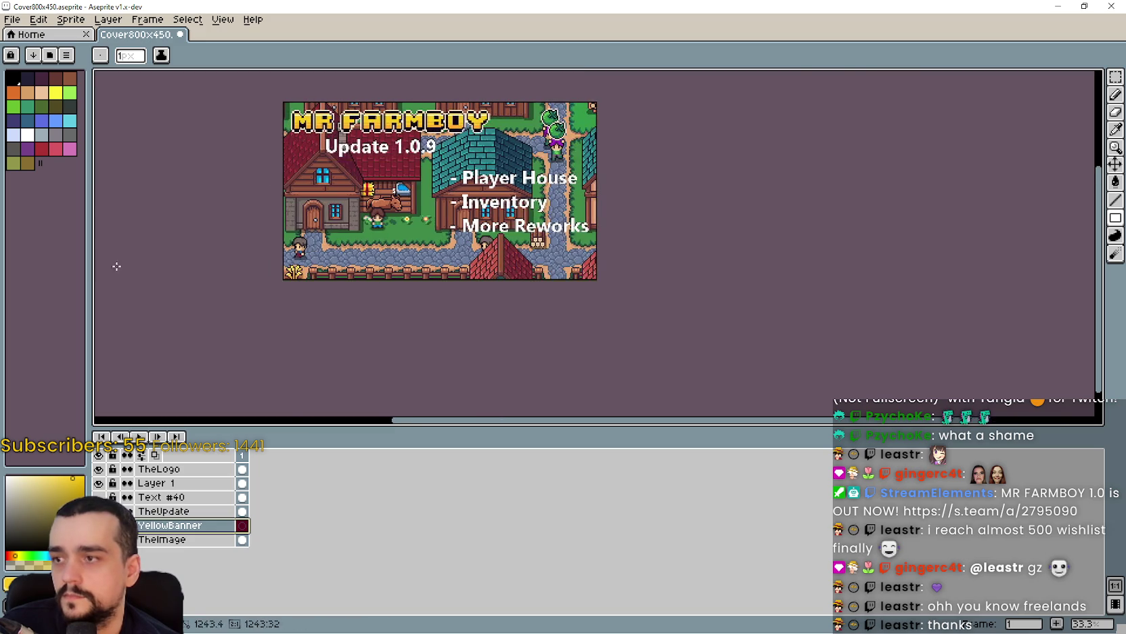
pyautogui.scroll(1, 410, 259)
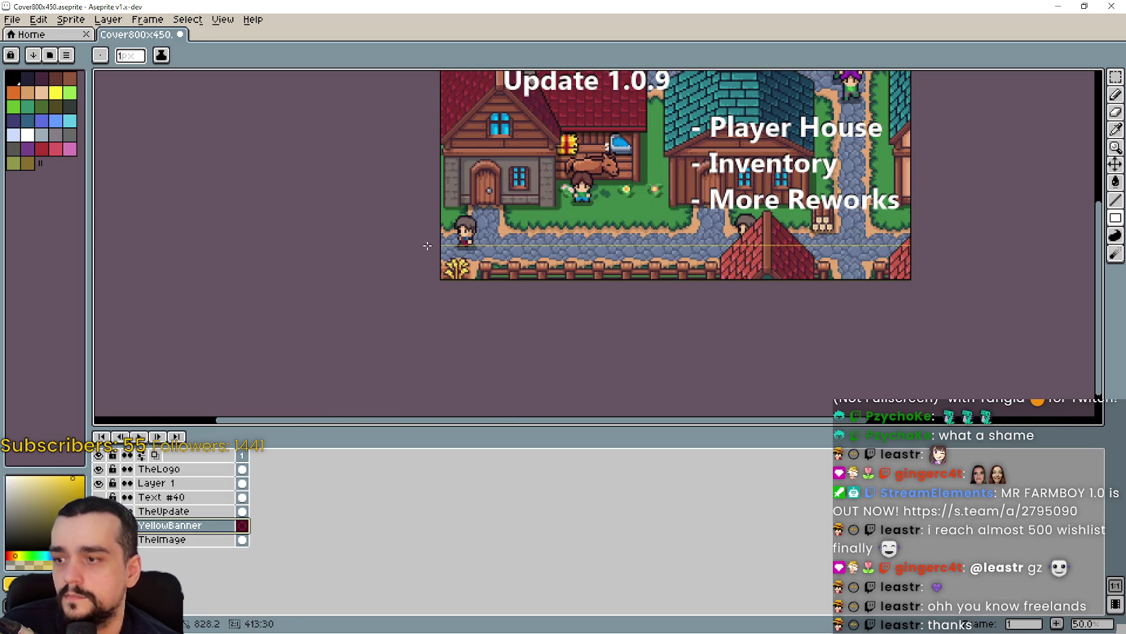
pyautogui.scroll(2, 740, 266)
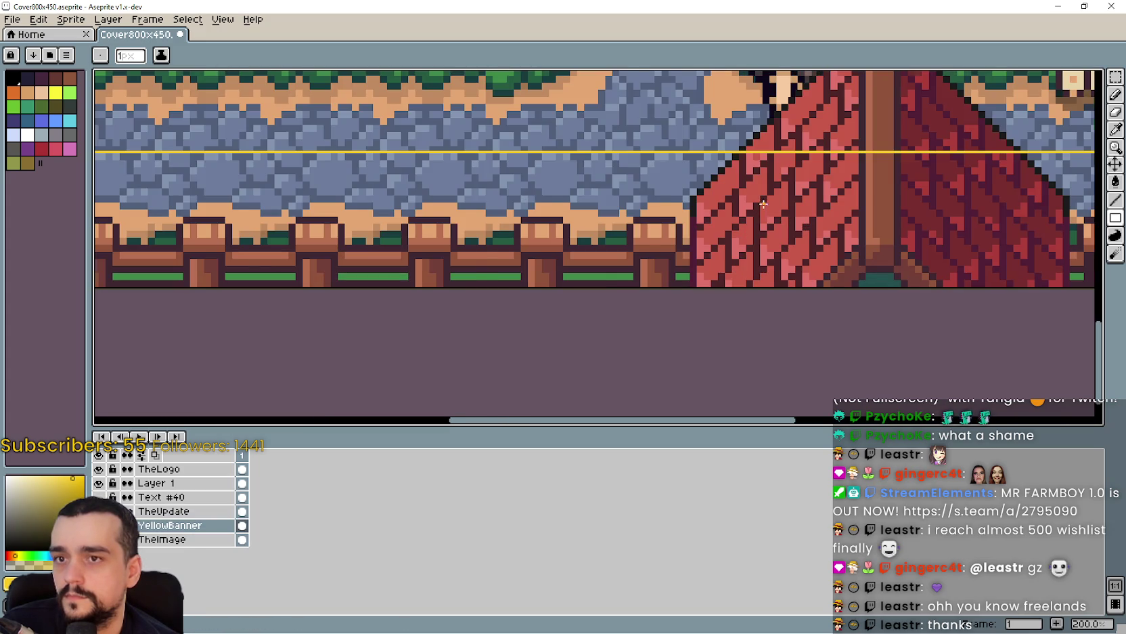
pyautogui.scroll(-1, 763, 203)
pyautogui.click(1117, 183)
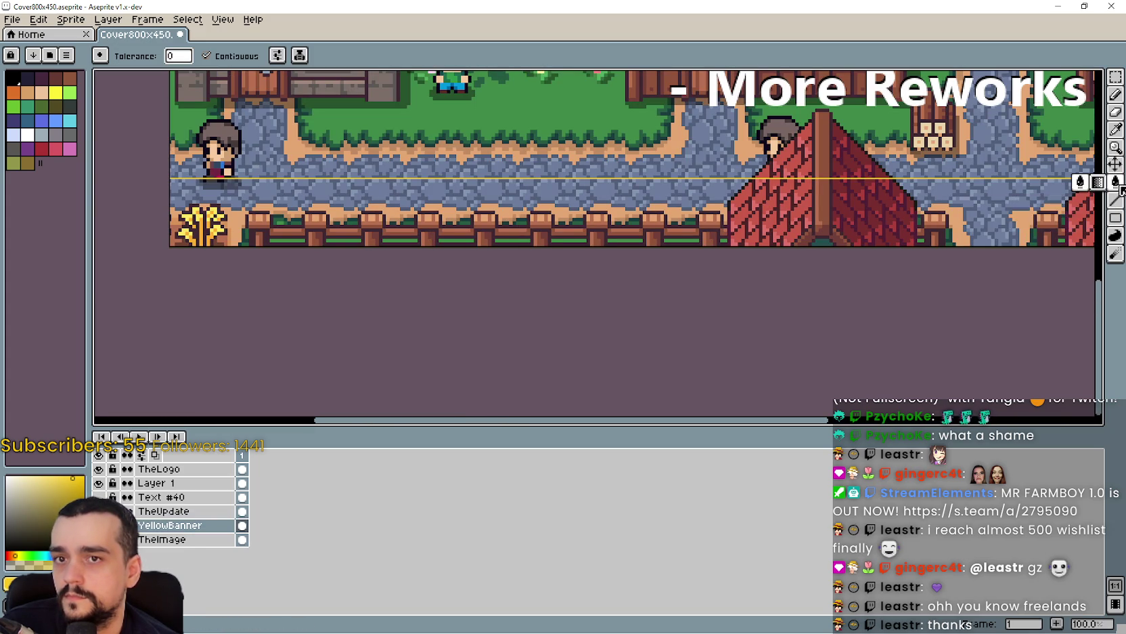
pyautogui.click(908, 200)
pyautogui.scroll(-1, 804, 230)
pyautogui.moveTo(694, 264)
pyautogui.mouseDown()
pyautogui.moveTo(676, 377)
pyautogui.moveTo(685, 311)
pyautogui.mouseUp()
pyautogui.scroll(1, 840, 108)
# Marquee-select the Player House line and make YellowBanner the active layer.
pyautogui.click(1116, 76)
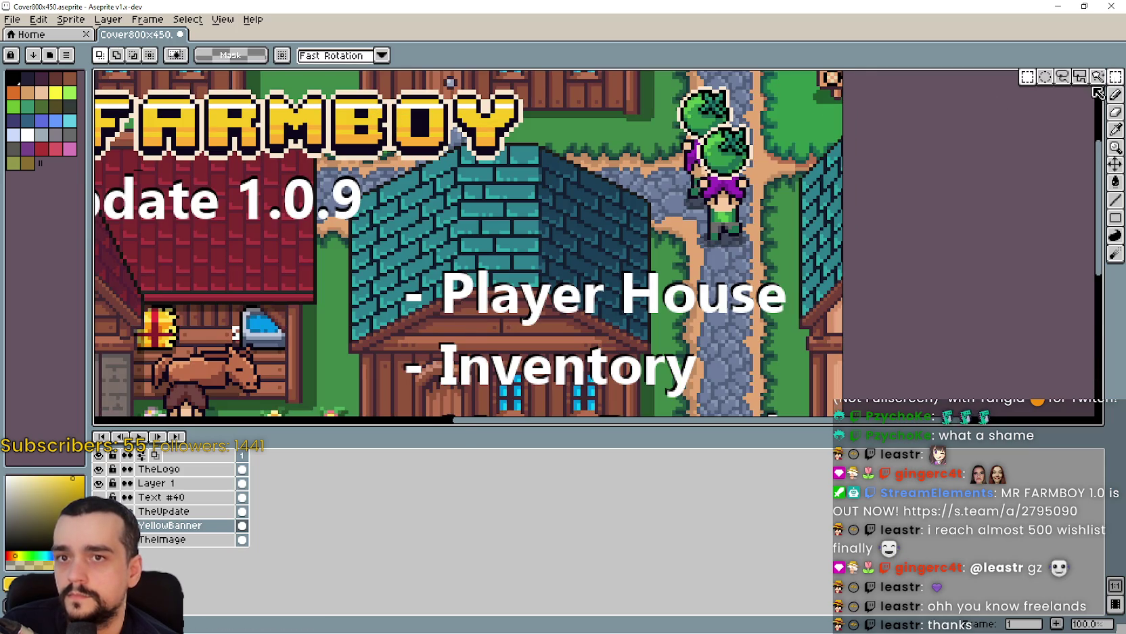
pyautogui.scroll(-1, 775, 190)
pyautogui.moveTo(583, 228)
pyautogui.mouseDown()
pyautogui.moveTo(818, 274)
pyautogui.moveTo(802, 260)
pyautogui.mouseUp()
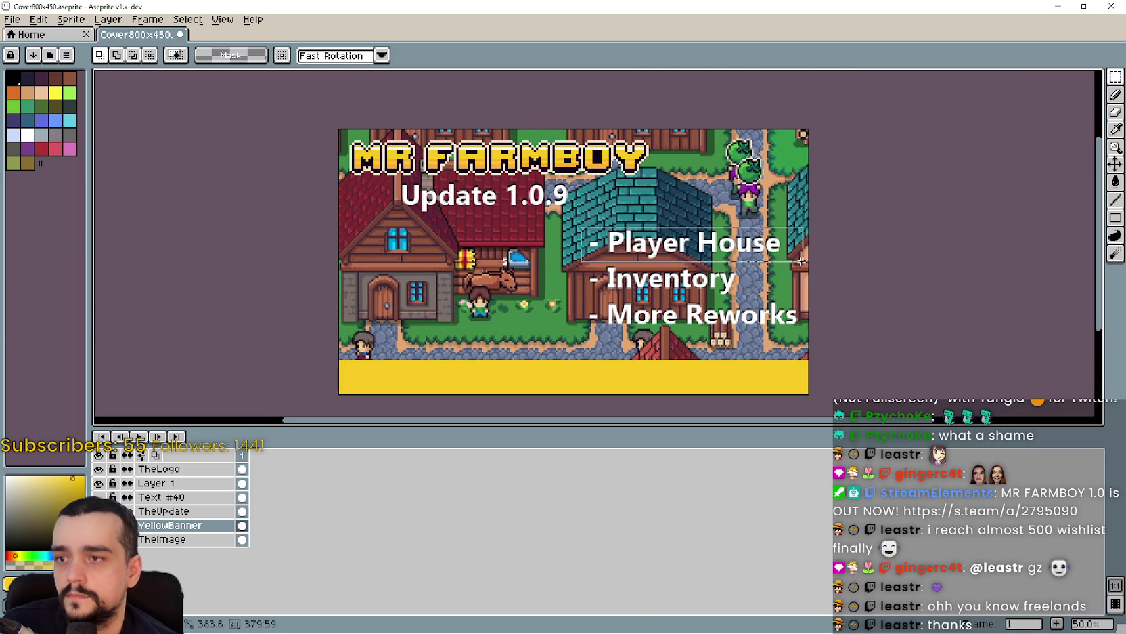
pyautogui.moveTo(801, 261); pyautogui.dragTo(801, 261)
pyautogui.scroll(-1, 623, 291)
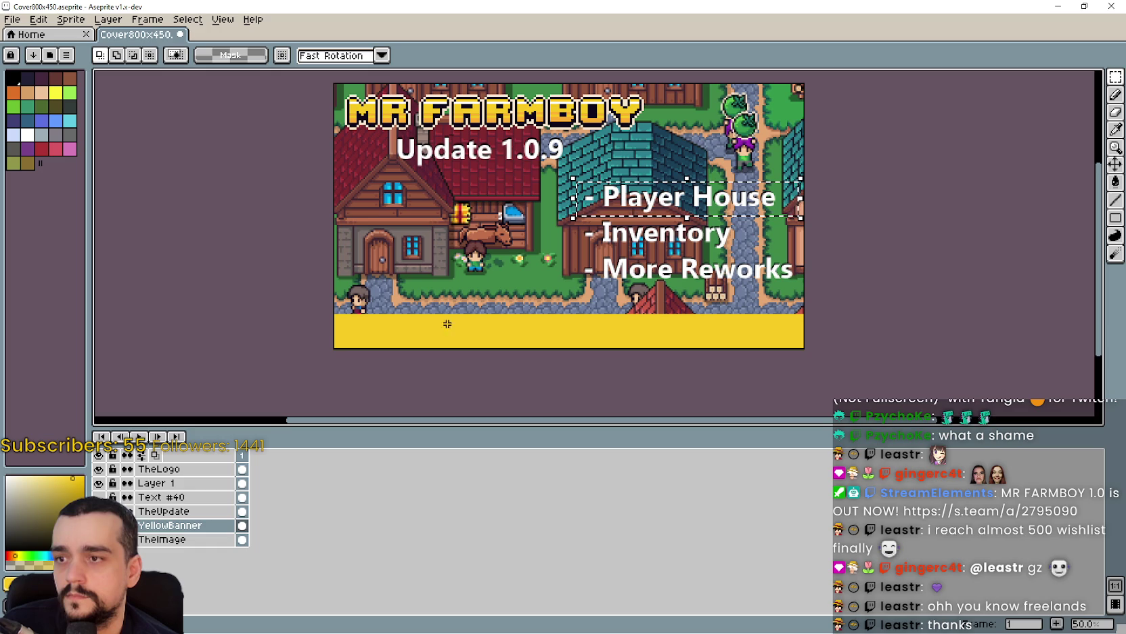
pyautogui.click(157, 529)
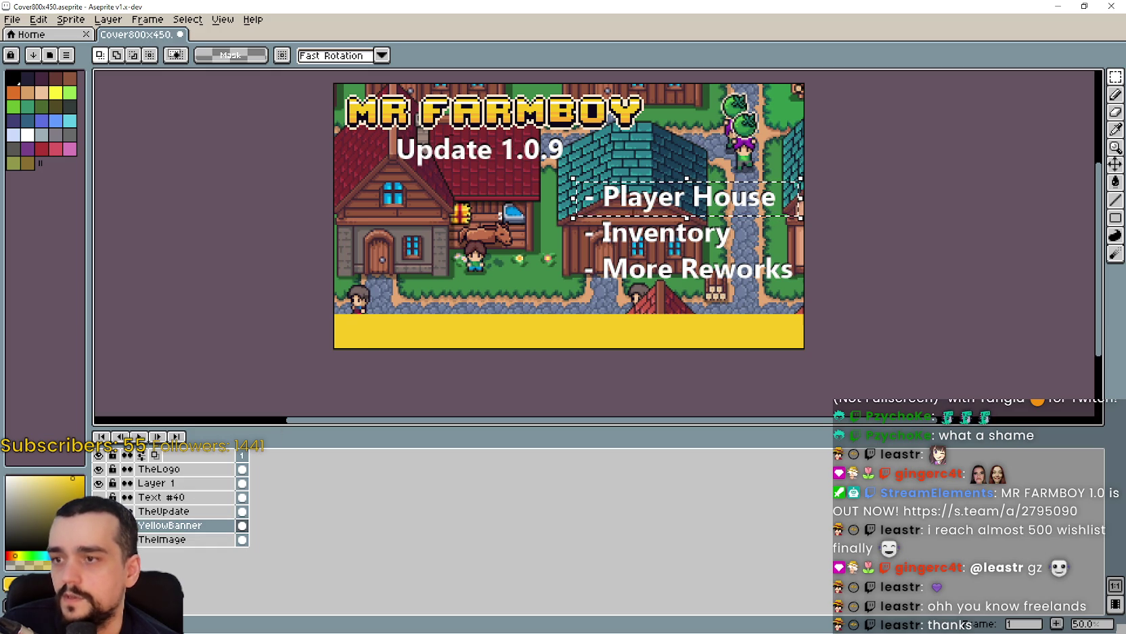
# On YellowBanner, pick up the selected Player House line and clear the selection.
pyautogui.click(157, 528)
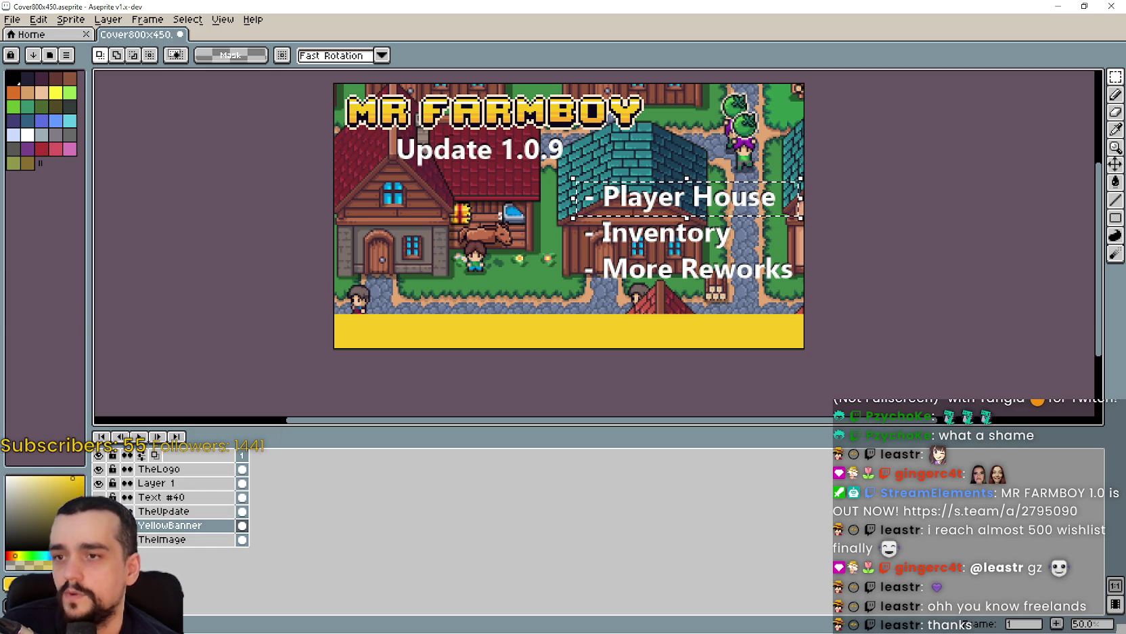
pyautogui.click(626, 210)
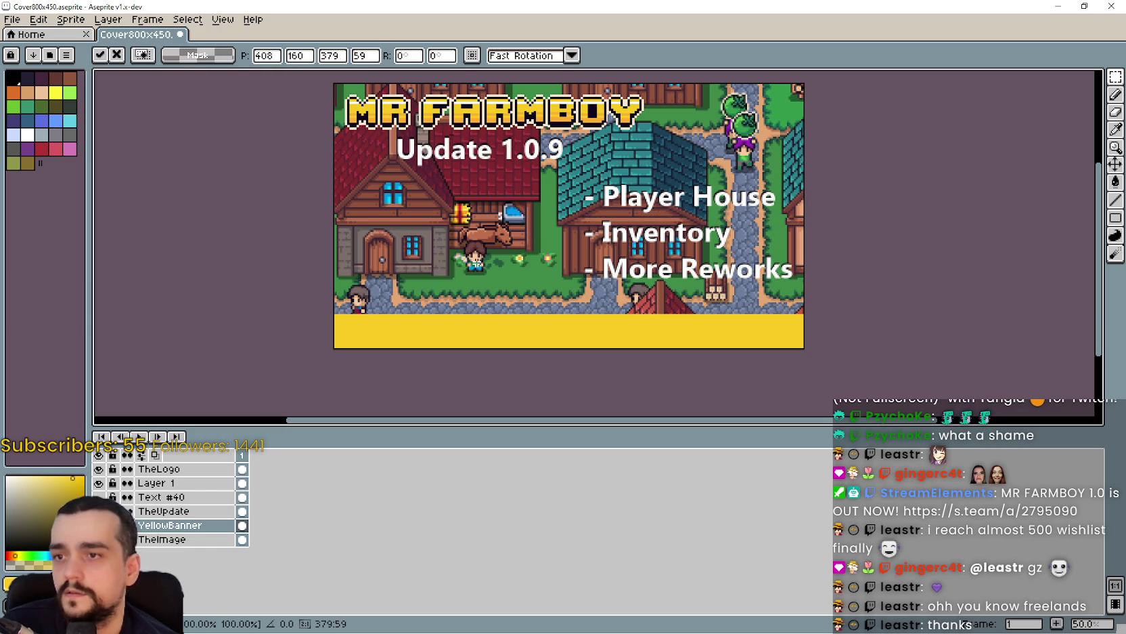
pyautogui.hotkey('ctrl', 'd')
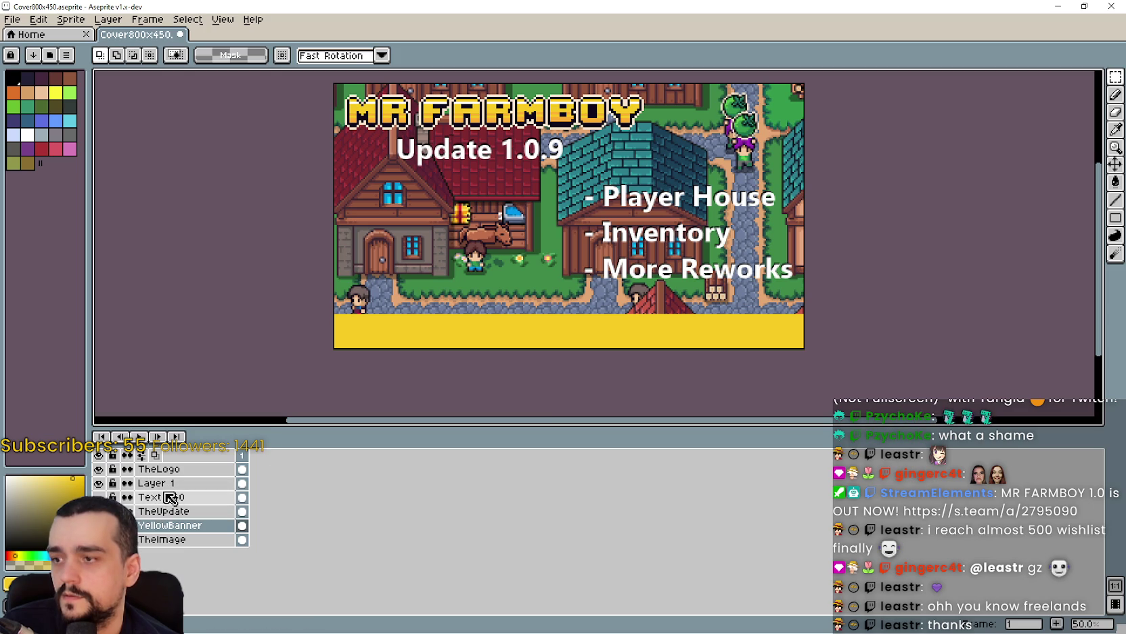
# On Layer 1, reposition the Player House and Inventory lines and marquee all feature text.
pyautogui.click(169, 482)
pyautogui.moveTo(566, 179)
pyautogui.mouseDown()
pyautogui.moveTo(797, 214)
pyautogui.moveTo(699, 223)
pyautogui.moveTo(490, 339)
pyautogui.mouseUp()
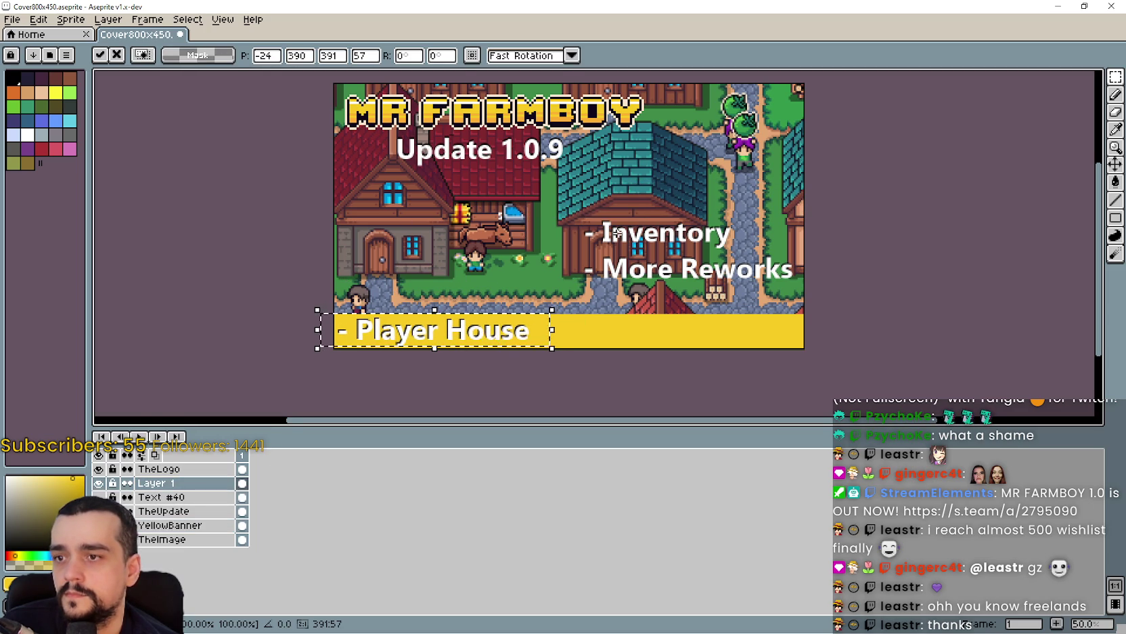
pyautogui.moveTo(577, 205)
pyautogui.mouseDown()
pyautogui.moveTo(745, 251)
pyautogui.moveTo(631, 339)
pyautogui.mouseUp()
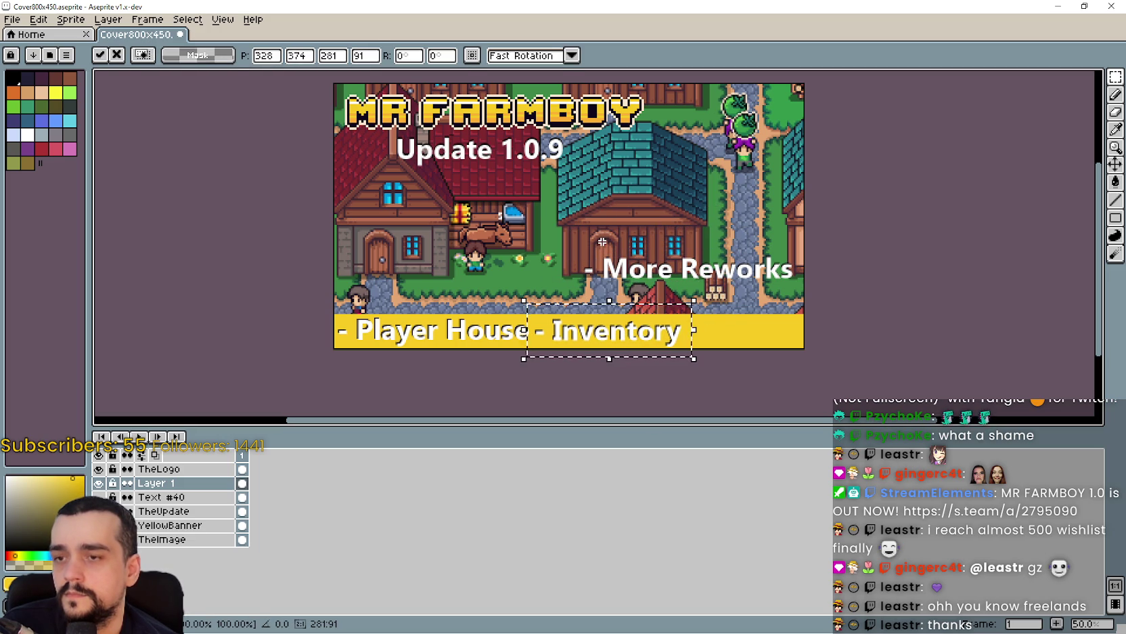
pyautogui.click(603, 238)
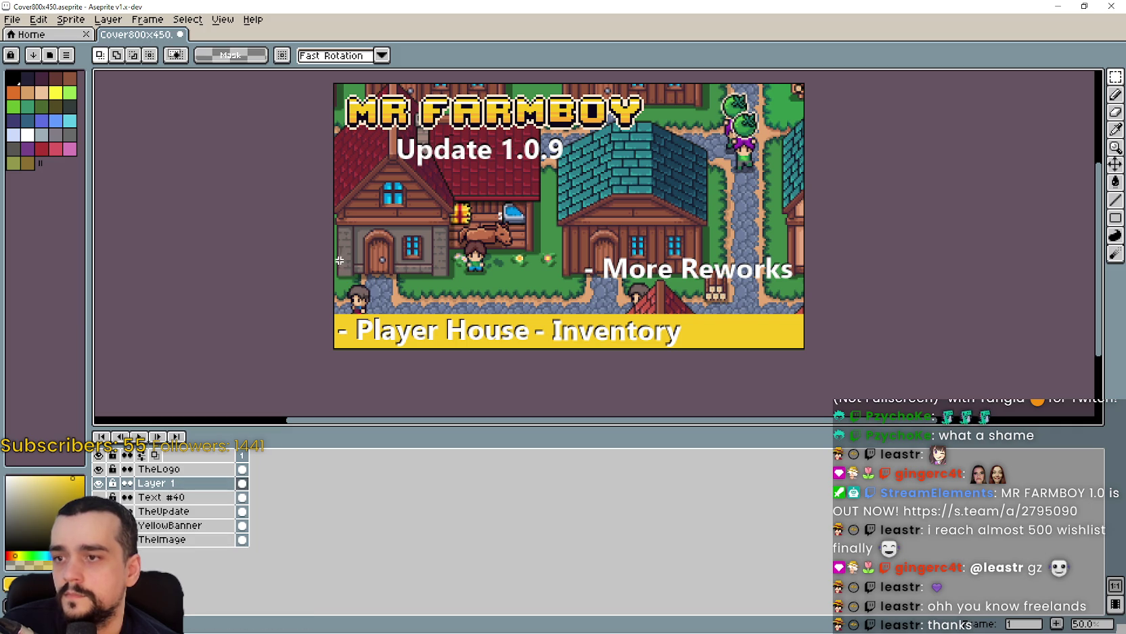
pyautogui.moveTo(335, 235); pyautogui.dragTo(805, 349)
# Erase the selected feature text and extend the Insert Text line with '& Inventory + More Reworks'.
pyautogui.press('Delete')
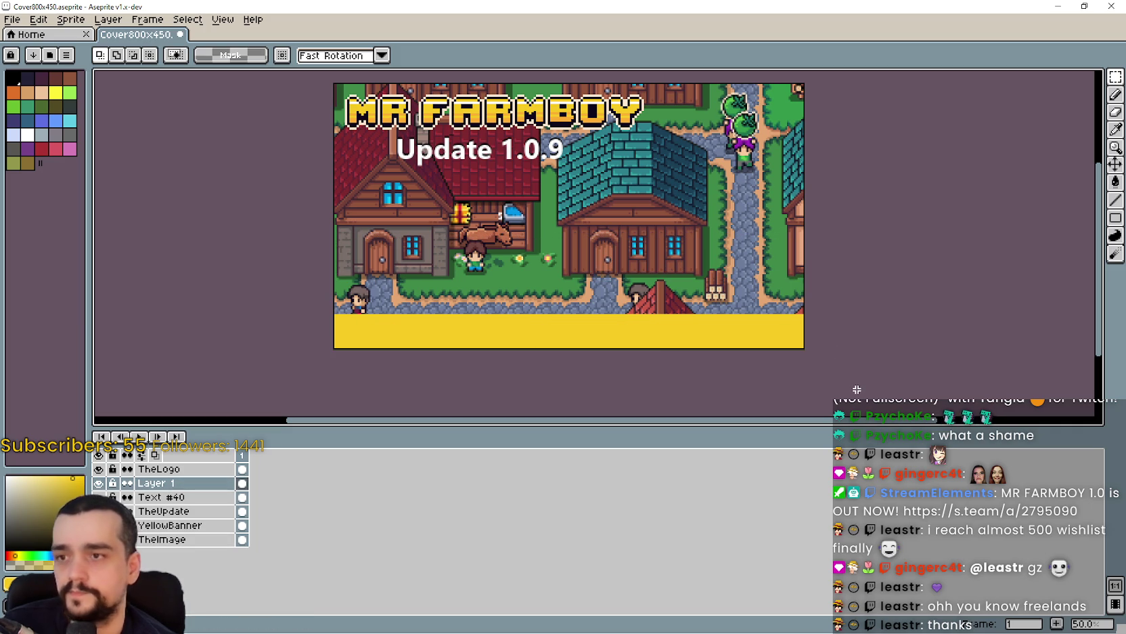
pyautogui.hotkey('ctrl', 'shift', 't')
pyautogui.moveTo(594, 252); pyautogui.dragTo(572, 274)
pyautogui.write('- Player House')
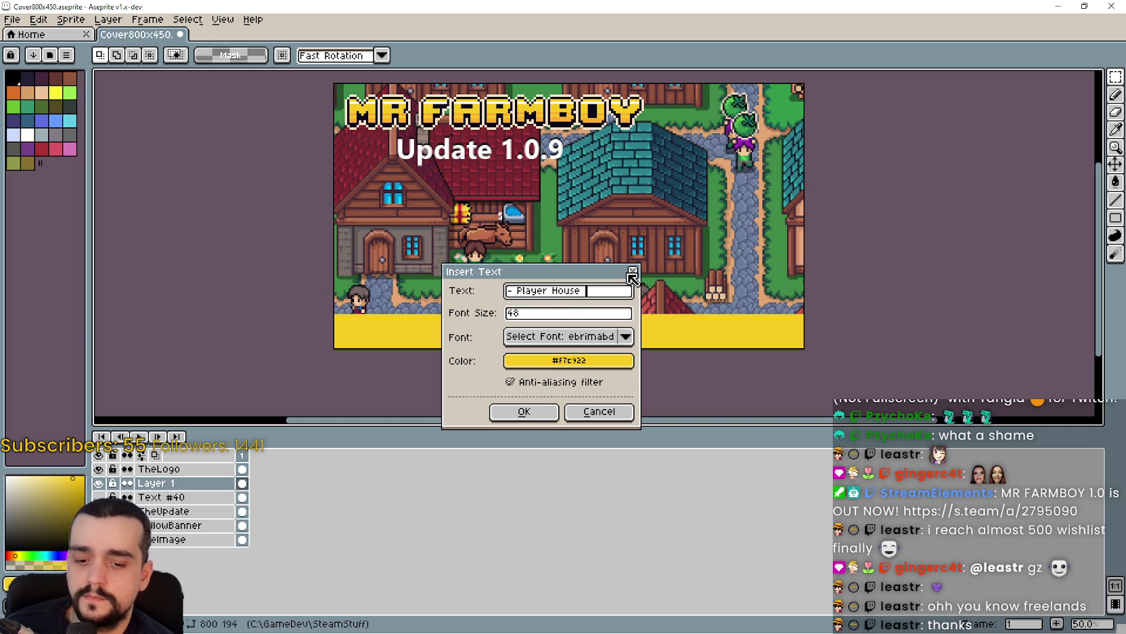
pyautogui.write('& Inven')
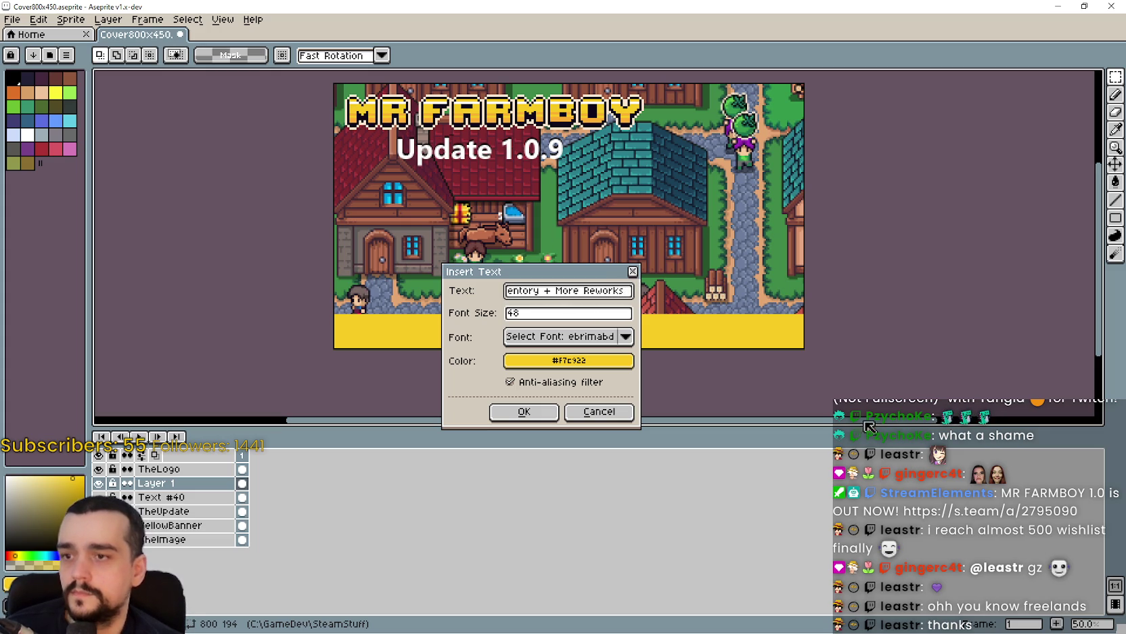
# Set the text colour to black from the indexed palette and drag it onto the yellow banner.
pyautogui.click(535, 360)
pyautogui.click(522, 385)
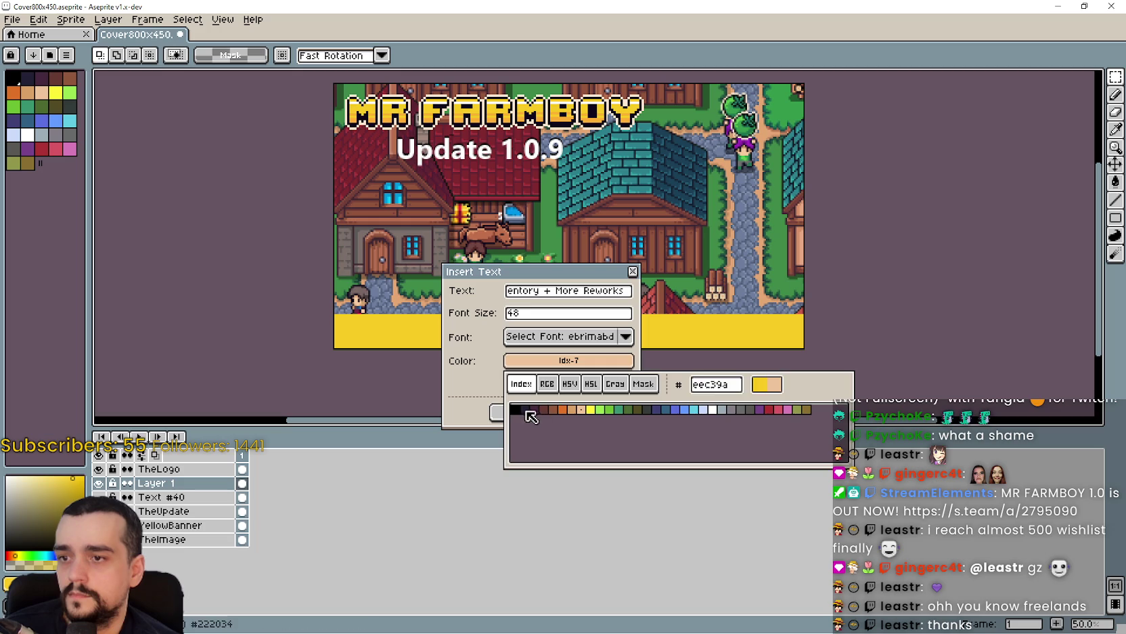
pyautogui.click(515, 409)
pyautogui.click(522, 411)
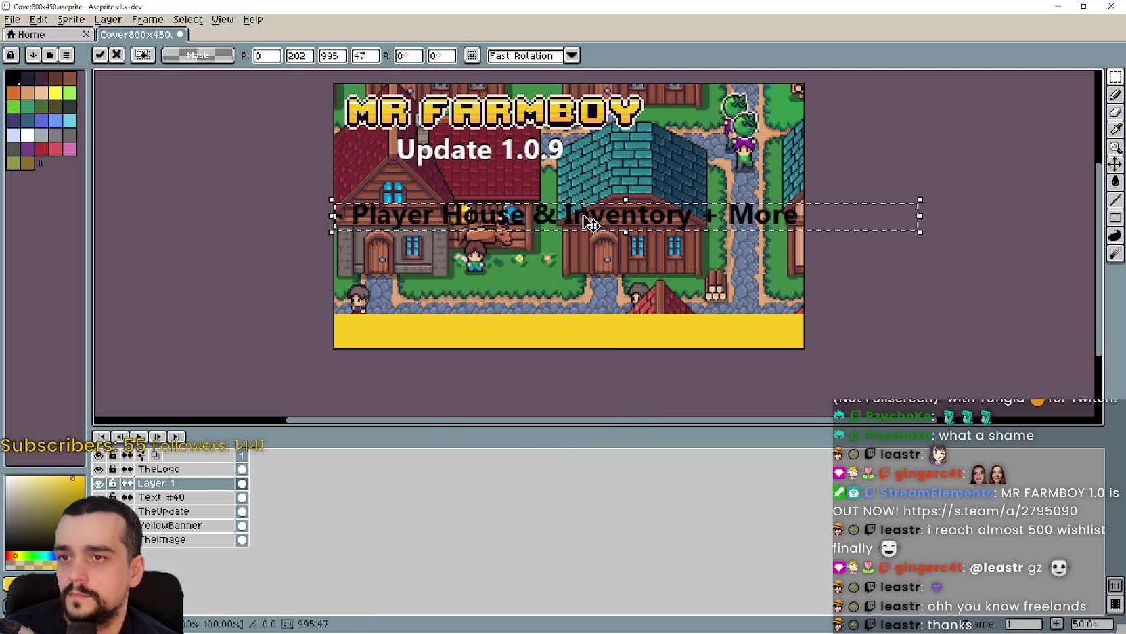
pyautogui.moveTo(593, 230)
pyautogui.mouseDown()
pyautogui.moveTo(598, 334)
pyautogui.moveTo(574, 337)
pyautogui.mouseUp()
pyautogui.scroll(1, 624, 329)
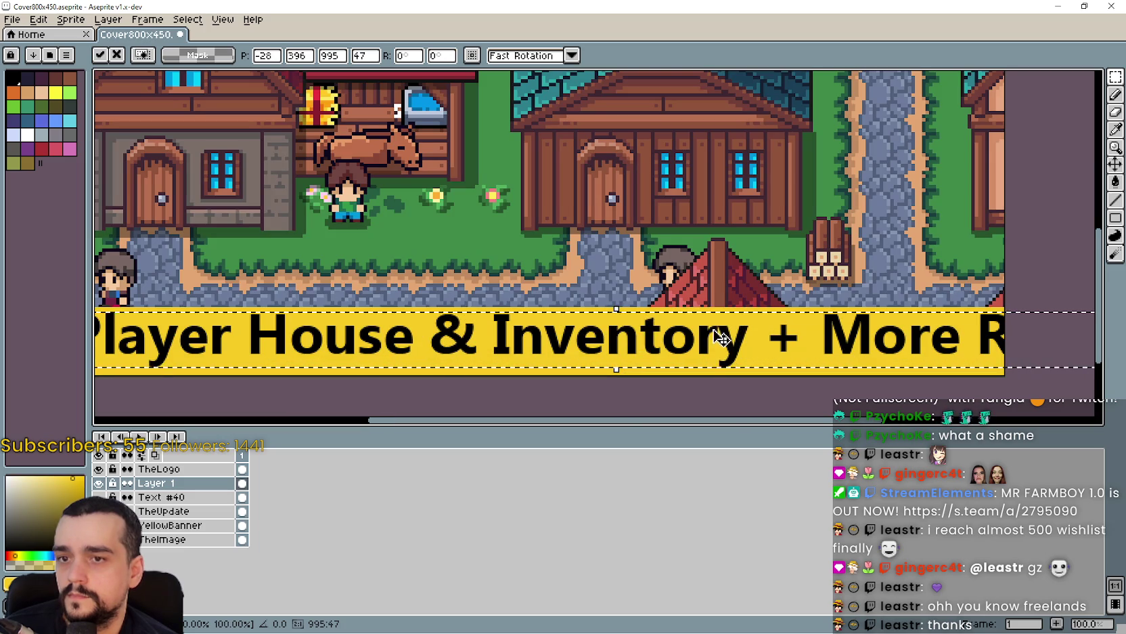
pyautogui.scroll(-1, 677, 328)
pyautogui.scroll(-1, 667, 318)
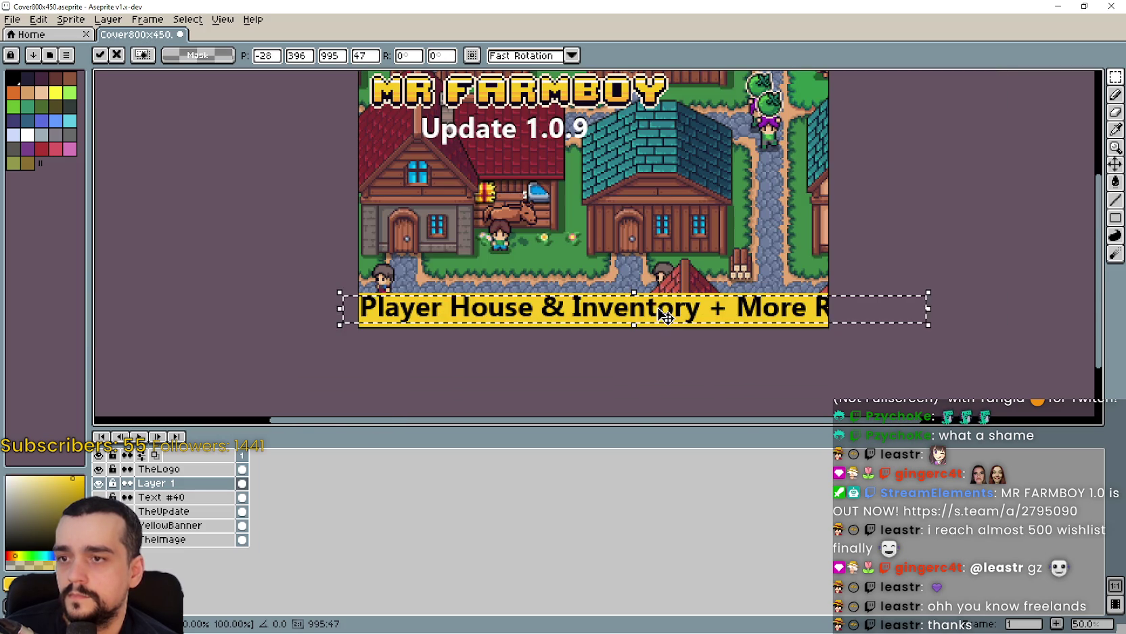
pyautogui.hotkey('ctrl', 't')
# Try the feature line at font size 46 on the banner, then discard it.
pyautogui.click(546, 293)
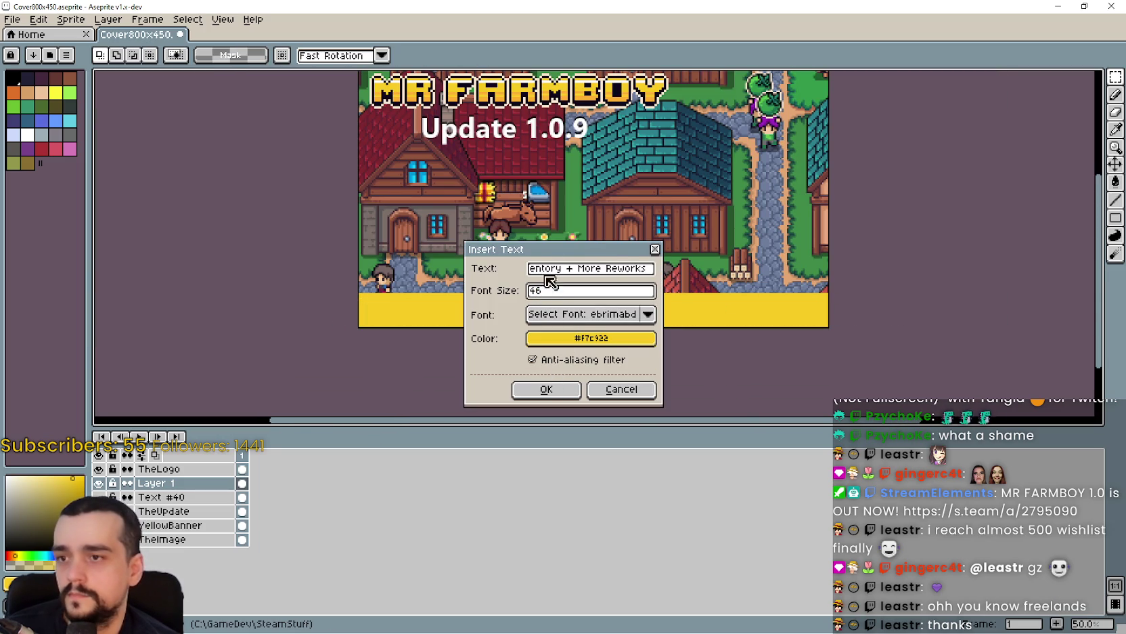
pyautogui.hotkey('shift', 'Tab')
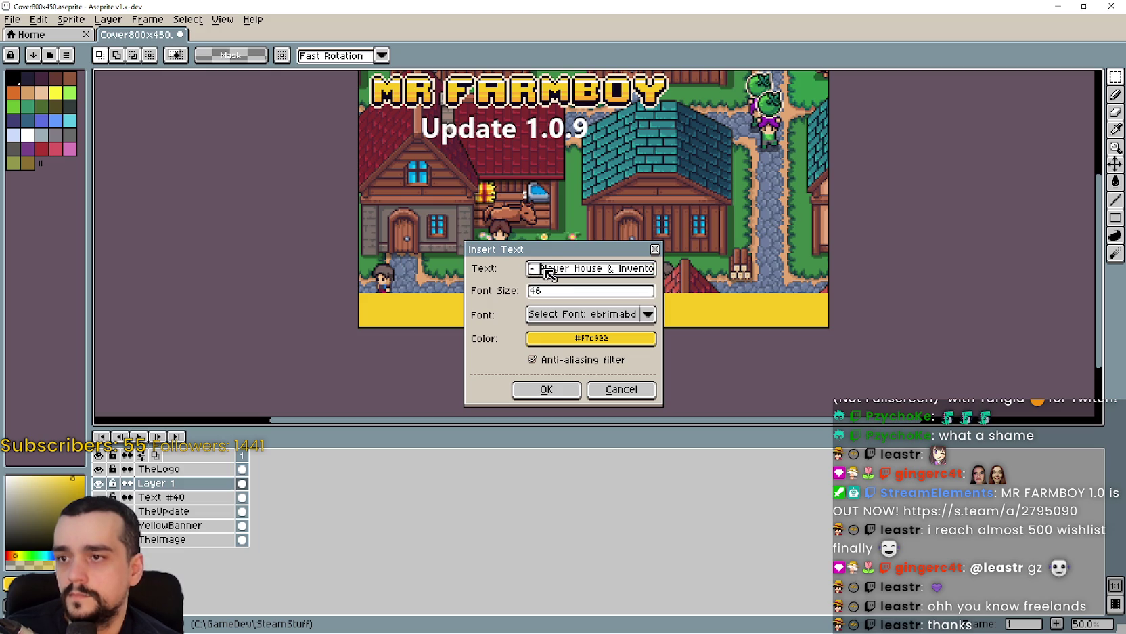
pyautogui.click(563, 390)
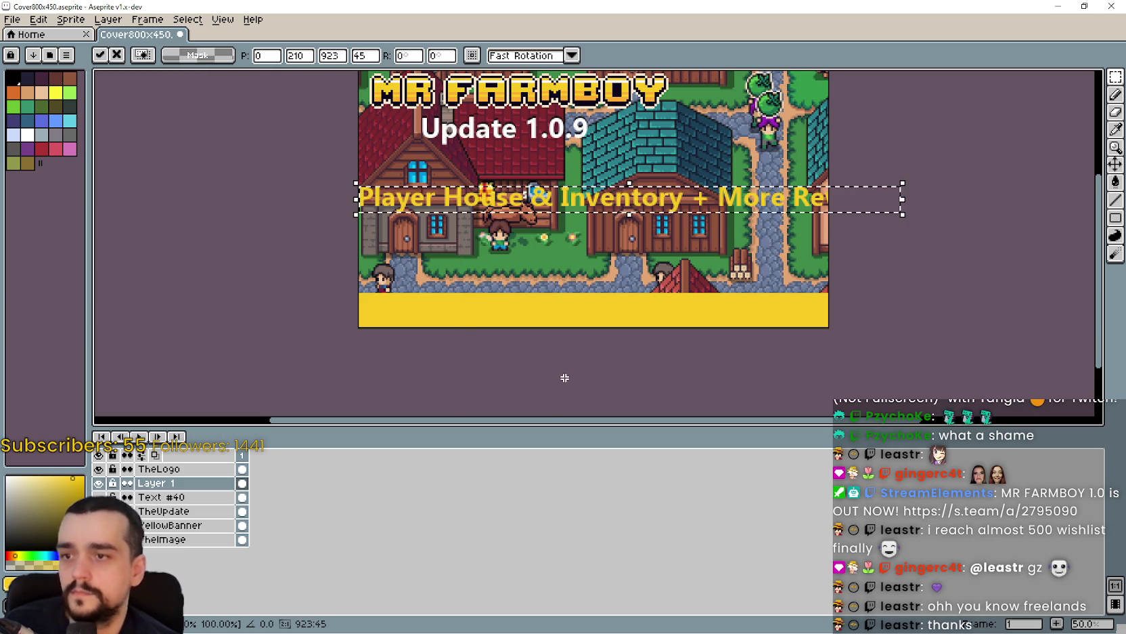
pyautogui.moveTo(583, 198)
pyautogui.mouseDown()
pyautogui.moveTo(578, 312)
pyautogui.moveTo(577, 264)
pyautogui.mouseUp()
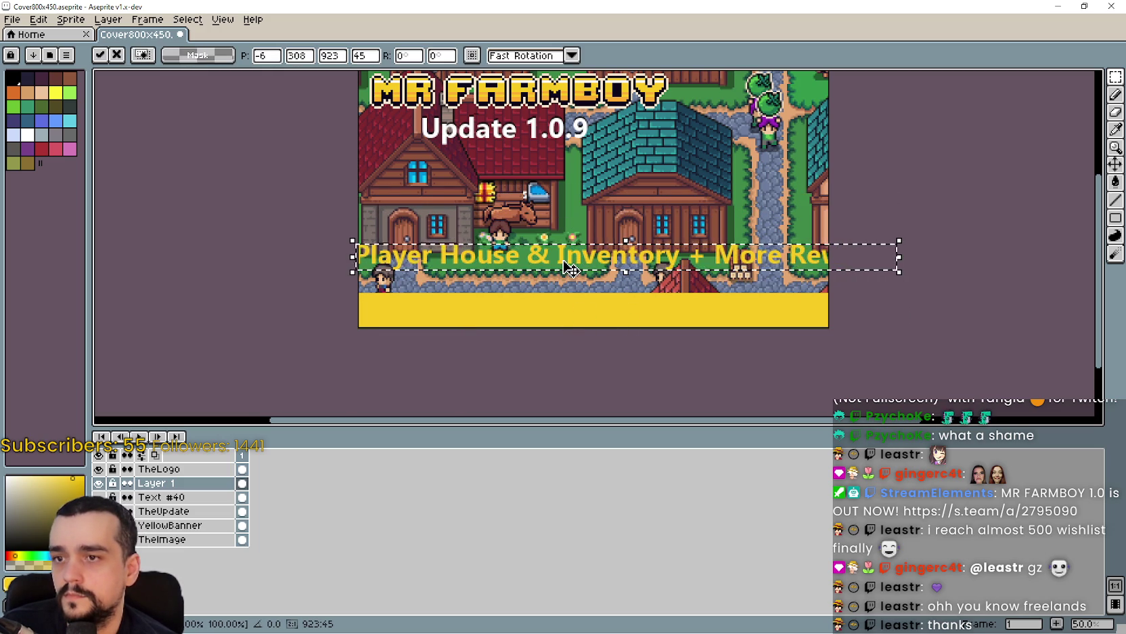
pyautogui.press('Escape')
# Retry the text in dark brown on the yellow banner, then discard it.
pyautogui.hotkey('ctrl', 't')
pyautogui.click(552, 337)
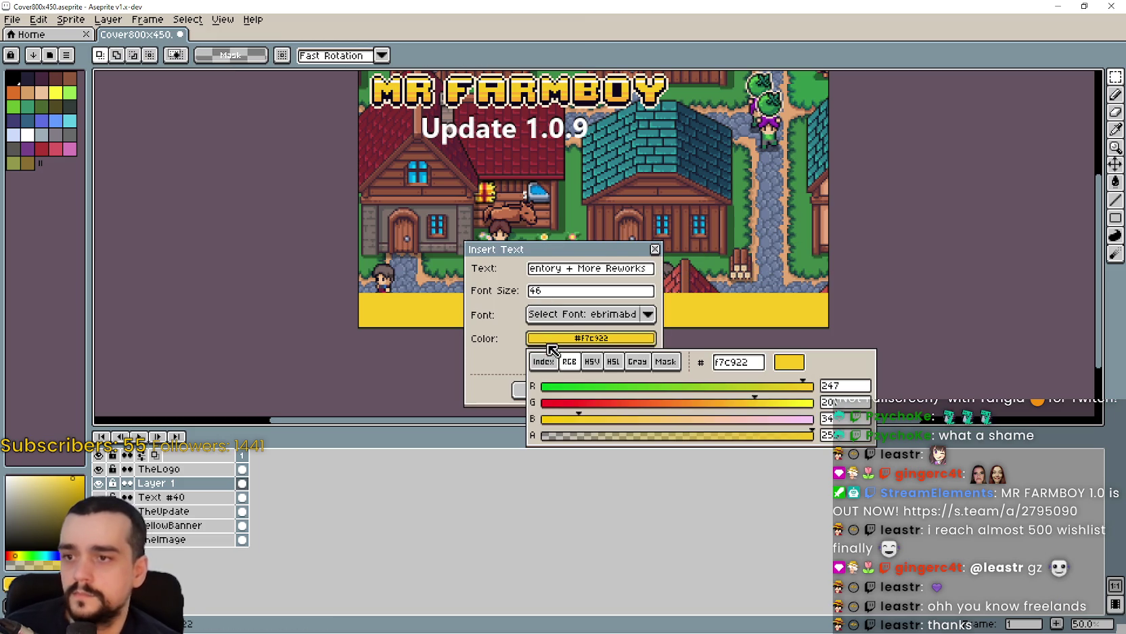
pyautogui.click(543, 362)
pyautogui.click(536, 383)
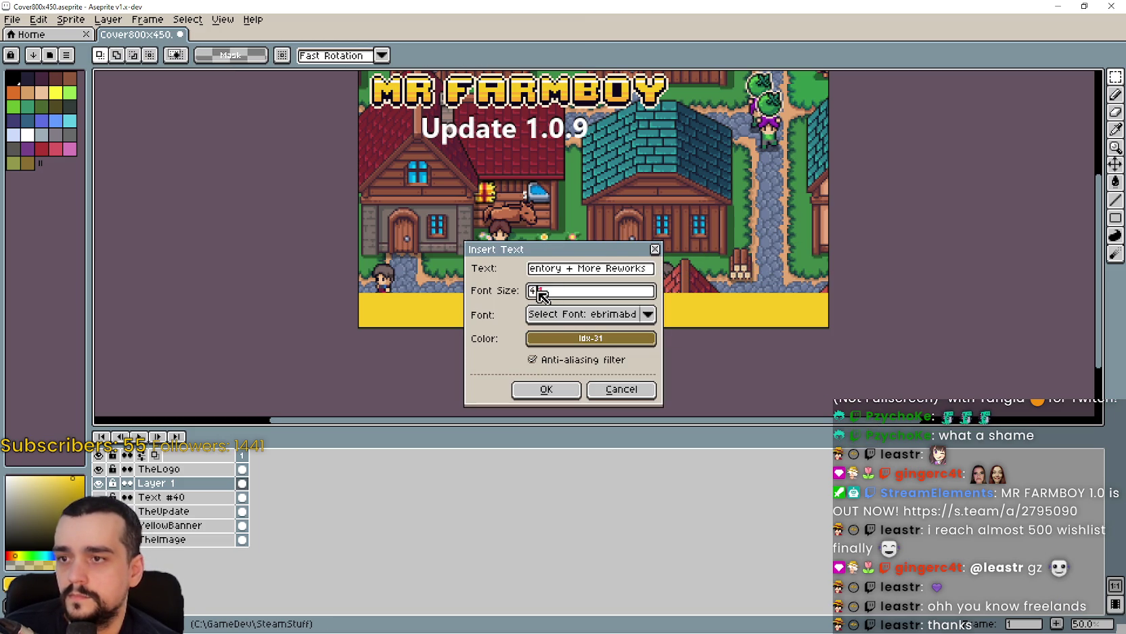
pyautogui.click(547, 391)
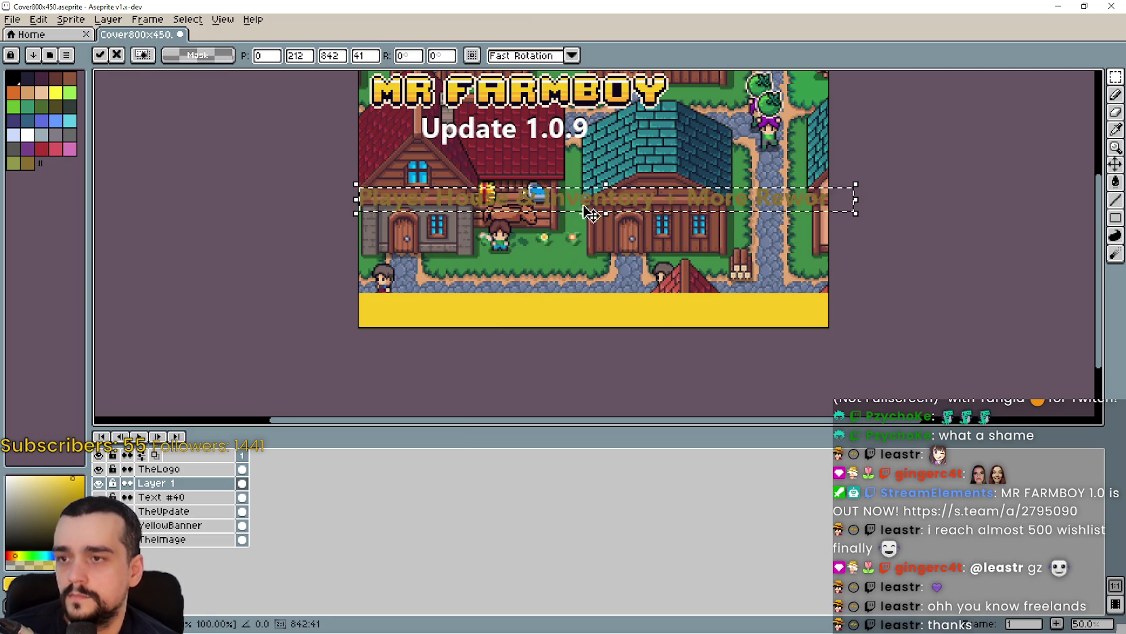
pyautogui.moveTo(587, 198)
pyautogui.mouseDown()
pyautogui.moveTo(580, 324)
pyautogui.moveTo(592, 322)
pyautogui.mouseUp()
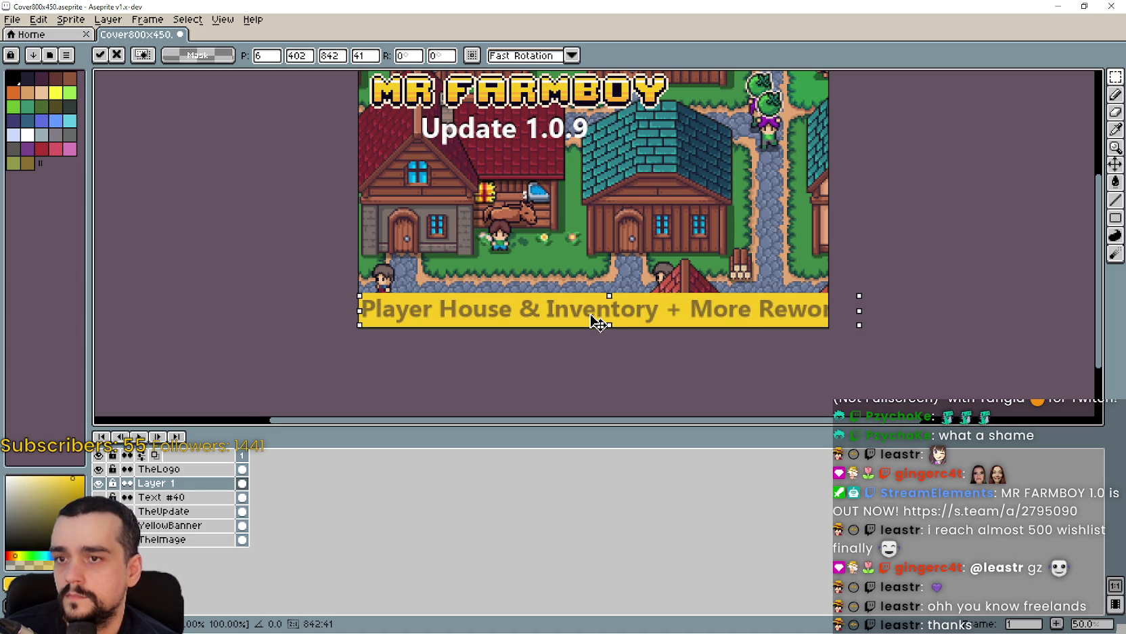
pyautogui.press('Escape')
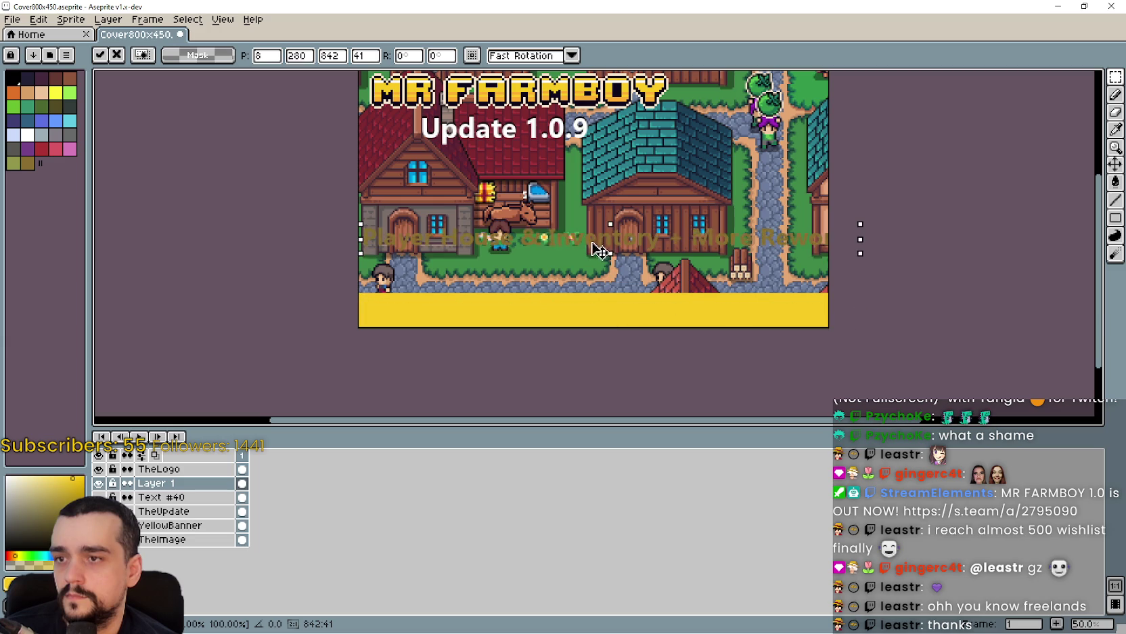
# Replace '+ More' with '&' so the line reads 'Player House & Inventory & Reworks'.
pyautogui.press('t')
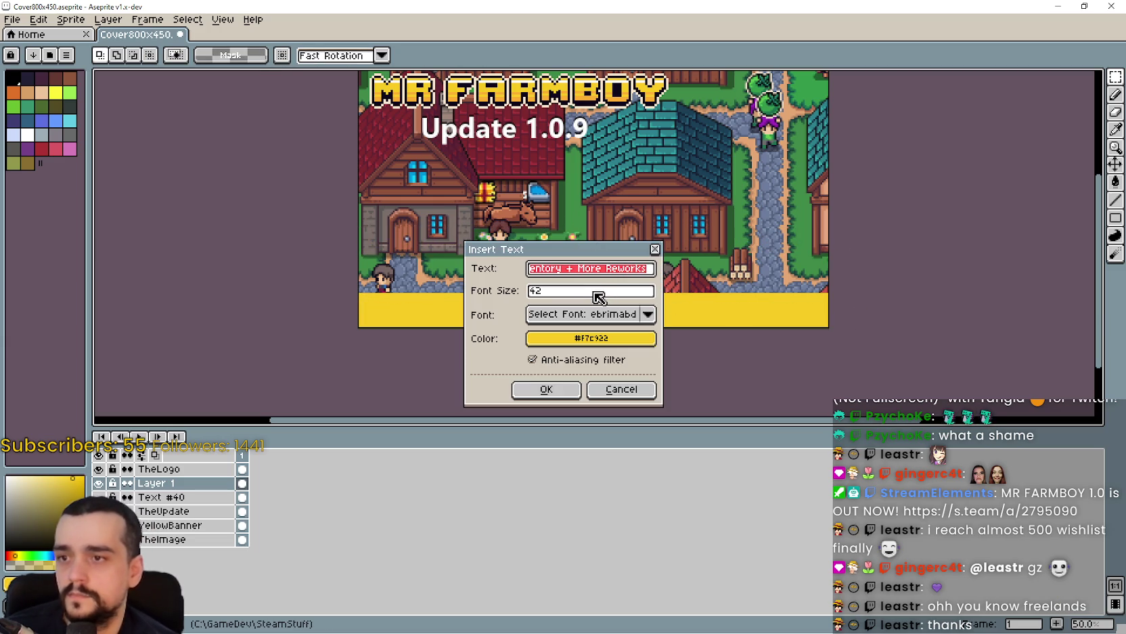
pyautogui.doubleClick(596, 271)
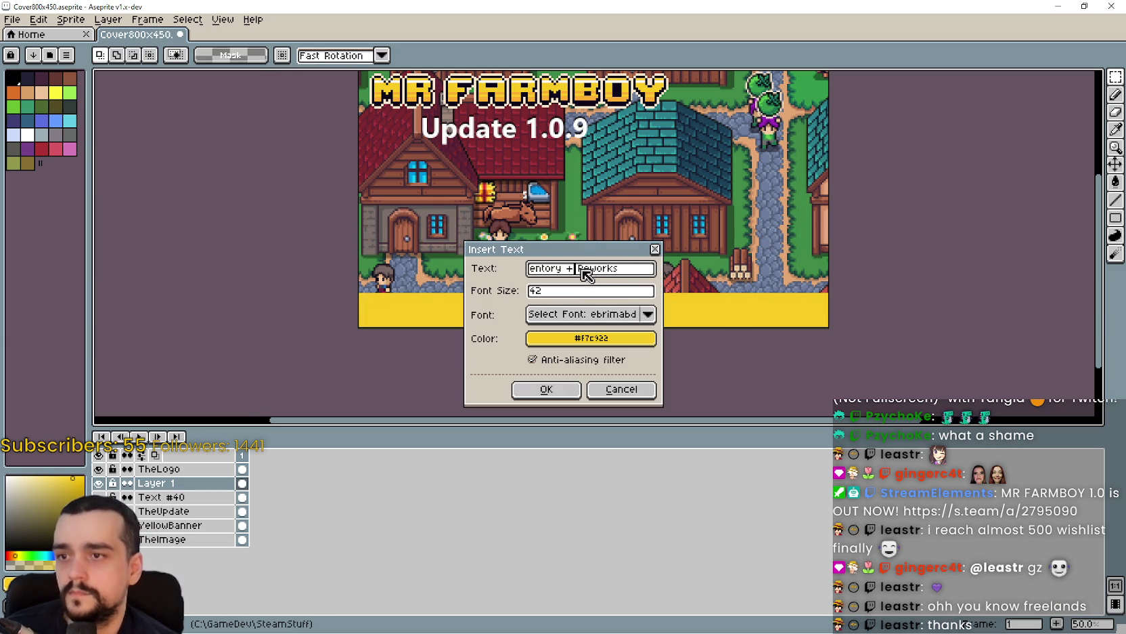
pyautogui.moveTo(571, 253); pyautogui.dragTo(597, 256)
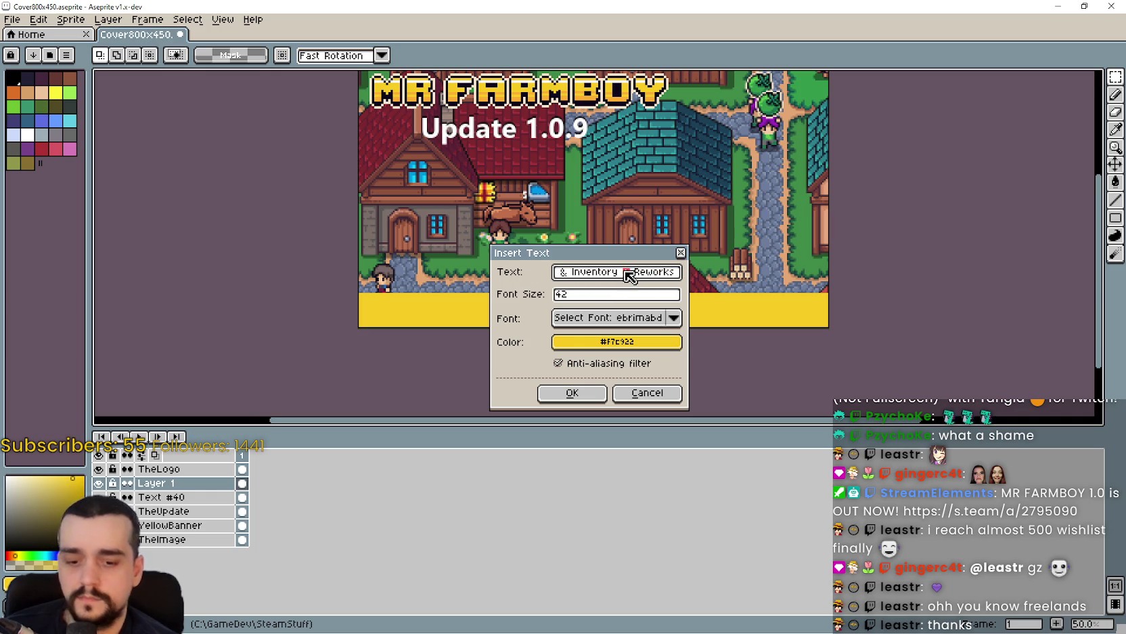
# Choose black from the Index palette, drag the text onto the yellow banner, then undo it.
pyautogui.click(584, 342)
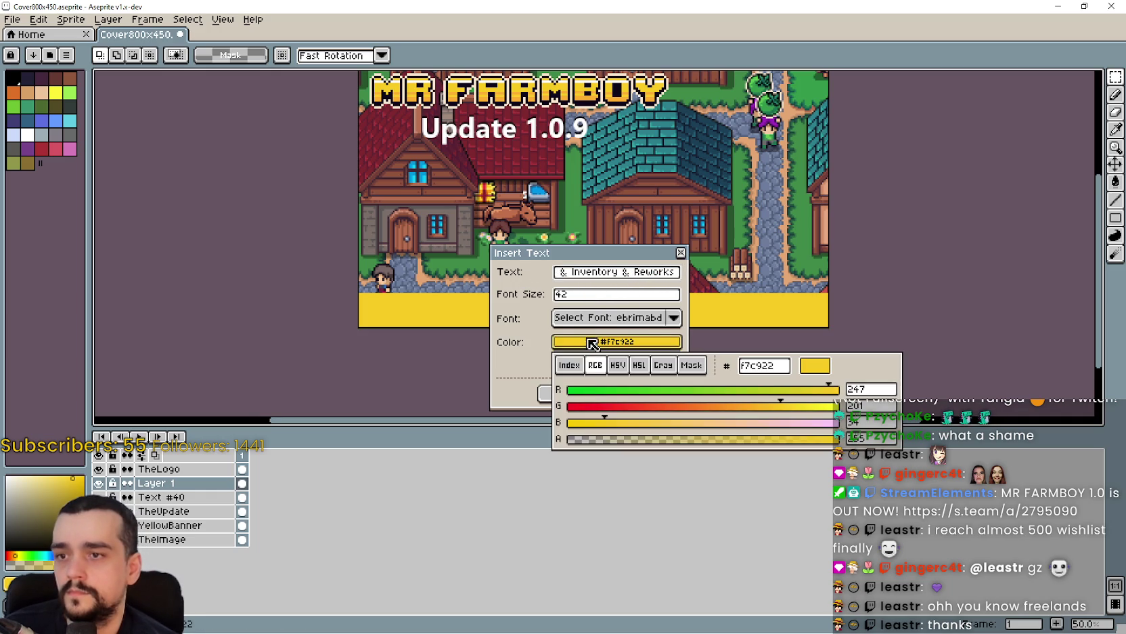
pyautogui.click(578, 368)
pyautogui.click(531, 396)
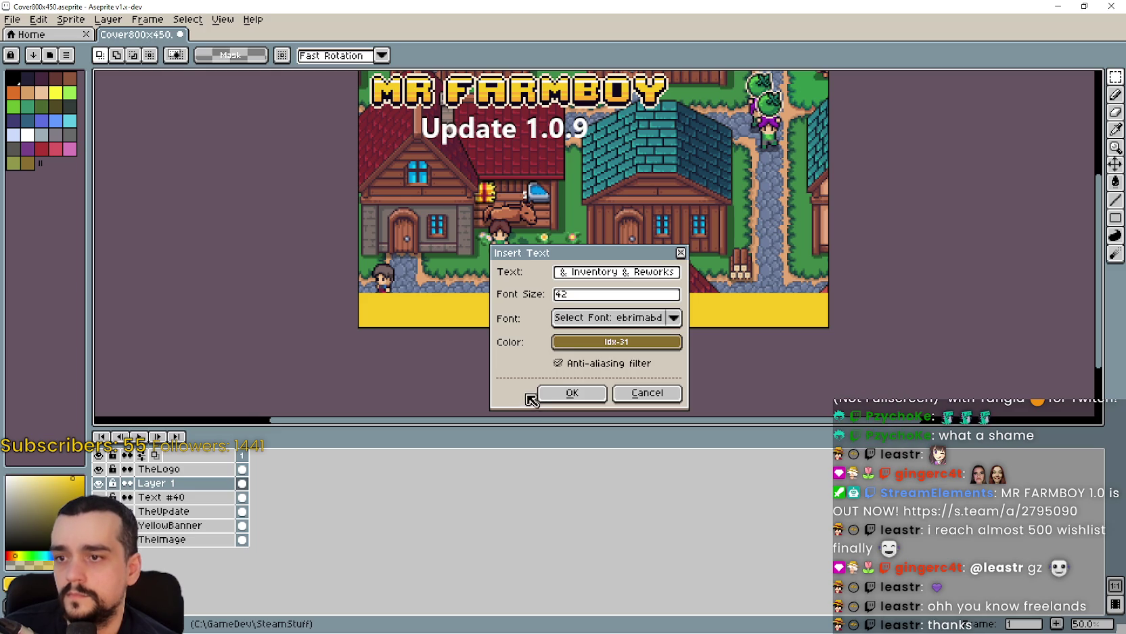
pyautogui.click(565, 342)
pyautogui.click(564, 390)
pyautogui.click(530, 376)
pyautogui.click(563, 393)
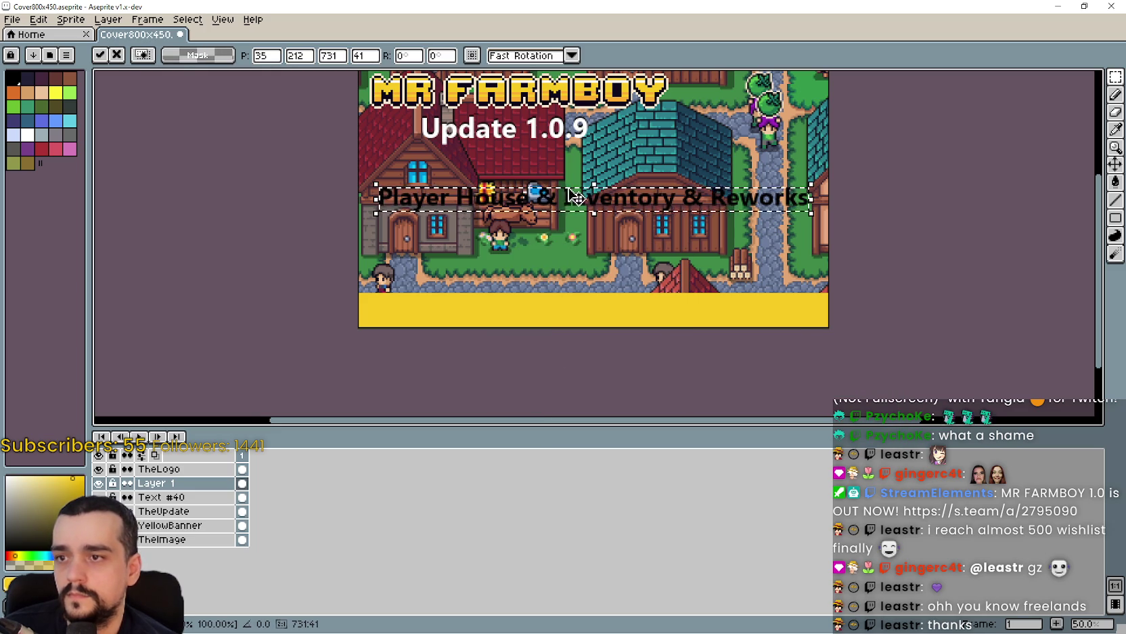
pyautogui.moveTo(575, 200)
pyautogui.mouseDown()
pyautogui.moveTo(558, 320)
pyautogui.moveTo(569, 323)
pyautogui.mouseUp()
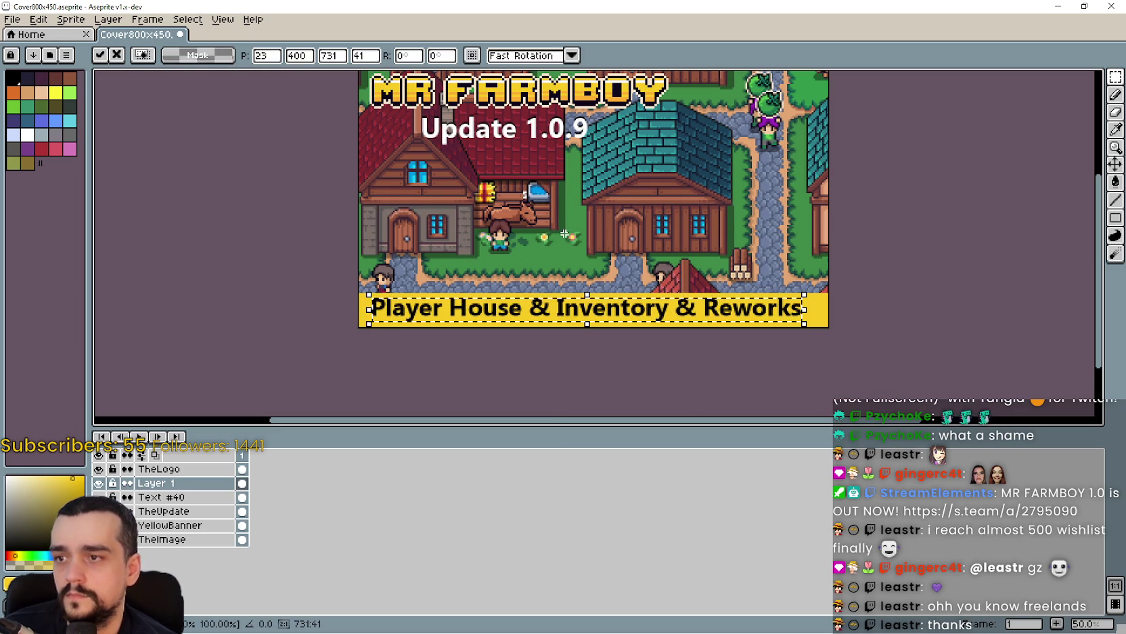
pyautogui.hotkey('ctrl', 'z')
# Insert 'Player House & Inventory & Reworks' in black and drag it down onto the yellow banner.
pyautogui.hotkey('ctrl', 't')
pyautogui.click(566, 338)
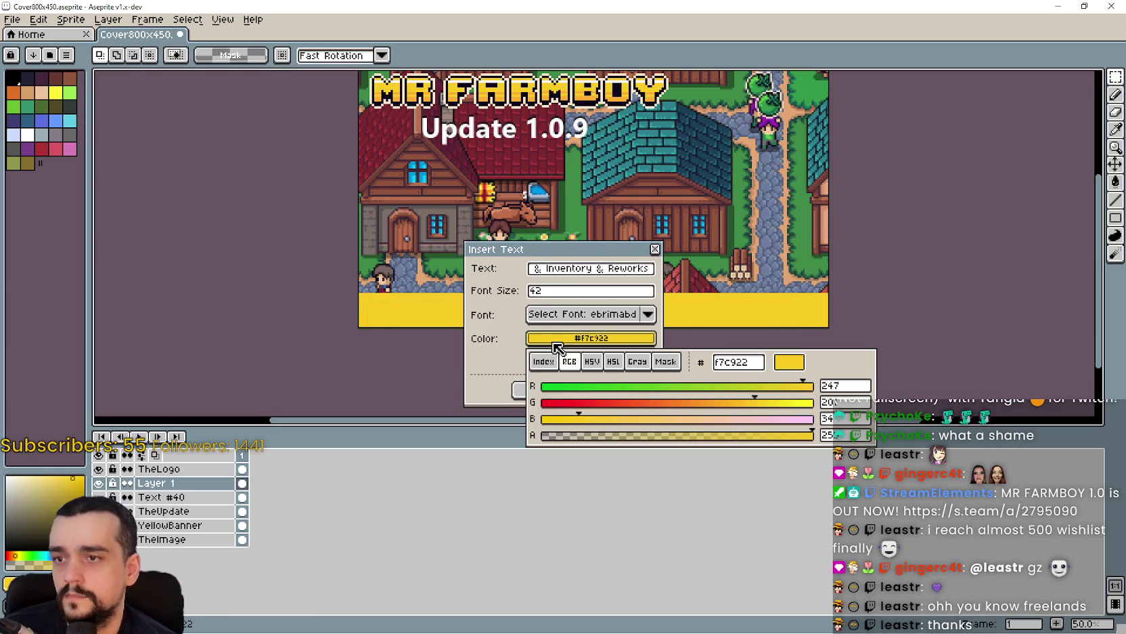
pyautogui.click(540, 359)
pyautogui.click(540, 392)
pyautogui.click(507, 361)
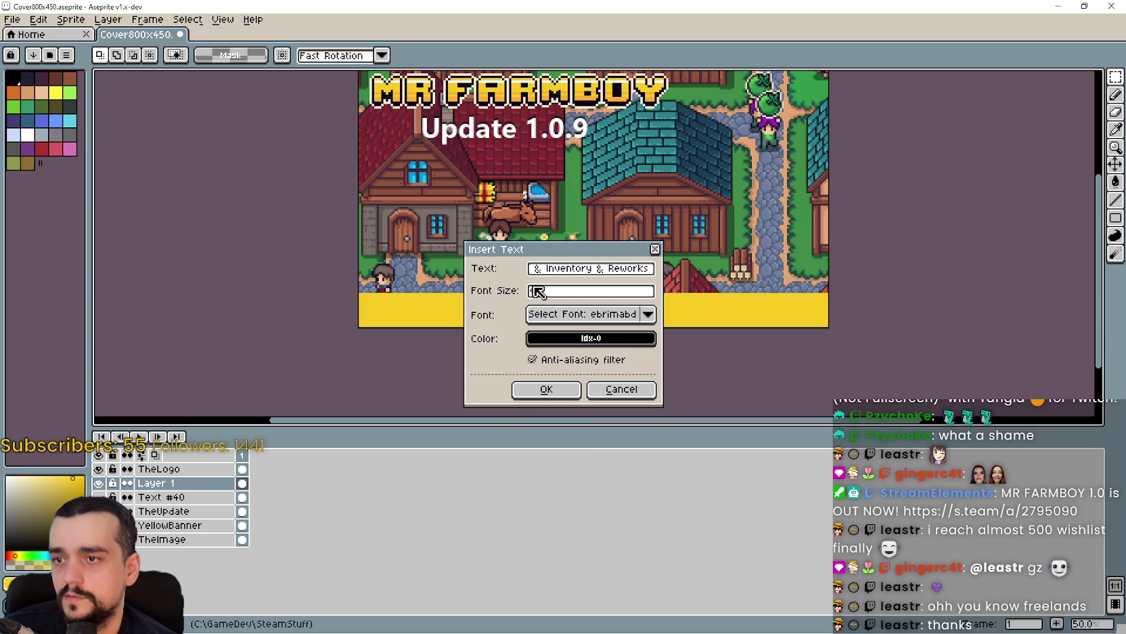
pyautogui.click(546, 389)
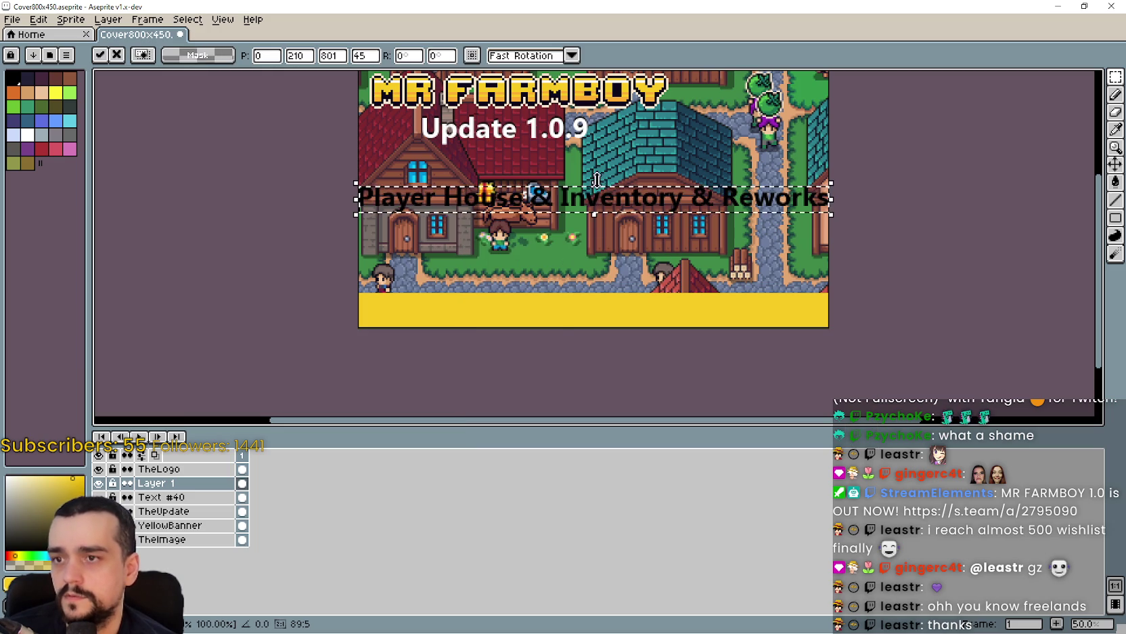
pyautogui.moveTo(609, 205); pyautogui.dragTo(608, 316)
pyautogui.scroll(1, 440, 321)
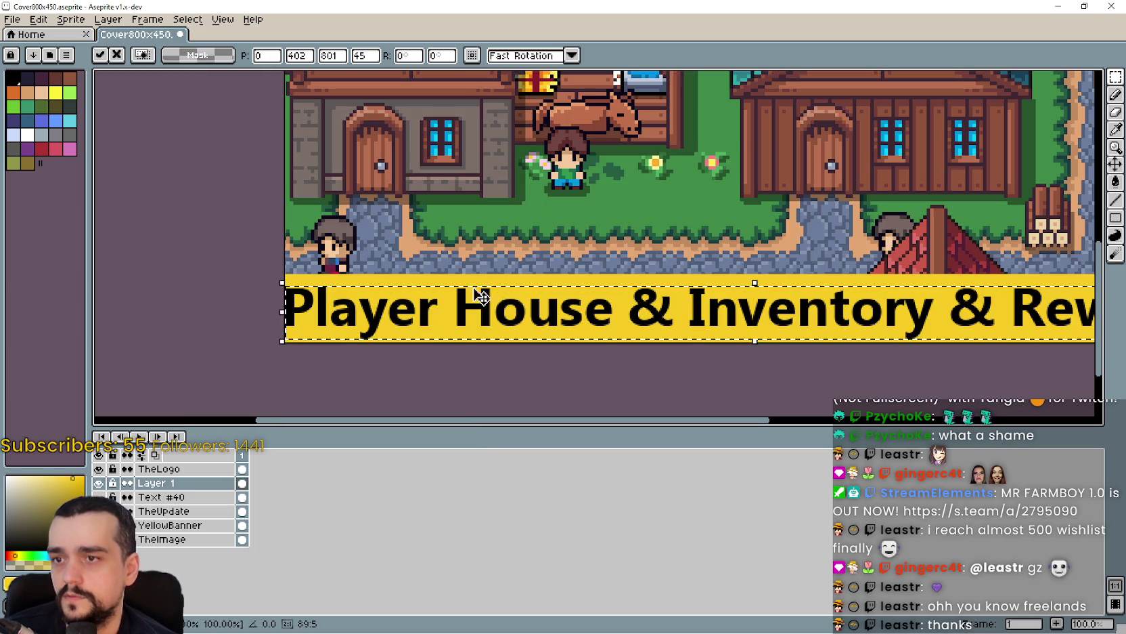
pyautogui.moveTo(495, 306)
pyautogui.mouseDown()
pyautogui.moveTo(337, 298)
pyautogui.moveTo(331, 336)
pyautogui.moveTo(528, 293)
pyautogui.moveTo(393, 306)
pyautogui.mouseUp()
pyautogui.scroll(-1, 396, 308)
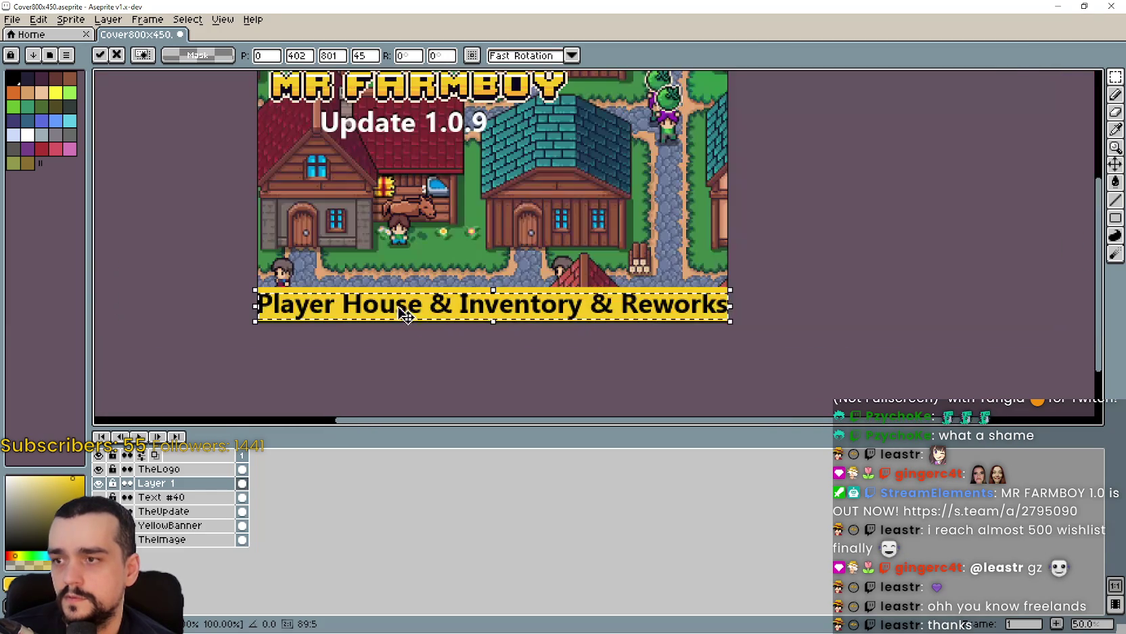
pyautogui.scroll(1, 396, 308)
pyautogui.moveTo(513, 291); pyautogui.dragTo(343, 285)
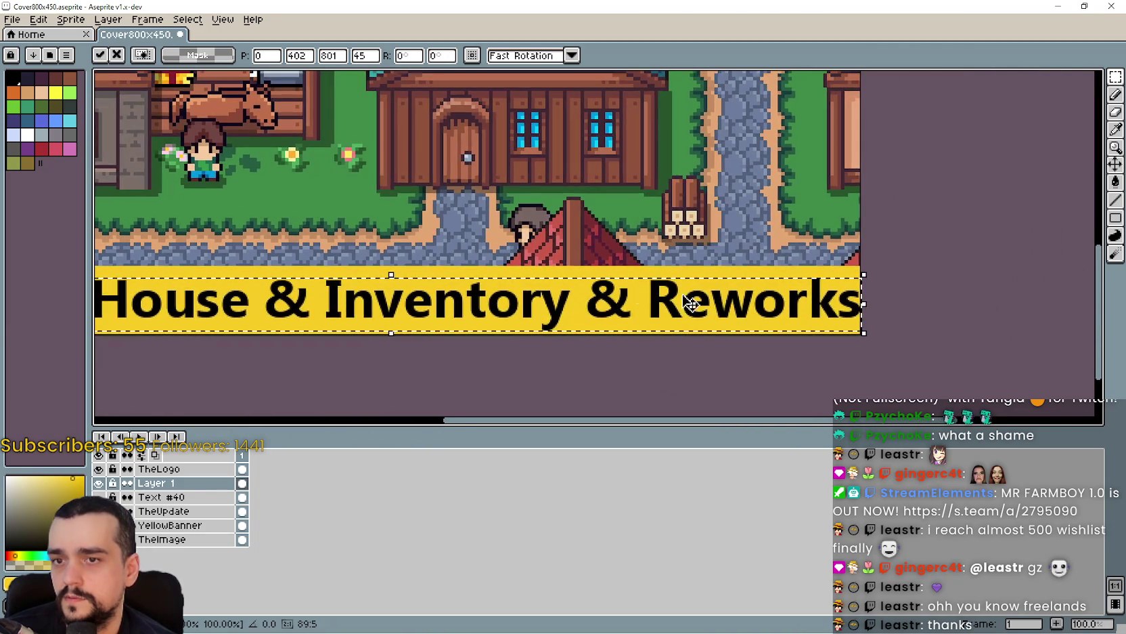
pyautogui.scroll(2, 693, 302)
pyautogui.moveTo(759, 269)
pyautogui.mouseDown()
pyautogui.moveTo(508, 259)
pyautogui.moveTo(666, 234)
pyautogui.mouseUp()
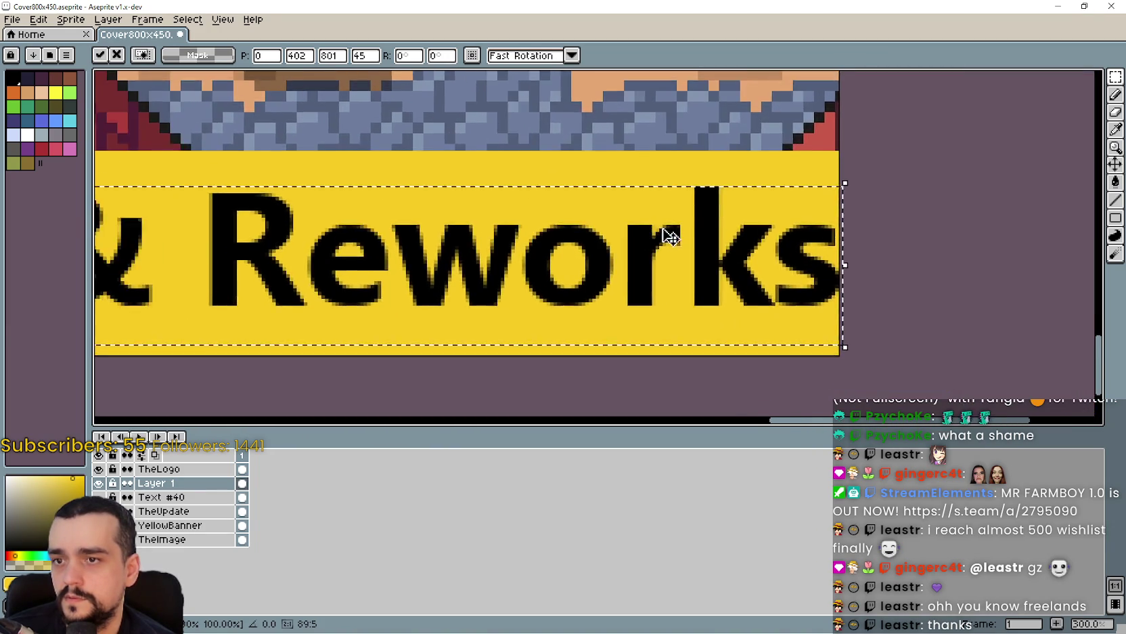
pyautogui.scroll(-2, 666, 234)
# Undo that text and reinsert the line at font size 45 in black.
pyautogui.hotkey('ctrl', 'z')
pyautogui.hotkey('ctrl', 't')
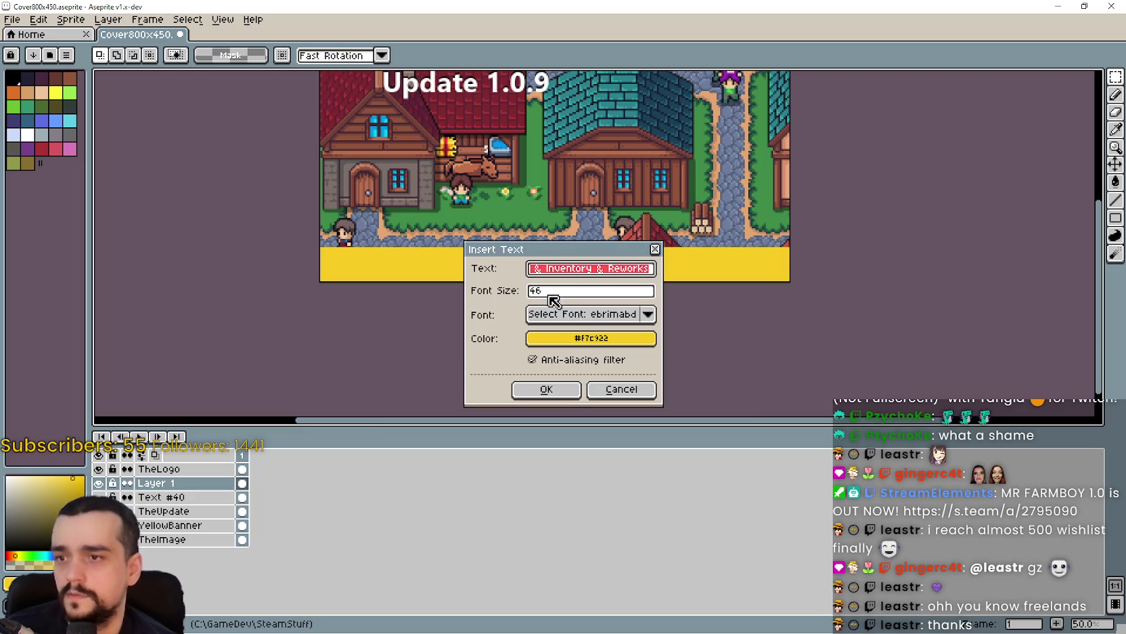
pyautogui.doubleClick(550, 292)
pyautogui.write('45')
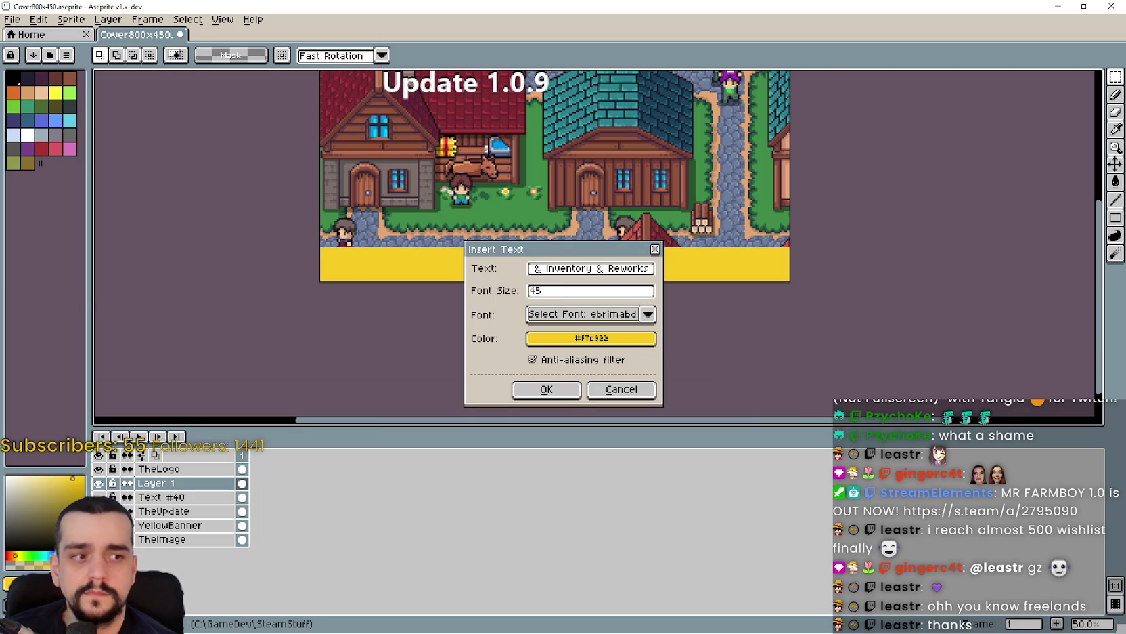
pyautogui.click(558, 338)
pyautogui.click(546, 366)
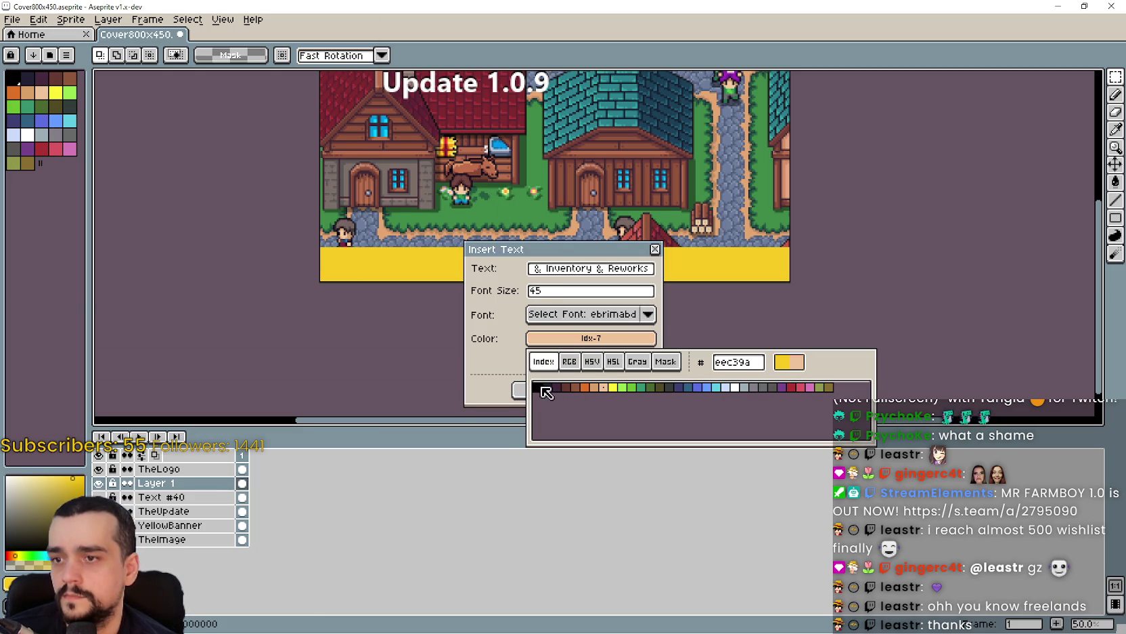
pyautogui.click(542, 387)
pyautogui.click(541, 389)
# Nudge the size-45 black text three pixels down onto the banner and commit it.
pyautogui.scroll(1, 534, 193)
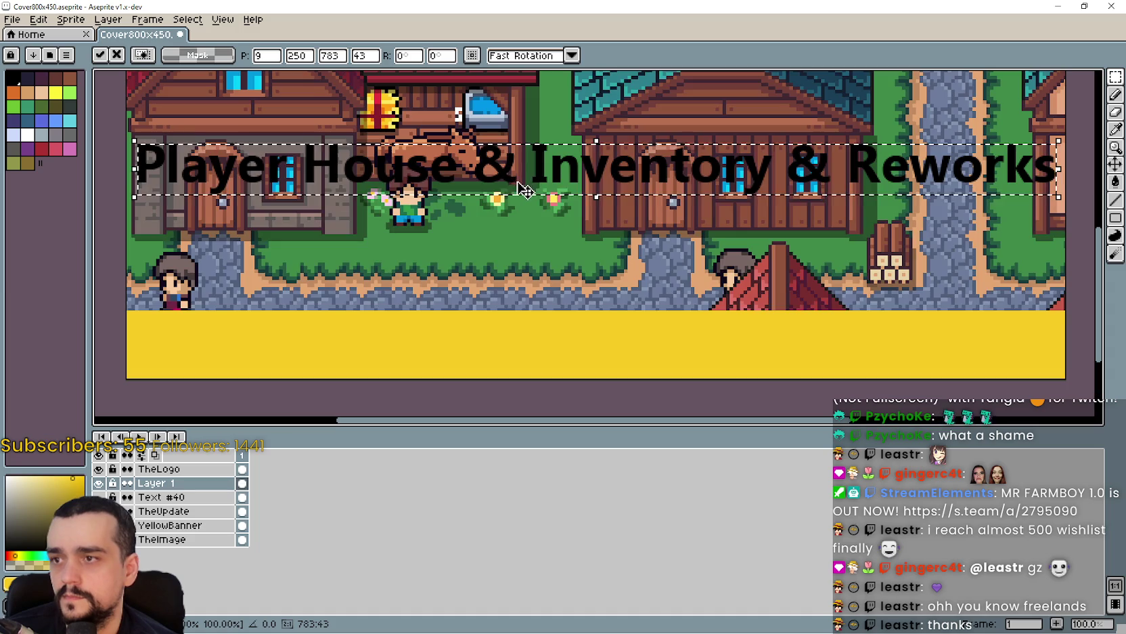
pyautogui.scroll(-1, 565, 190)
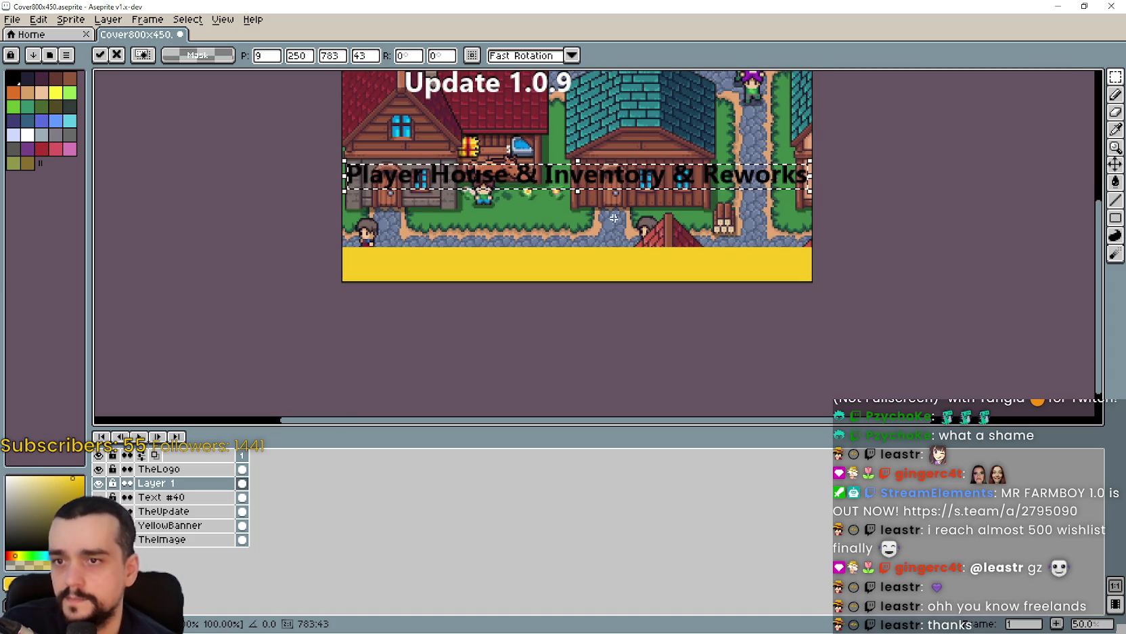
pyautogui.press('Down')
pyautogui.press('Down')
pyautogui.press('Down')
pyautogui.press('Down')
pyautogui.press('Down')
pyautogui.press('Down')
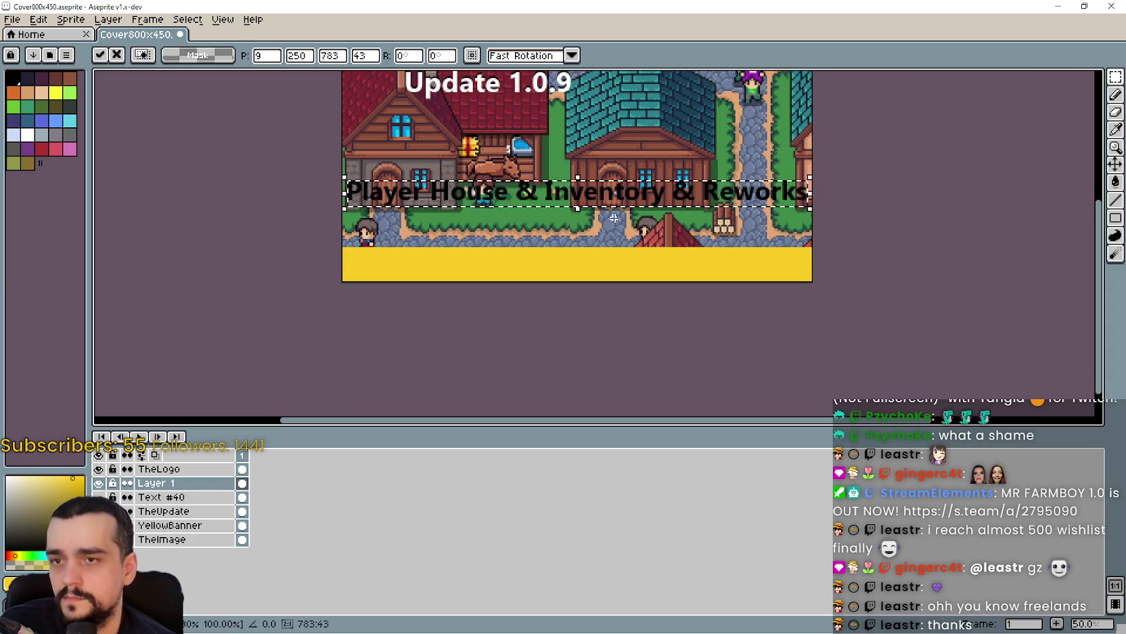
pyautogui.press('Down')
pyautogui.press('Down')
pyautogui.press('Down')
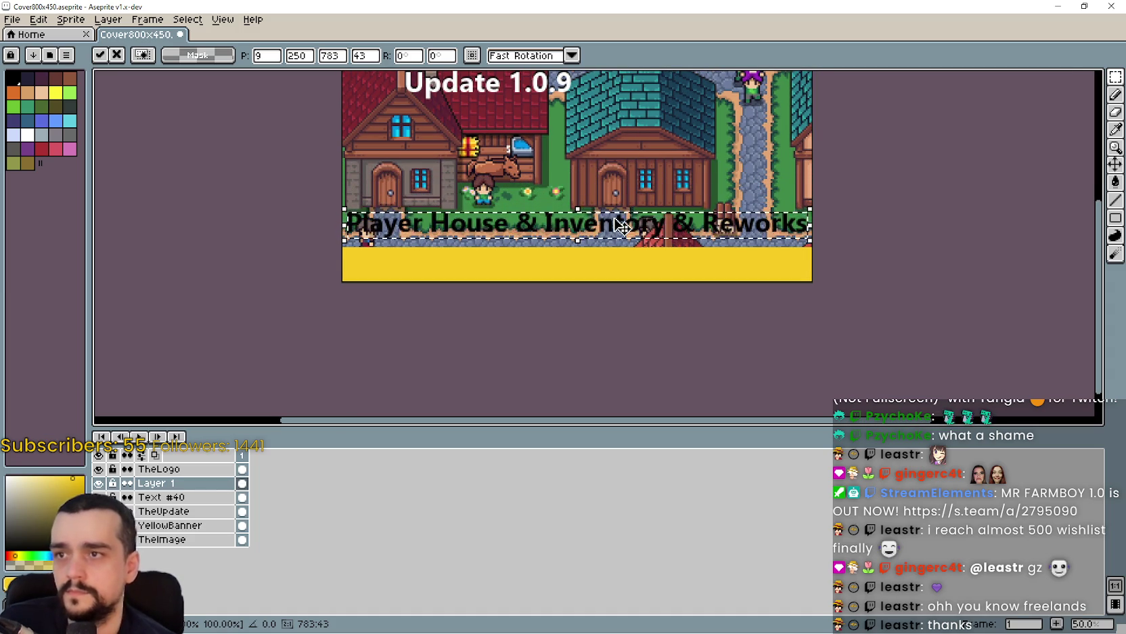
pyautogui.press('Down')
pyautogui.press('Down')
pyautogui.press('Down')
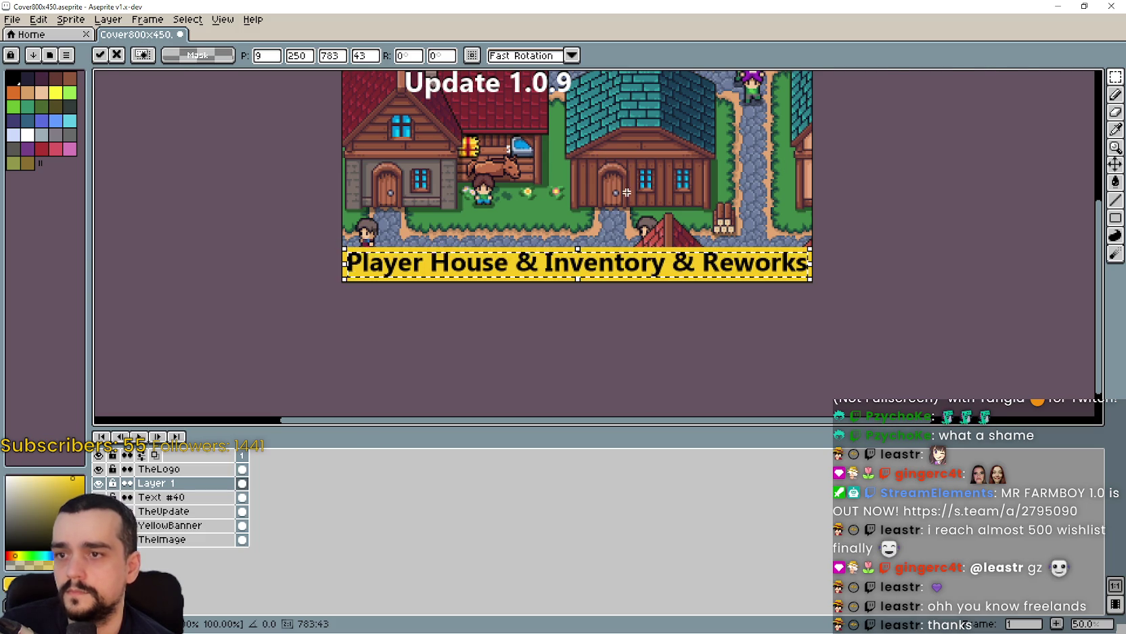
pyautogui.scroll(1, 614, 217)
pyautogui.scroll(-1, 575, 196)
pyautogui.moveTo(577, 196)
pyautogui.mouseDown()
pyautogui.moveTo(571, 226)
pyautogui.moveTo(603, 265)
pyautogui.mouseUp()
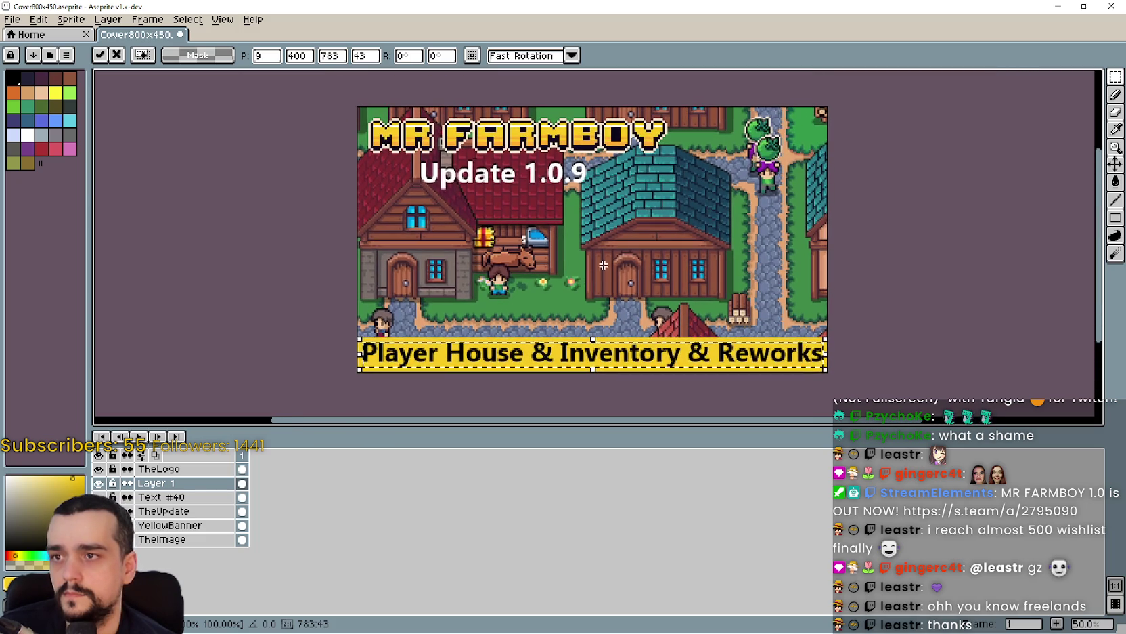
pyautogui.hotkey('ctrl', 'd')
pyautogui.scroll(-2, 620, 252)
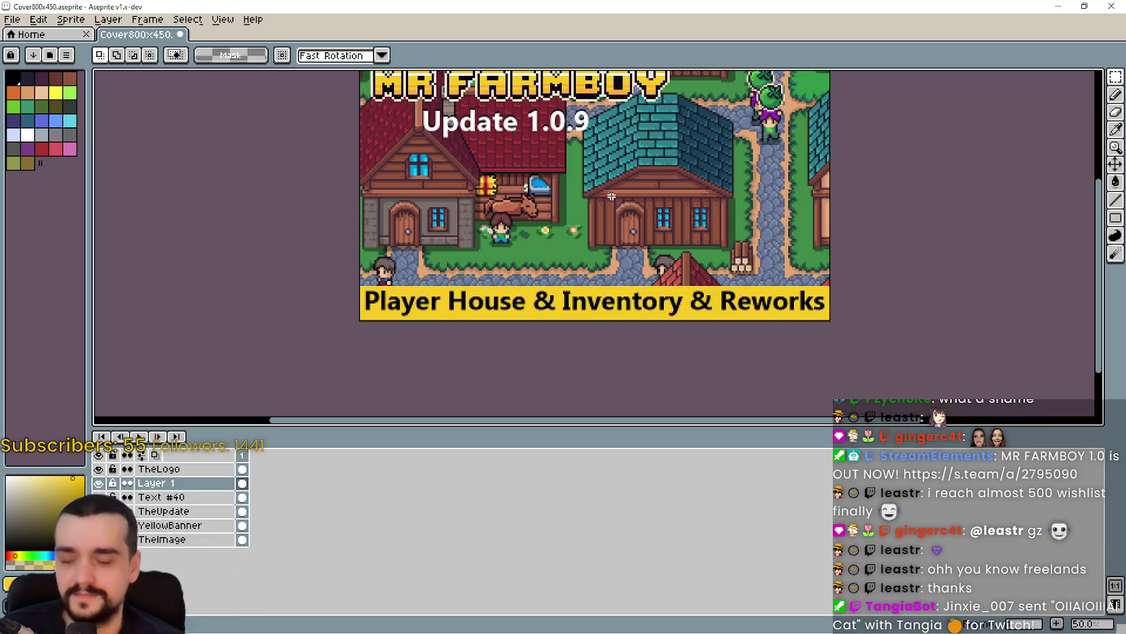
# Insert the feature line again, this time in white from the palette.
pyautogui.hotkey('ctrl', 't')
pyautogui.click(550, 338)
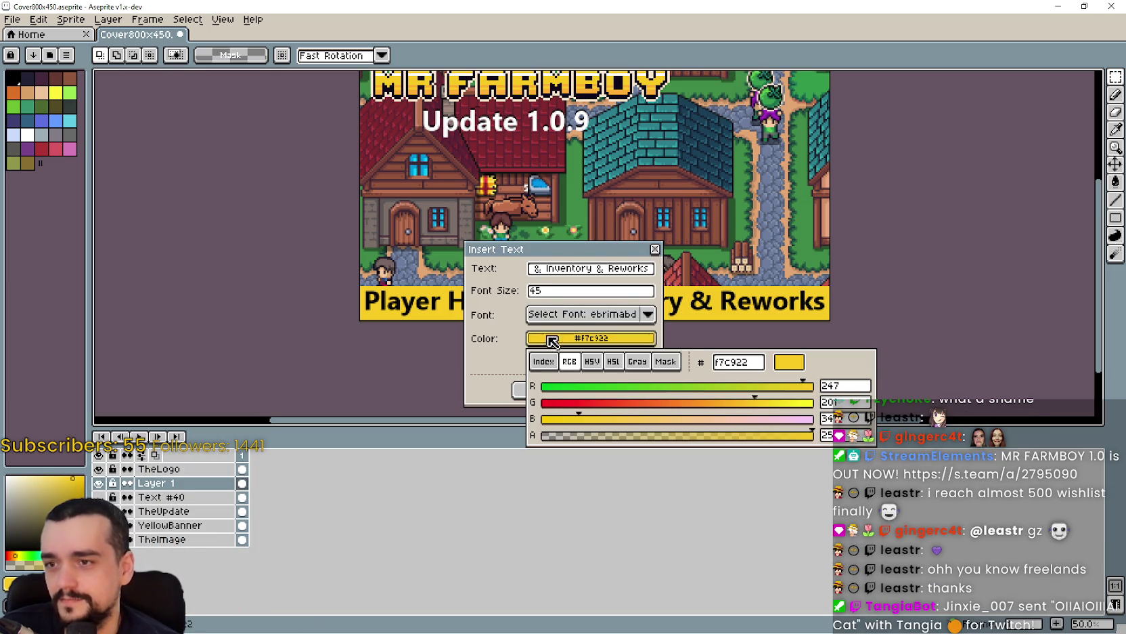
pyautogui.click(550, 368)
pyautogui.click(735, 387)
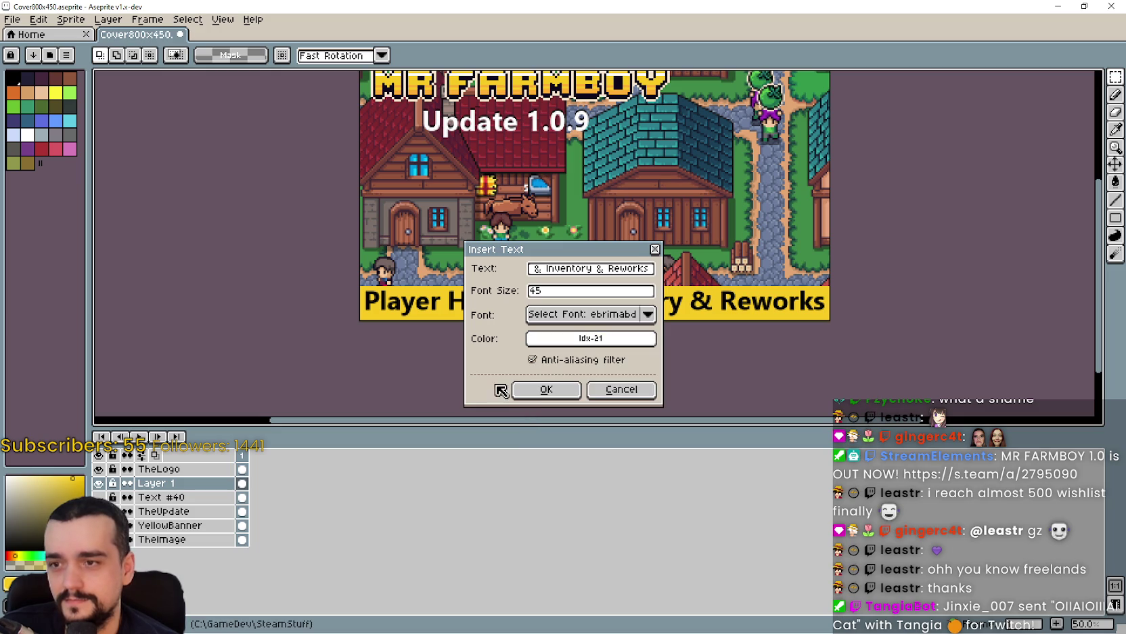
pyautogui.click(532, 395)
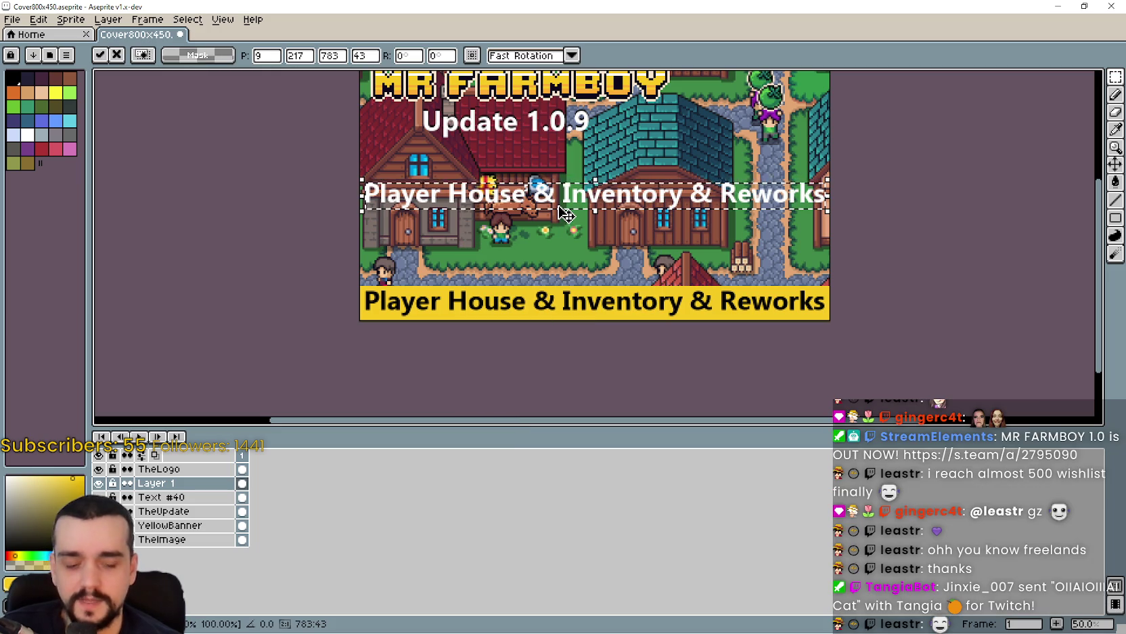
# Nudge the white text four pixels down onto the banner and commit it.
pyautogui.press('Down')
pyautogui.press('Down')
pyautogui.press('Down')
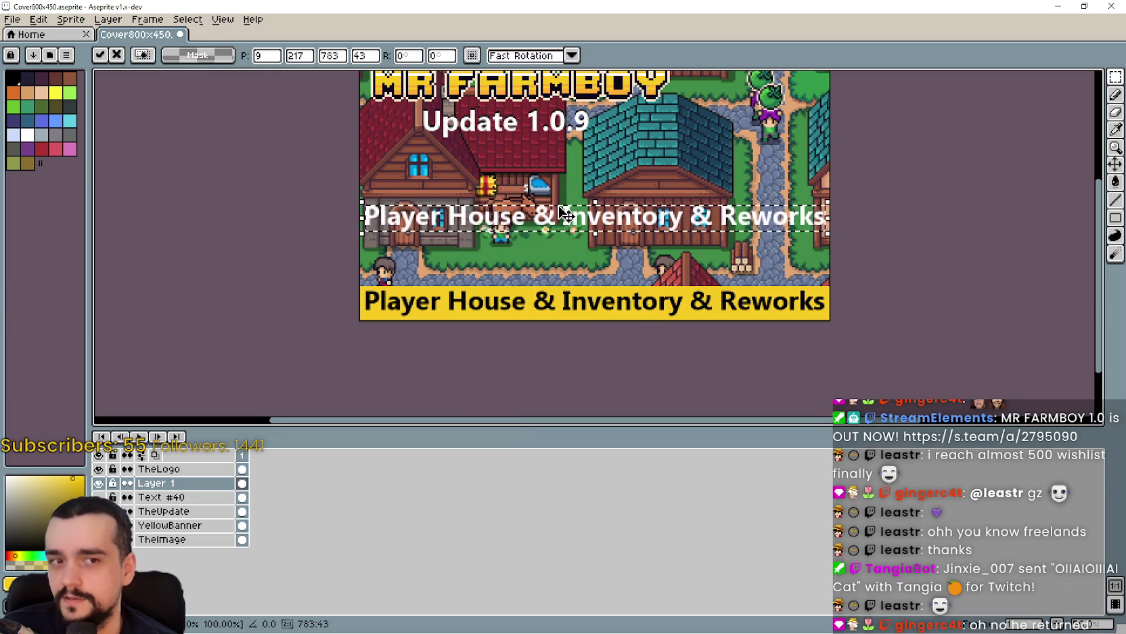
pyautogui.press('Down')
pyautogui.press('Down')
pyautogui.press('Down')
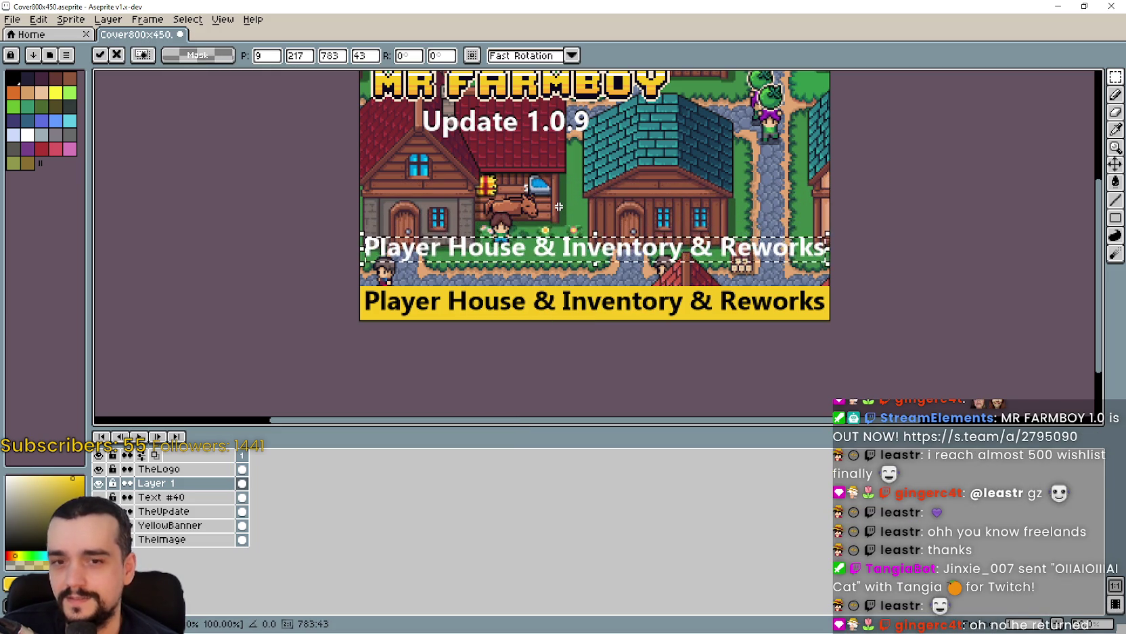
pyautogui.press('Down')
pyautogui.press('Down')
pyautogui.press('Down')
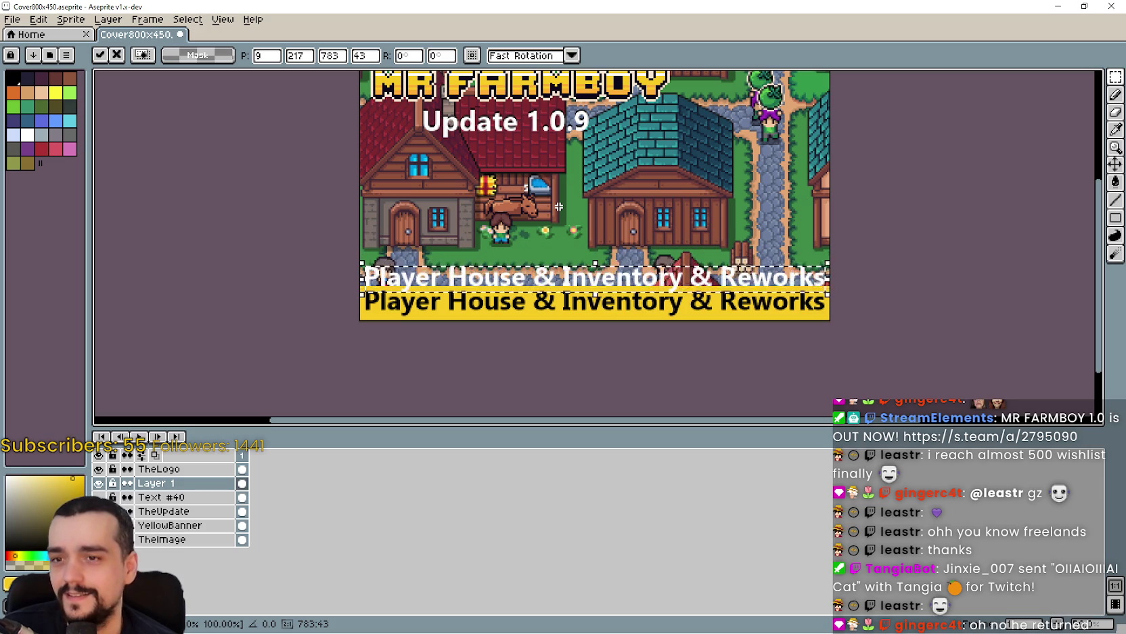
pyautogui.press('Down')
pyautogui.press('Down')
pyautogui.press('Down')
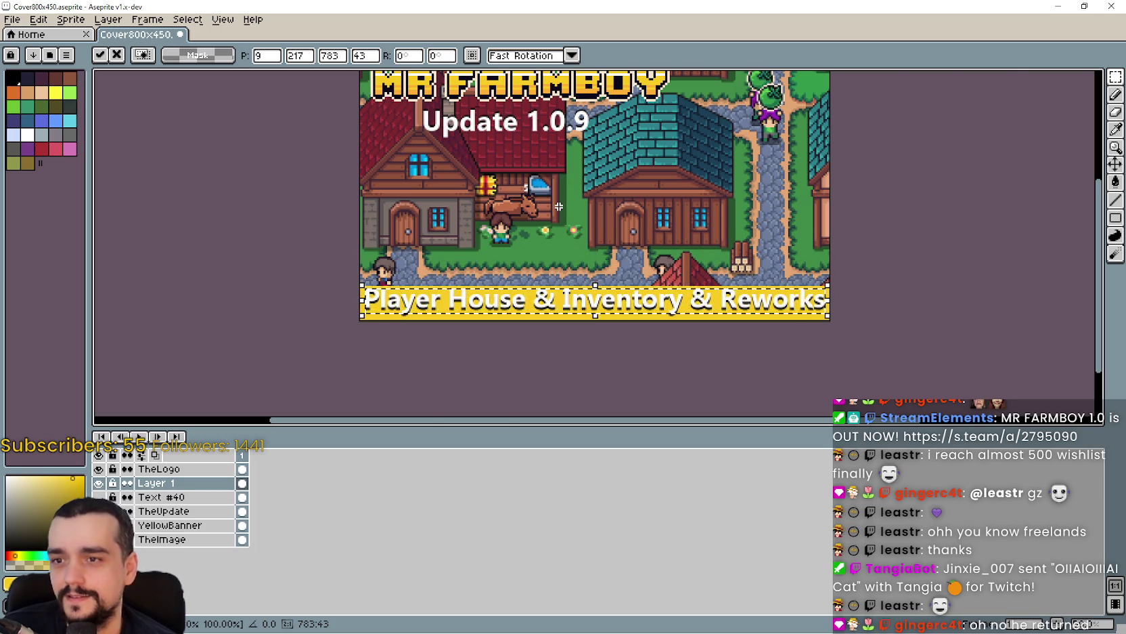
pyautogui.scroll(1, 579, 195)
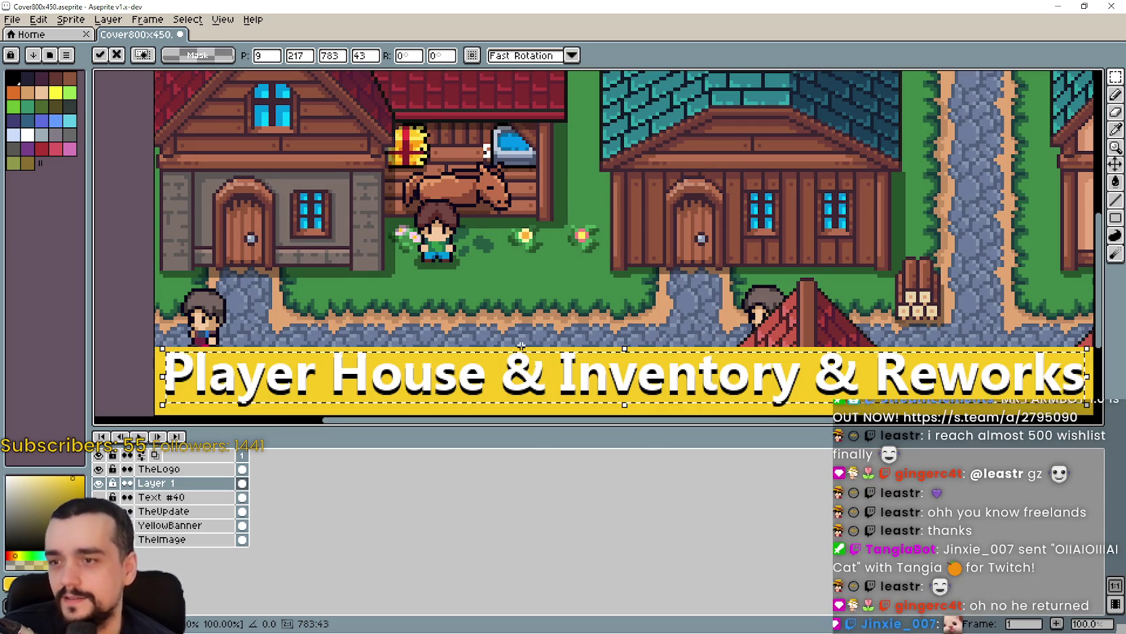
pyautogui.scroll(-1, 521, 346)
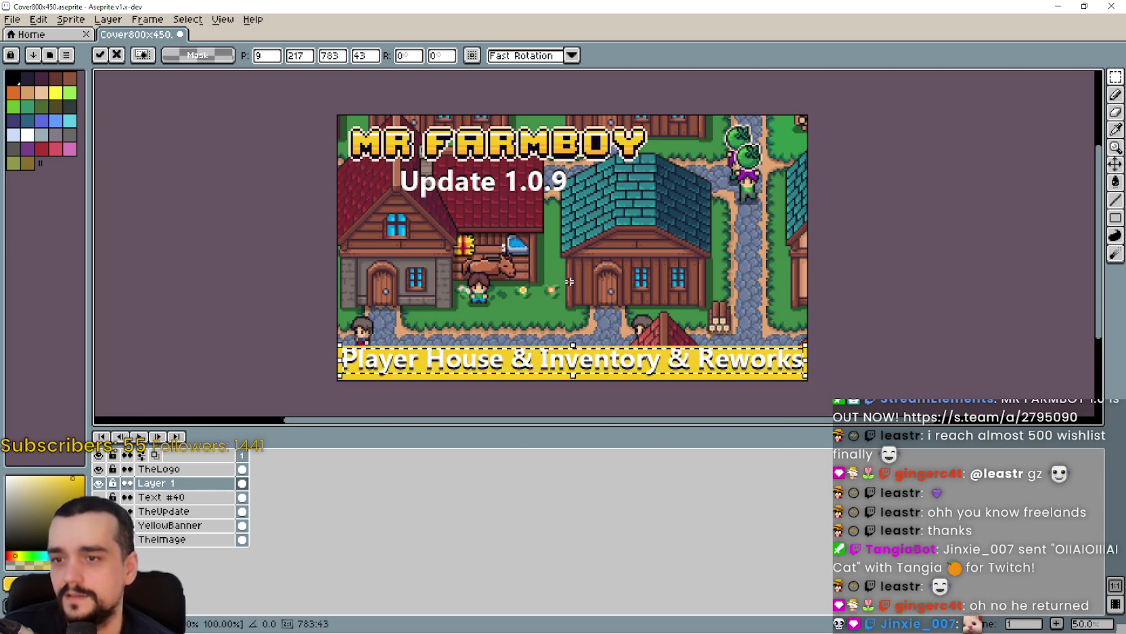
pyautogui.press('Return')
pyautogui.scroll(1, 541, 337)
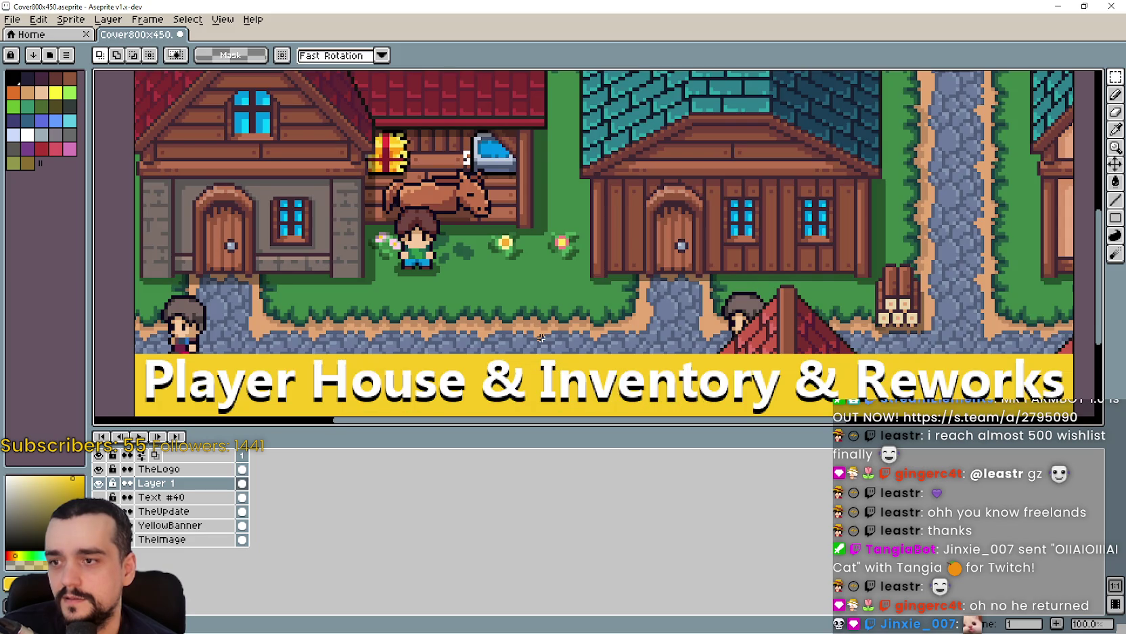
pyautogui.scroll(-2, 541, 337)
pyautogui.scroll(1, 526, 231)
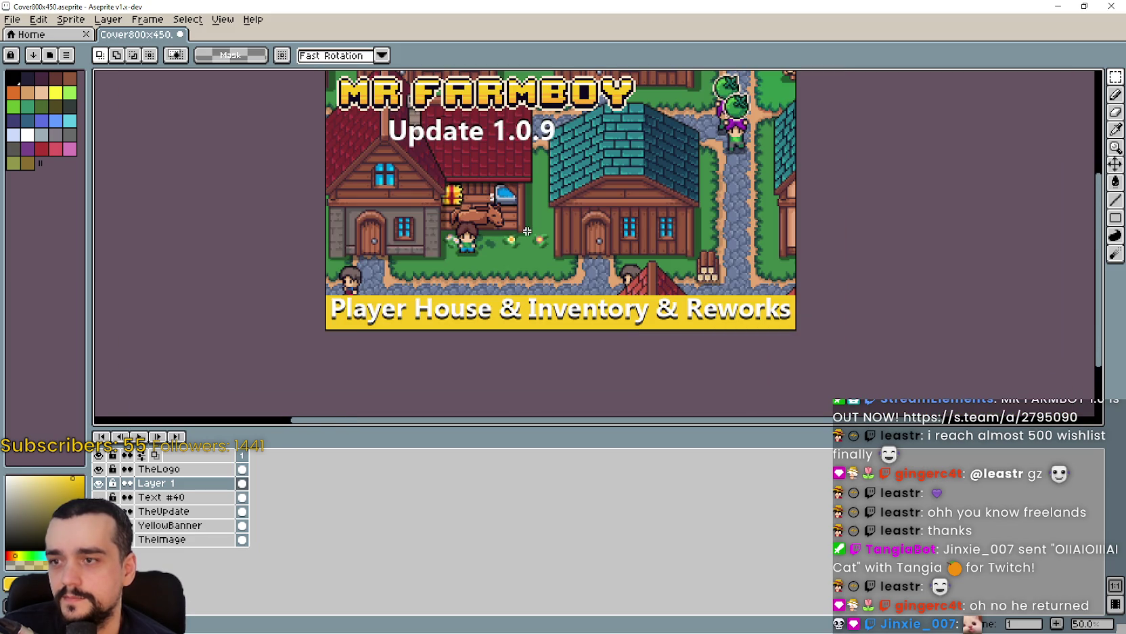
pyautogui.moveTo(494, 246); pyautogui.dragTo(513, 232)
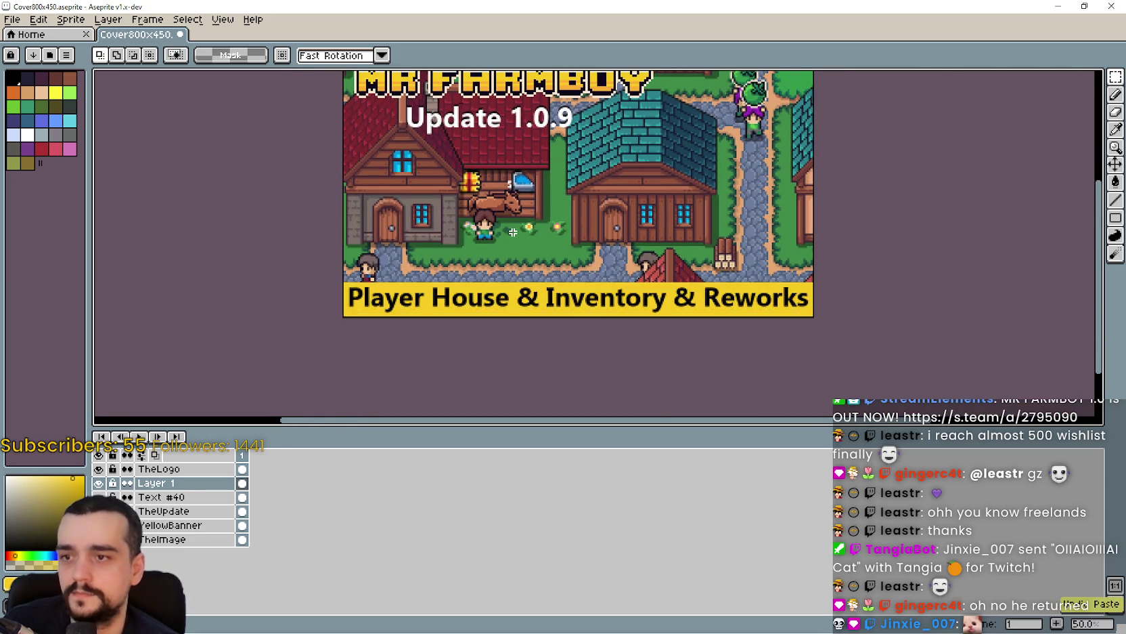
pyautogui.scroll(1, 513, 233)
pyautogui.scroll(-1, 513, 232)
# Insert another white copy of 'Player House & Inventory & Reworks'.
pyautogui.hotkey('ctrl', 't')
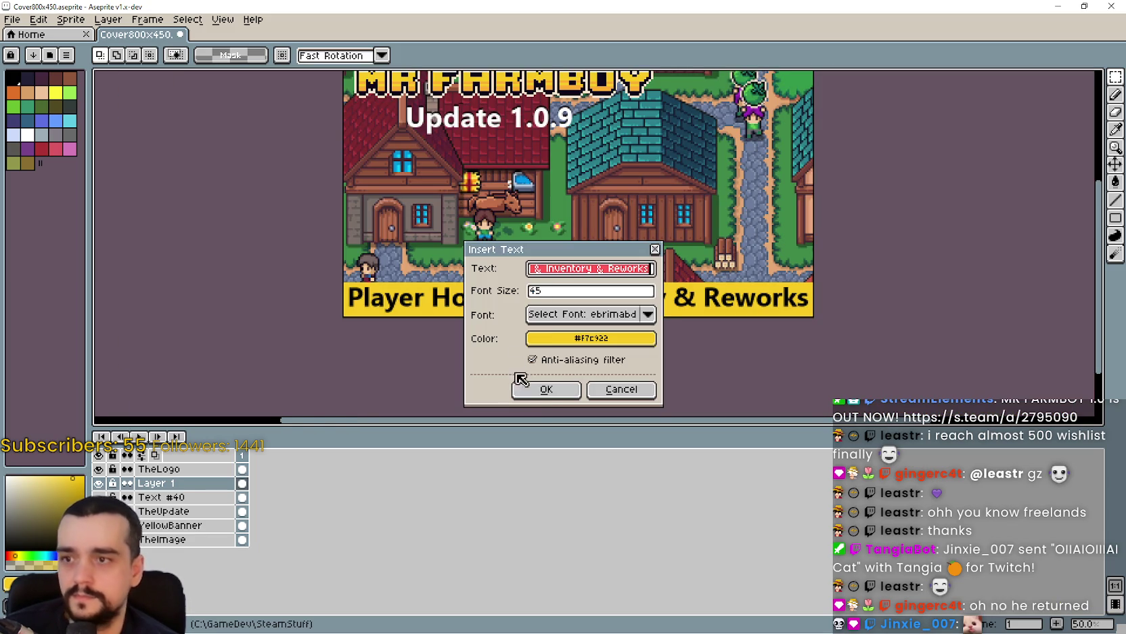
pyautogui.click(591, 337)
pyautogui.click(544, 361)
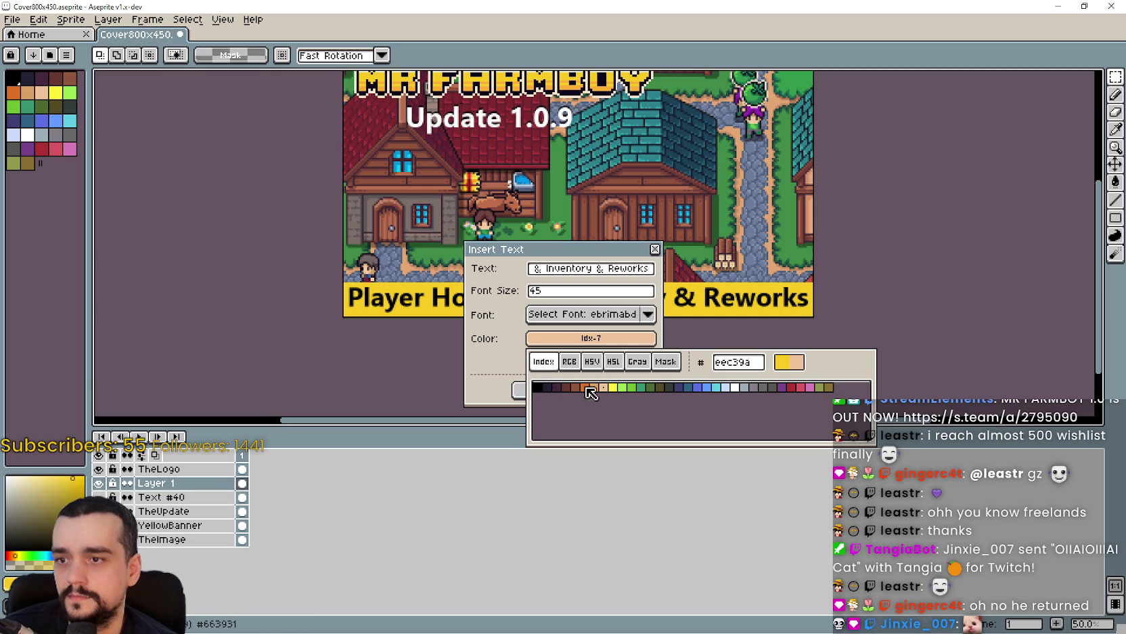
pyautogui.click(737, 387)
pyautogui.click(546, 390)
pyautogui.click(547, 391)
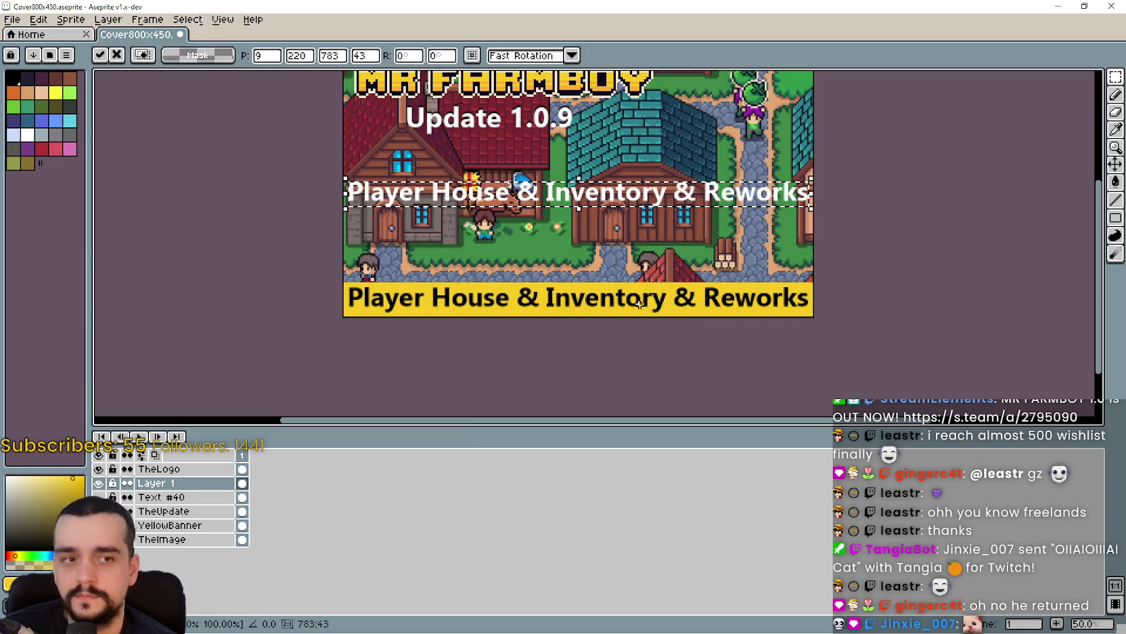
# Nudge the white text onto the banner, offset from the black line as a shadow.
pyautogui.press('Down')
pyautogui.press('Down')
pyautogui.press('Down')
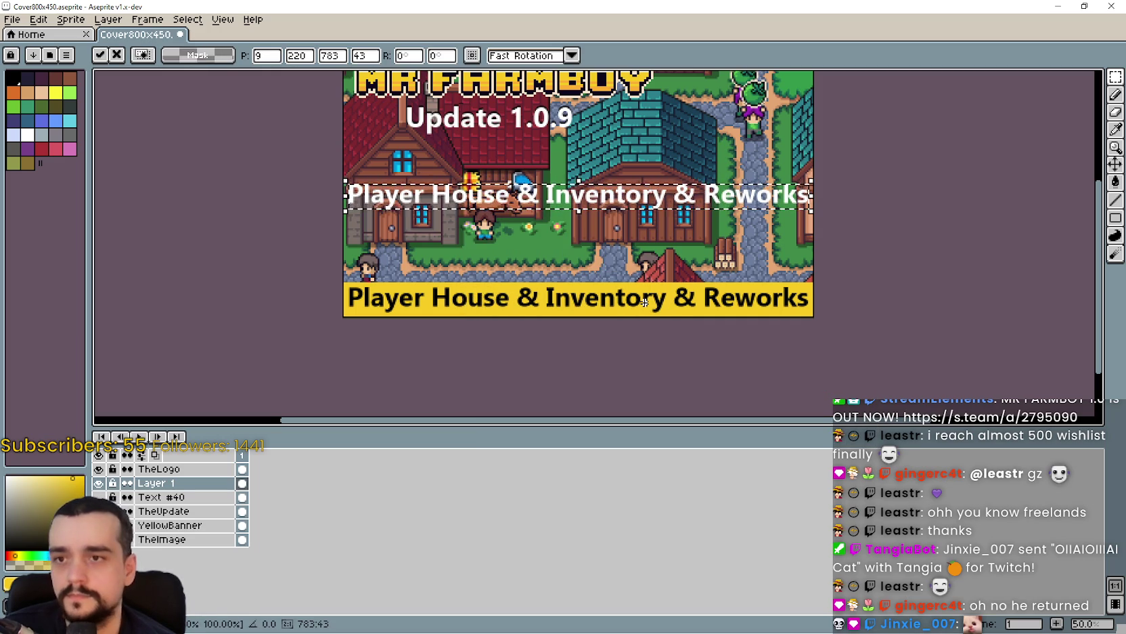
pyautogui.press('Down')
pyautogui.press('Down')
pyautogui.press('Down')
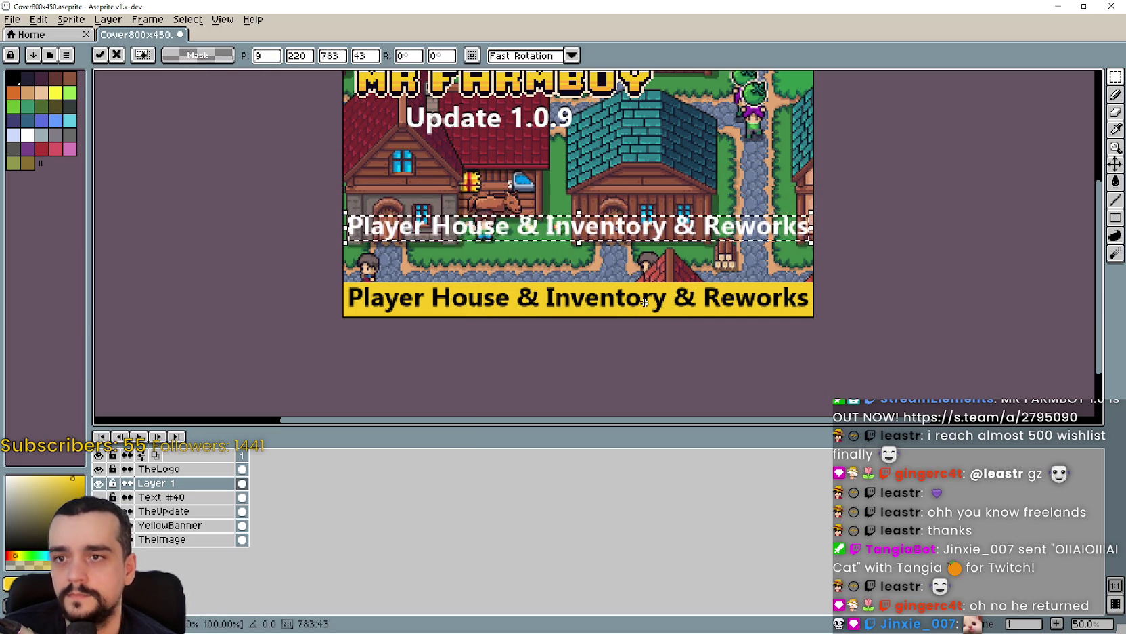
pyautogui.press('Down')
pyautogui.press('Down')
pyautogui.press('Down')
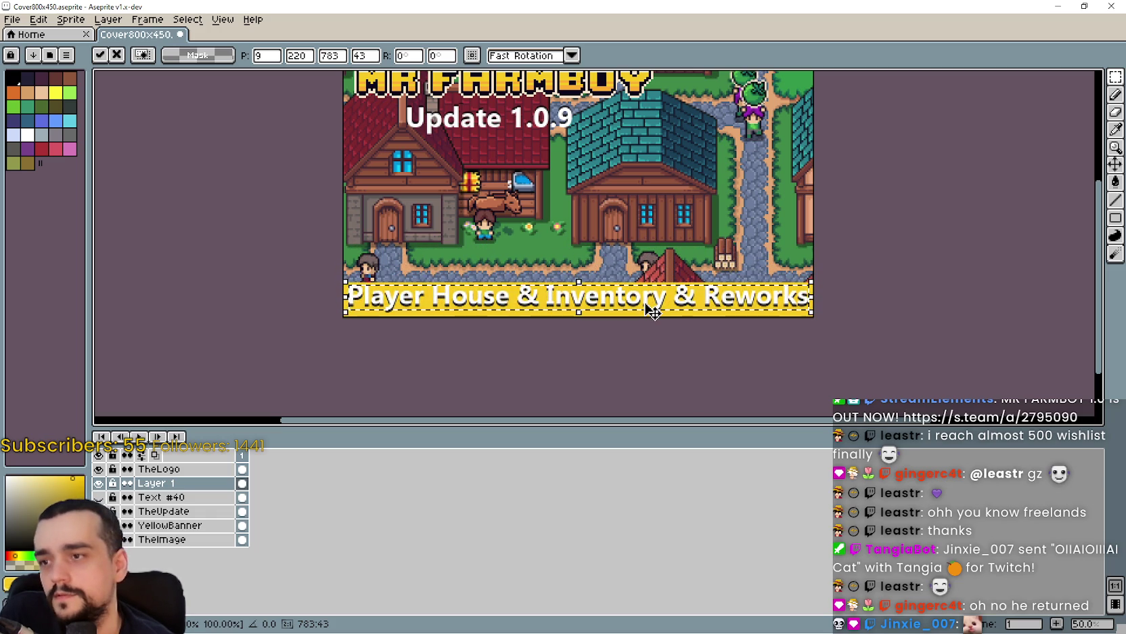
pyautogui.scroll(2, 516, 372)
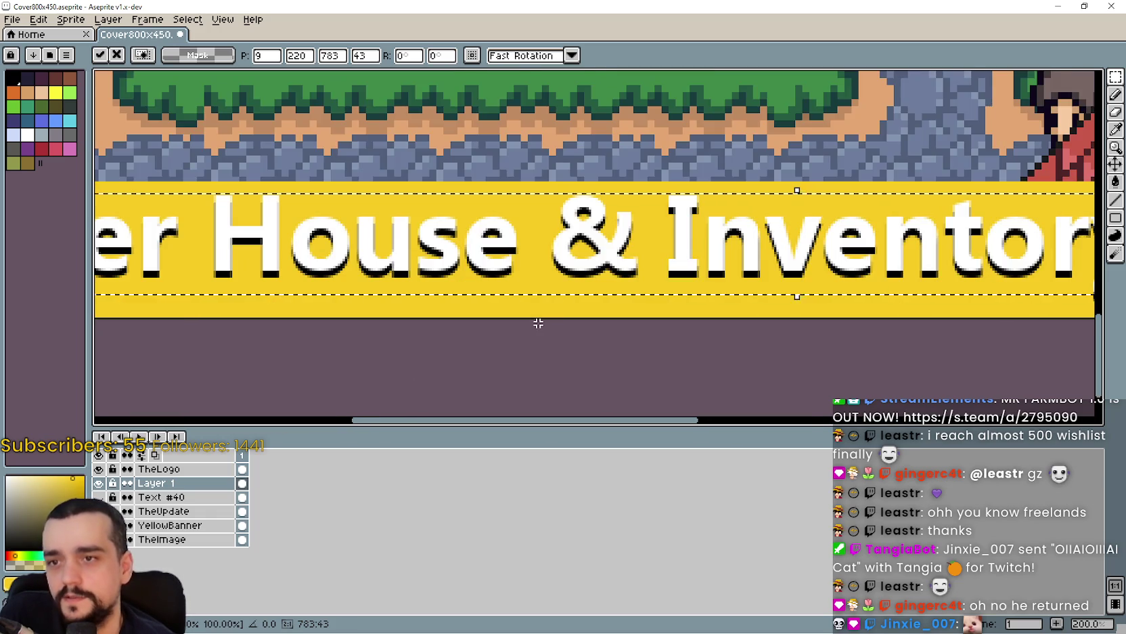
pyautogui.scroll(-1, 536, 321)
pyautogui.press('Down')
pyautogui.press('Down')
pyautogui.press('Right')
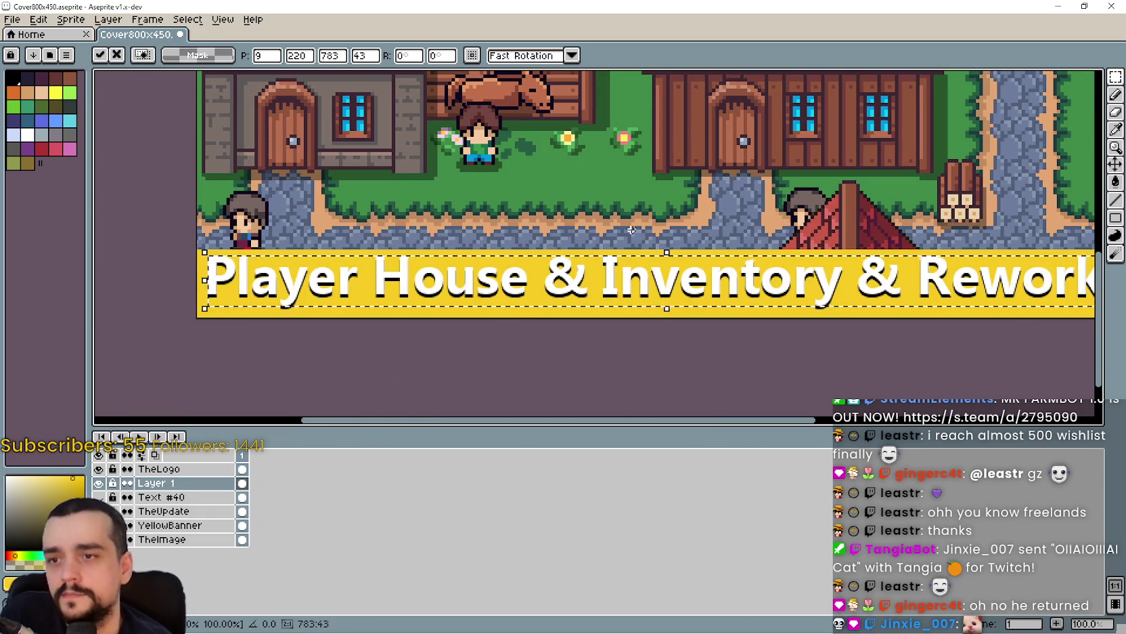
pyautogui.press('Up')
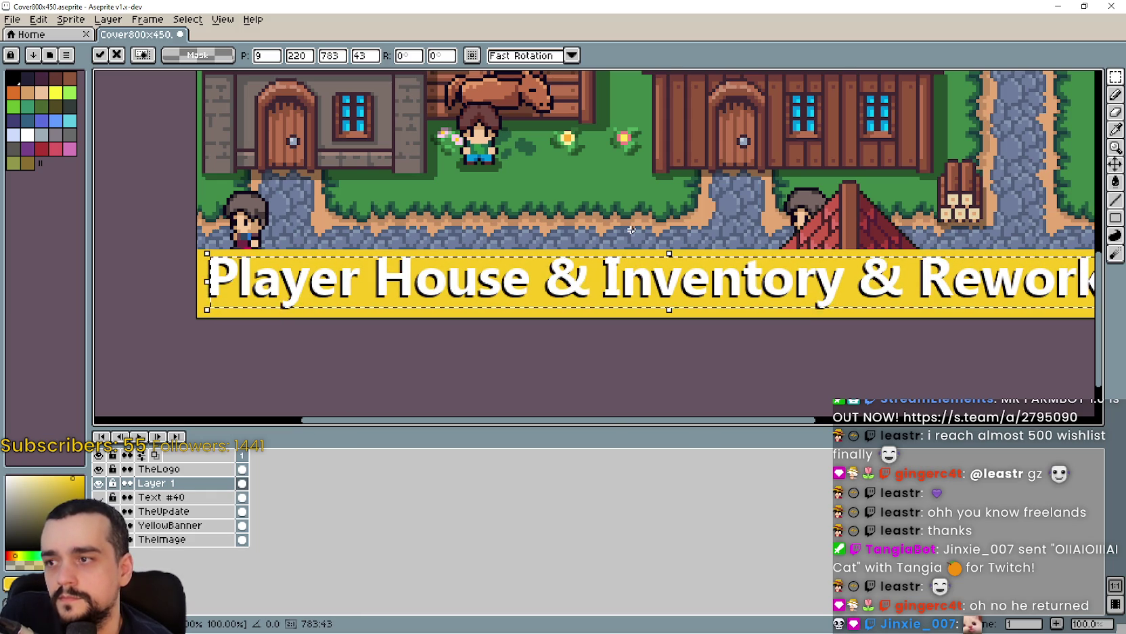
pyautogui.moveTo(722, 207)
pyautogui.mouseDown()
pyautogui.moveTo(554, 208)
pyautogui.moveTo(617, 255)
pyautogui.moveTo(669, 355)
pyautogui.moveTo(743, 394)
pyautogui.moveTo(811, 405)
pyautogui.mouseUp()
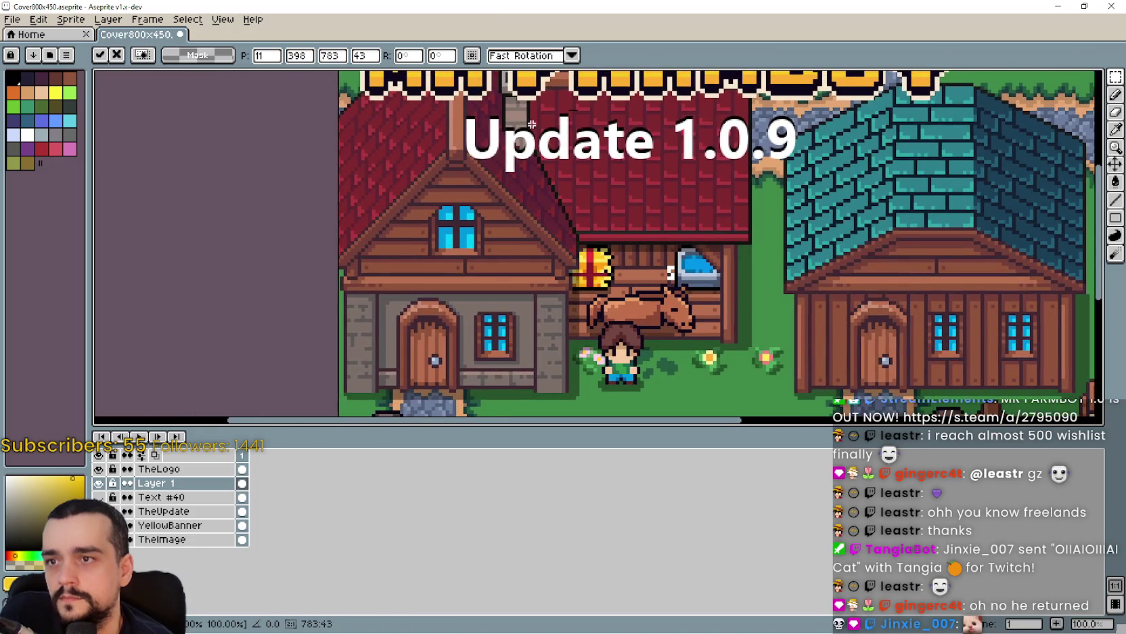
# Lower the white feature text one more pixel and commit its placement.
pyautogui.scroll(1, 513, 213)
pyautogui.scroll(-1, 513, 213)
pyautogui.moveTo(514, 212)
pyautogui.mouseDown()
pyautogui.moveTo(562, 111)
pyautogui.moveTo(580, 129)
pyautogui.mouseUp()
pyautogui.press('Down')
pyautogui.press('Down')
pyautogui.press('Down')
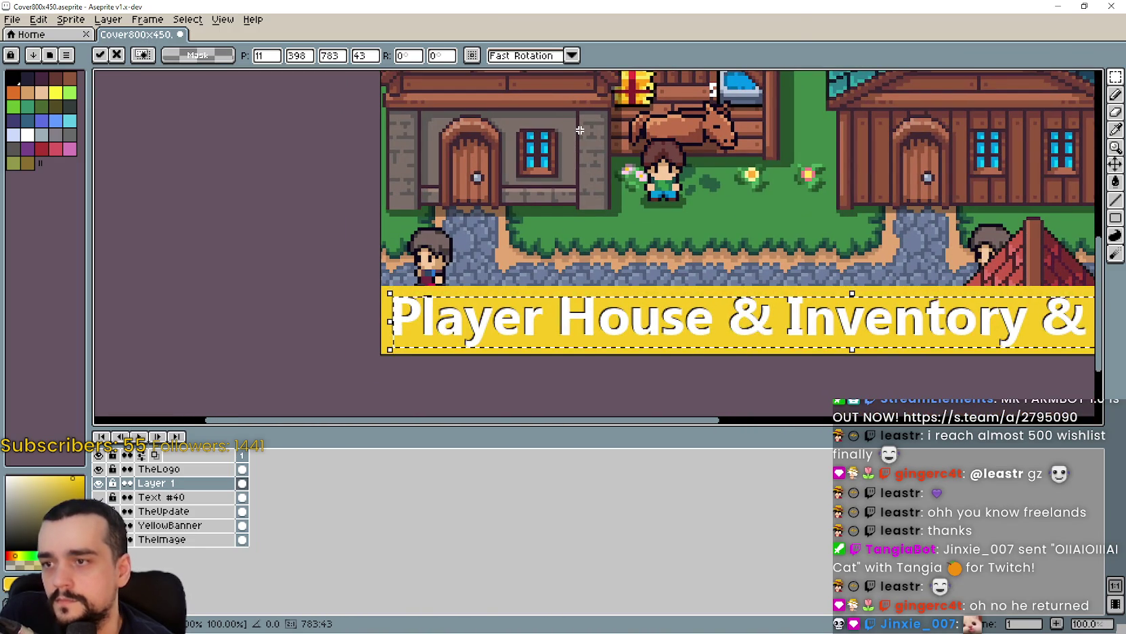
pyautogui.moveTo(565, 127)
pyautogui.mouseDown()
pyautogui.moveTo(505, 278)
pyautogui.moveTo(374, 281)
pyautogui.moveTo(455, 149)
pyautogui.mouseUp()
pyautogui.press('Return')
pyautogui.scroll(-1, 515, 178)
# Pan across the cover to review the shadowed banner text and Update 1.0.9 title.
pyautogui.moveTo(630, 215)
pyautogui.mouseDown()
pyautogui.moveTo(631, 377)
pyautogui.moveTo(660, 318)
pyautogui.mouseUp()
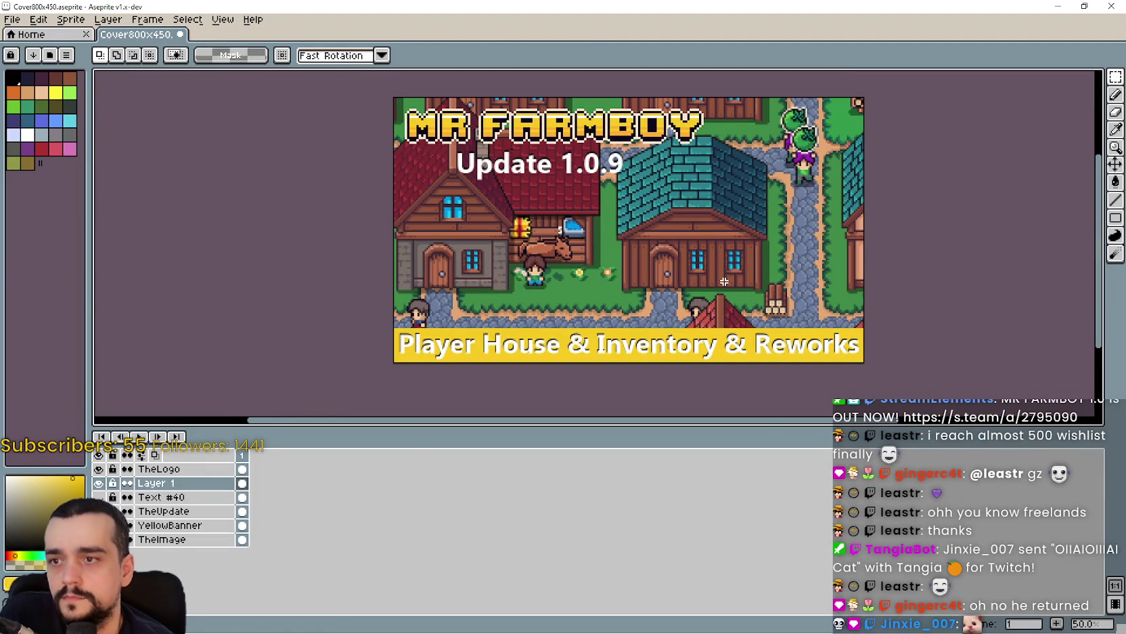
pyautogui.scroll(1, 724, 282)
pyautogui.moveTo(658, 202); pyautogui.dragTo(622, 167)
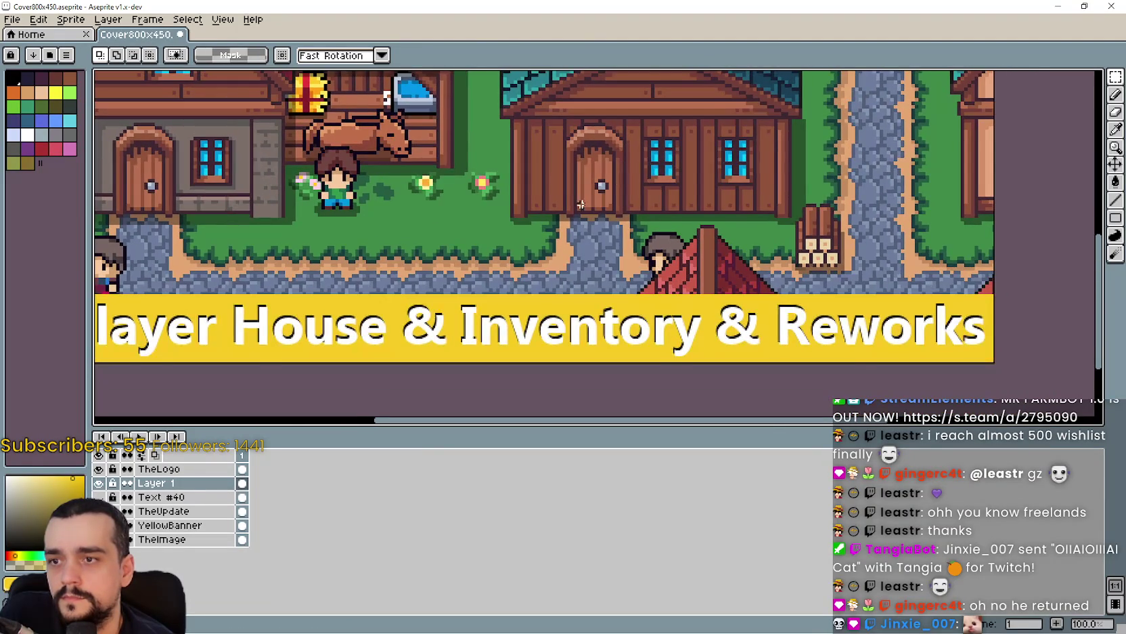
pyautogui.moveTo(581, 204)
pyautogui.mouseDown()
pyautogui.moveTo(650, 249)
pyautogui.moveTo(666, 238)
pyautogui.moveTo(630, 270)
pyautogui.moveTo(602, 248)
pyautogui.mouseUp()
pyautogui.scroll(-1, 666, 238)
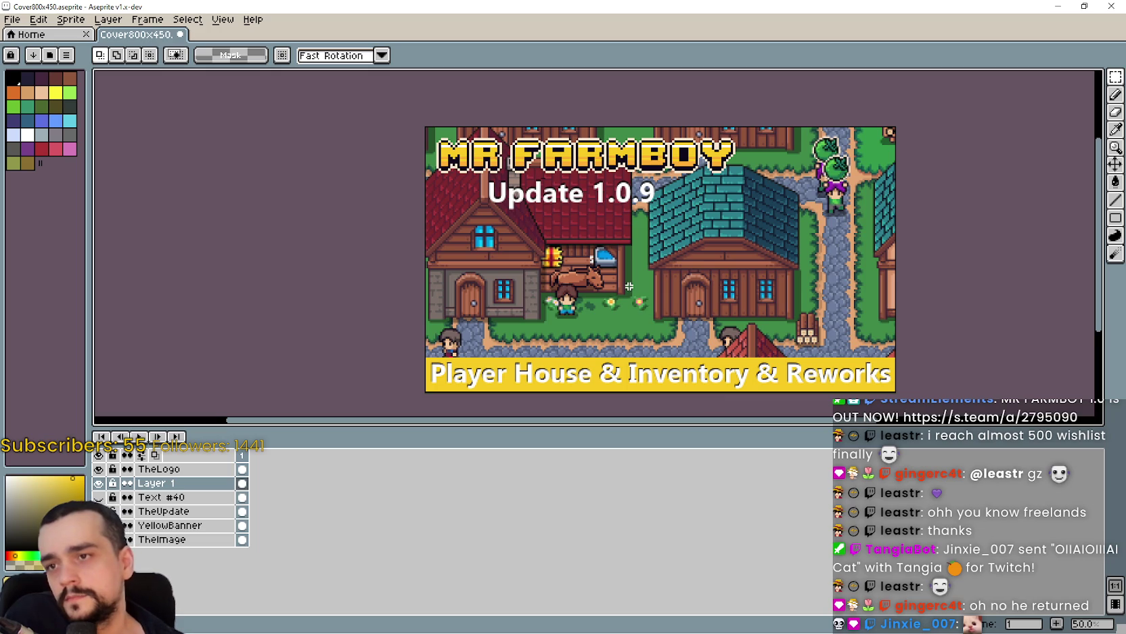
pyautogui.scroll(1, 633, 295)
pyautogui.scroll(-1, 715, 239)
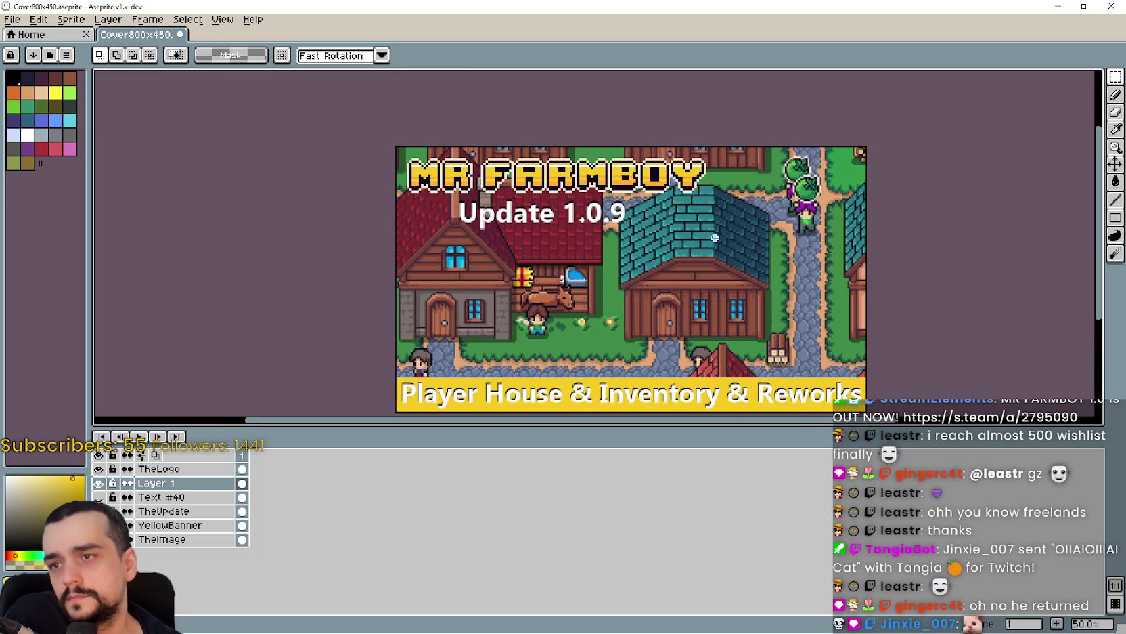
# Eyedrop the orange, select the YellowBanner layer and bucket-fill the bottom banner orange.
pyautogui.click(1115, 129)
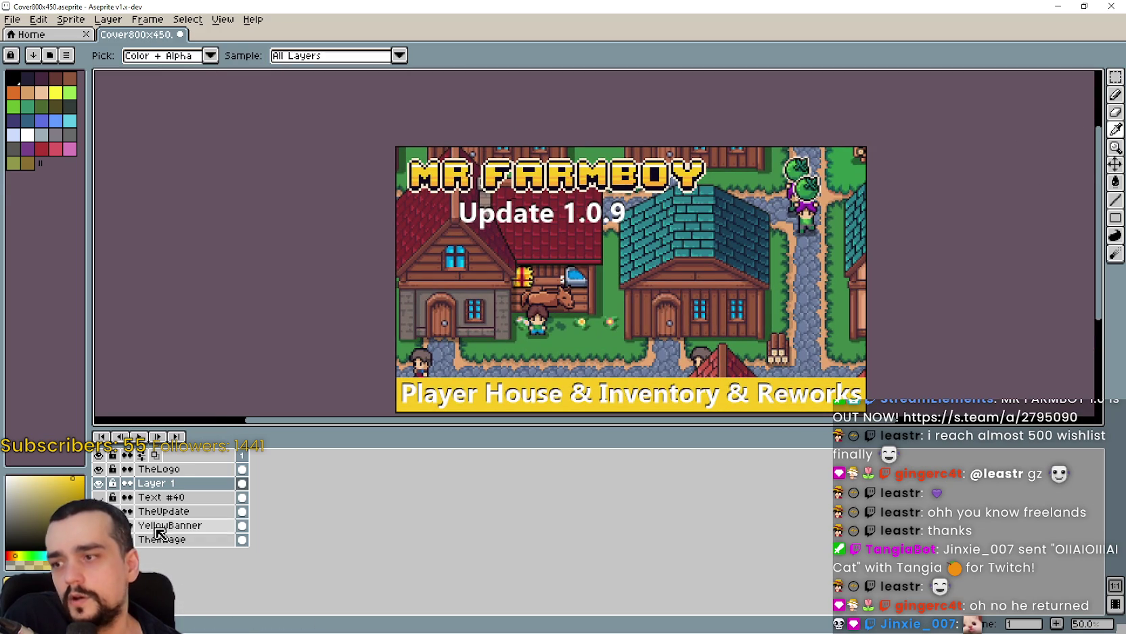
pyautogui.click(178, 525)
pyautogui.scroll(4, 535, 108)
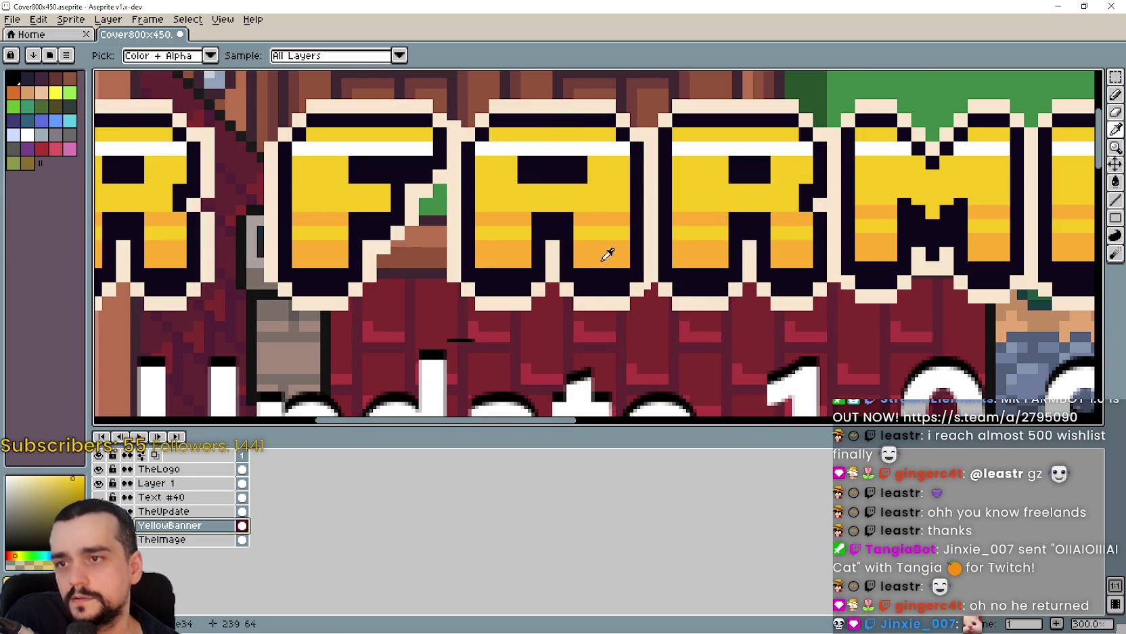
pyautogui.scroll(-3, 606, 251)
pyautogui.scroll(2, 1086, 205)
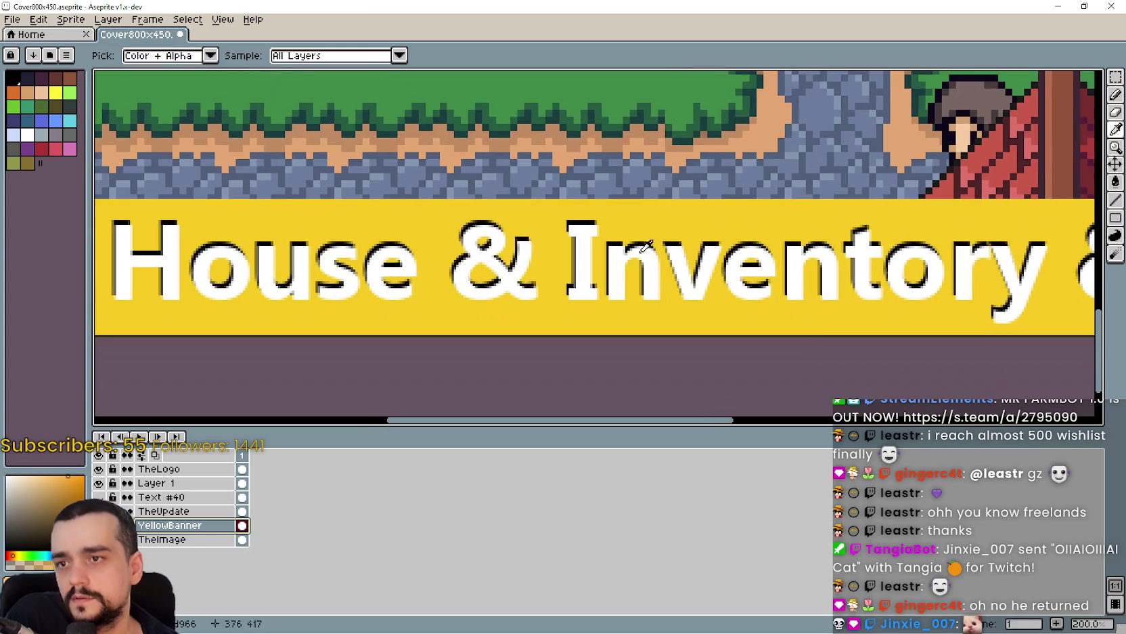
pyautogui.click(1116, 182)
pyautogui.click(889, 278)
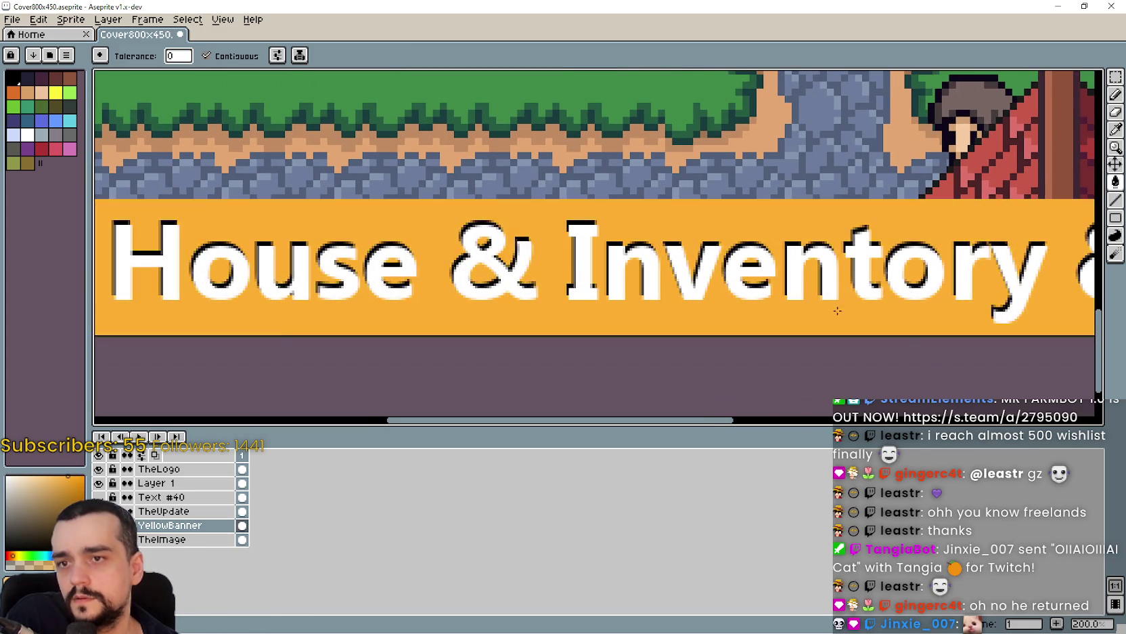
pyautogui.scroll(-3, 726, 230)
pyautogui.moveTo(726, 229)
pyautogui.mouseDown()
pyautogui.moveTo(559, 289)
pyautogui.moveTo(513, 270)
pyautogui.moveTo(513, 232)
pyautogui.mouseUp()
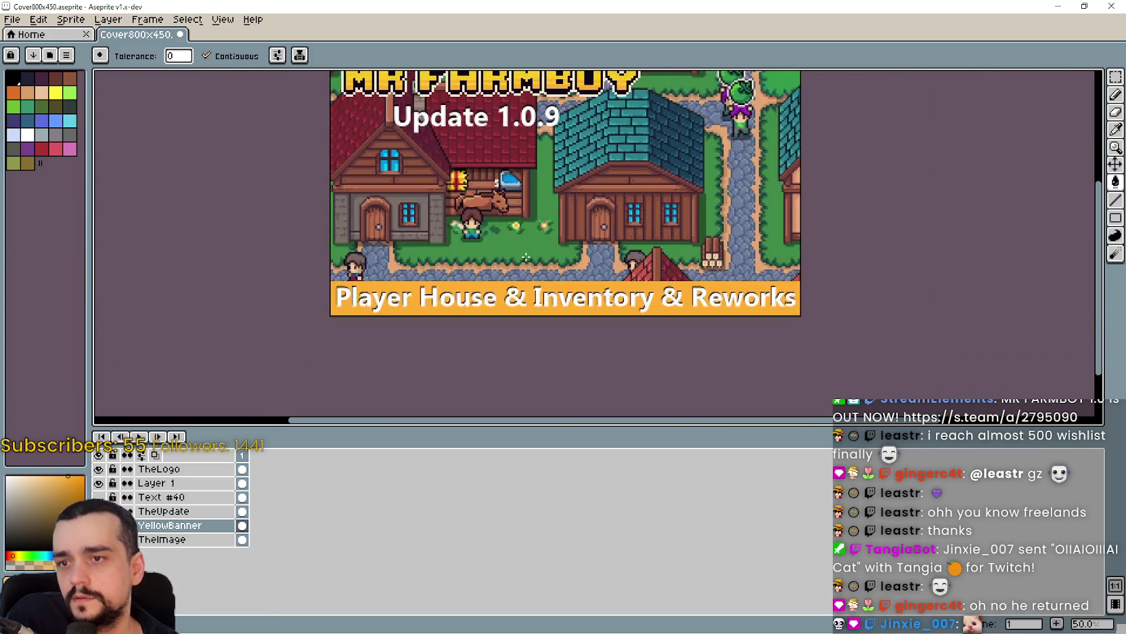
pyautogui.scroll(1, 570, 306)
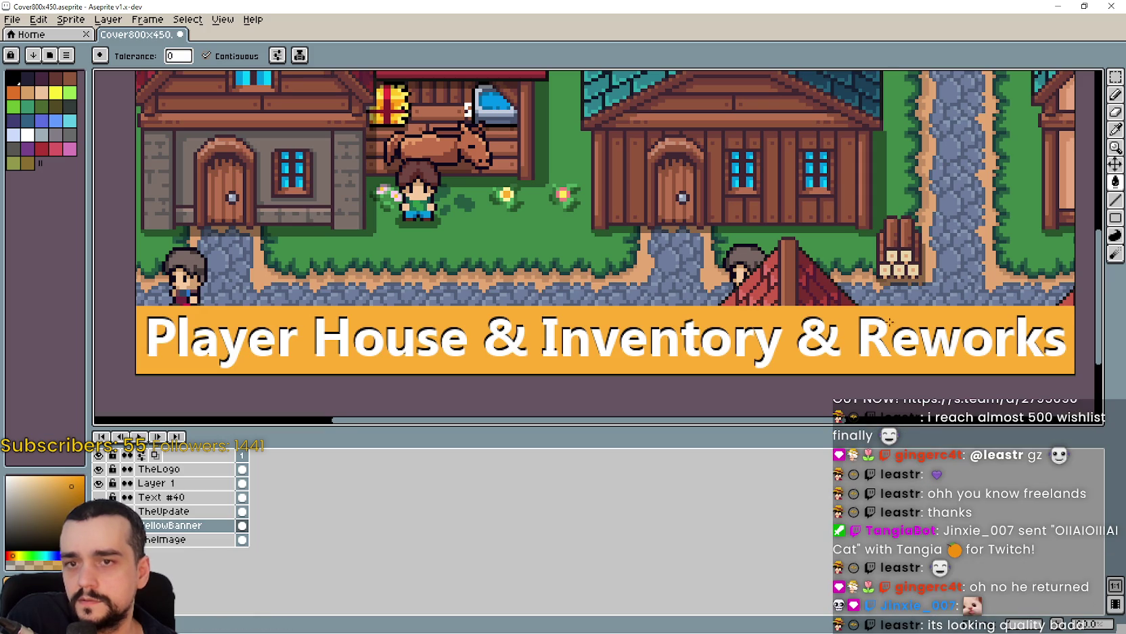
pyautogui.scroll(-2, 682, 369)
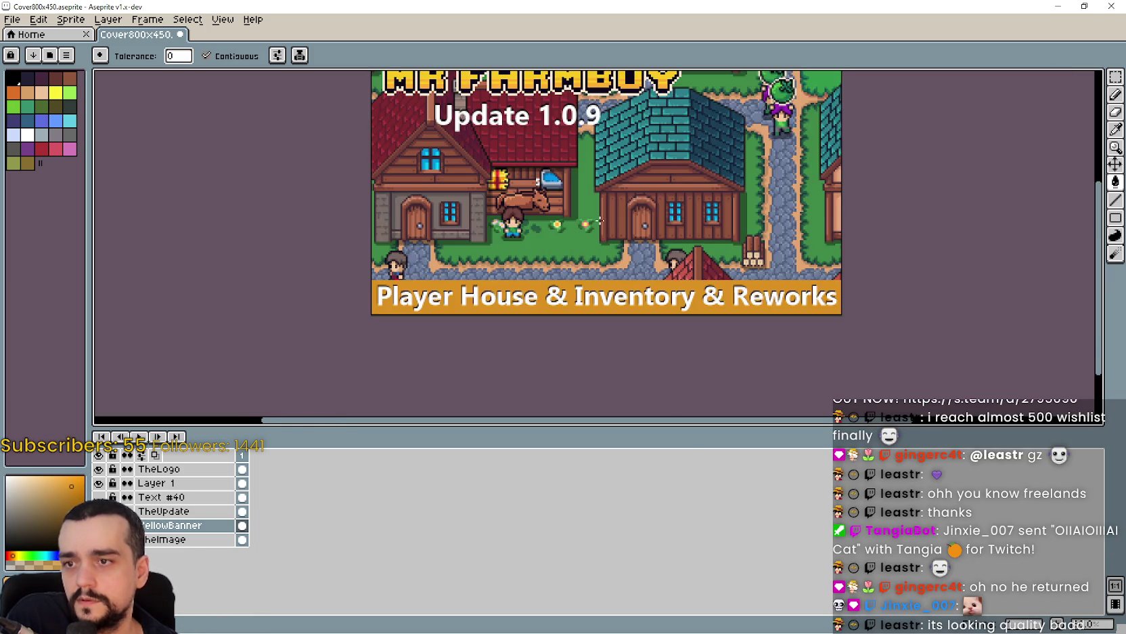
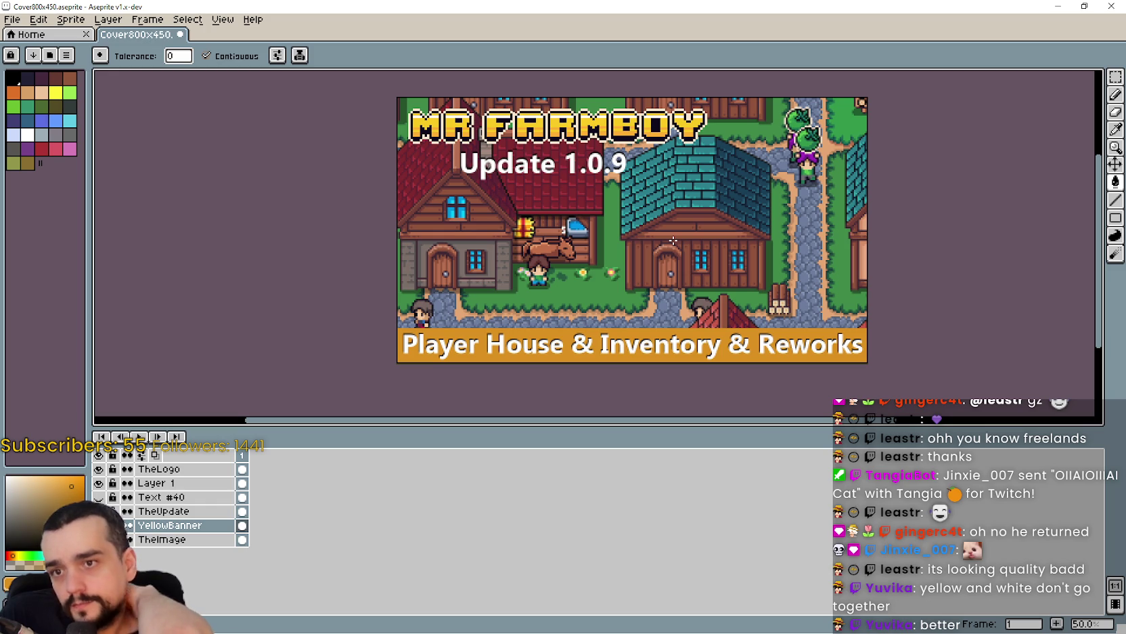
# Export the cover image as Cover800x450.png at 100% with visible layers.
pyautogui.moveTo(652, 167); pyautogui.dragTo(677, 172)
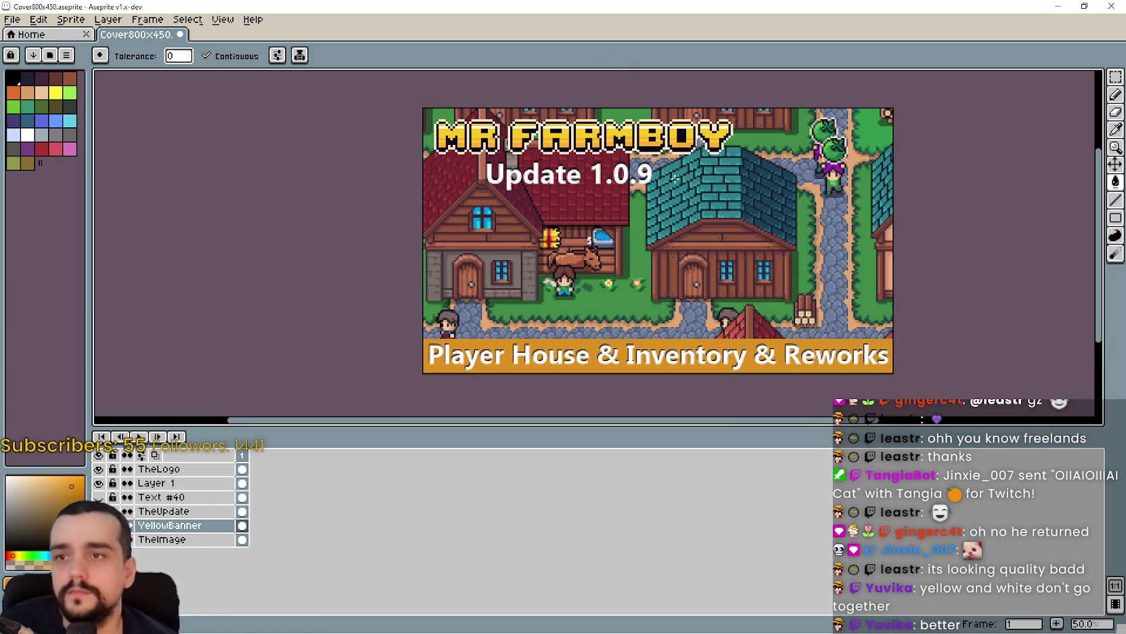
pyautogui.click(12, 20)
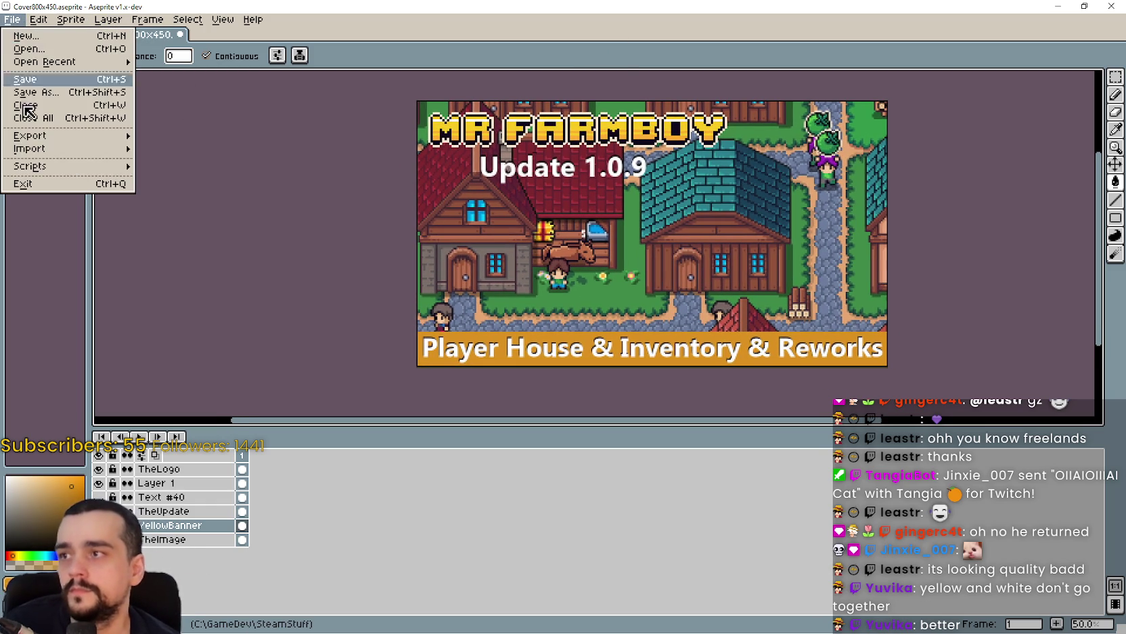
pyautogui.moveTo(68, 136)
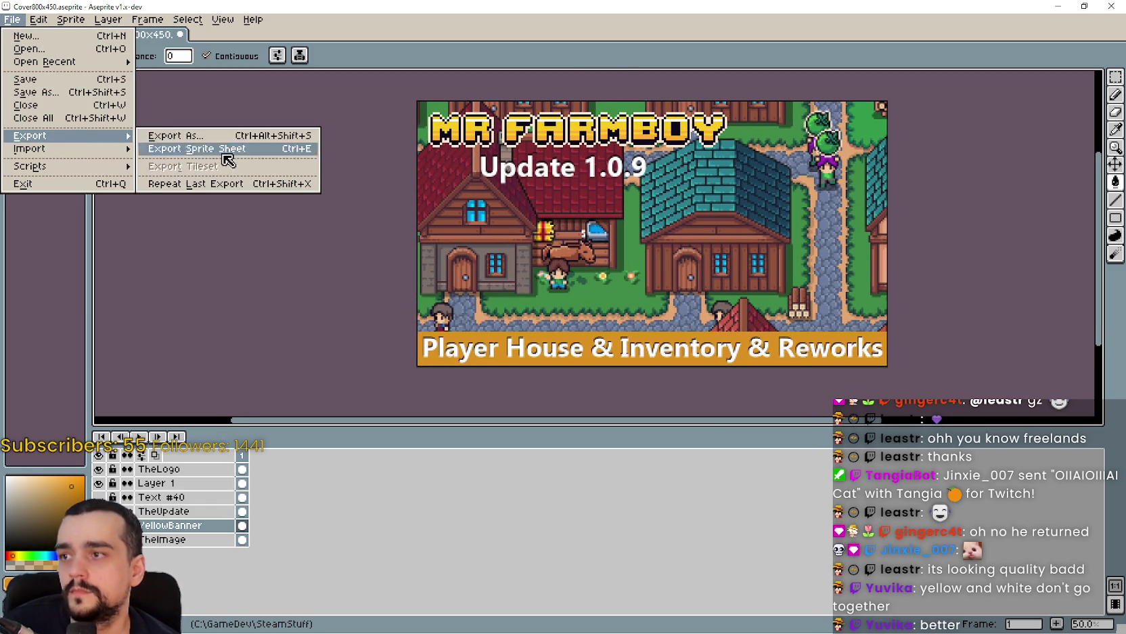
pyautogui.click(229, 141)
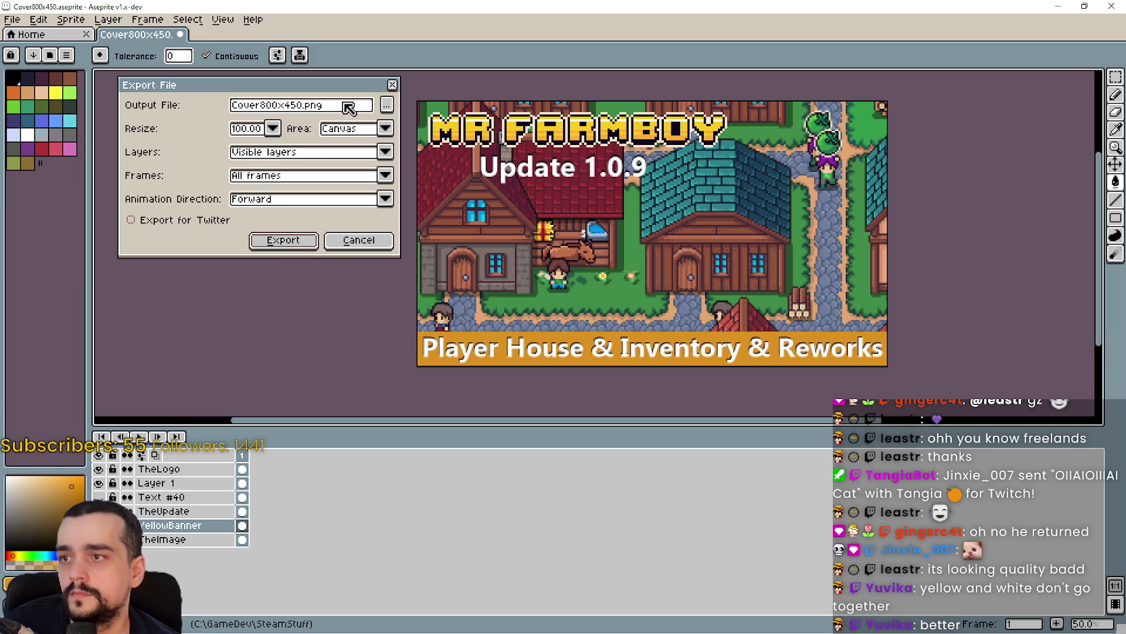
pyautogui.click(289, 245)
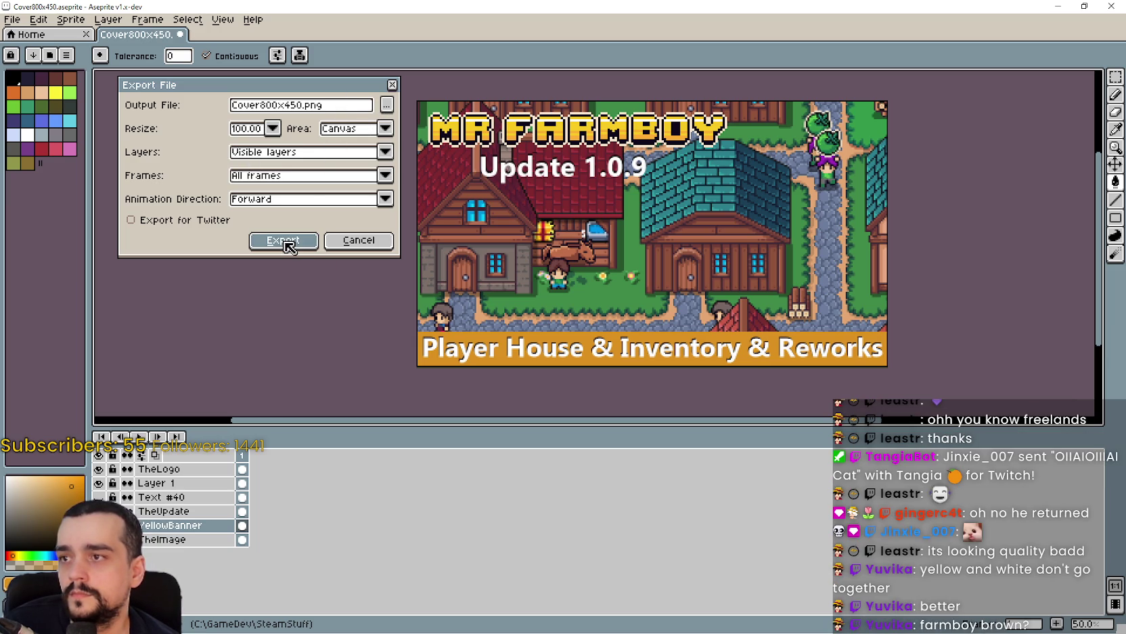
pyautogui.click(12, 19)
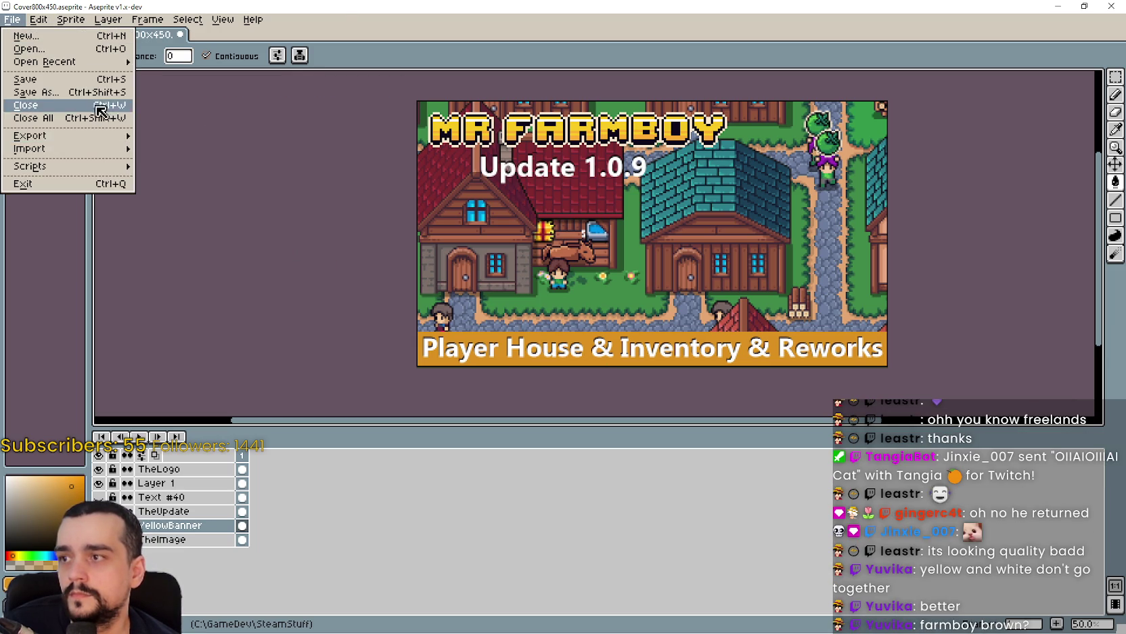
pyautogui.press('Escape')
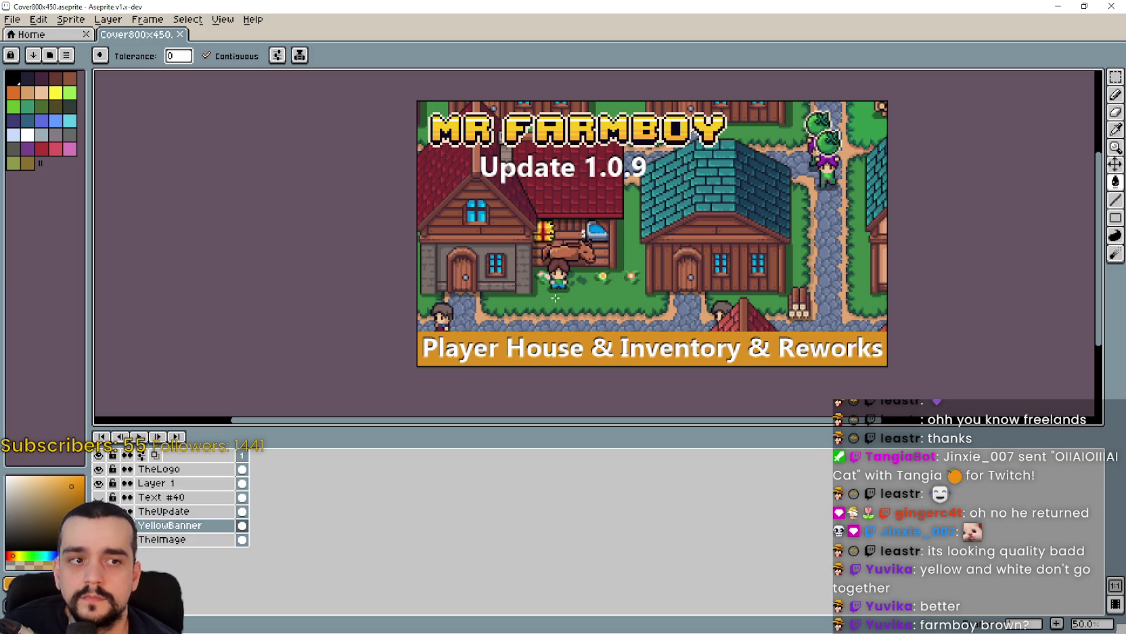
# Sample a colour from the scene and fill the subtitle banner light peach.
pyautogui.scroll(1, 546, 306)
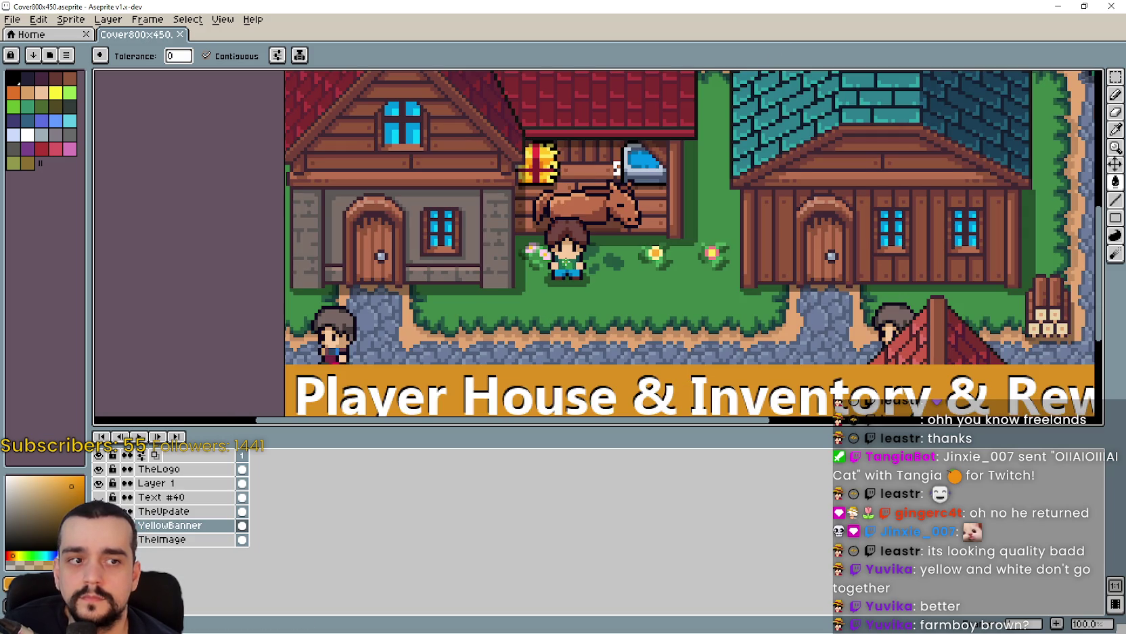
pyautogui.scroll(-1, 545, 306)
pyautogui.scroll(1, 600, 237)
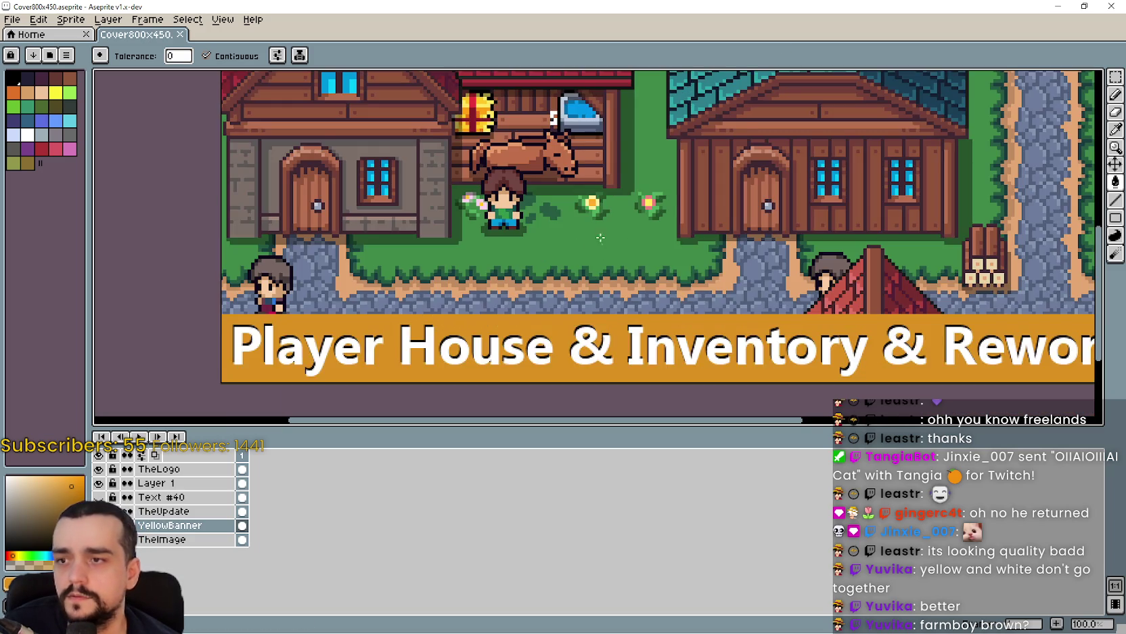
pyautogui.scroll(3, 600, 237)
pyautogui.moveTo(597, 277)
pyautogui.mouseDown()
pyautogui.moveTo(605, 309)
pyautogui.moveTo(677, 245)
pyautogui.moveTo(543, 225)
pyautogui.mouseUp()
pyautogui.scroll(3, 511, 233)
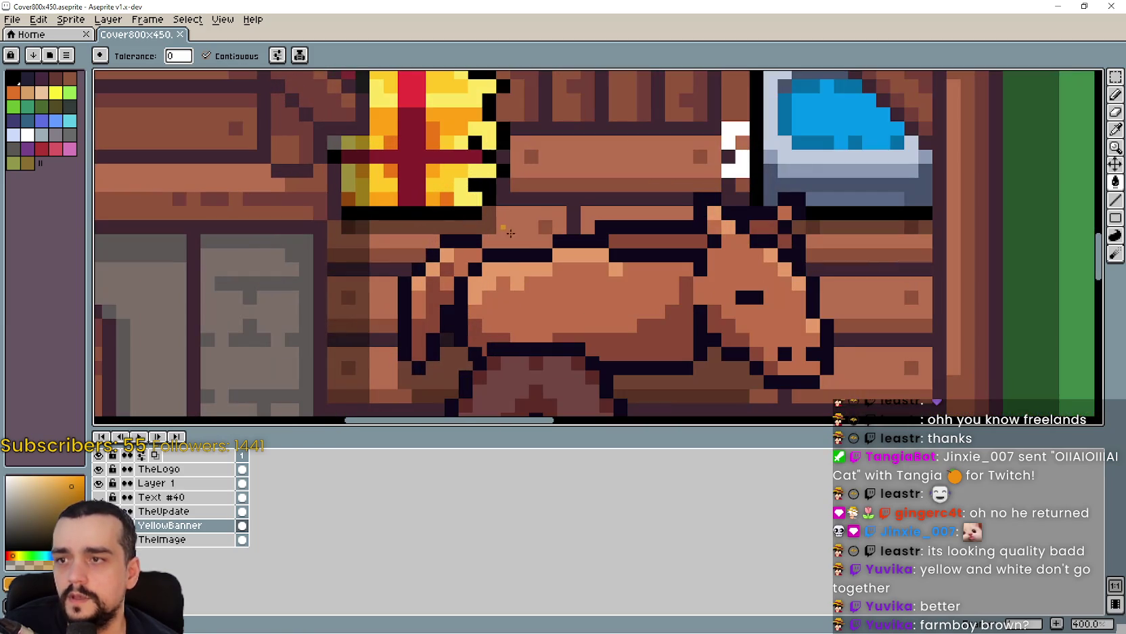
pyautogui.scroll(-2, 579, 213)
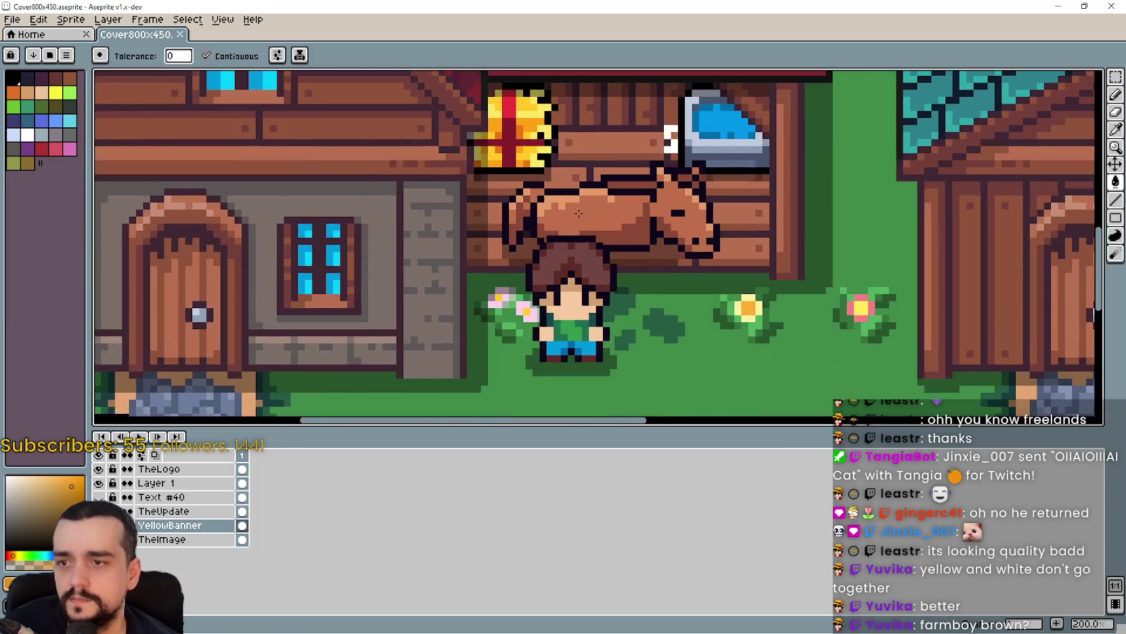
pyautogui.scroll(3, 579, 213)
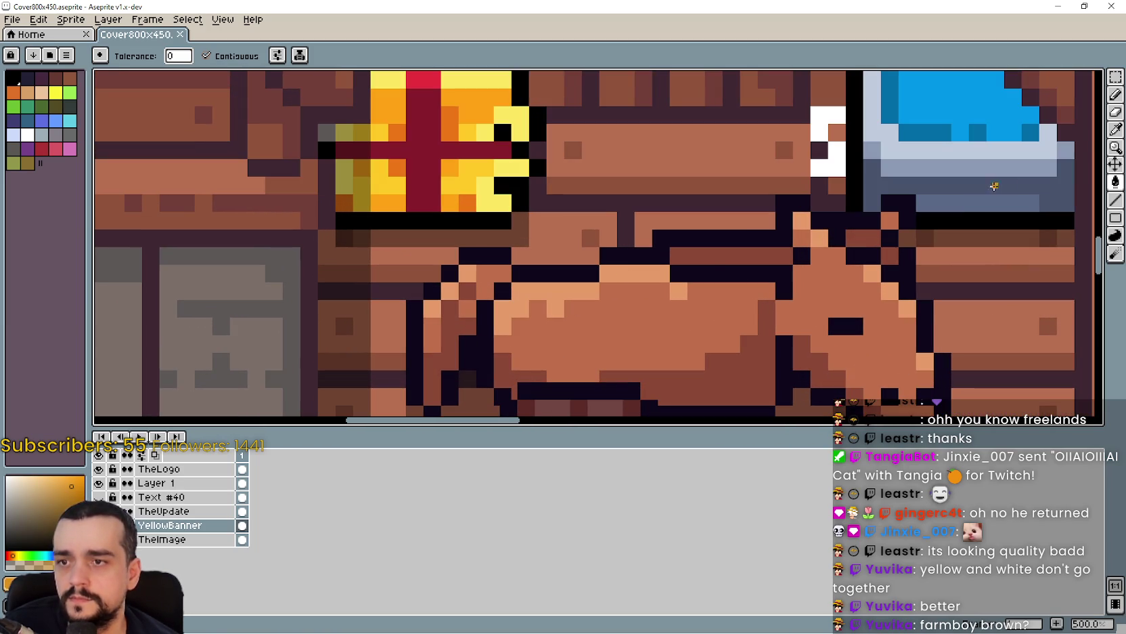
pyautogui.press('i')
pyautogui.scroll(-2, 654, 268)
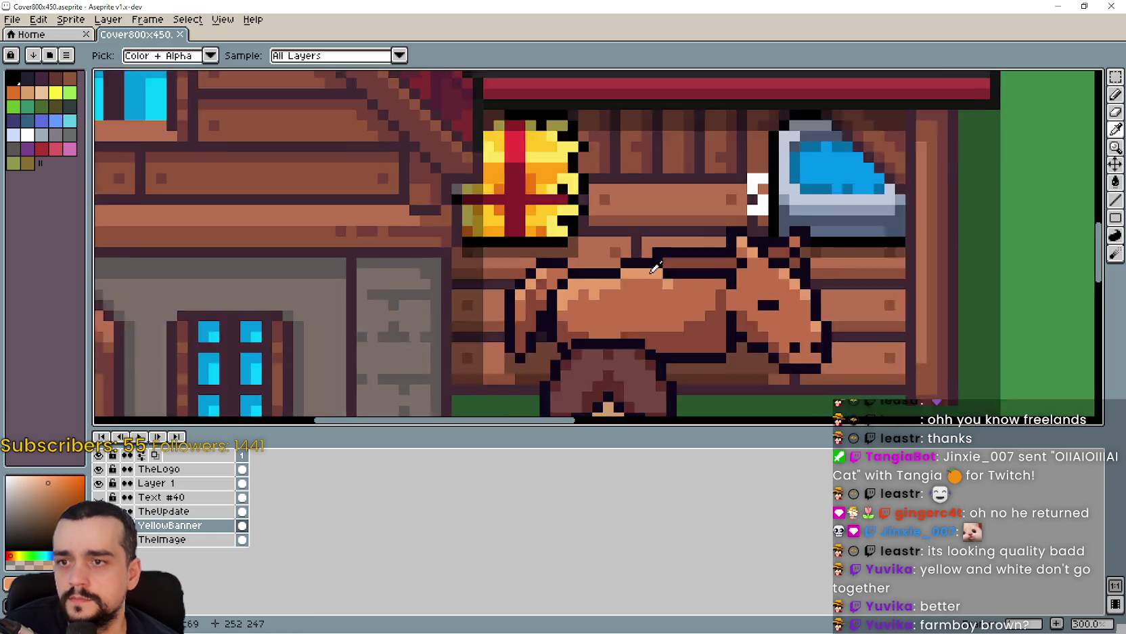
pyautogui.scroll(-2, 654, 268)
pyautogui.press('g')
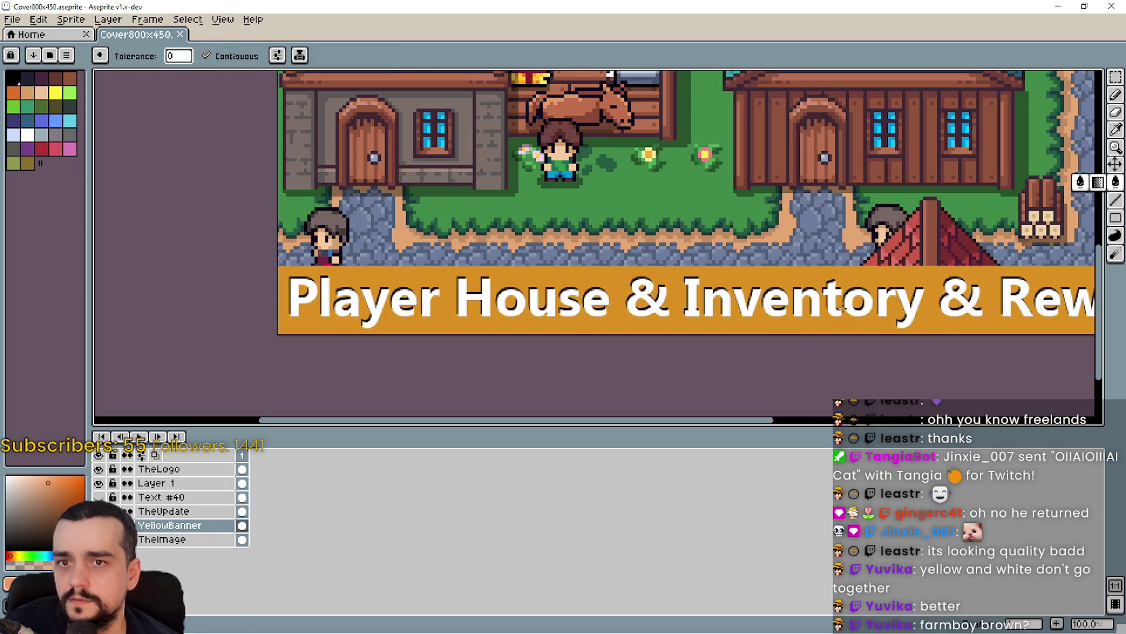
pyautogui.click(731, 329)
# Sample a muted colour near the horse and stonework and refill the banner with it.
pyautogui.scroll(-1, 731, 329)
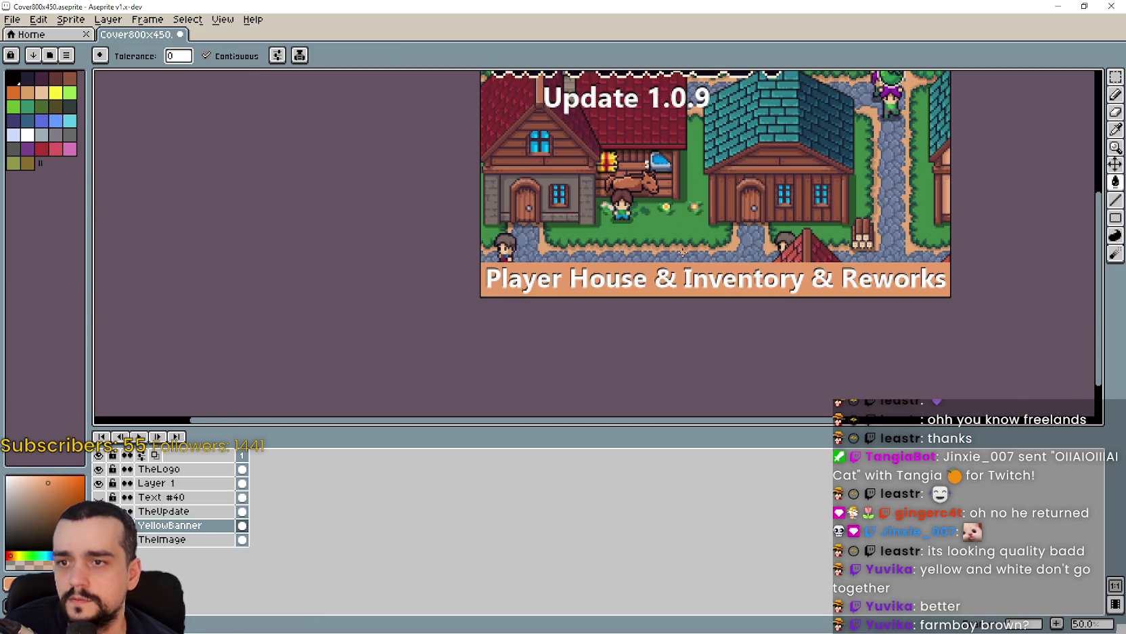
pyautogui.moveTo(714, 203)
pyautogui.mouseDown()
pyautogui.moveTo(627, 262)
pyautogui.moveTo(635, 245)
pyautogui.mouseUp()
pyautogui.scroll(2, 683, 248)
pyautogui.scroll(-1, 623, 210)
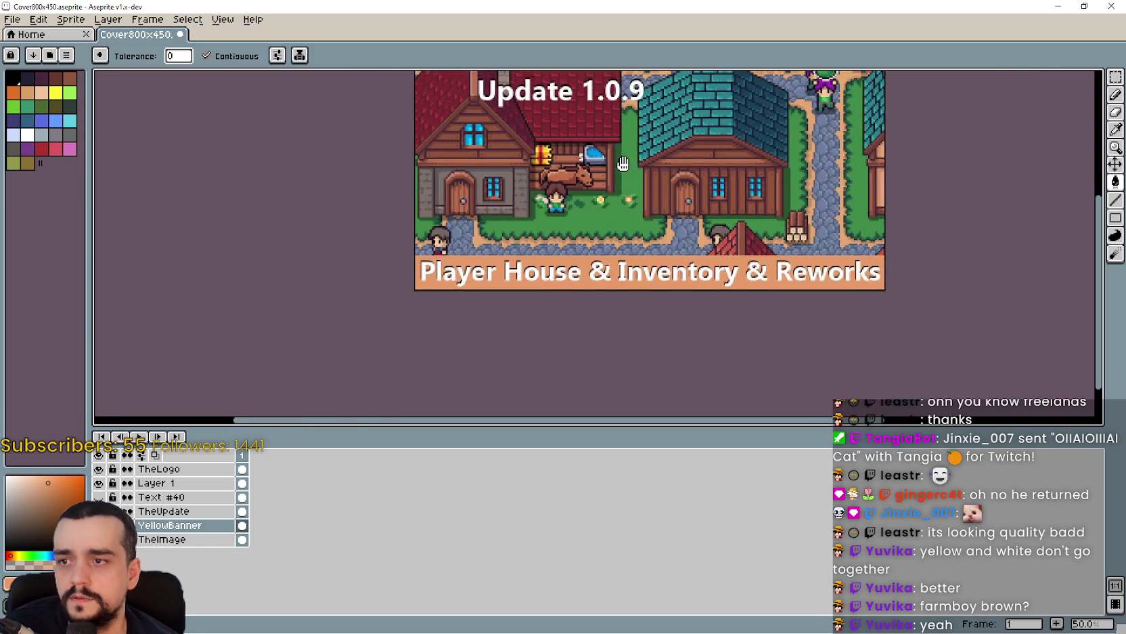
pyautogui.scroll(3, 622, 210)
pyautogui.moveTo(412, 148); pyautogui.dragTo(616, 191)
pyautogui.scroll(1, 458, 220)
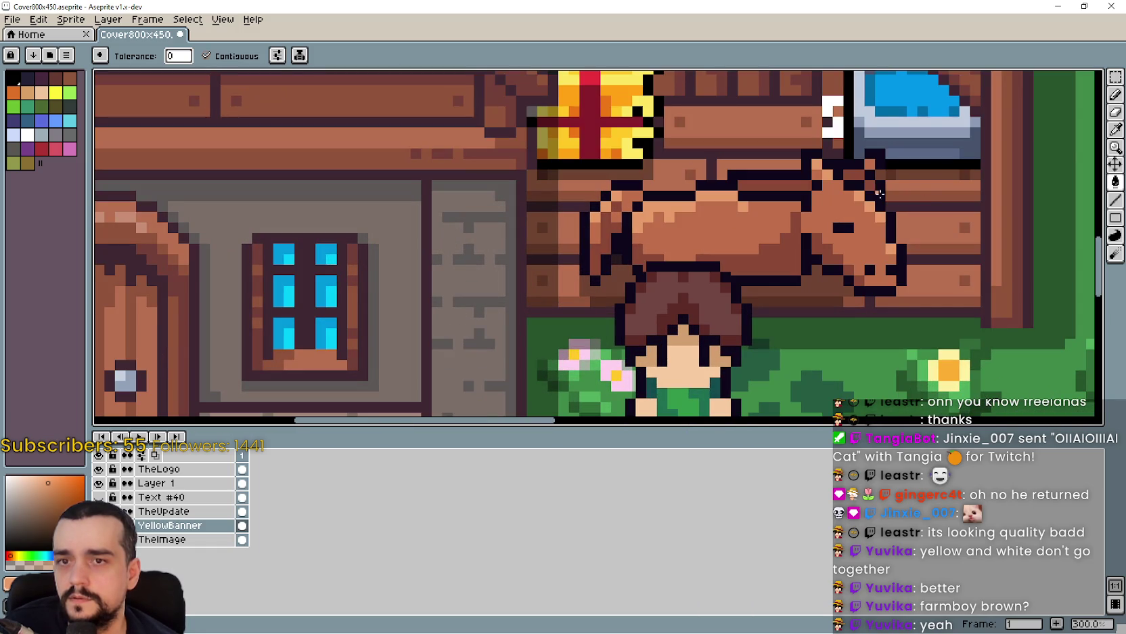
pyautogui.click(1115, 129)
pyautogui.scroll(-1, 406, 236)
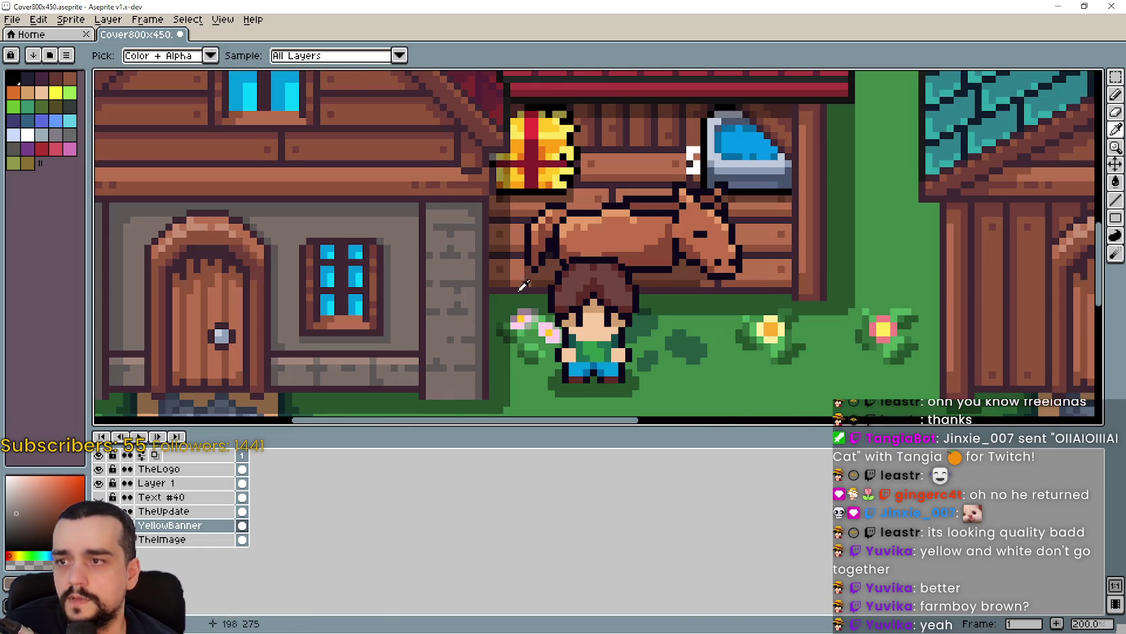
pyautogui.scroll(-2, 523, 285)
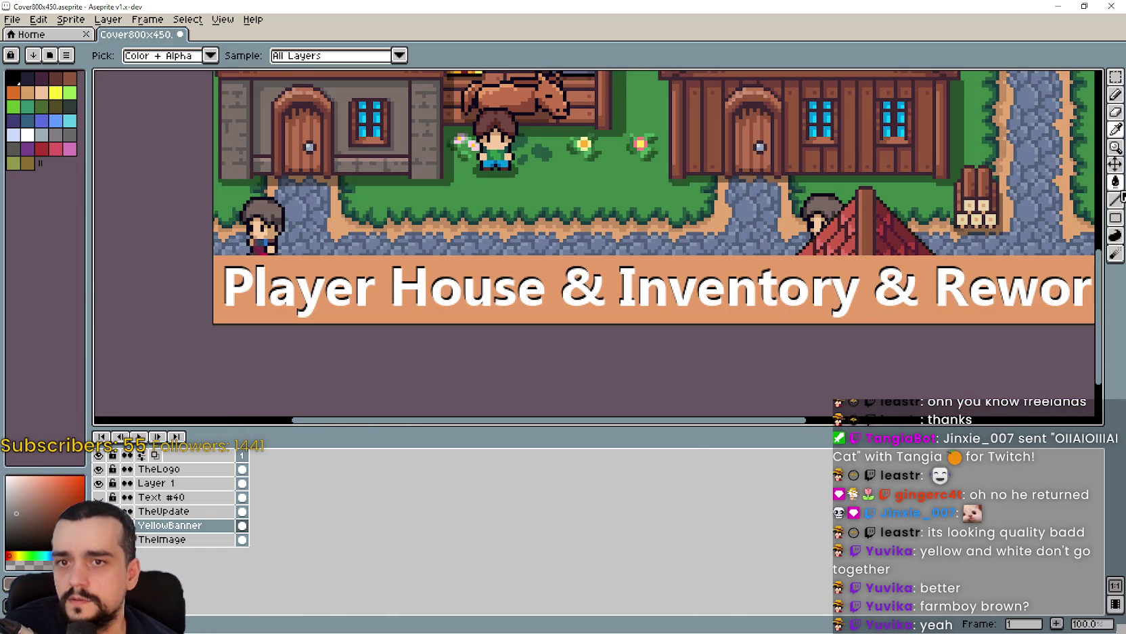
pyautogui.click(1115, 181)
pyautogui.scroll(-1, 579, 277)
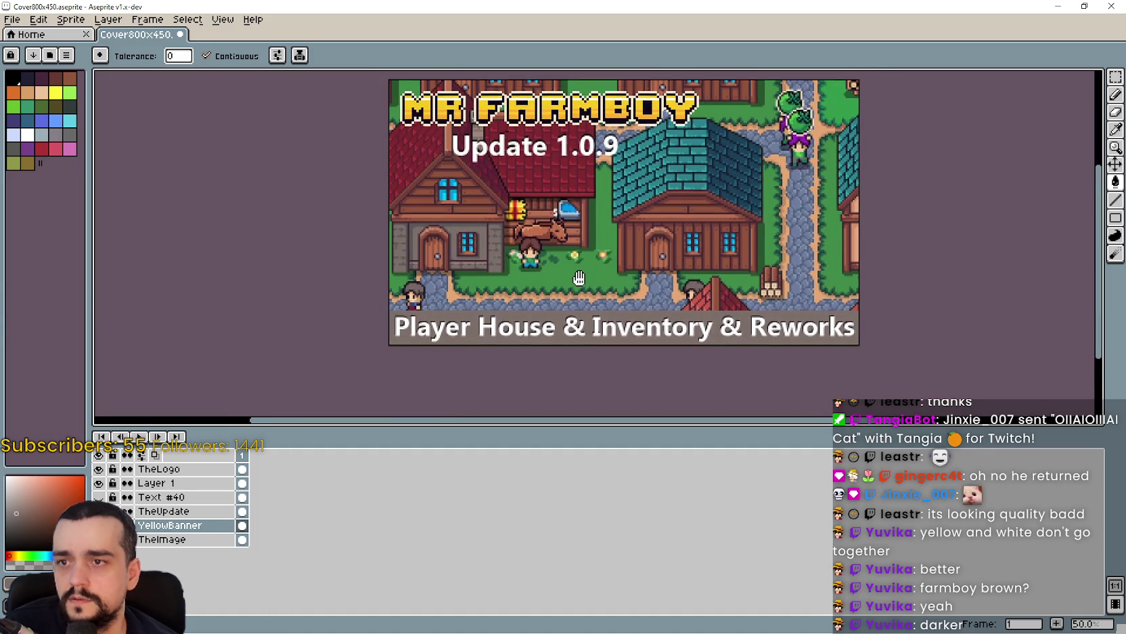
# Sample a brown near the houses and horse, then switch back to the Paint Bucket.
pyautogui.moveTo(579, 277)
pyautogui.mouseDown()
pyautogui.moveTo(581, 266)
pyautogui.moveTo(628, 275)
pyautogui.mouseUp()
pyautogui.scroll(1, 588, 262)
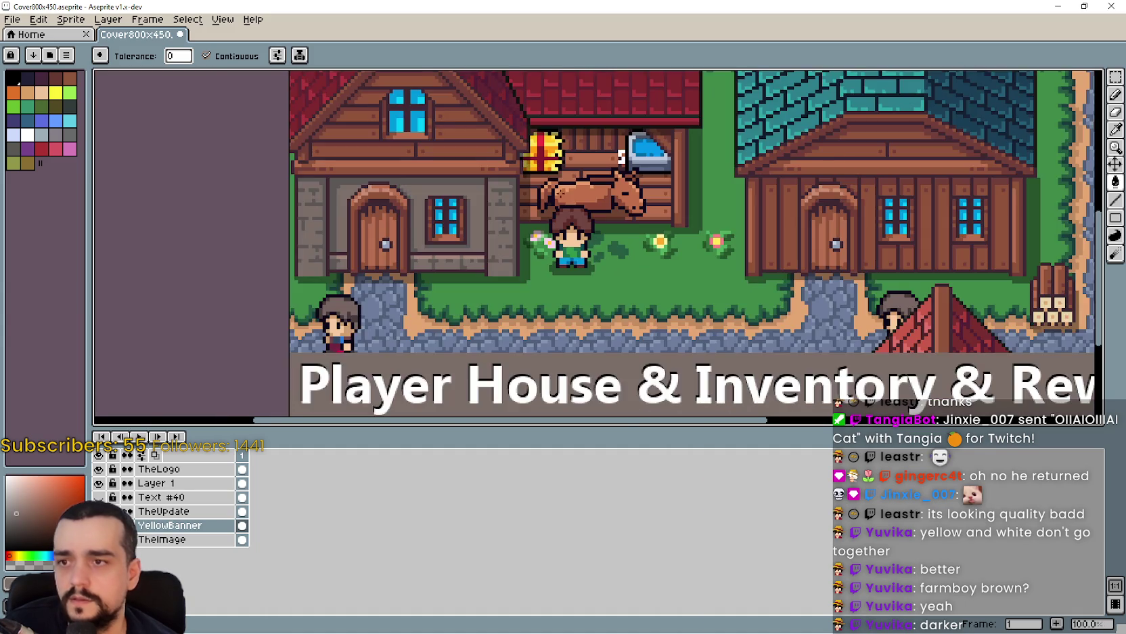
pyautogui.scroll(2, 564, 191)
pyautogui.click(1115, 129)
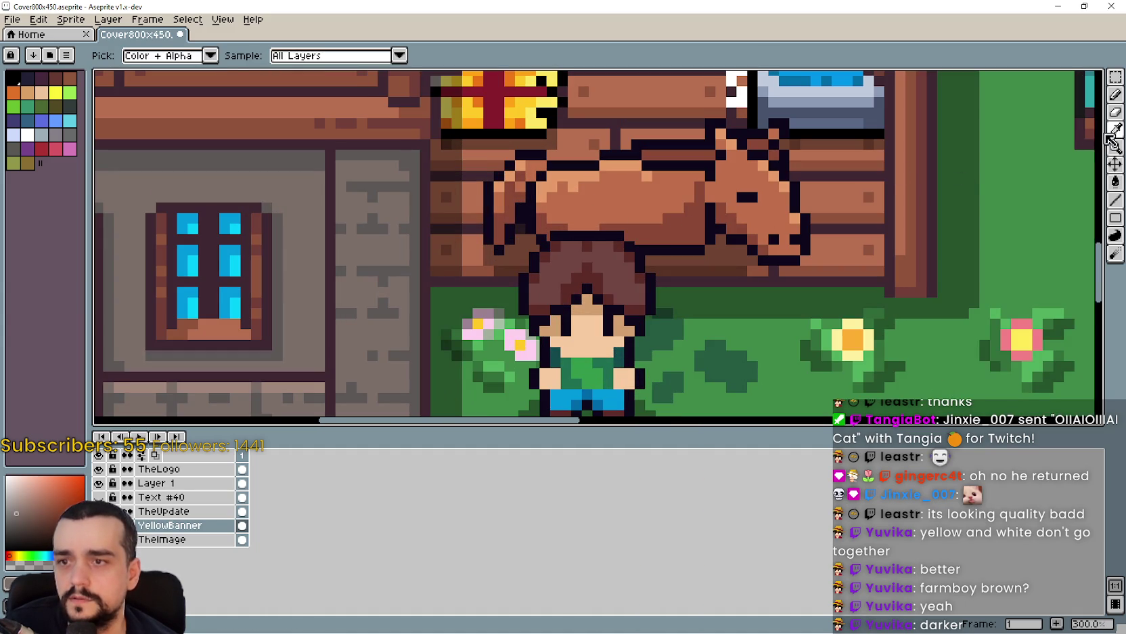
pyautogui.scroll(-2, 681, 238)
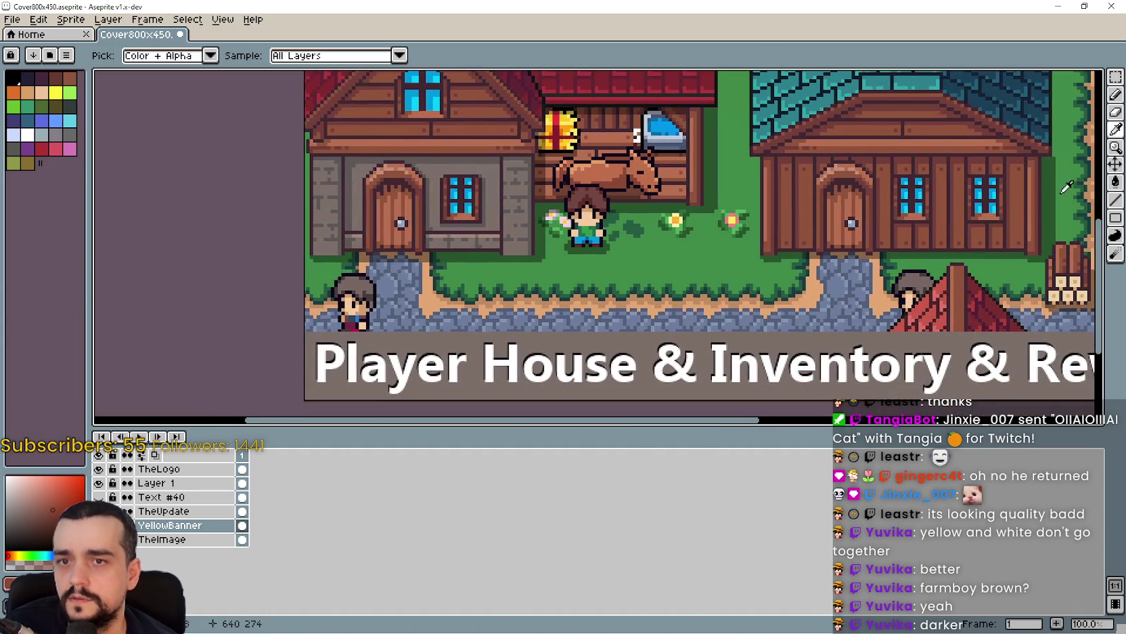
pyautogui.press('g')
pyautogui.scroll(-2, 670, 303)
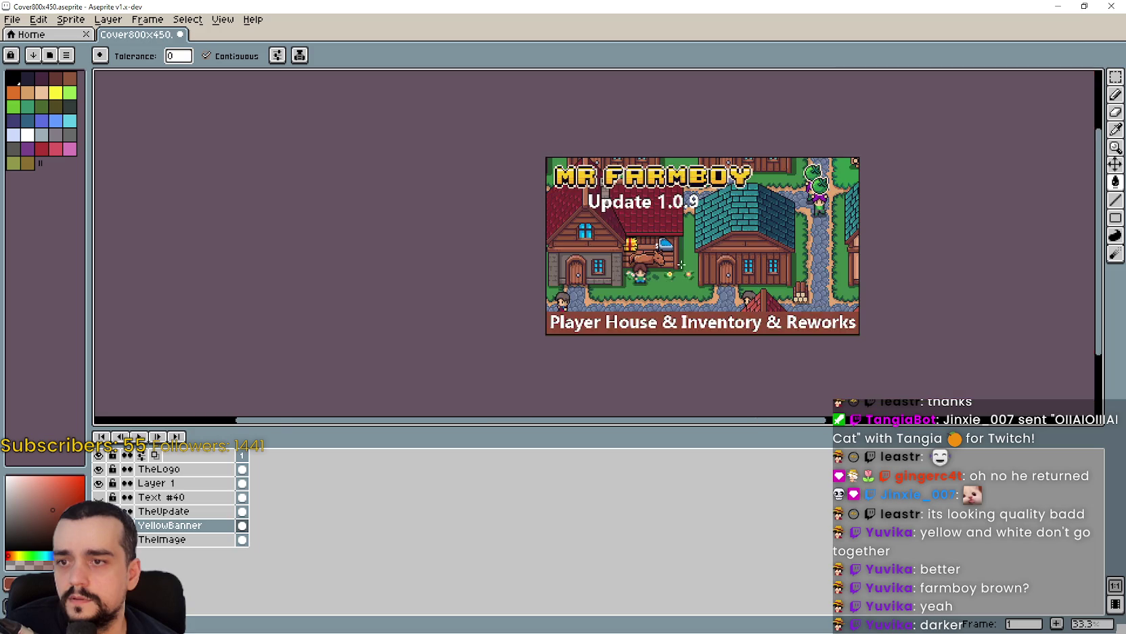
pyautogui.scroll(1, 597, 305)
pyautogui.moveTo(597, 306); pyautogui.dragTo(606, 276)
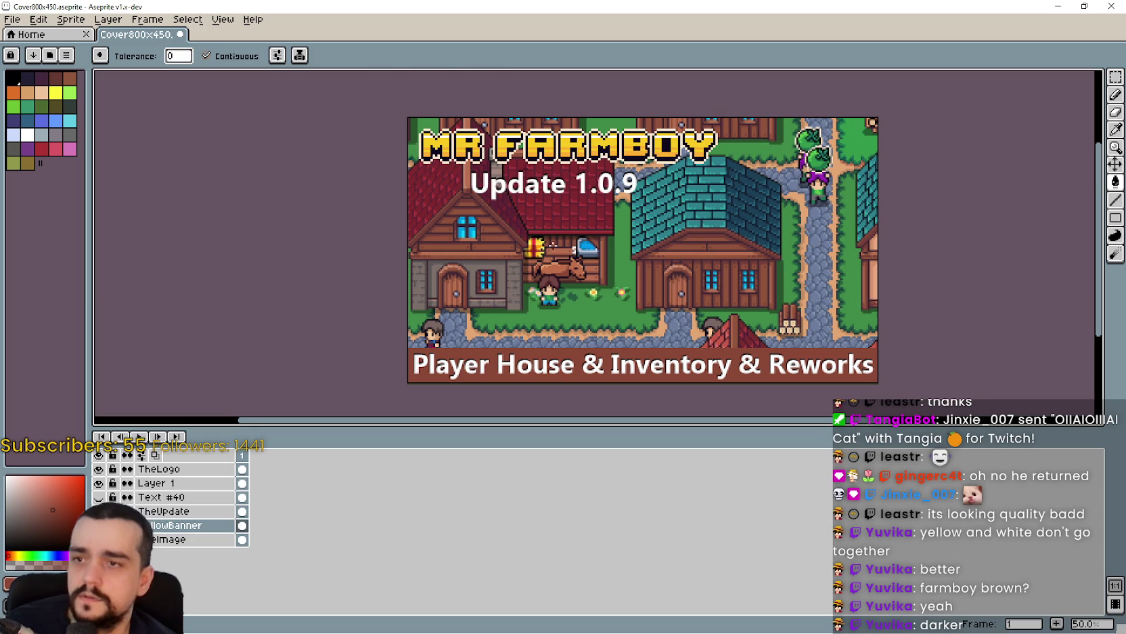
# Sample a dark maroon-brown and fill the title banner with it.
pyautogui.scroll(2, 545, 307)
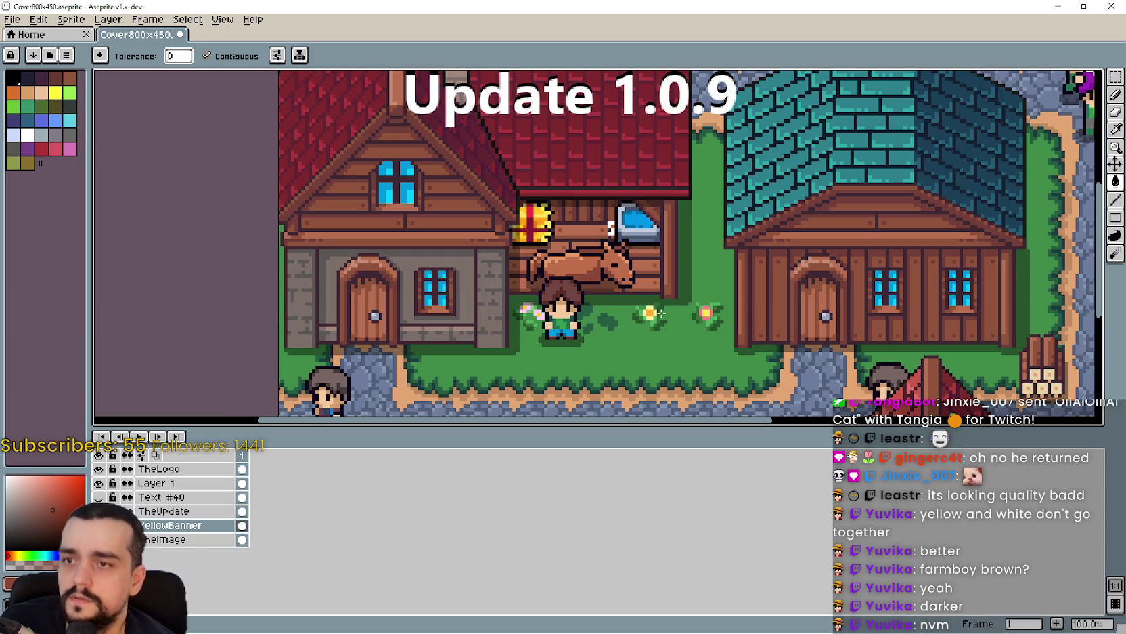
pyautogui.scroll(-2, 711, 329)
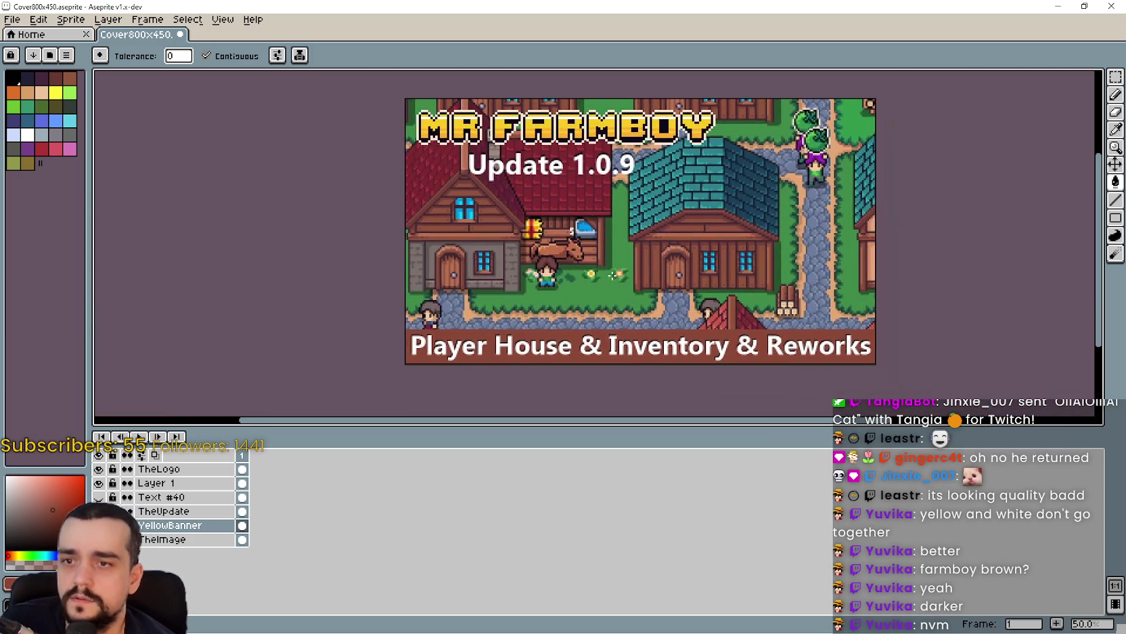
pyautogui.scroll(2, 513, 250)
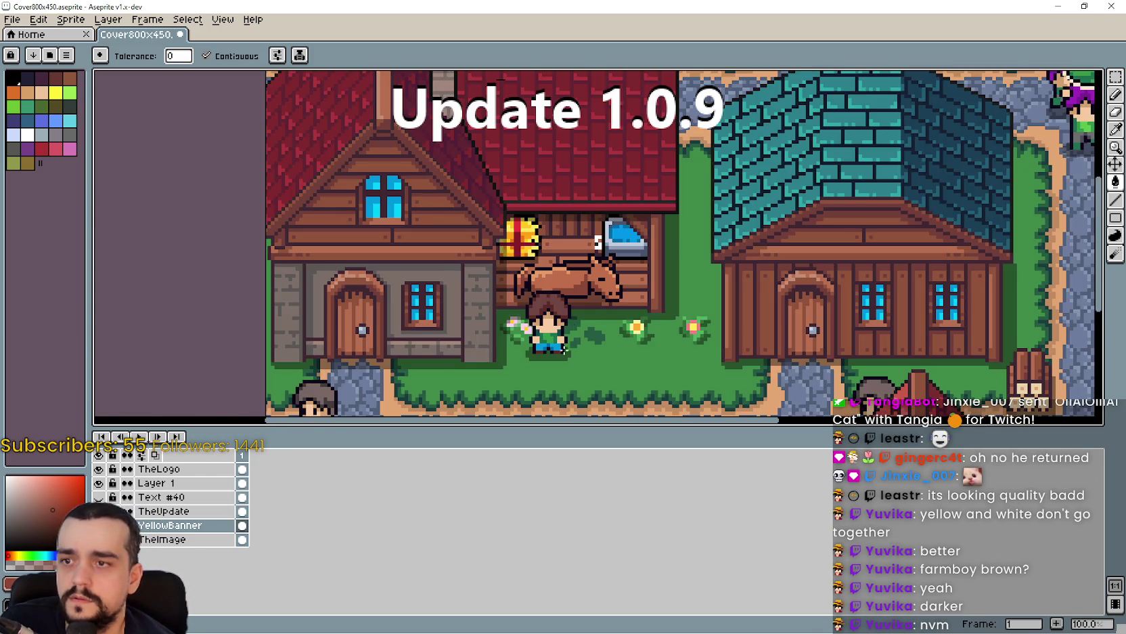
pyautogui.scroll(2, 563, 350)
pyautogui.scroll(-1, 554, 296)
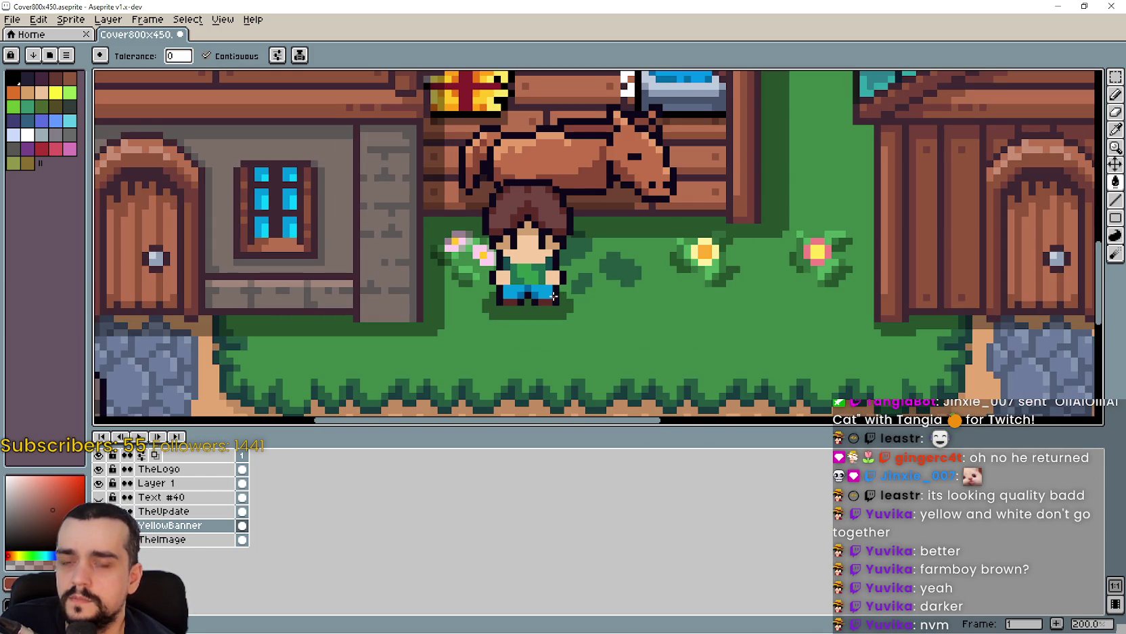
pyautogui.scroll(1, 552, 292)
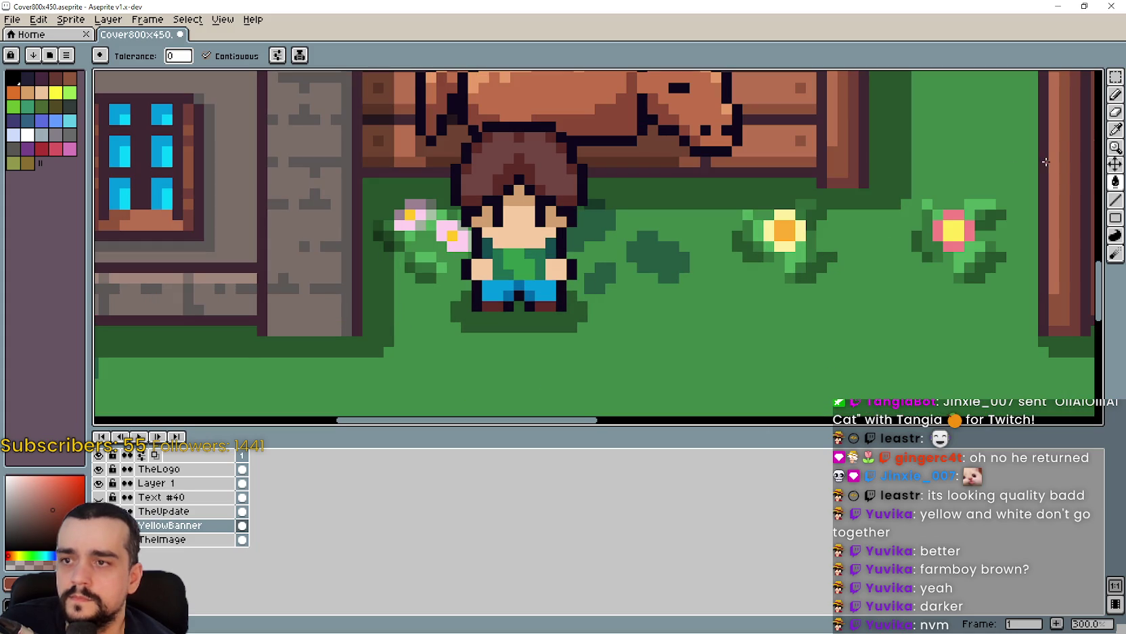
pyautogui.click(1115, 129)
pyautogui.scroll(1, 598, 310)
pyautogui.scroll(1, 528, 284)
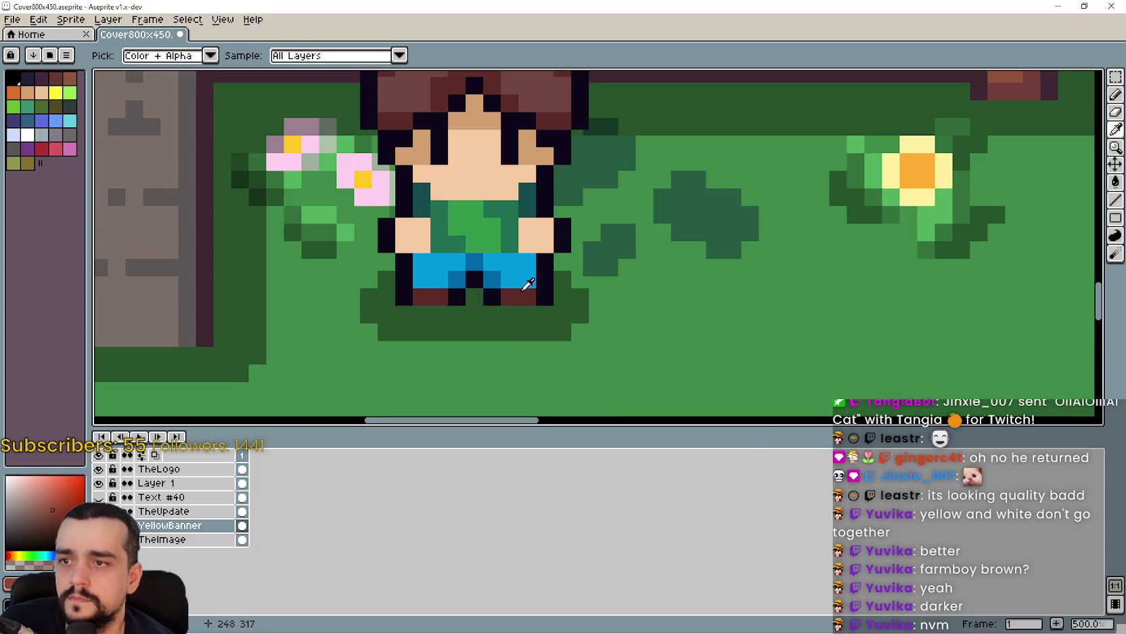
pyautogui.scroll(-4, 530, 291)
pyautogui.scroll(-3, 530, 291)
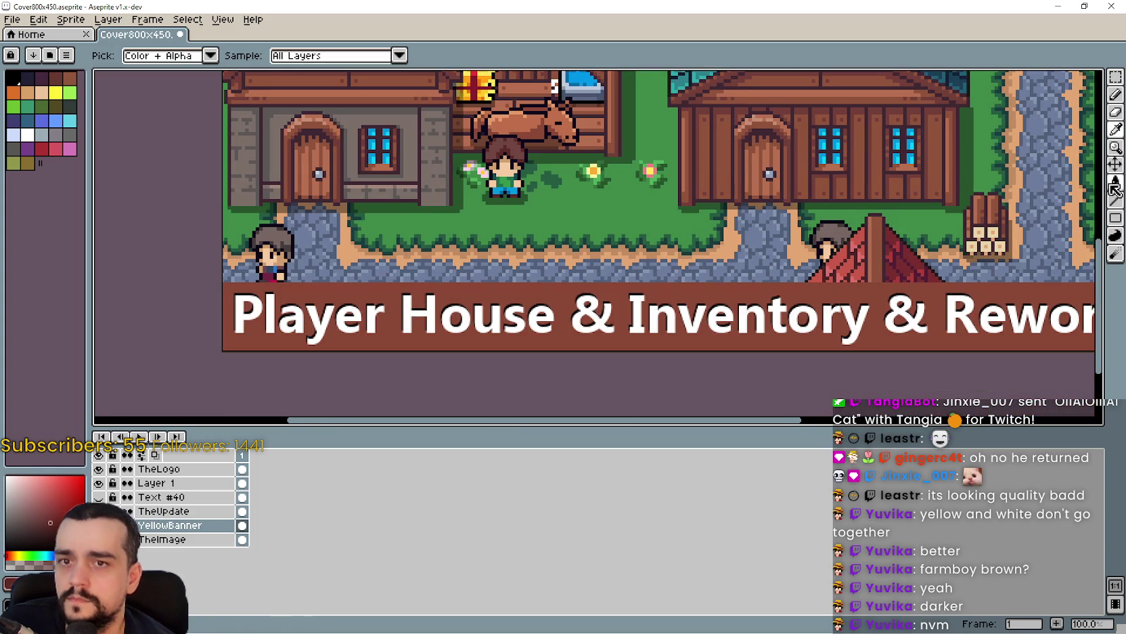
pyautogui.press('g')
pyautogui.scroll(-1, 770, 264)
pyautogui.scroll(2, 637, 258)
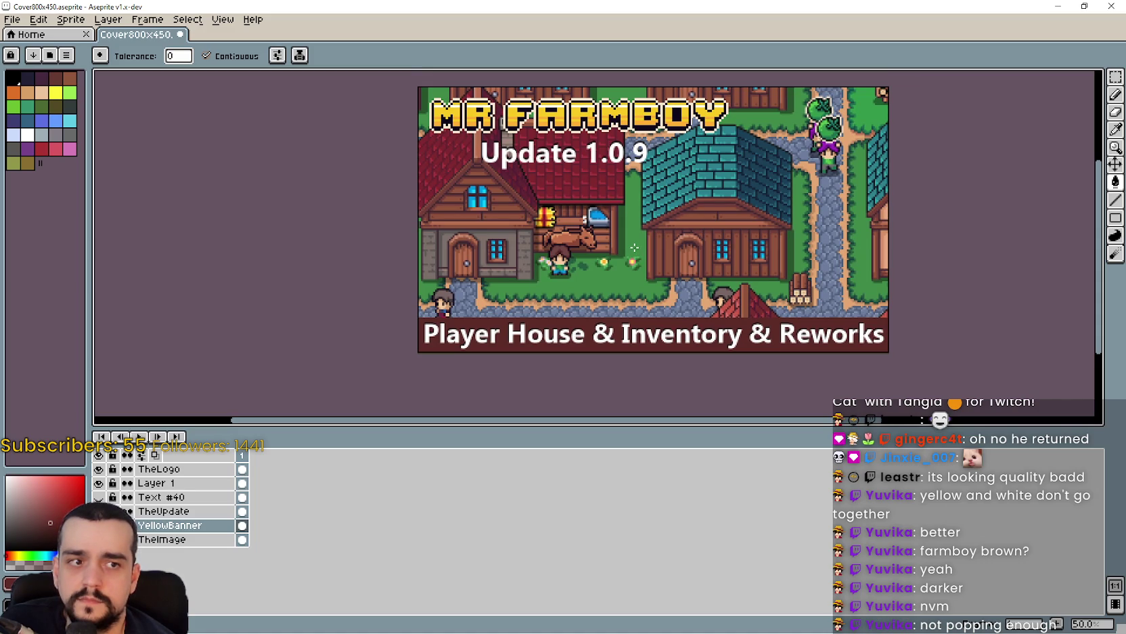
# Refill the title banner with the orange-yellow sampled from the MR FARMBOY logo.
pyautogui.moveTo(616, 228)
pyautogui.mouseDown()
pyautogui.moveTo(591, 239)
pyautogui.moveTo(591, 279)
pyautogui.moveTo(592, 247)
pyautogui.mouseUp()
pyautogui.scroll(3, 630, 128)
pyautogui.scroll(-2, 690, 155)
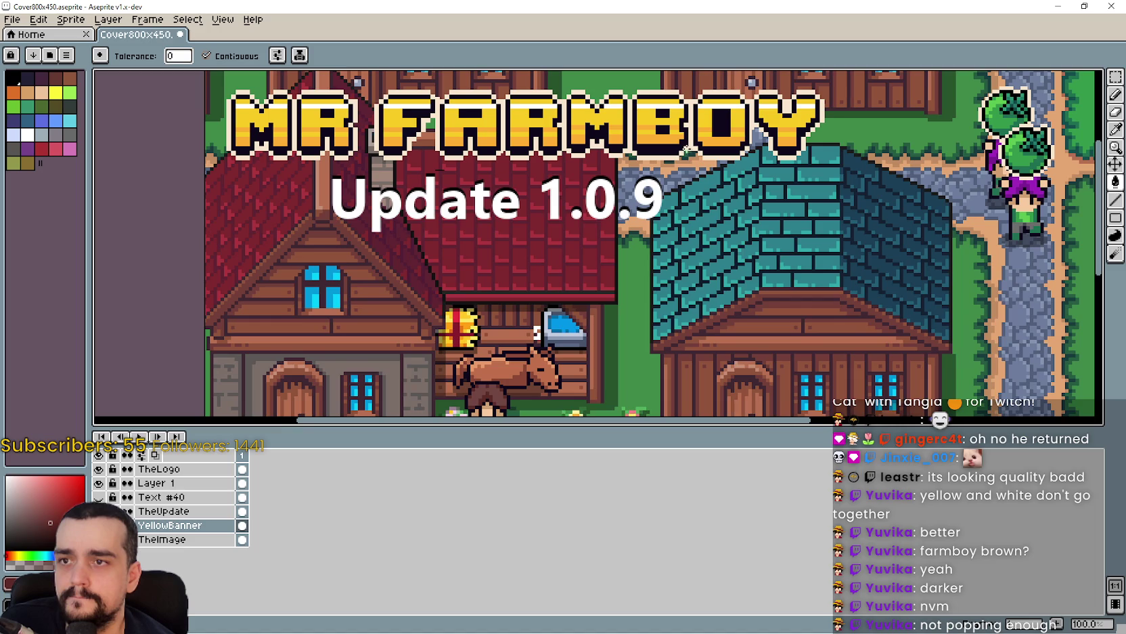
pyautogui.click(1116, 128)
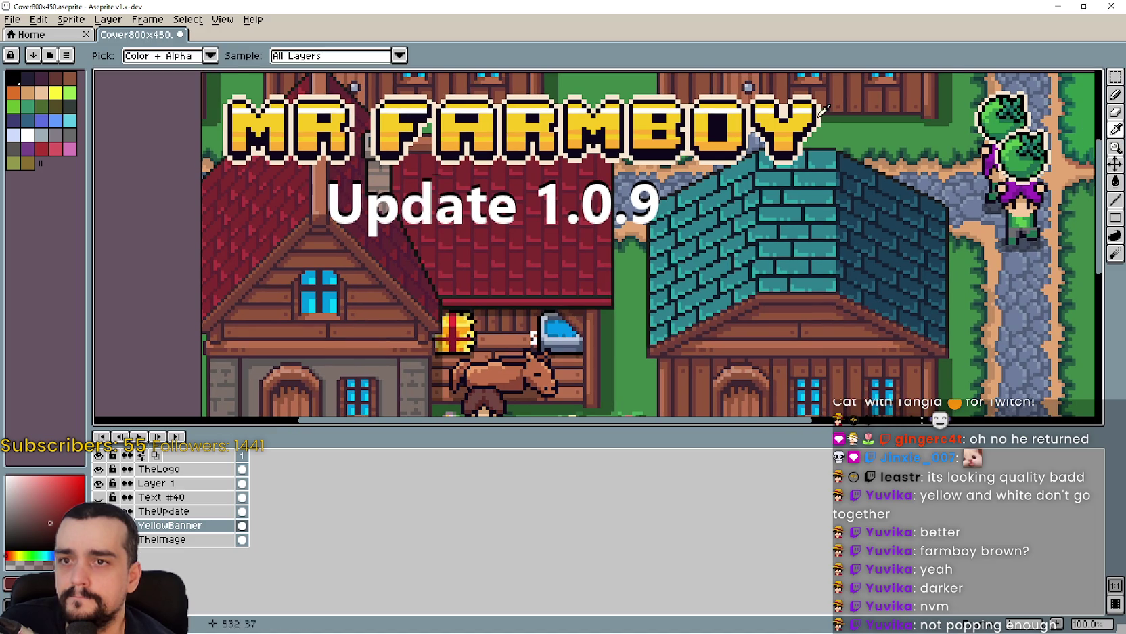
pyautogui.click(789, 139)
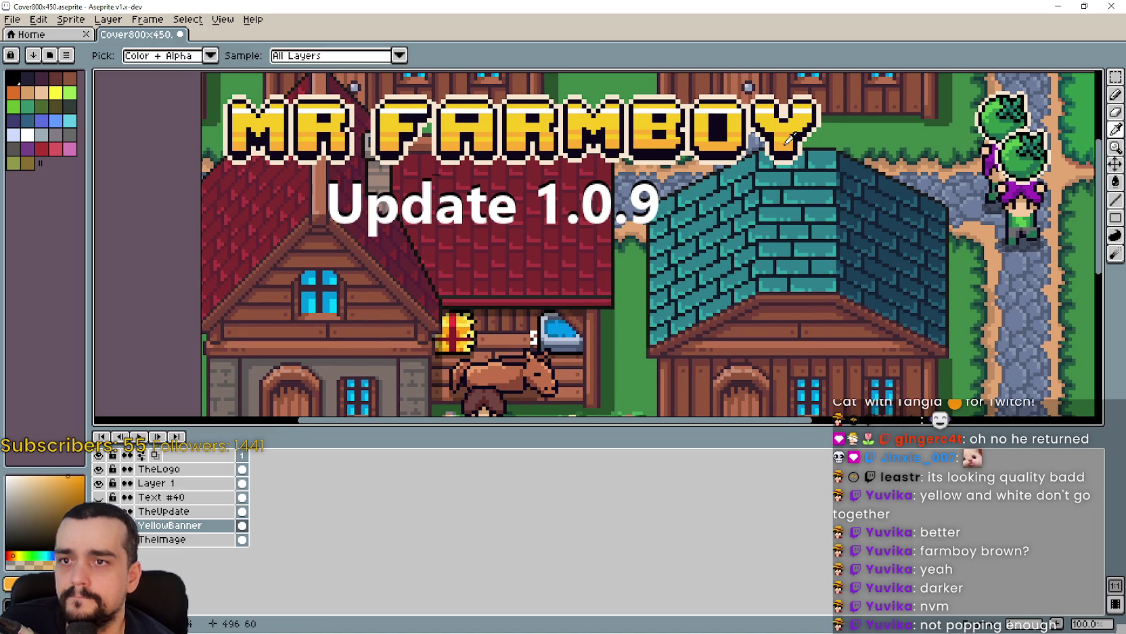
pyautogui.click(1116, 182)
pyautogui.scroll(-2, 607, 296)
pyautogui.click(619, 255)
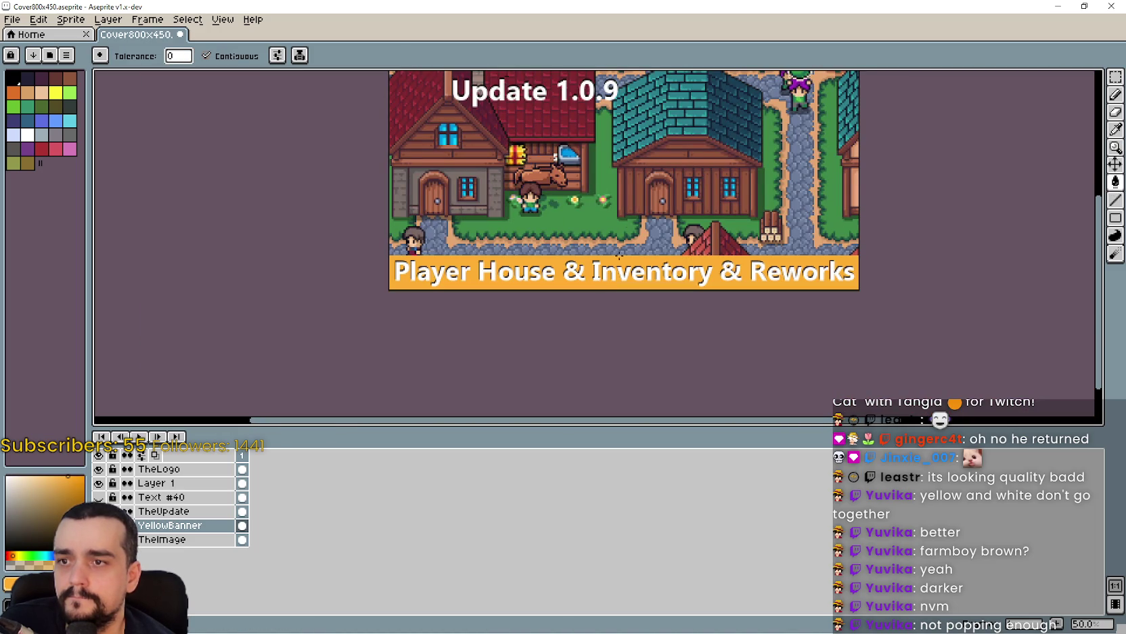
pyautogui.scroll(1, 621, 176)
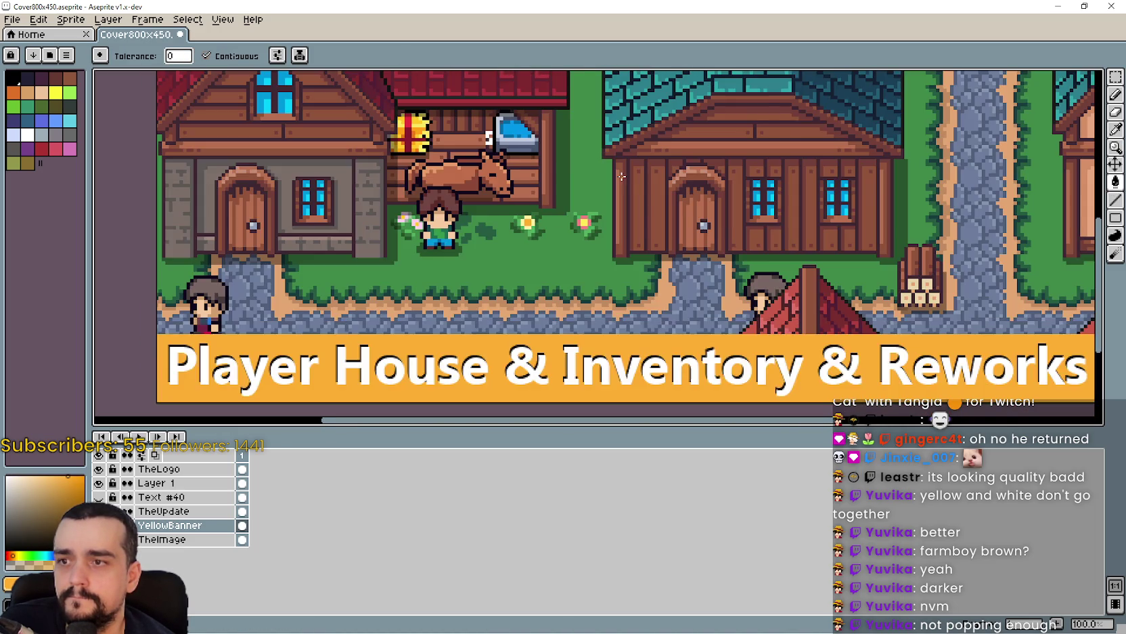
pyautogui.scroll(-1, 621, 176)
pyautogui.moveTo(621, 176)
pyautogui.mouseDown()
pyautogui.moveTo(620, 247)
pyautogui.moveTo(690, 245)
pyautogui.mouseUp()
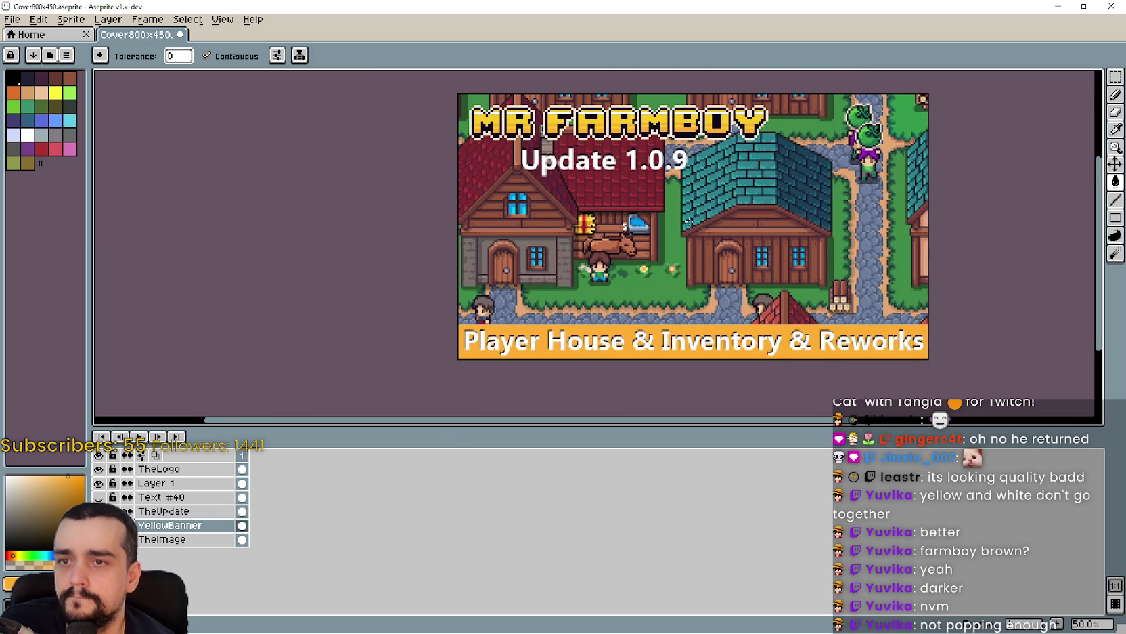
pyautogui.click(39, 19)
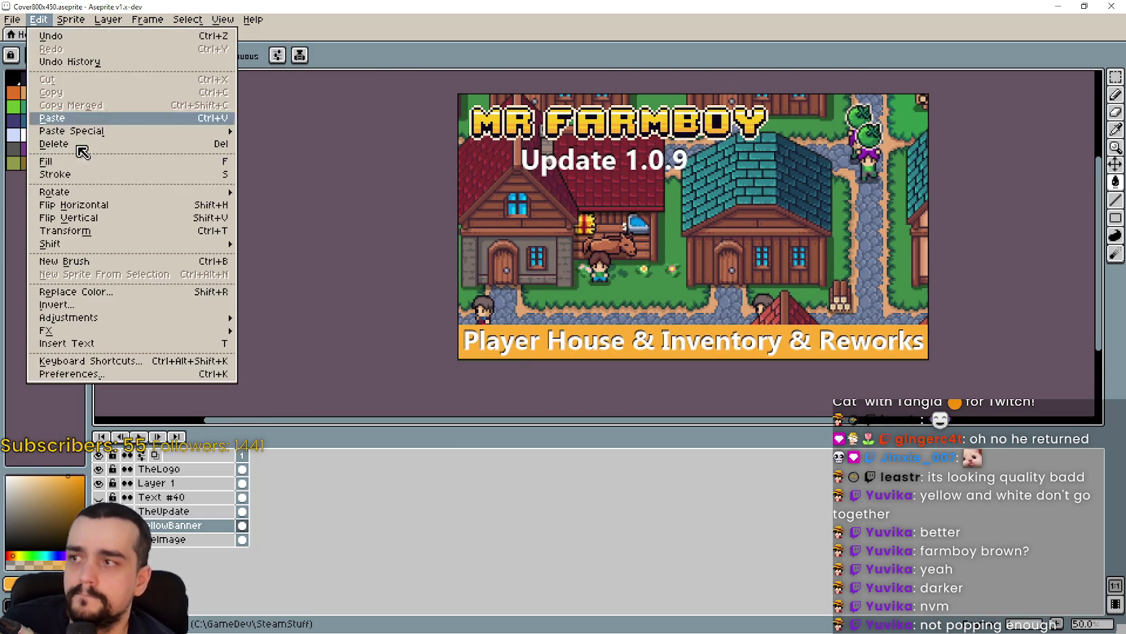
# Re-export the orange-bannered cover image and minimise Aseprite.
pyautogui.moveTo(13, 19)
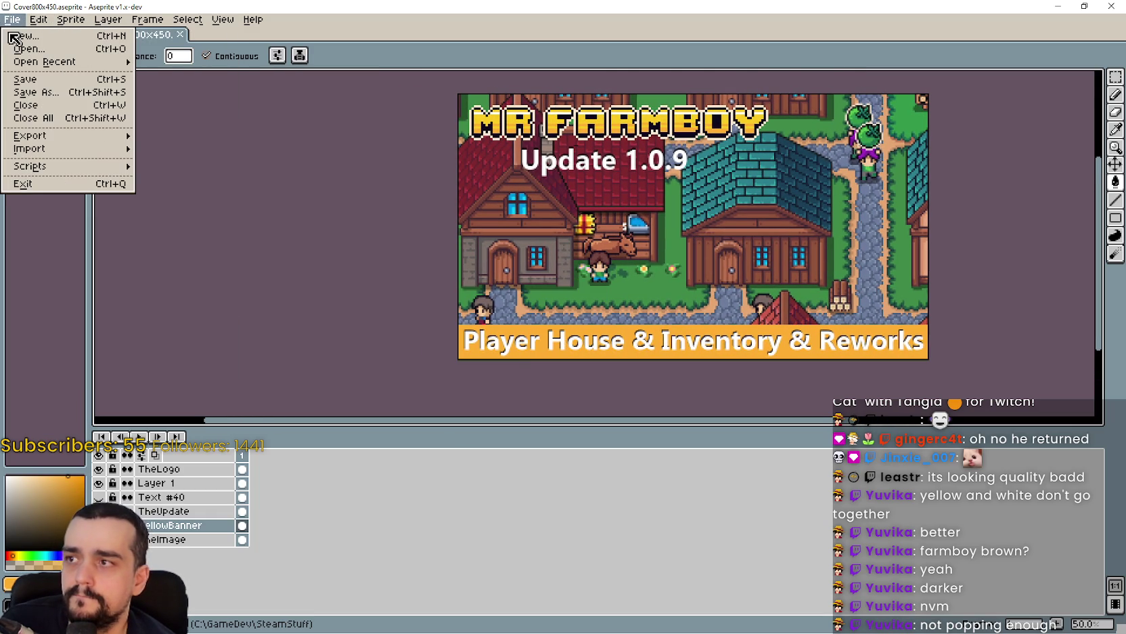
pyautogui.moveTo(85, 137)
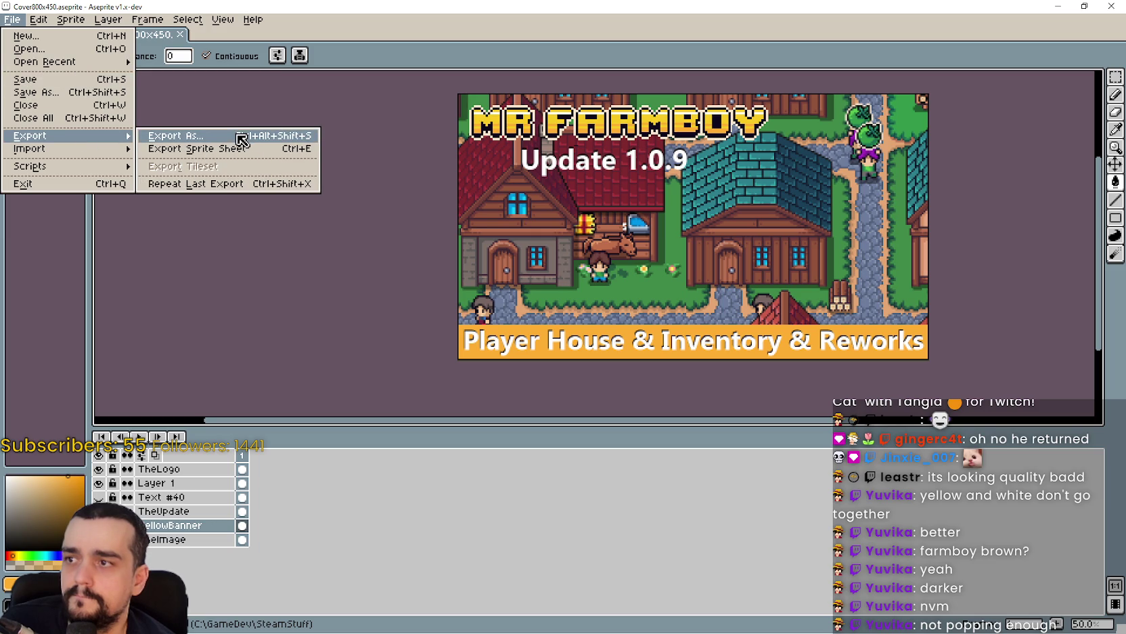
pyautogui.click(240, 139)
pyautogui.click(293, 244)
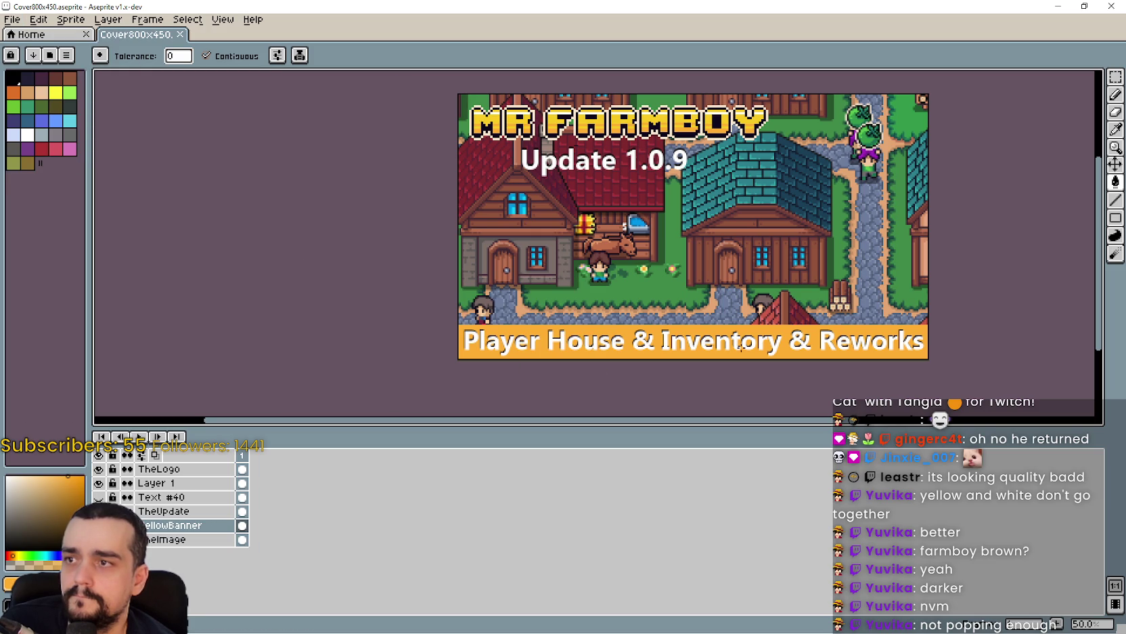
pyautogui.click(1058, 6)
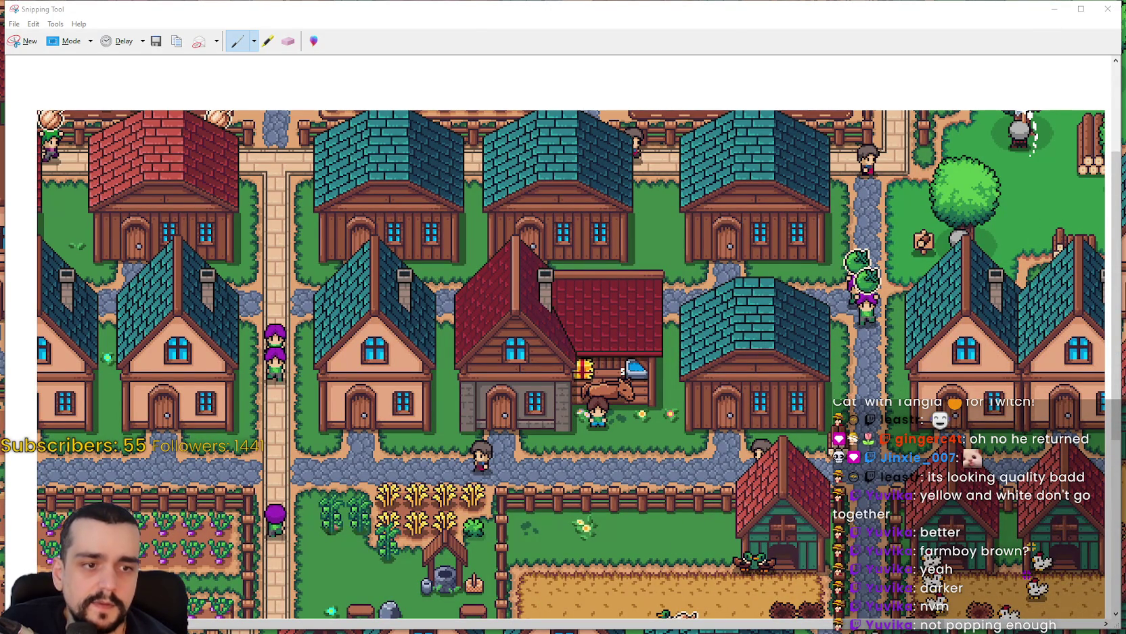
pyautogui.hotkey('alt', 'Tab')
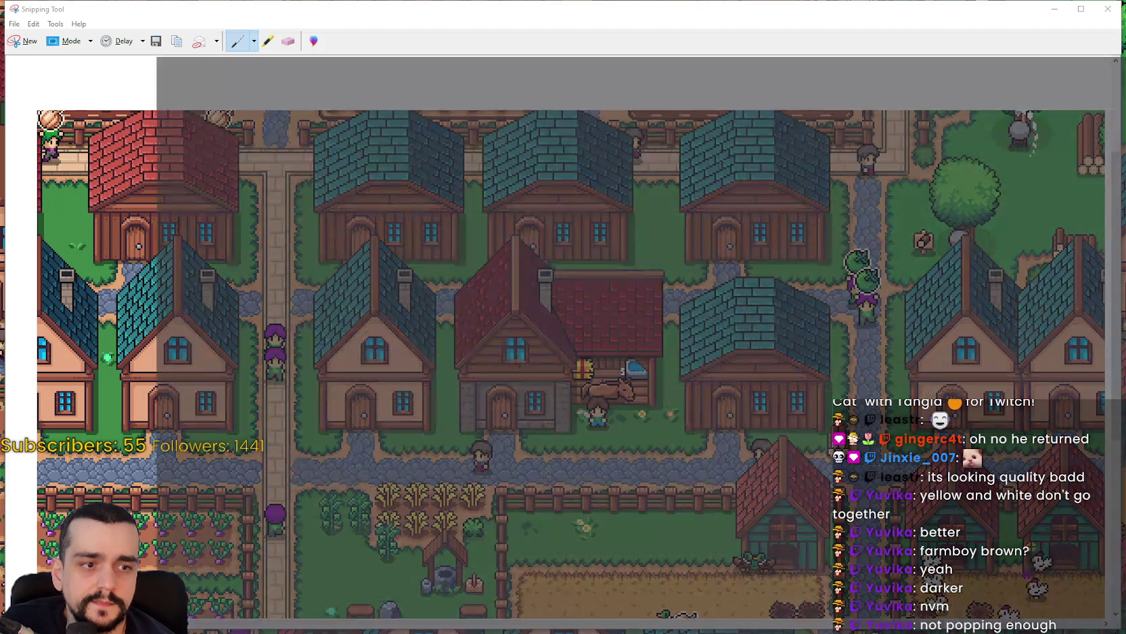
# Upload the exported cover image on the event's Artwork tab.
pyautogui.click(401, 214)
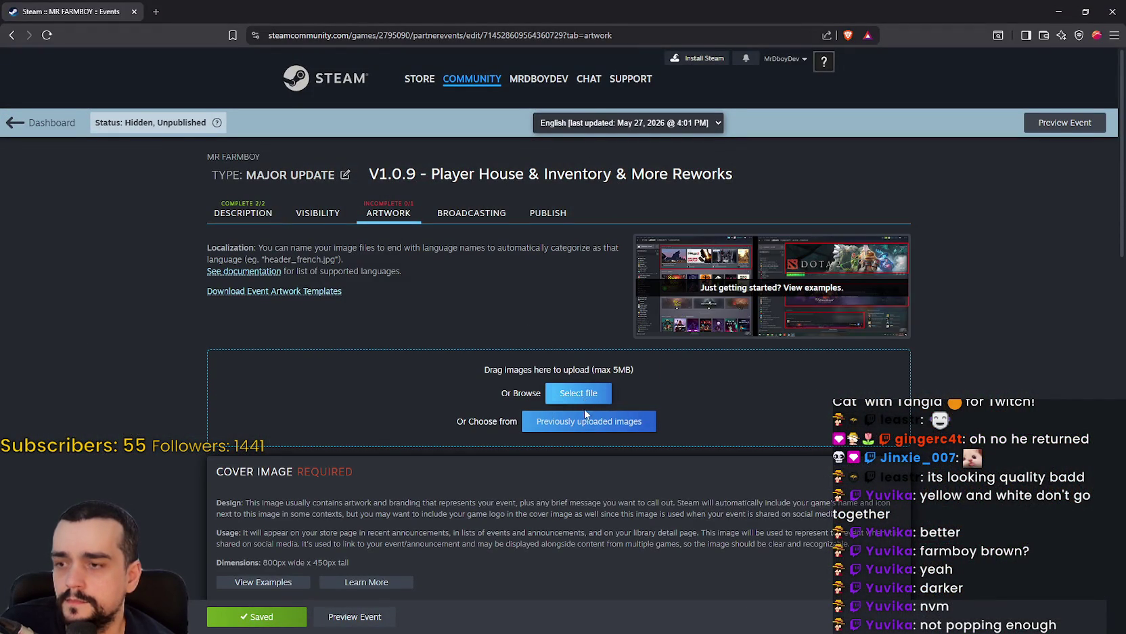
pyautogui.scroll(-1, 586, 414)
pyautogui.click(577, 342)
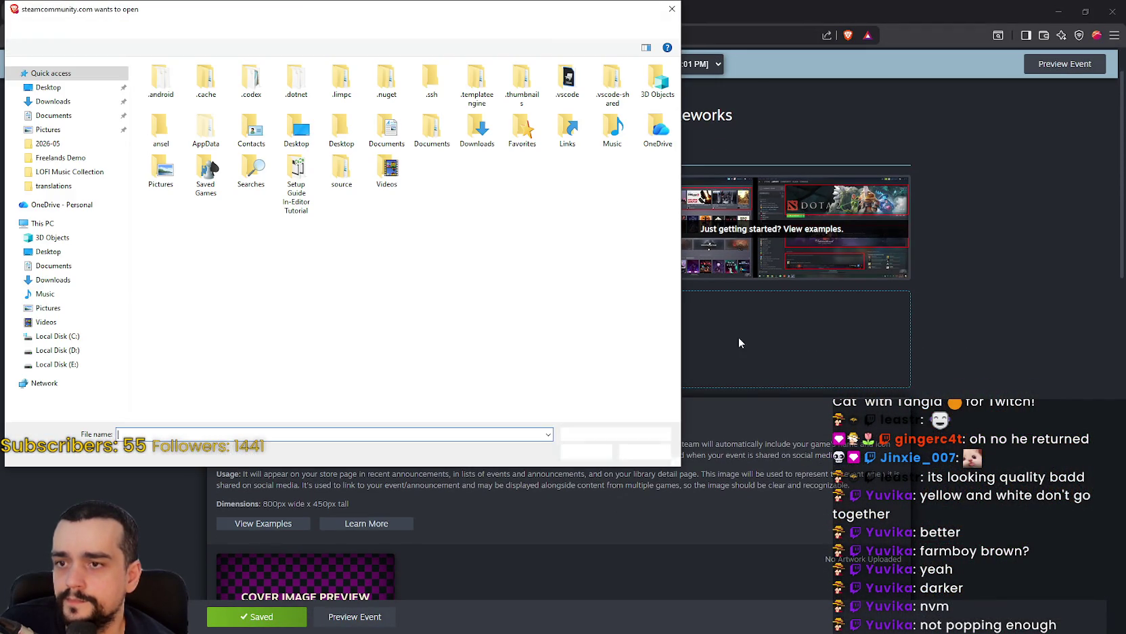
pyautogui.press('Escape')
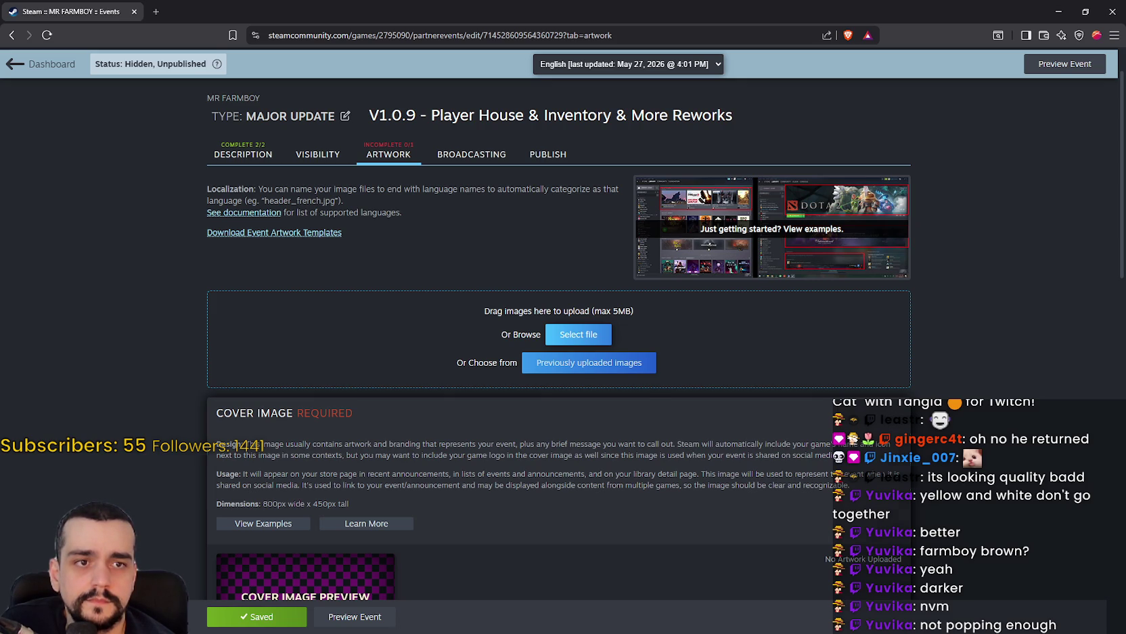
pyautogui.click(443, 570)
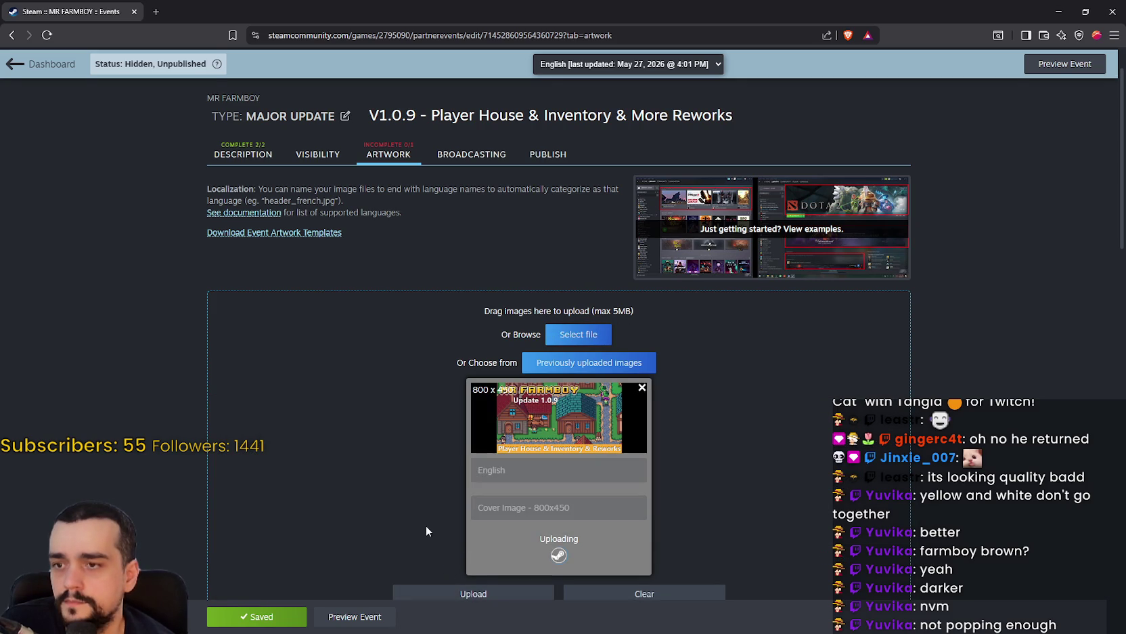
pyautogui.scroll(-4, 342, 343)
pyautogui.scroll(-3, 301, 241)
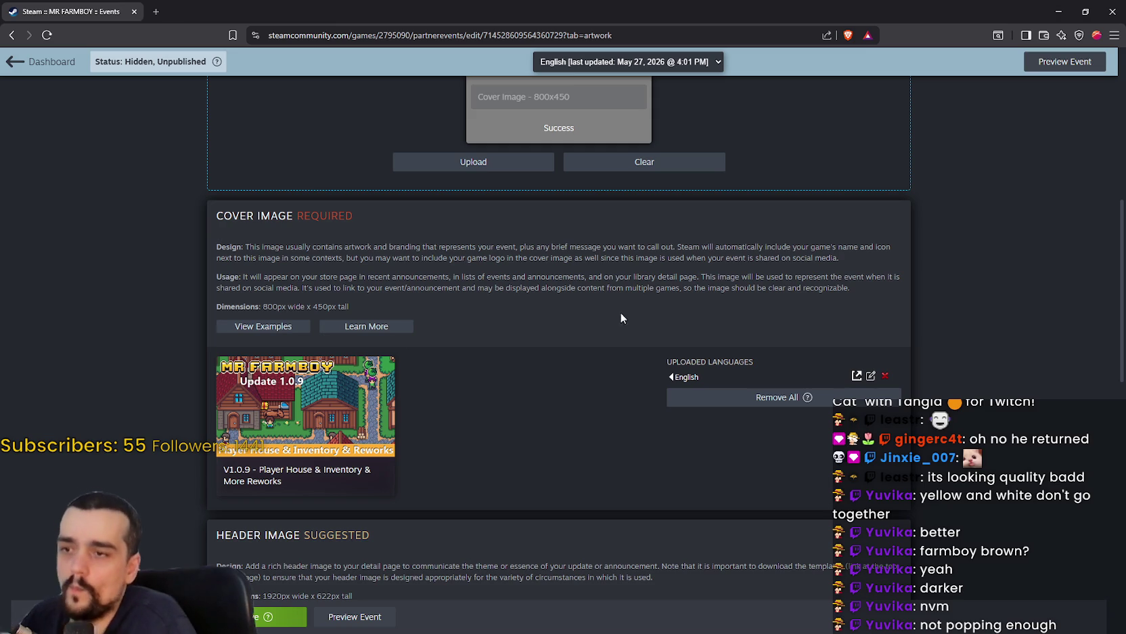
# Stay on the page at the leave prompt and save the event changes.
pyautogui.click(349, 406)
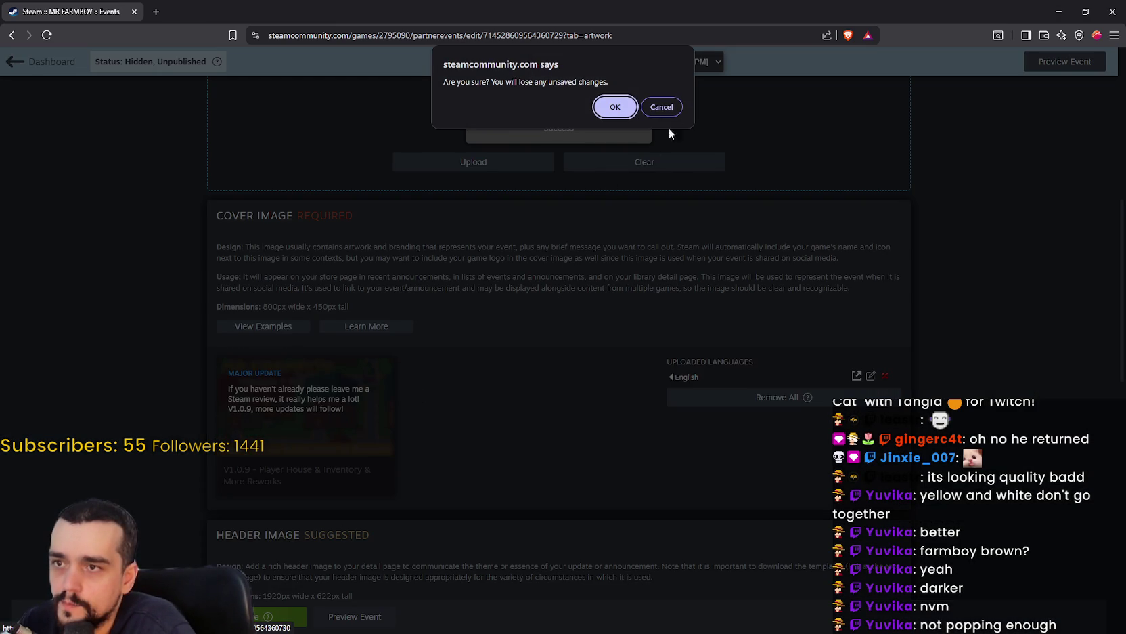
pyautogui.click(668, 109)
pyautogui.scroll(-1, 451, 477)
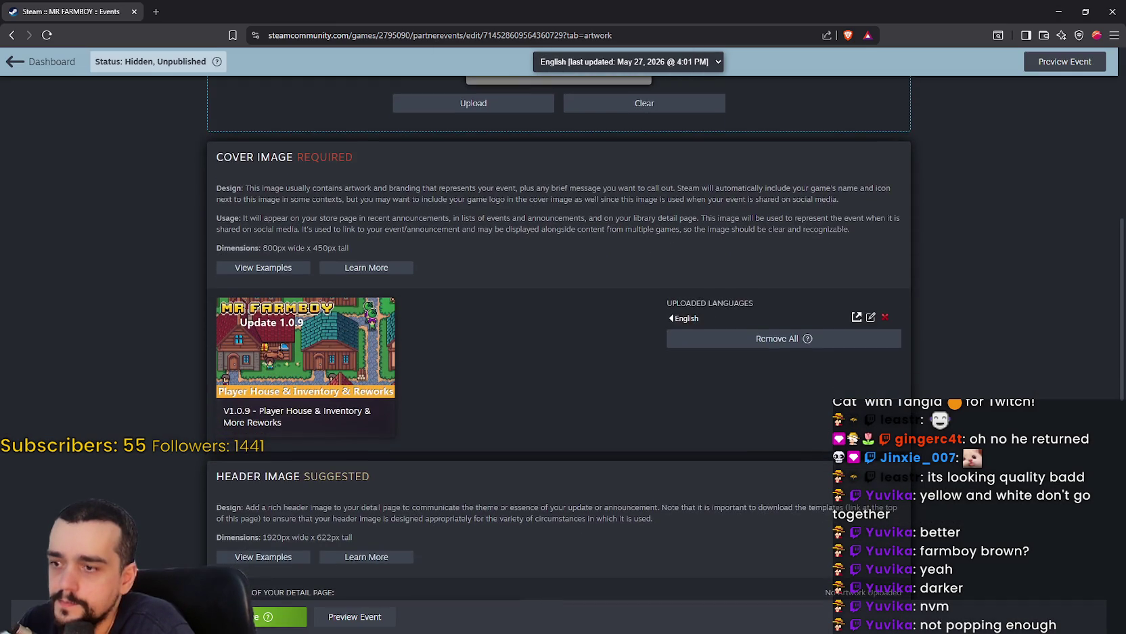
pyautogui.click(268, 616)
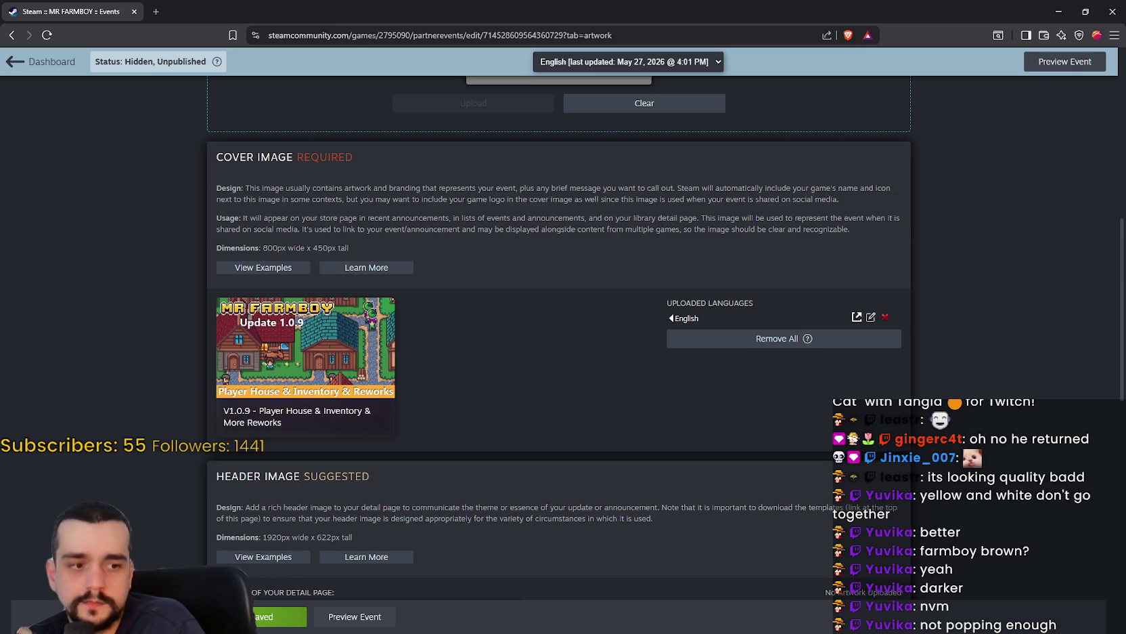
# Switch back to Aseprite and pan around the orange title banner to inspect it.
pyautogui.hotkey('alt', 'Tab')
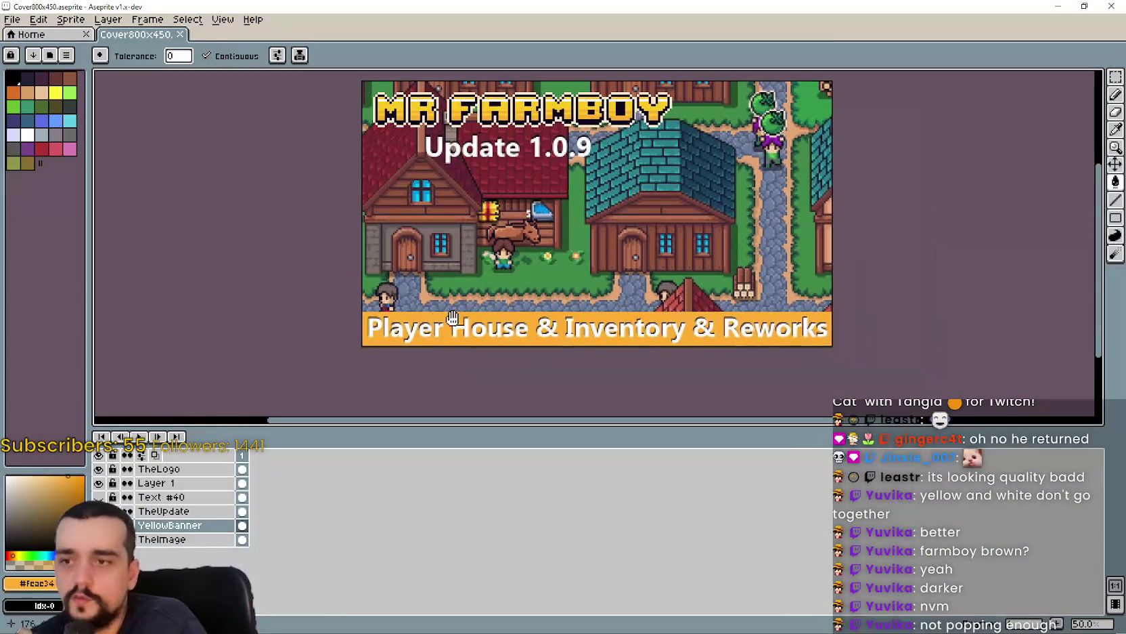
pyautogui.scroll(2, 498, 323)
pyautogui.scroll(2, 473, 311)
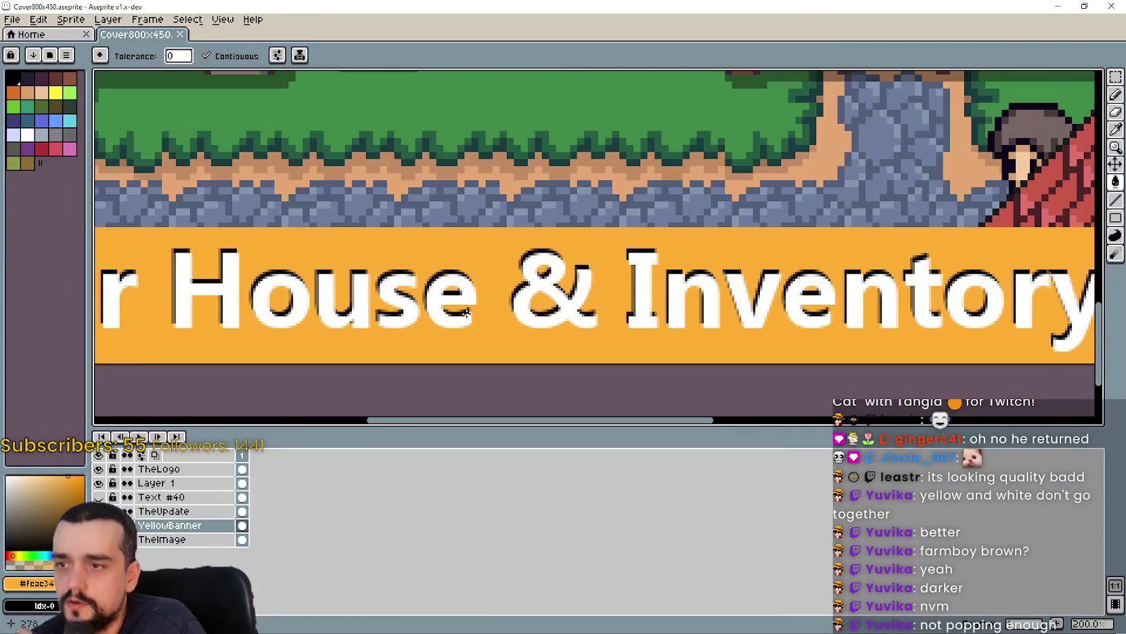
pyautogui.scroll(-2, 340, 308)
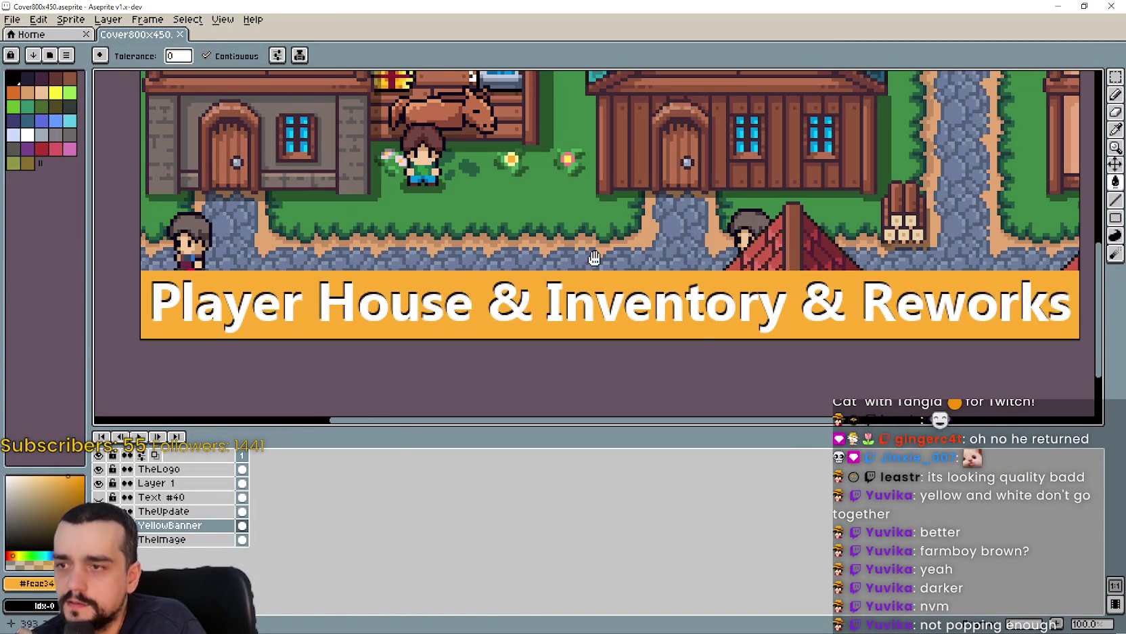
pyautogui.hscroll(2, 594, 258)
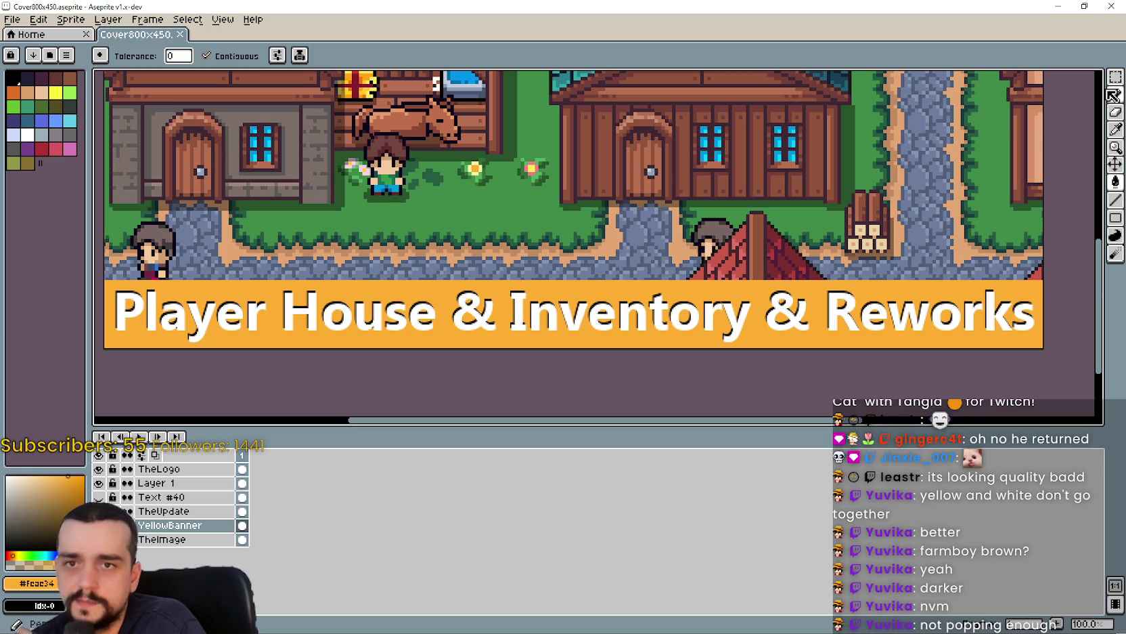
pyautogui.moveTo(545, 201)
pyautogui.mouseDown()
pyautogui.moveTo(561, 266)
pyautogui.moveTo(575, 231)
pyautogui.mouseUp()
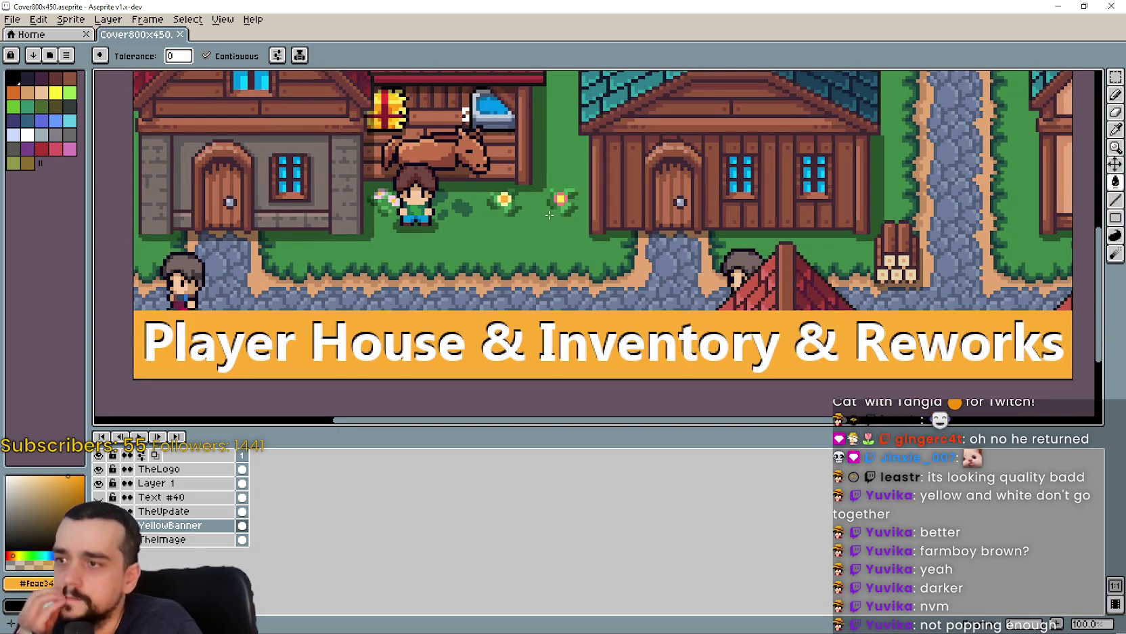
pyautogui.moveTo(600, 316); pyautogui.dragTo(607, 279)
pyautogui.moveTo(540, 309); pyautogui.dragTo(504, 315)
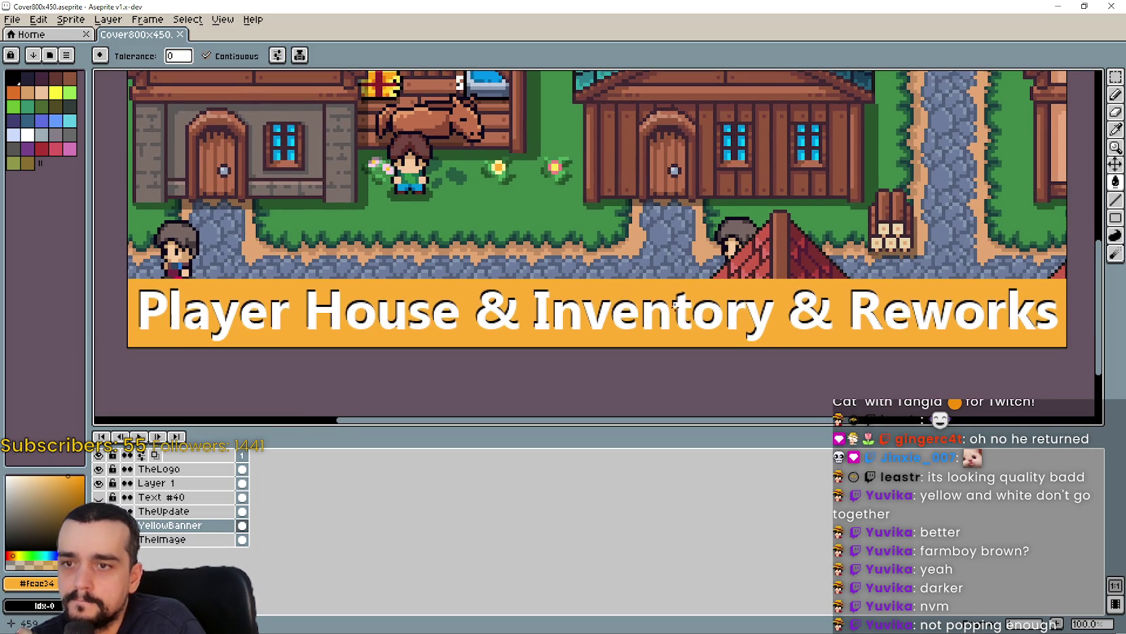
pyautogui.moveTo(675, 305)
pyautogui.mouseDown()
pyautogui.moveTo(709, 327)
pyautogui.moveTo(714, 307)
pyautogui.moveTo(712, 357)
pyautogui.mouseUp()
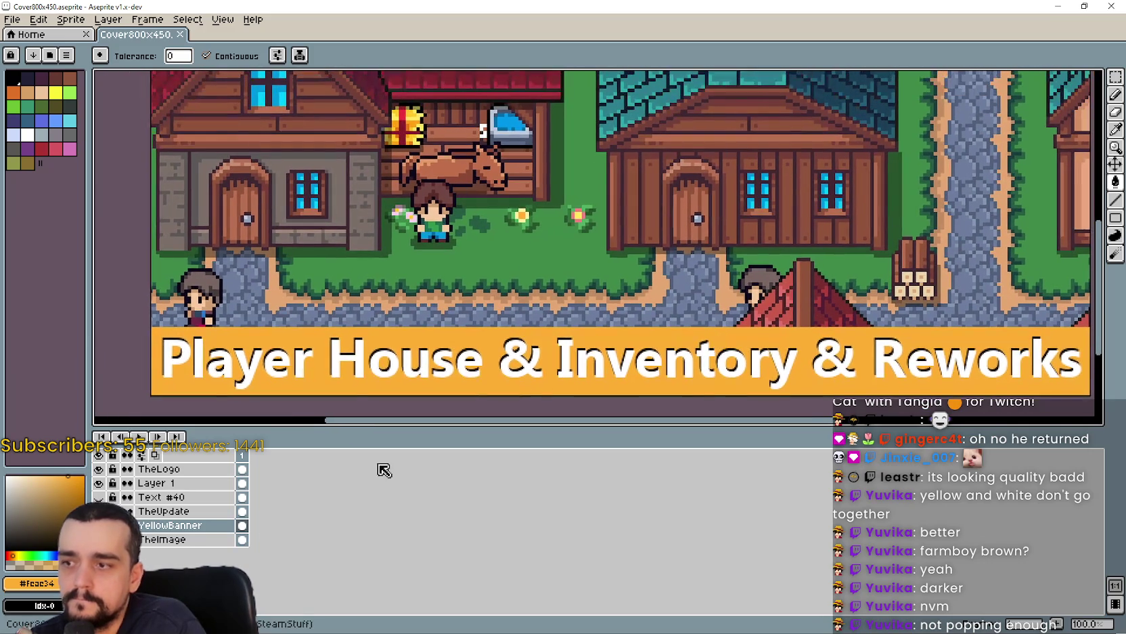
# Add a black copy of the 'Player House & Inventory & Reworks' title on Layer 1.
pyautogui.click(197, 496)
pyautogui.click(190, 483)
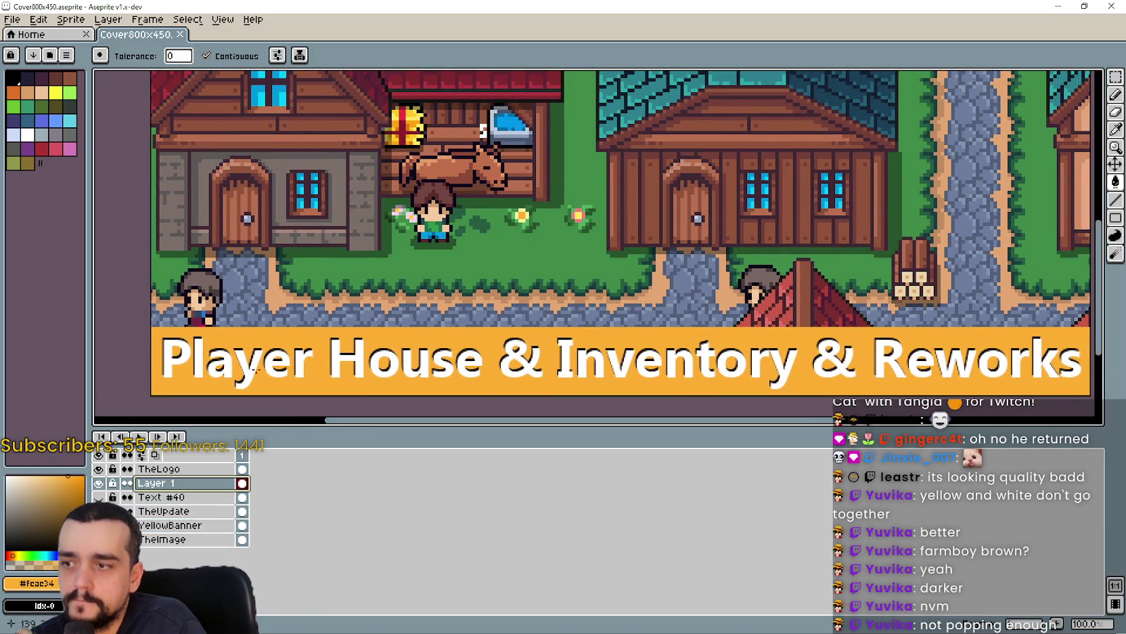
pyautogui.click(8, 546)
pyautogui.press('t')
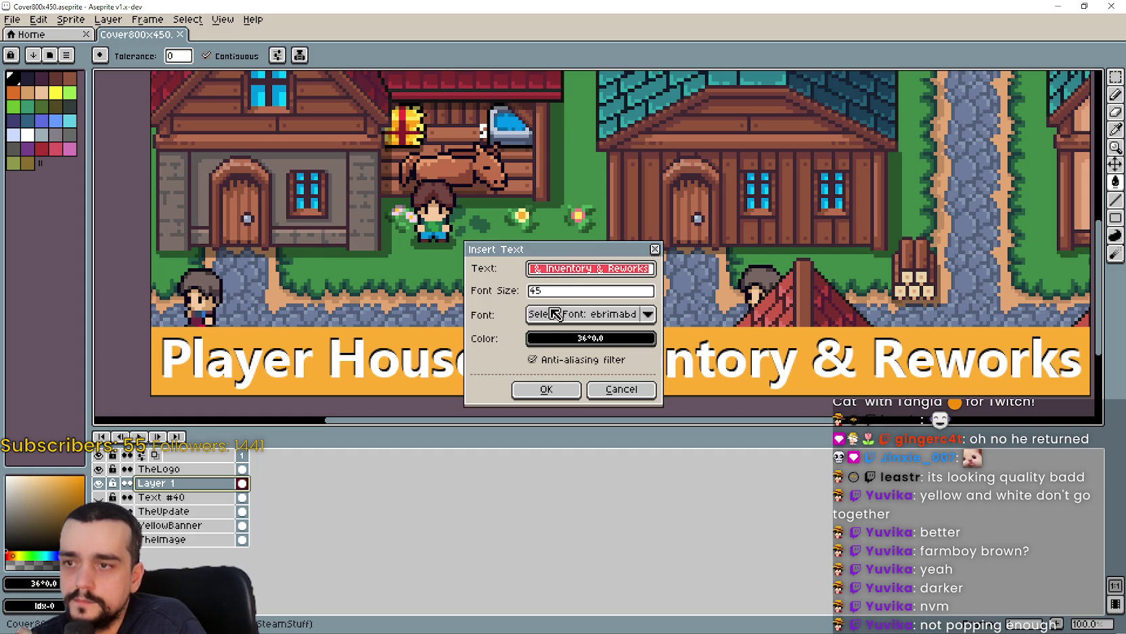
pyautogui.click(548, 389)
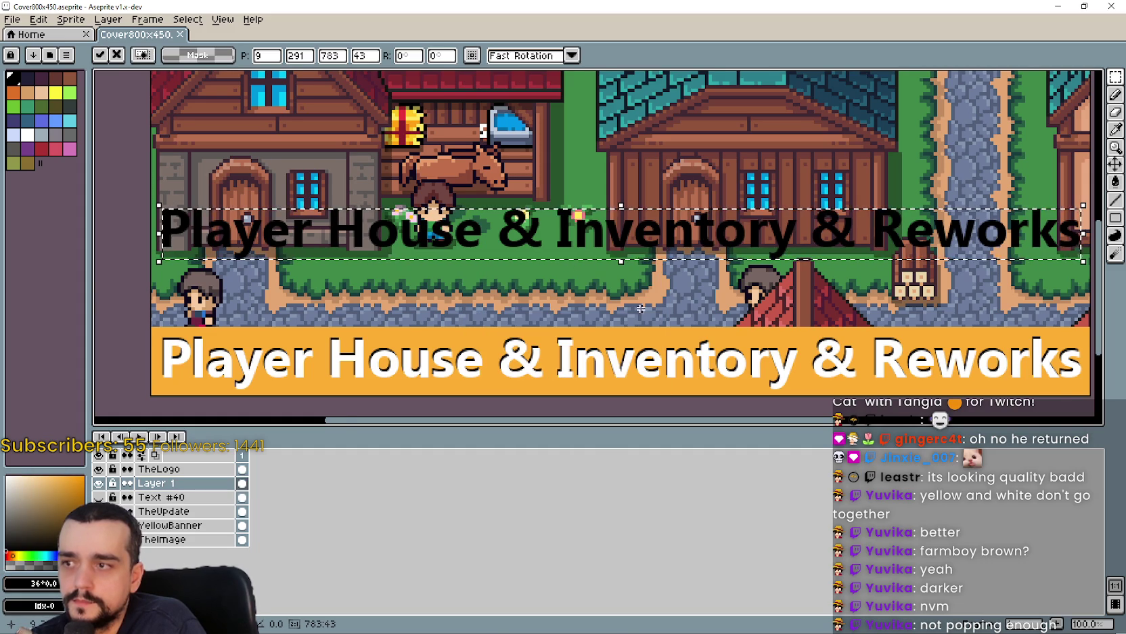
pyautogui.hscroll(2, 640, 308)
pyautogui.press('Return')
pyautogui.hscroll(-2, 212, 316)
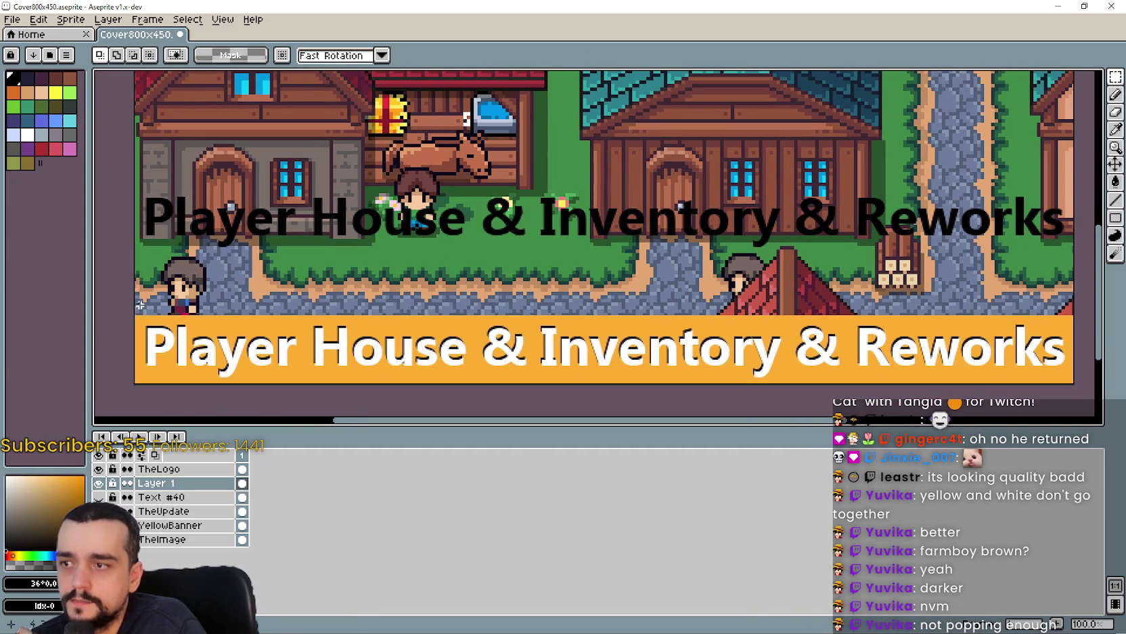
pyautogui.hscroll(2, 141, 305)
# Move the white title over the black copy and nudge it to about 2, 270 for a shadow.
pyautogui.moveTo(99, 302); pyautogui.dragTo(1041, 386)
pyautogui.moveTo(436, 360); pyautogui.dragTo(436, 232)
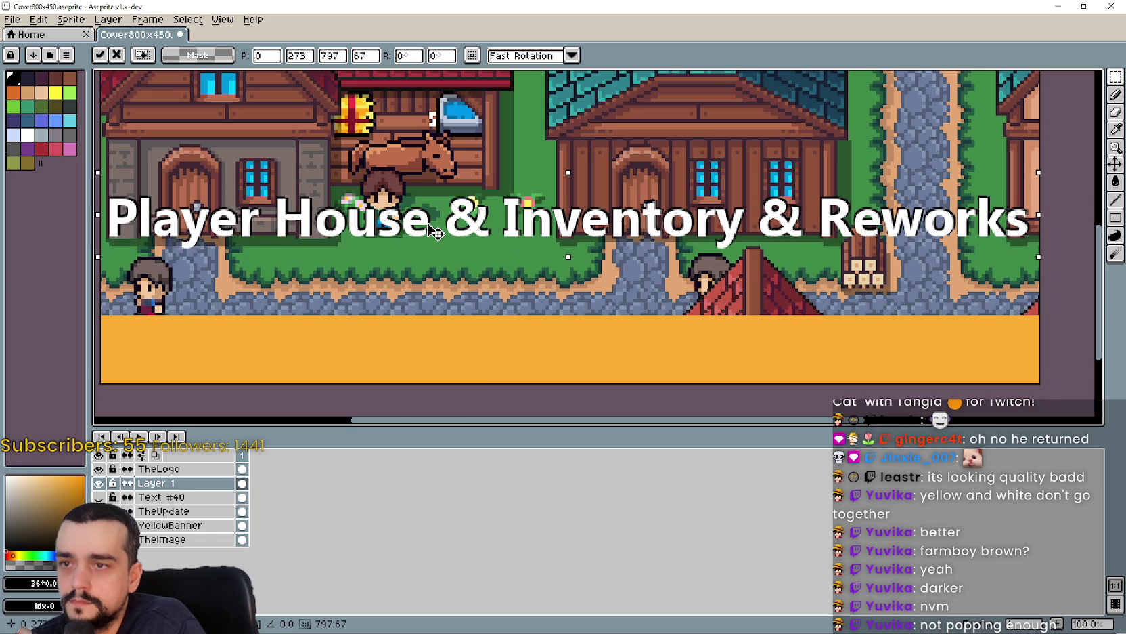
pyautogui.scroll(1, 437, 232)
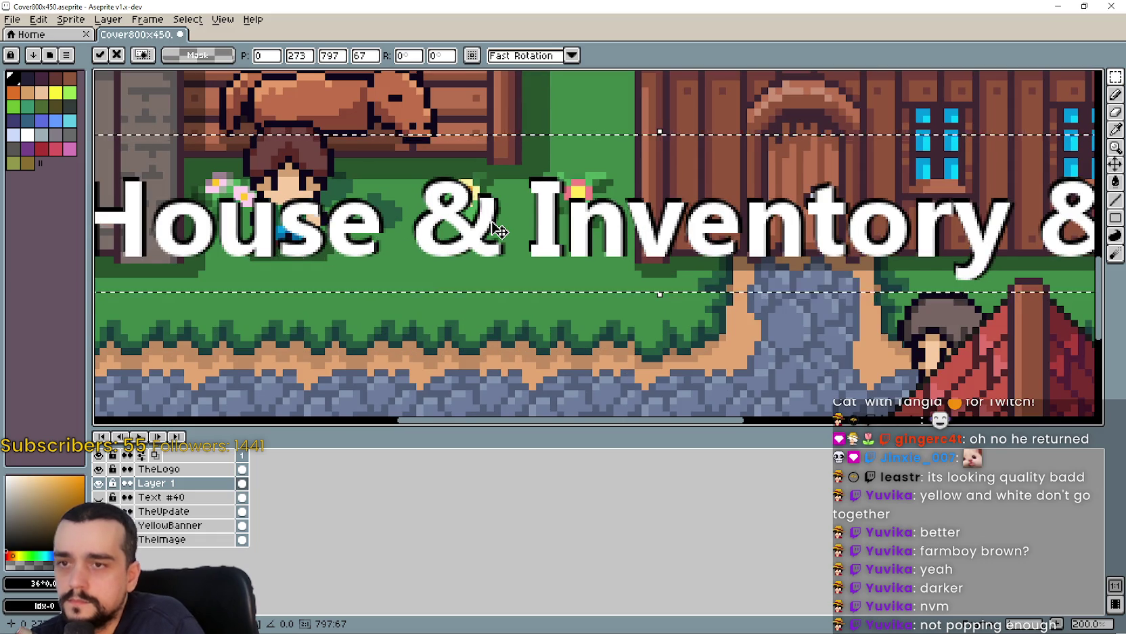
pyautogui.press('Left')
pyautogui.press('Left')
pyautogui.press('Up')
pyautogui.press('Up')
pyautogui.press('Up')
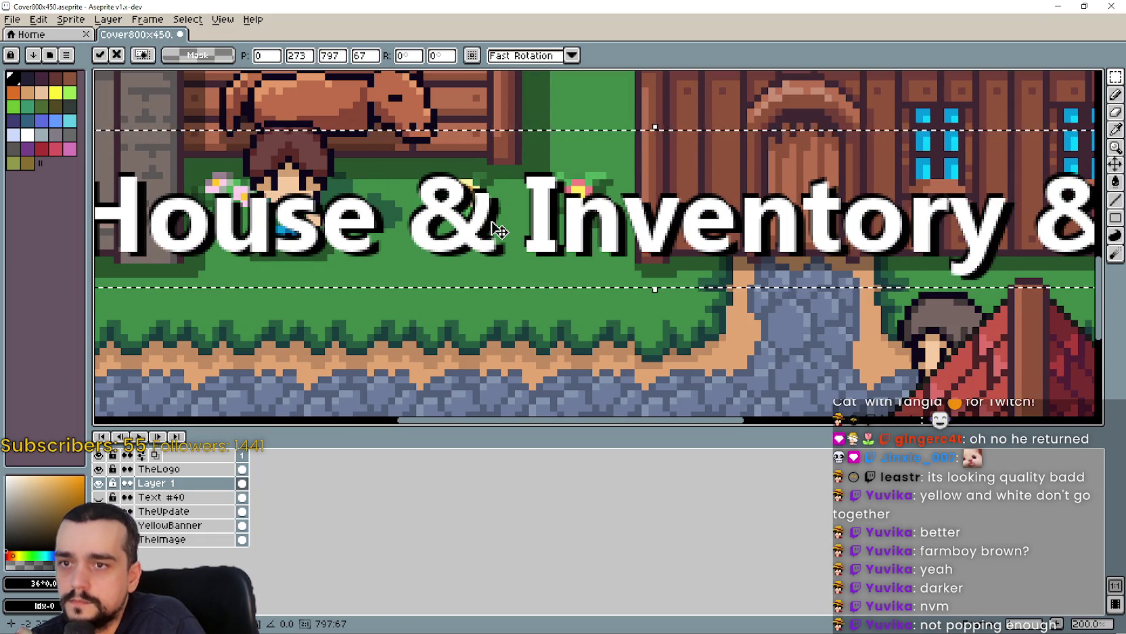
pyautogui.press('Right')
pyautogui.press('Right')
pyautogui.press('Right')
pyautogui.press('Up')
pyautogui.press('Up')
pyautogui.press('Up')
pyautogui.press('Up')
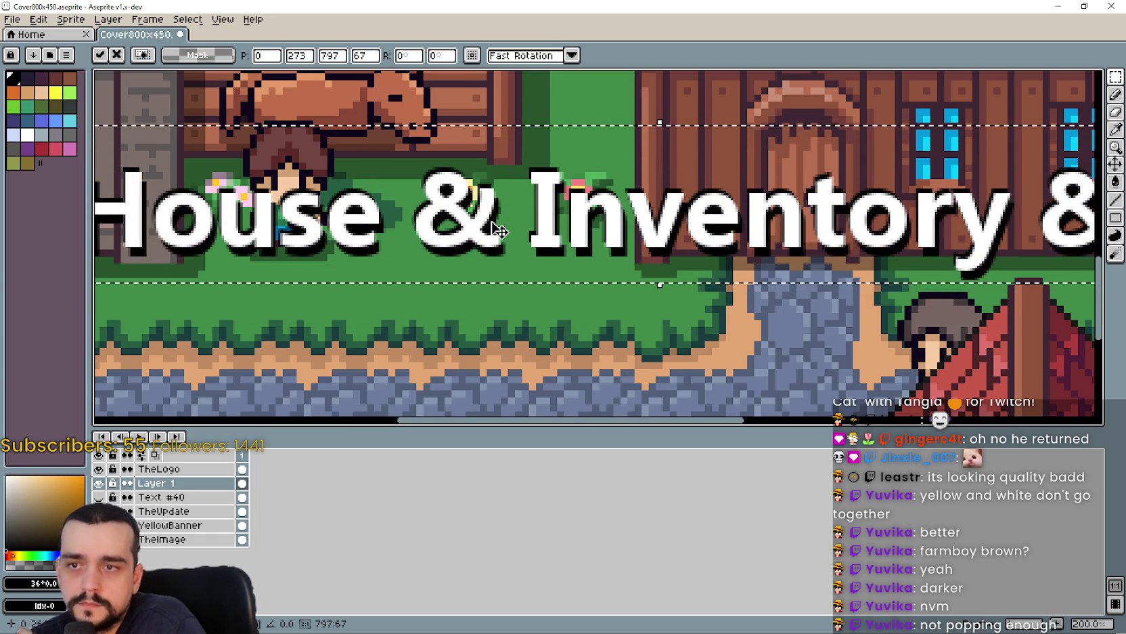
pyautogui.press('Down')
pyautogui.press('Down')
pyautogui.press('Down')
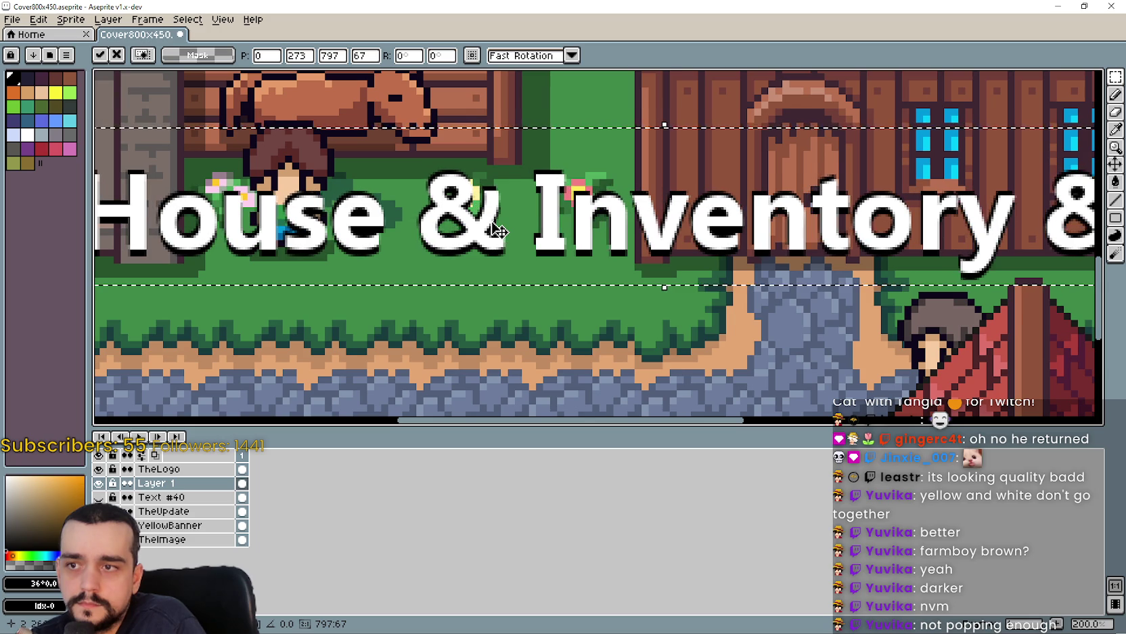
pyautogui.press('Right')
pyautogui.press('Right')
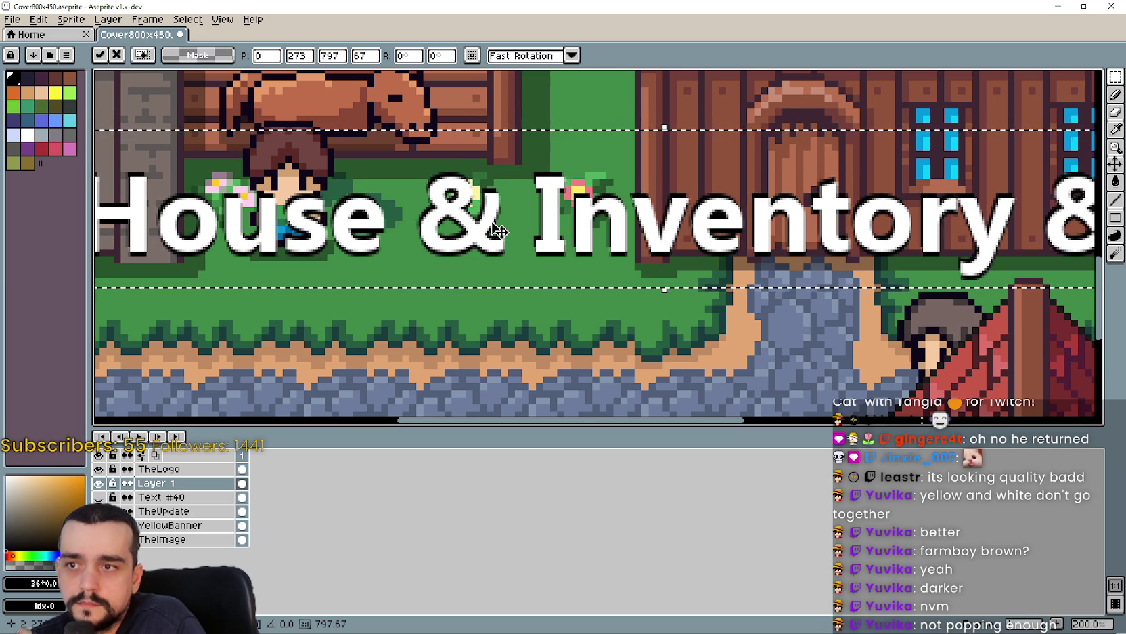
pyautogui.scroll(-1, 499, 232)
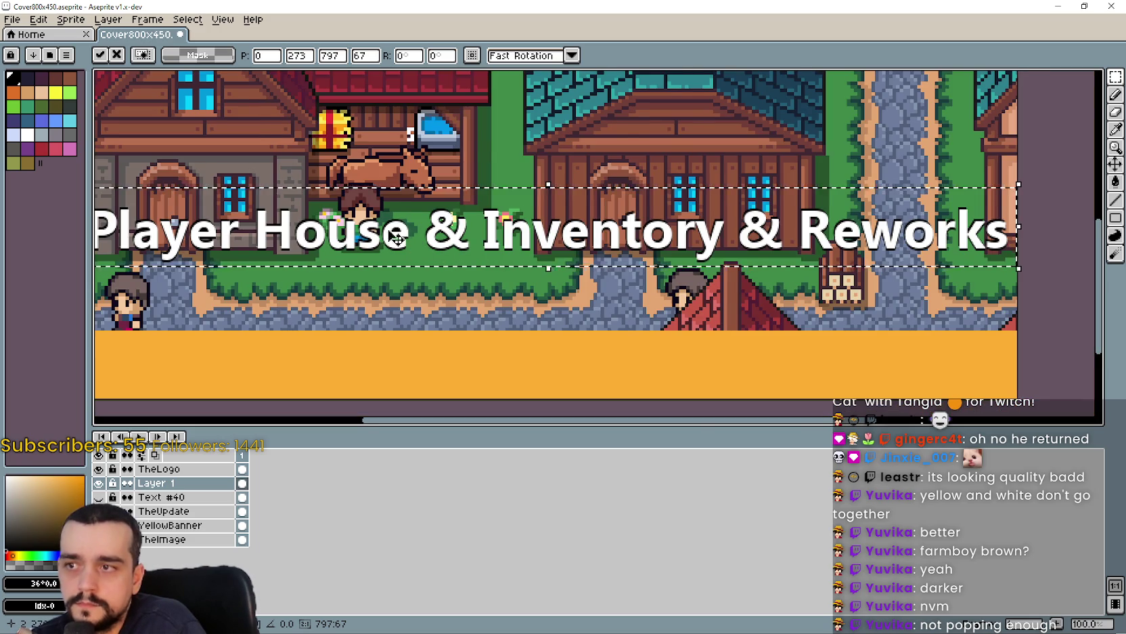
pyautogui.hscroll(-3, 263, 276)
pyautogui.scroll(2, 263, 276)
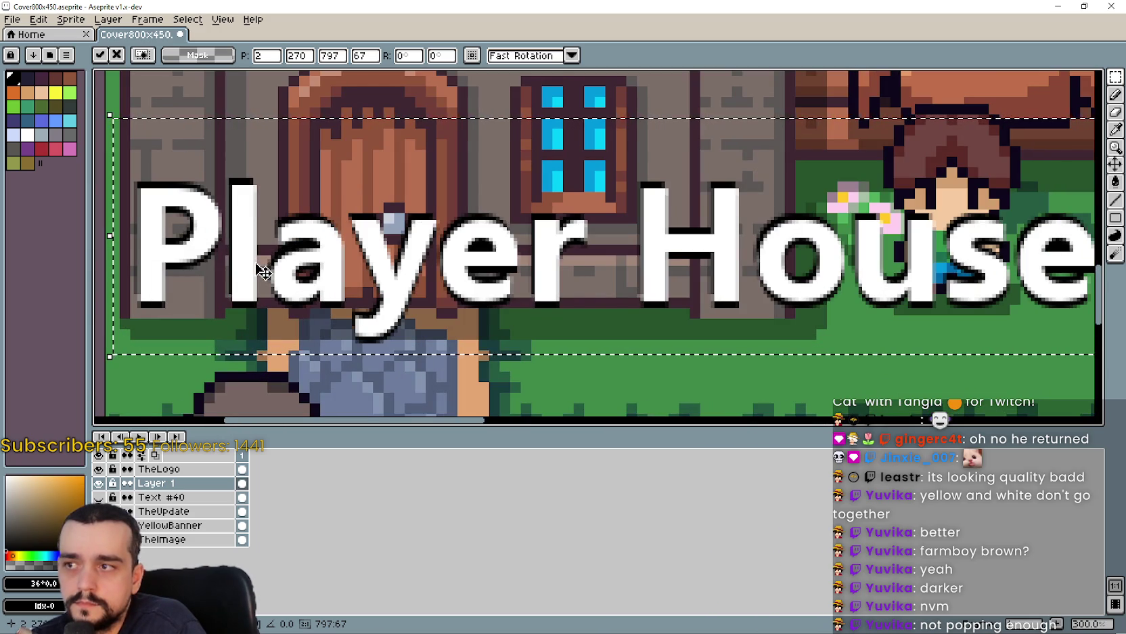
pyautogui.scroll(-2, 263, 276)
pyautogui.hscroll(5, 712, 294)
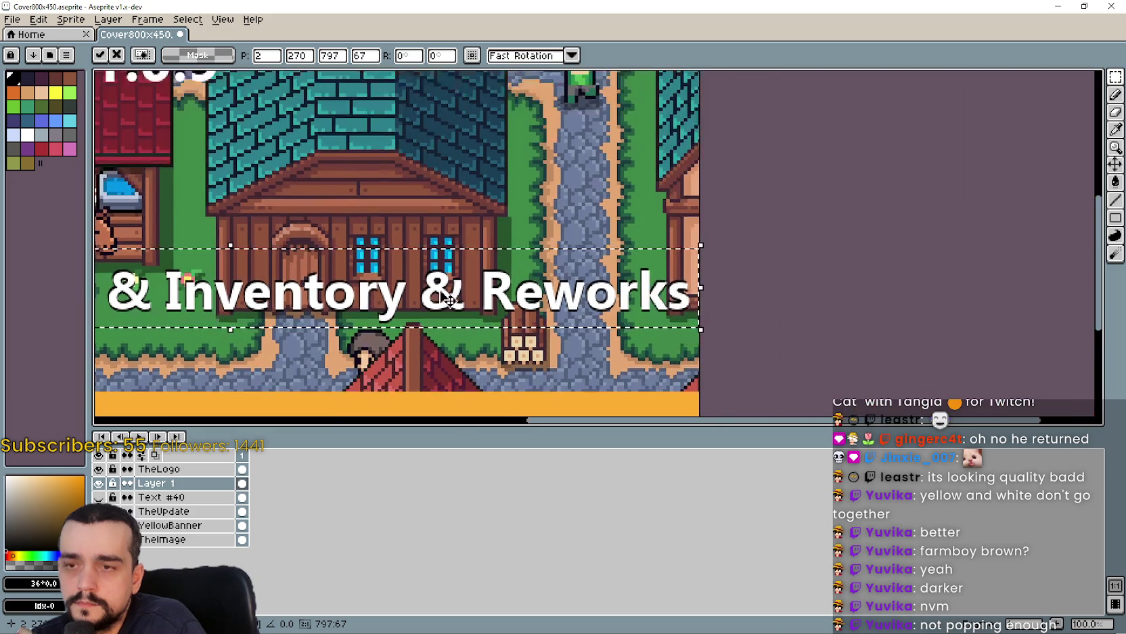
pyautogui.scroll(1, 712, 294)
pyautogui.scroll(-1, 697, 302)
pyautogui.hscroll(-5, 548, 297)
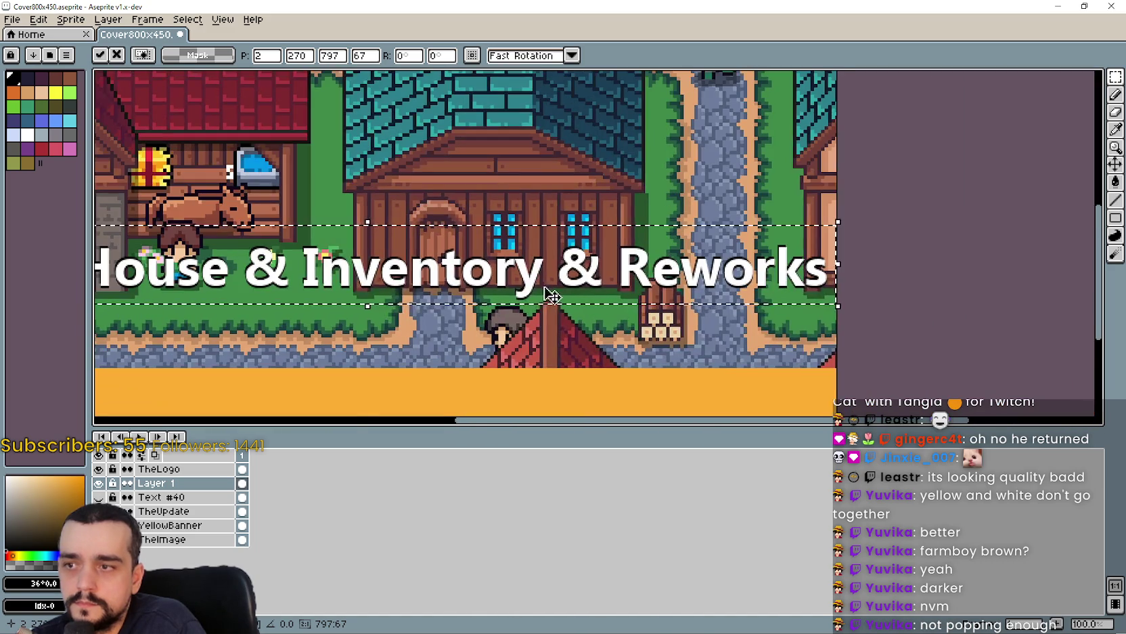
# Insert another black copy of the title below Update 1.0.9 and position it.
pyautogui.click(402, 329)
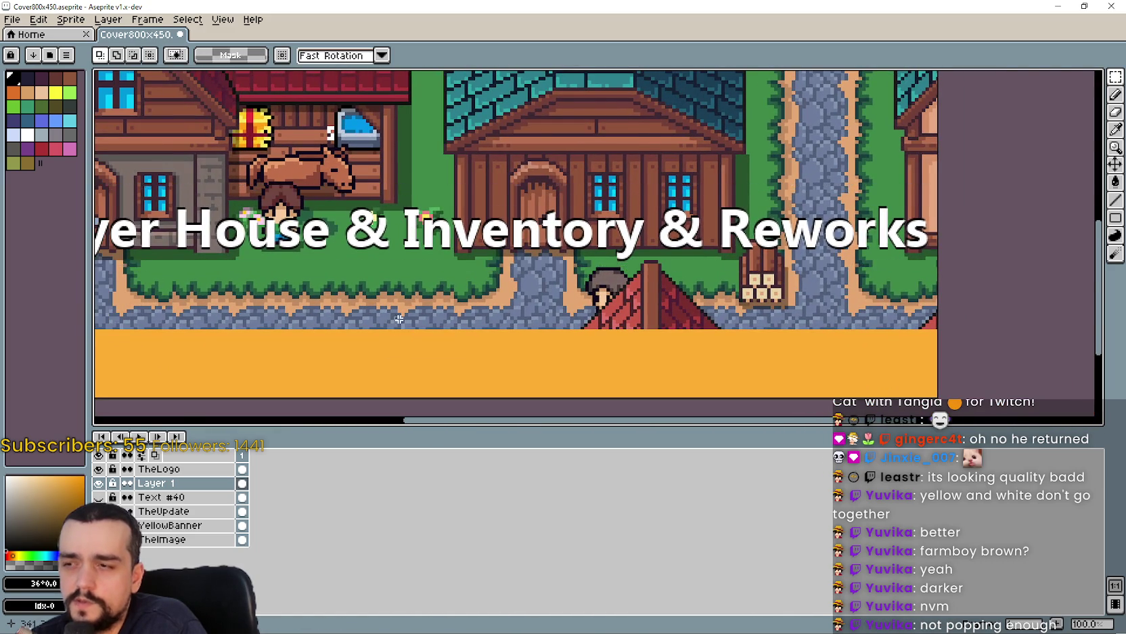
pyautogui.moveTo(327, 307)
pyautogui.mouseDown()
pyautogui.moveTo(538, 359)
pyautogui.moveTo(534, 416)
pyautogui.mouseUp()
pyautogui.hotkey('ctrl', 'shift', 't')
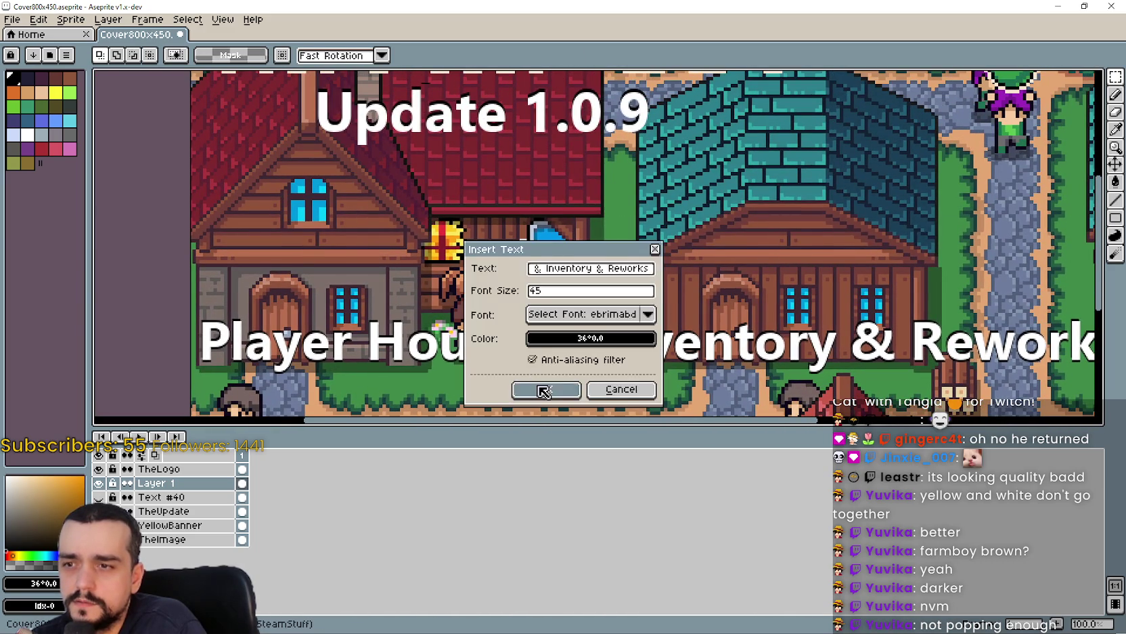
pyautogui.click(540, 388)
pyautogui.moveTo(542, 258); pyautogui.dragTo(454, 231)
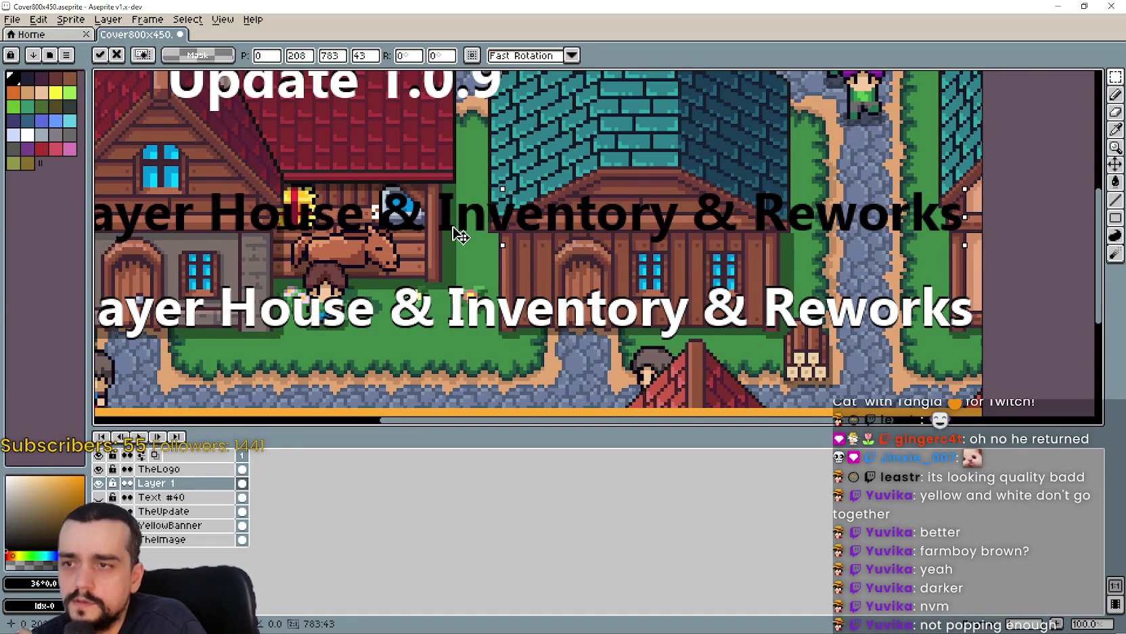
pyautogui.hscroll(-5, 459, 216)
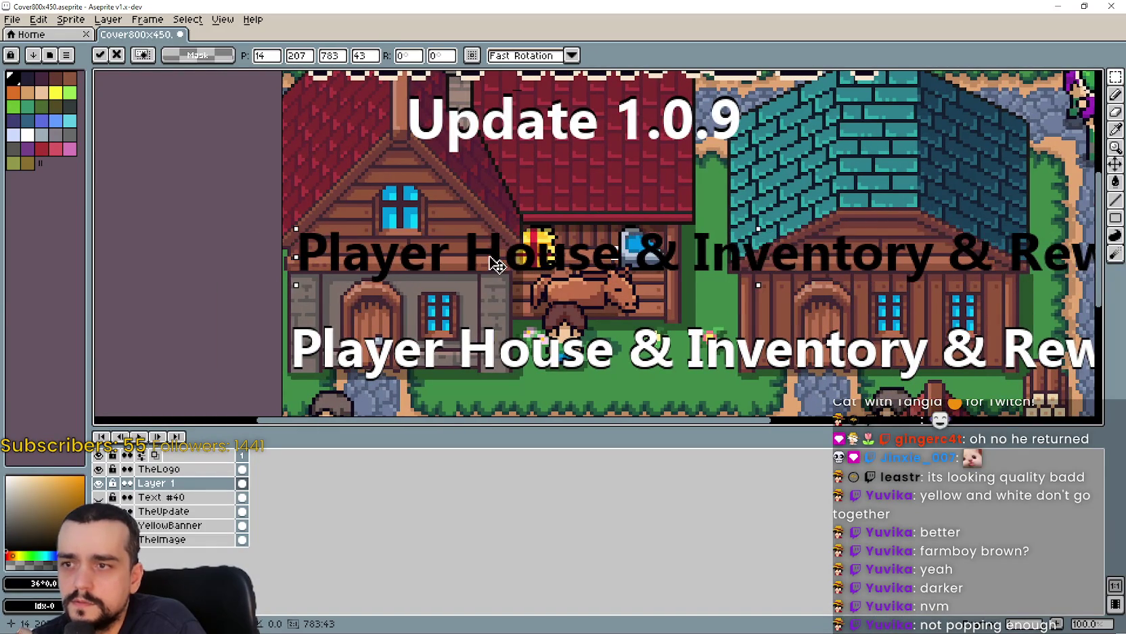
pyautogui.hscroll(4, 487, 262)
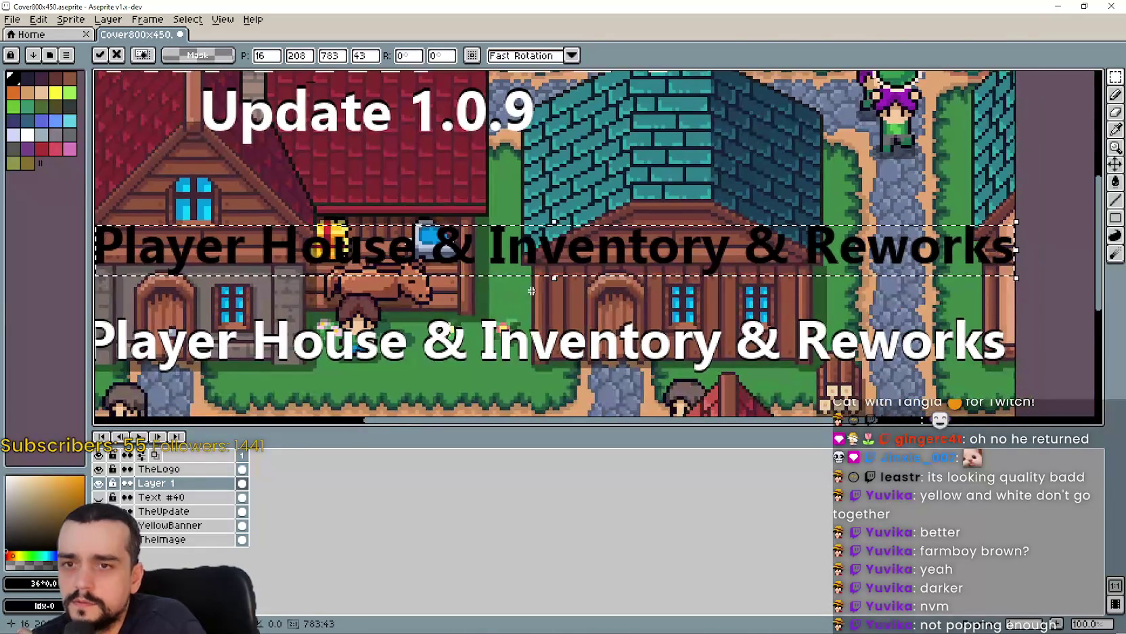
pyautogui.moveTo(590, 264)
pyautogui.mouseDown()
pyautogui.moveTo(608, 264)
pyautogui.moveTo(599, 264)
pyautogui.mouseUp()
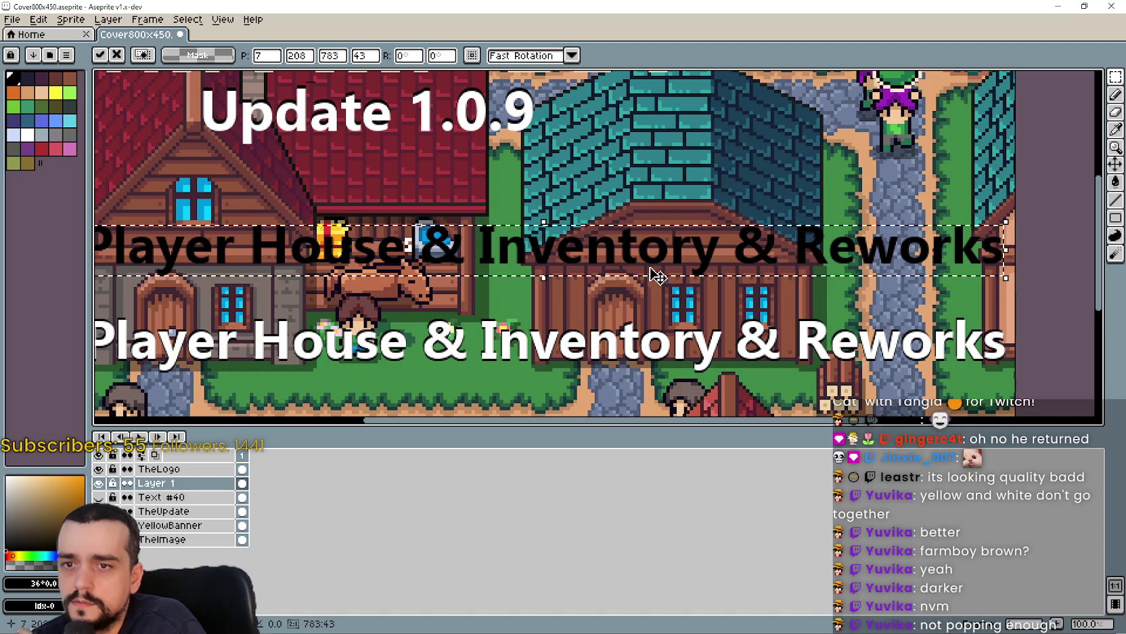
pyautogui.scroll(-3, 139, 233)
pyautogui.hscroll(-1, 139, 233)
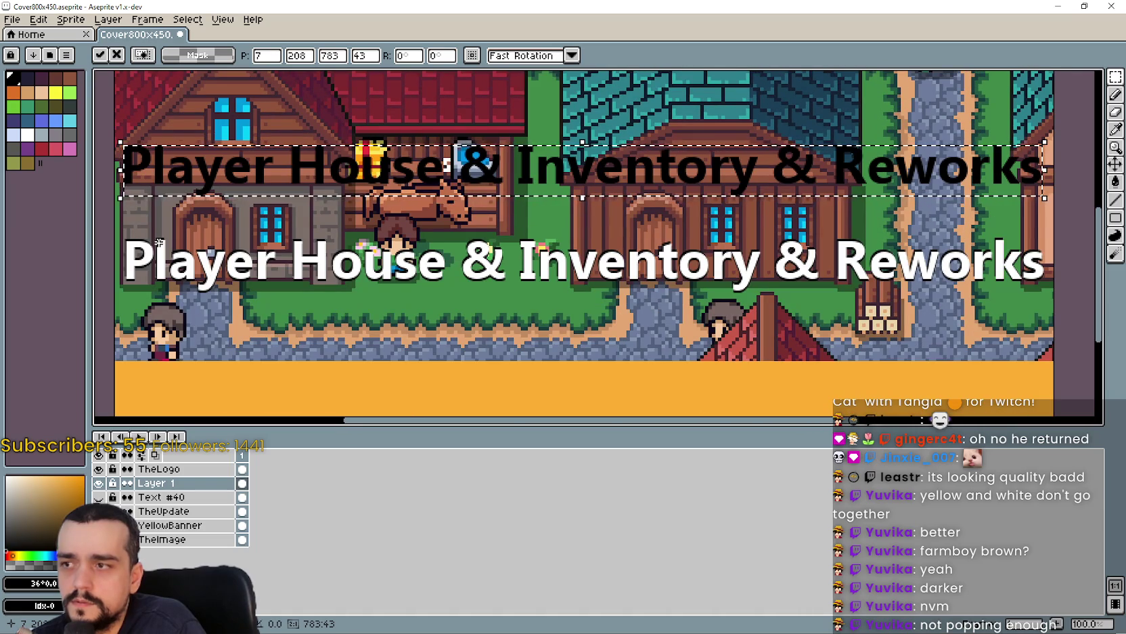
pyautogui.press('Return')
# Move the white title onto the black copy, aligned pixel-exact at 0, 198.
pyautogui.moveTo(116, 229)
pyautogui.mouseDown()
pyautogui.moveTo(451, 292)
pyautogui.moveTo(1042, 310)
pyautogui.moveTo(1059, 298)
pyautogui.mouseUp()
pyautogui.moveTo(132, 289); pyautogui.dragTo(139, 192)
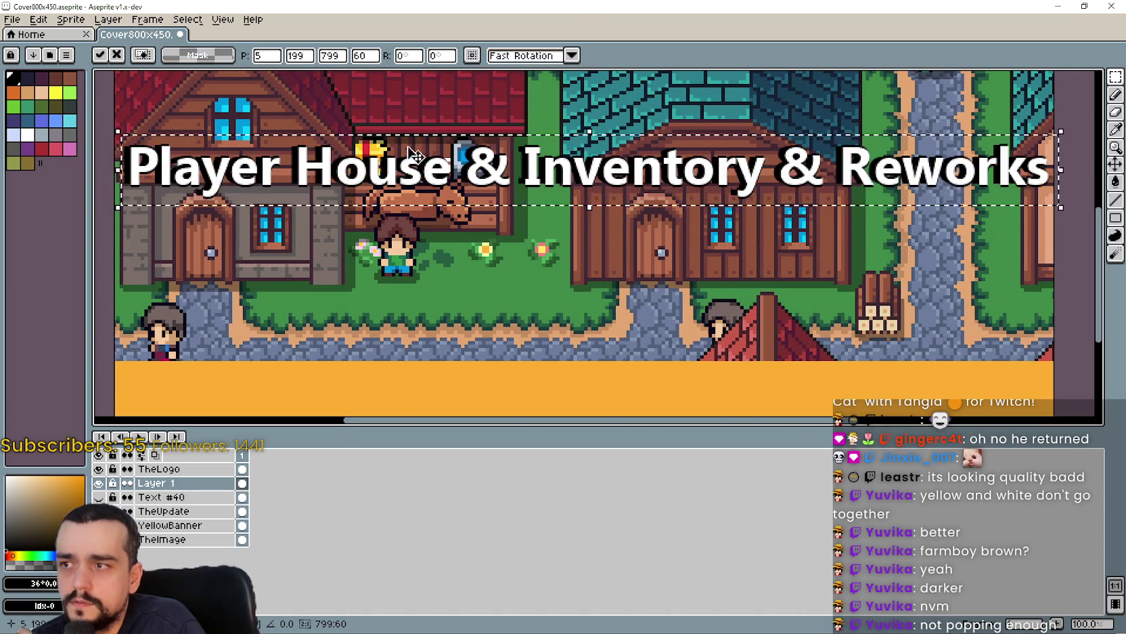
pyautogui.scroll(3, 135, 191)
pyautogui.hscroll(-5, 563, 246)
pyautogui.press('Left')
pyautogui.press('Left')
pyautogui.press('Left')
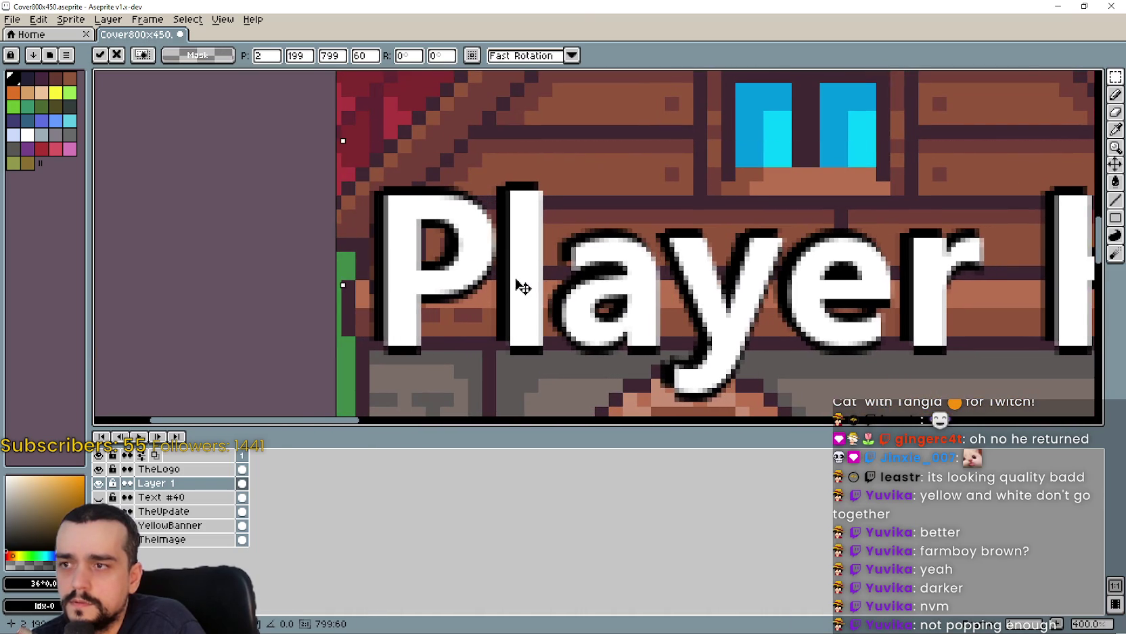
pyautogui.press('Right')
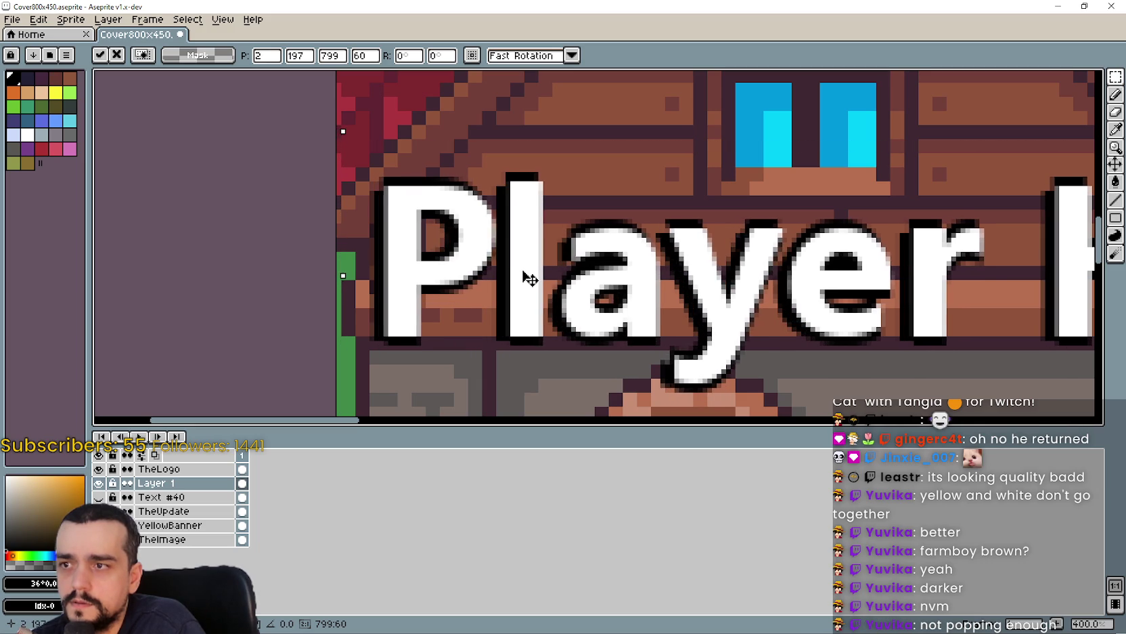
pyautogui.moveTo(525, 279)
pyautogui.mouseDown()
pyautogui.moveTo(541, 298)
pyautogui.moveTo(521, 278)
pyautogui.mouseUp()
pyautogui.press('Left')
pyautogui.scroll(-2, 528, 274)
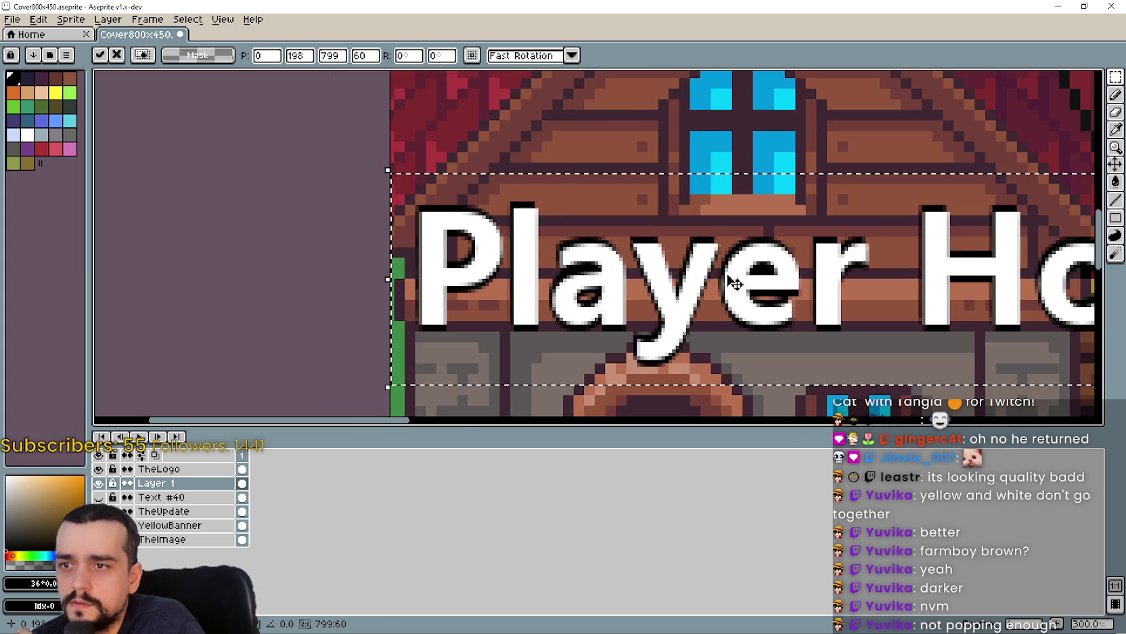
pyautogui.hscroll(5, 711, 292)
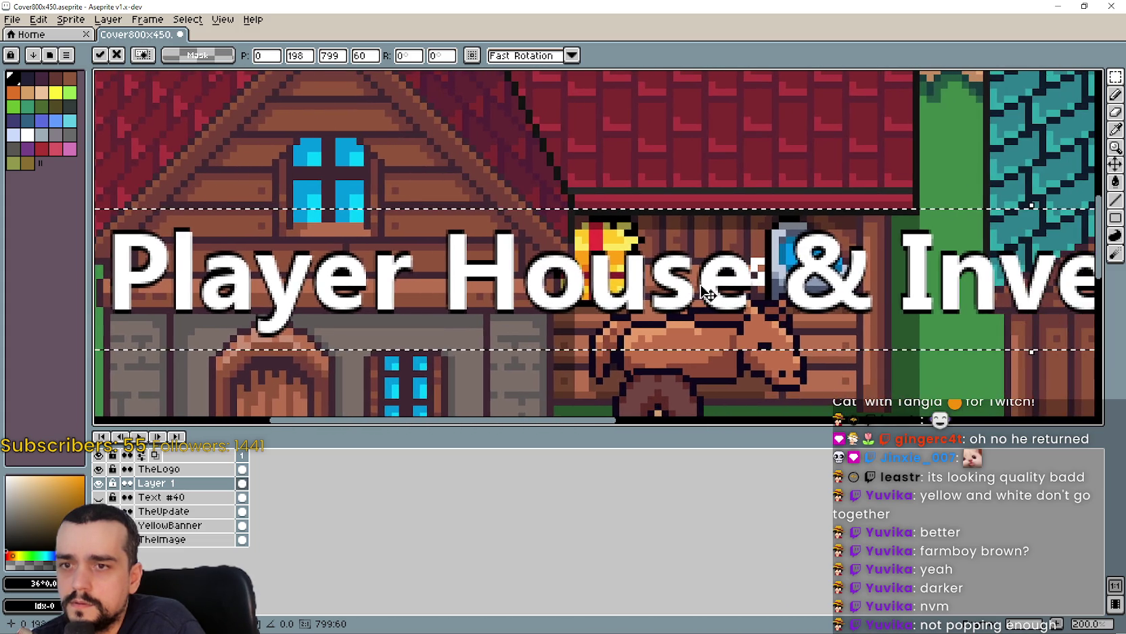
pyautogui.scroll(-1, 659, 293)
pyautogui.scroll(-1, 657, 291)
# Insert another copy of the Player House & Inventory & Reworks title text.
pyautogui.press('Return')
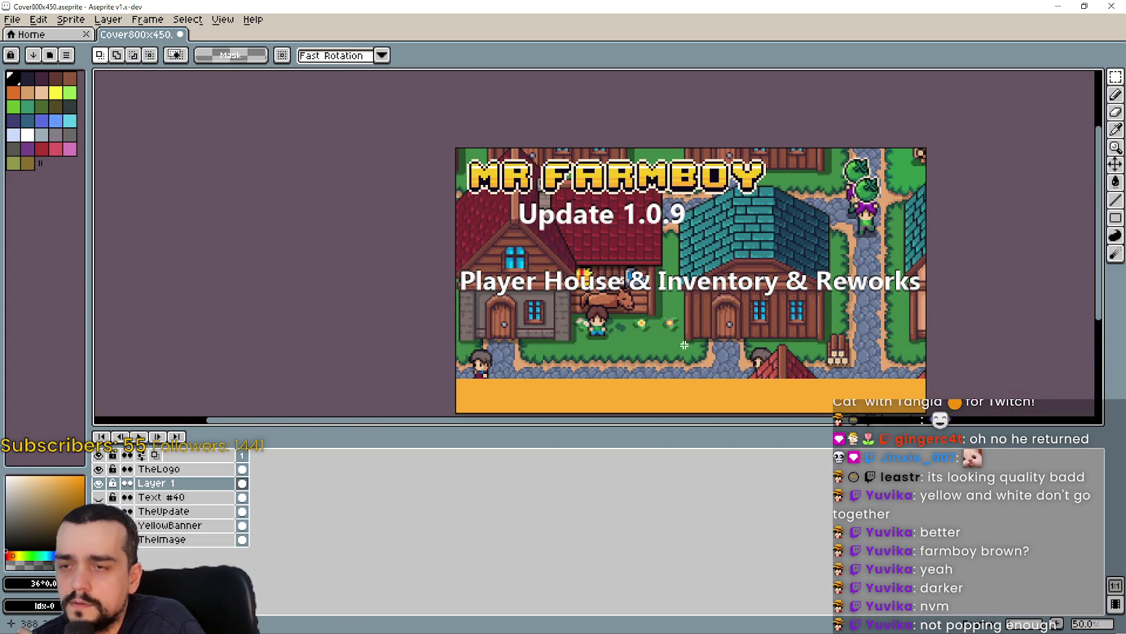
pyautogui.press('t')
pyautogui.click(549, 390)
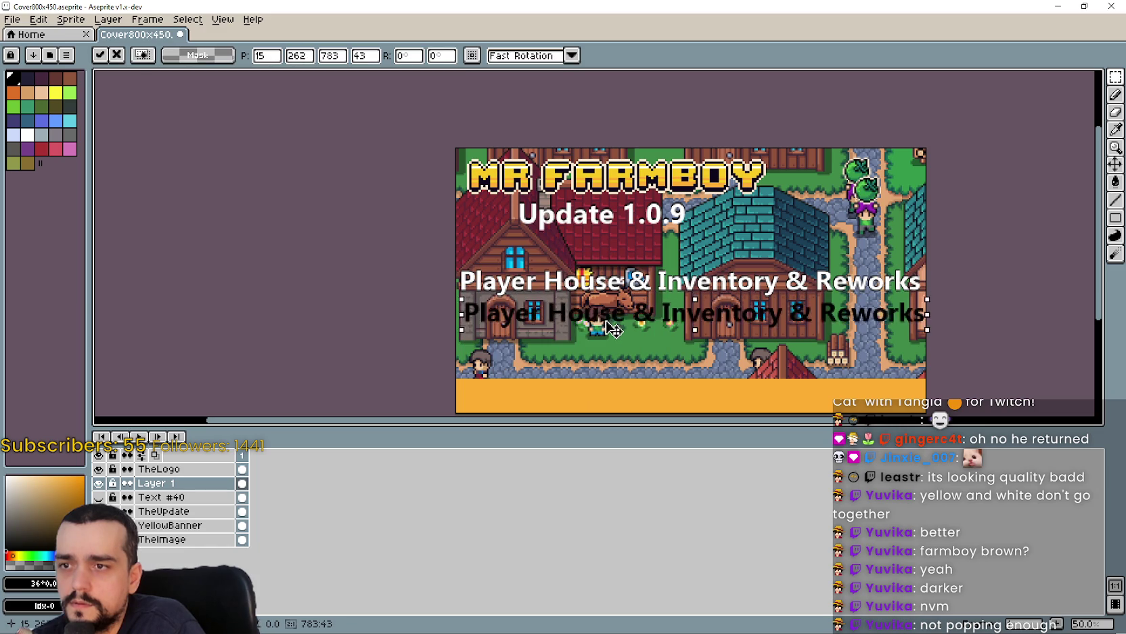
pyautogui.click(479, 261)
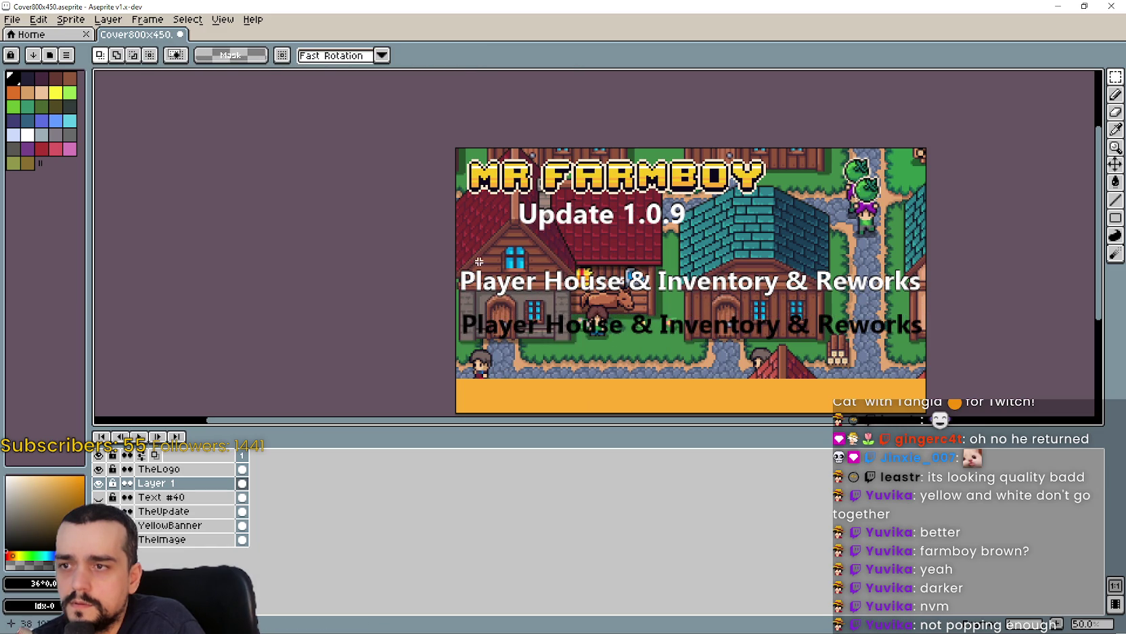
pyautogui.scroll(1, 881, 309)
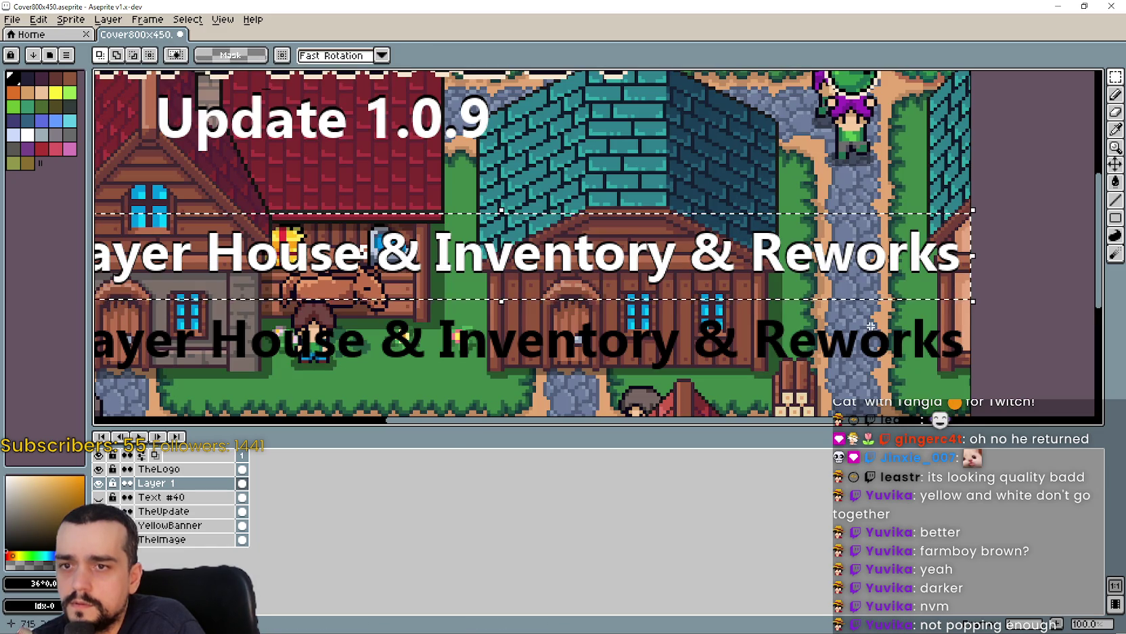
# Move the white title down onto its black copy and commit it at 1, 266.
pyautogui.hotkey('ctrl', 't')
pyautogui.press('Down')
pyautogui.press('Down')
pyautogui.press('Down')
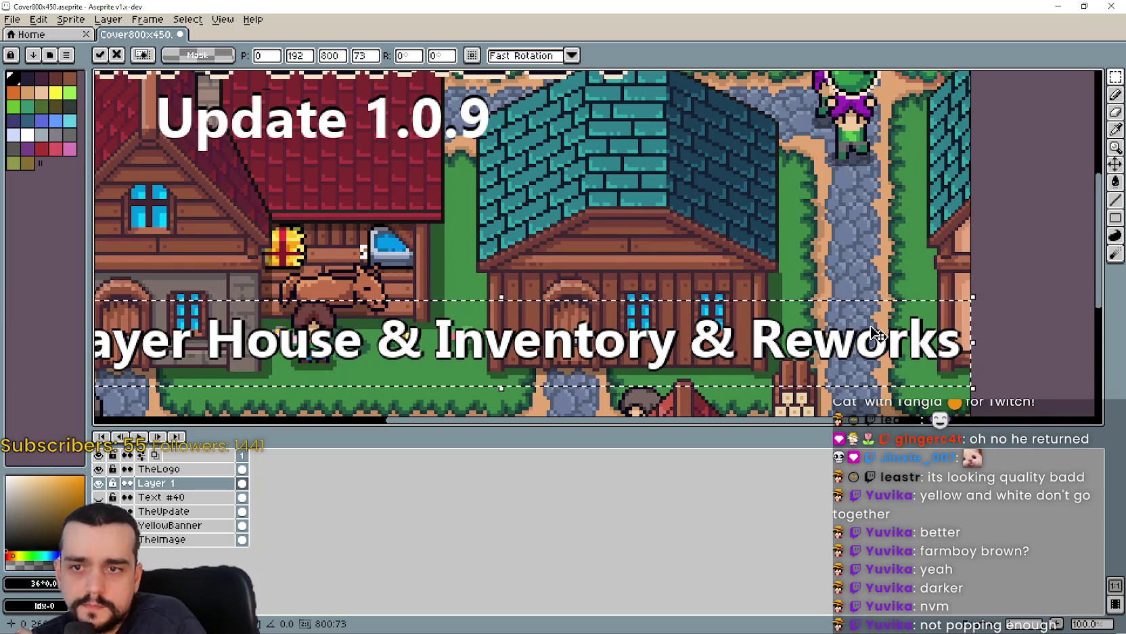
pyautogui.scroll(1, 951, 363)
pyautogui.scroll(1, 953, 365)
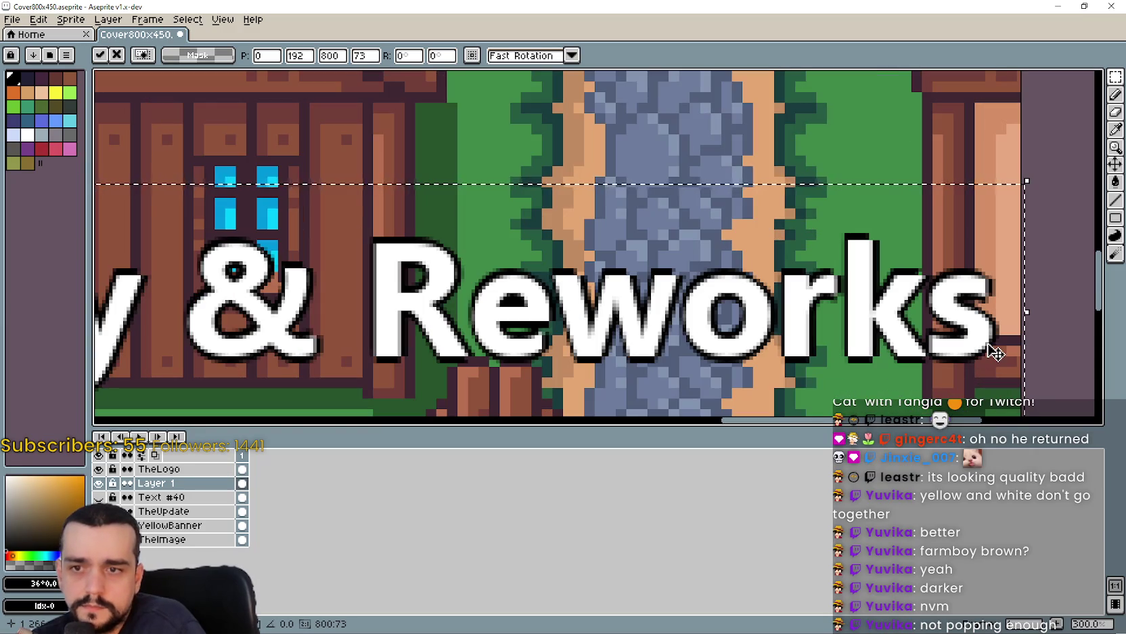
pyautogui.scroll(-1, 982, 352)
pyautogui.moveTo(328, 325); pyautogui.dragTo(775, 278)
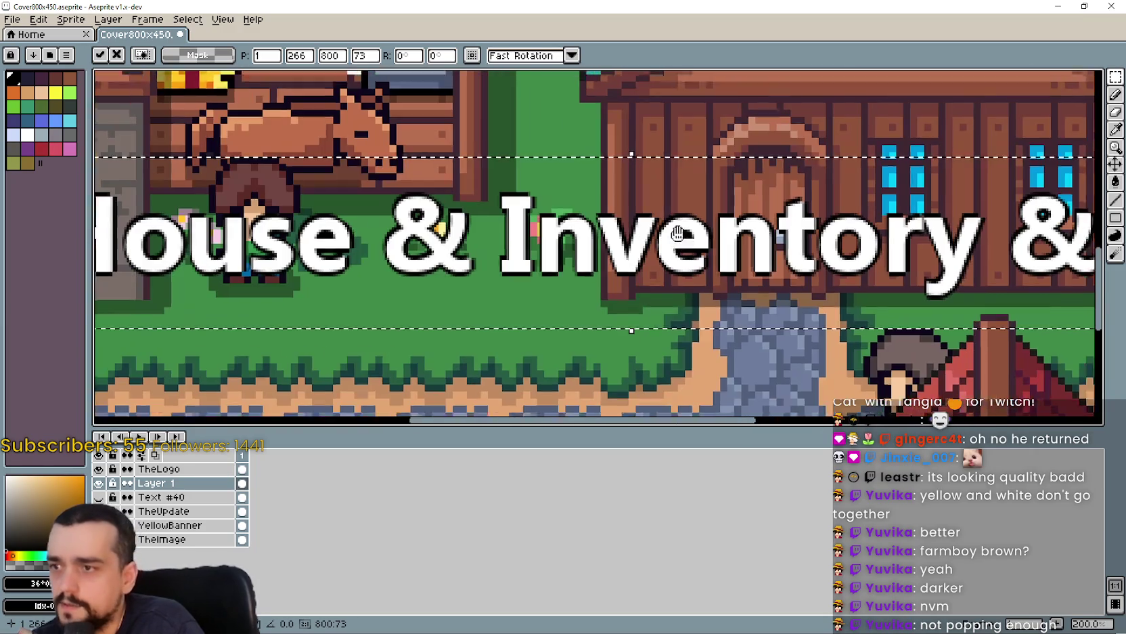
pyautogui.moveTo(400, 269); pyautogui.dragTo(691, 264)
pyautogui.scroll(-1, 361, 303)
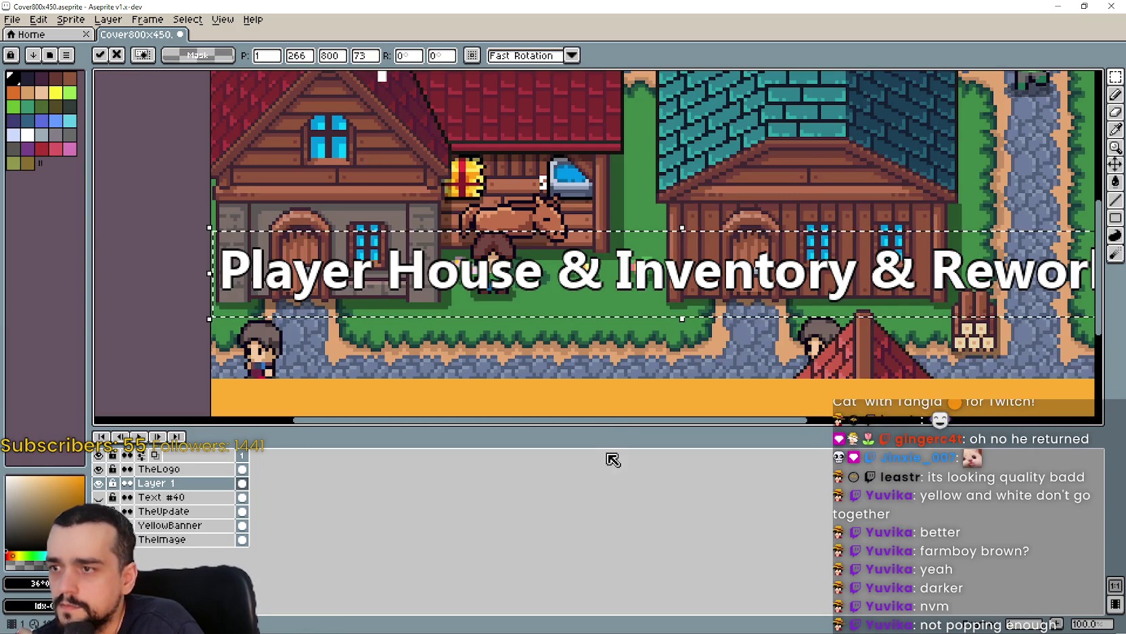
pyautogui.moveTo(365, 311); pyautogui.dragTo(237, 236)
pyautogui.press('Return')
pyautogui.scroll(-1, 559, 302)
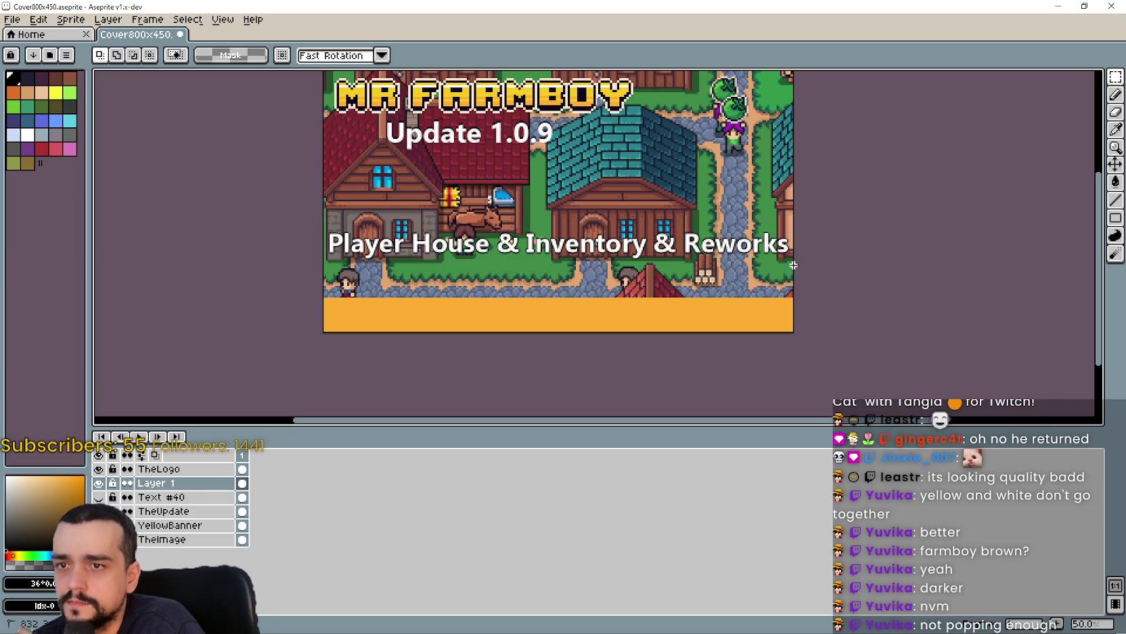
# Nudge the selected title down onto the orange strip at the bottom of the cover.
pyautogui.moveTo(323, 208); pyautogui.dragTo(795, 272)
pyautogui.press('Down')
pyautogui.press('Down')
pyautogui.press('Down')
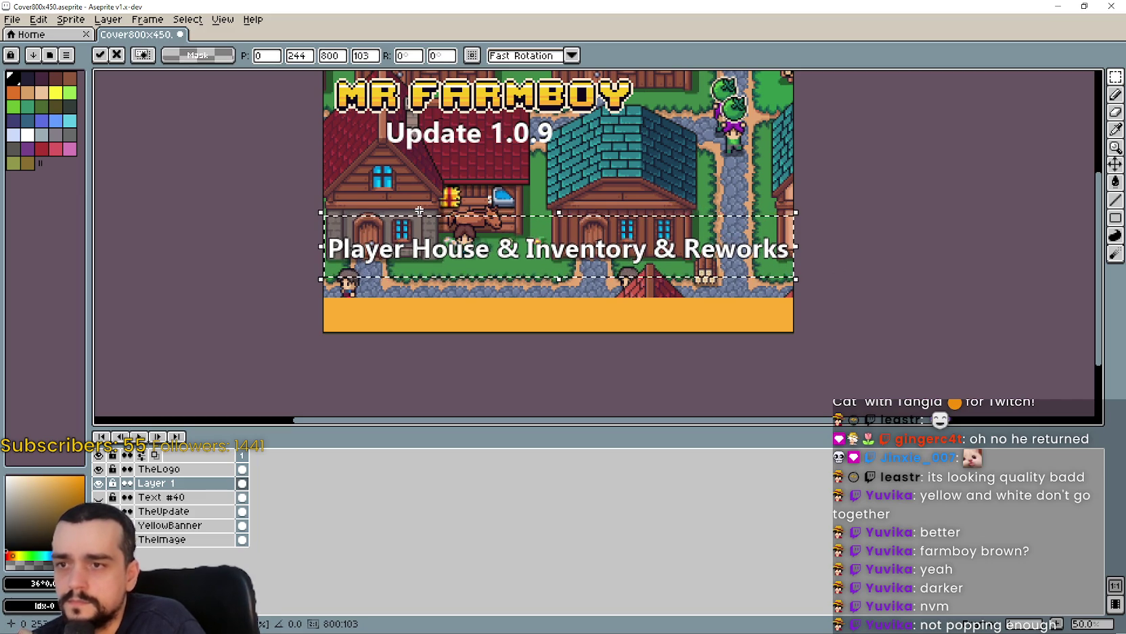
pyautogui.press('Down')
pyautogui.press('Down')
pyautogui.press('Down')
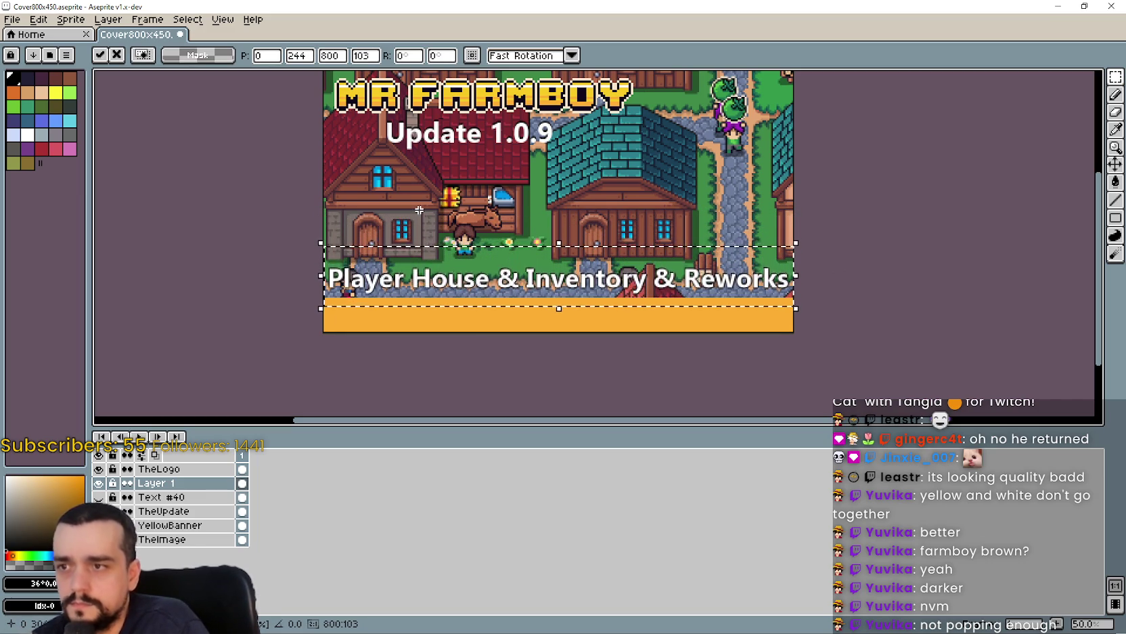
pyautogui.press('Down')
pyautogui.press('Down')
pyautogui.press('Down')
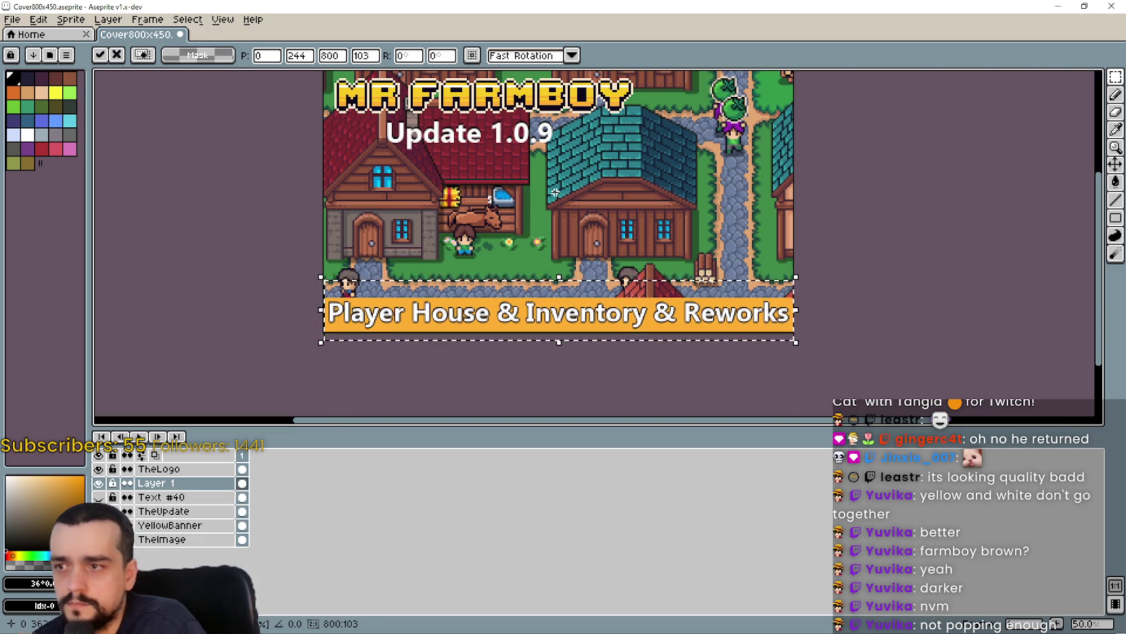
pyautogui.scroll(1, 519, 172)
pyautogui.scroll(-2, 573, 231)
pyautogui.press('Down')
pyautogui.press('Down')
pyautogui.press('Down')
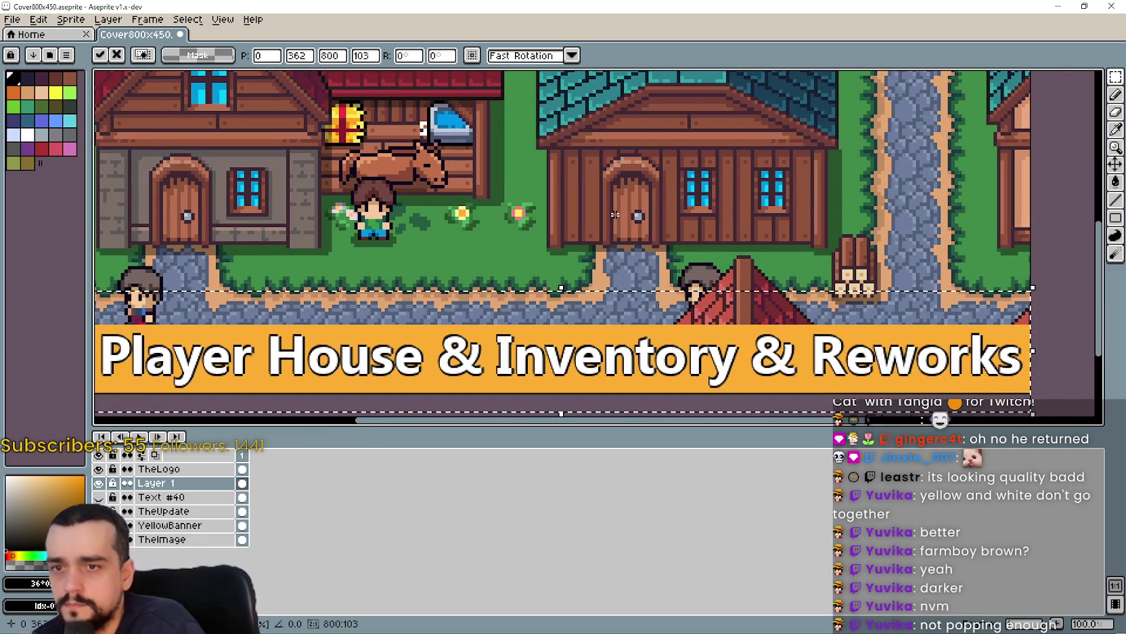
pyautogui.scroll(-1, 615, 215)
pyautogui.click(653, 264)
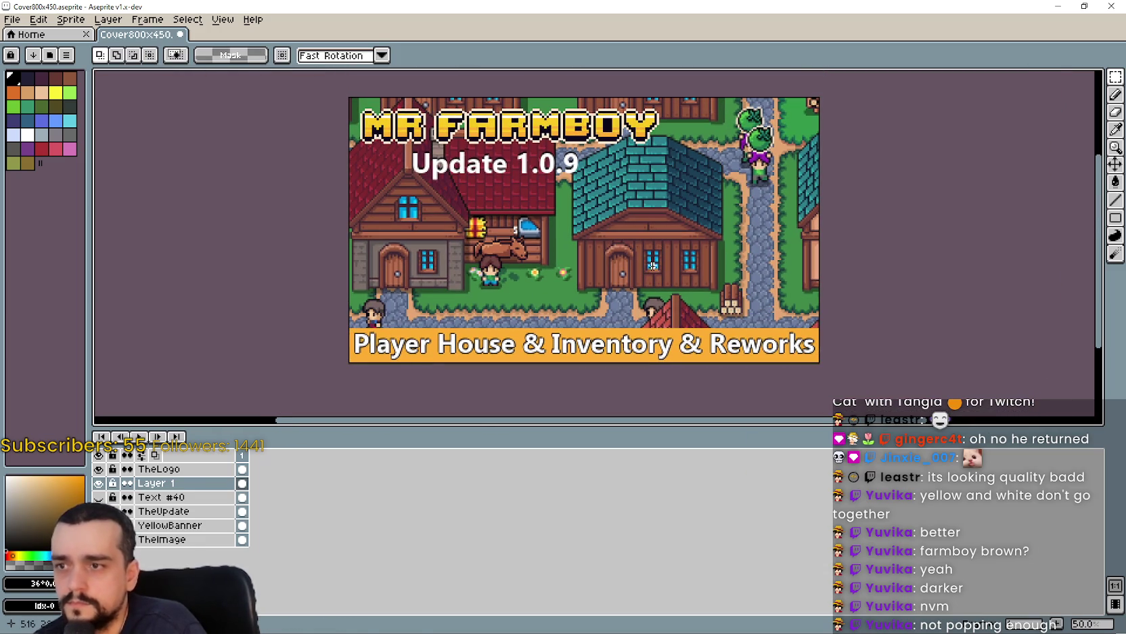
# Save the cover and re-export it as an image with Export As.
pyautogui.hotkey('ctrl', 's')
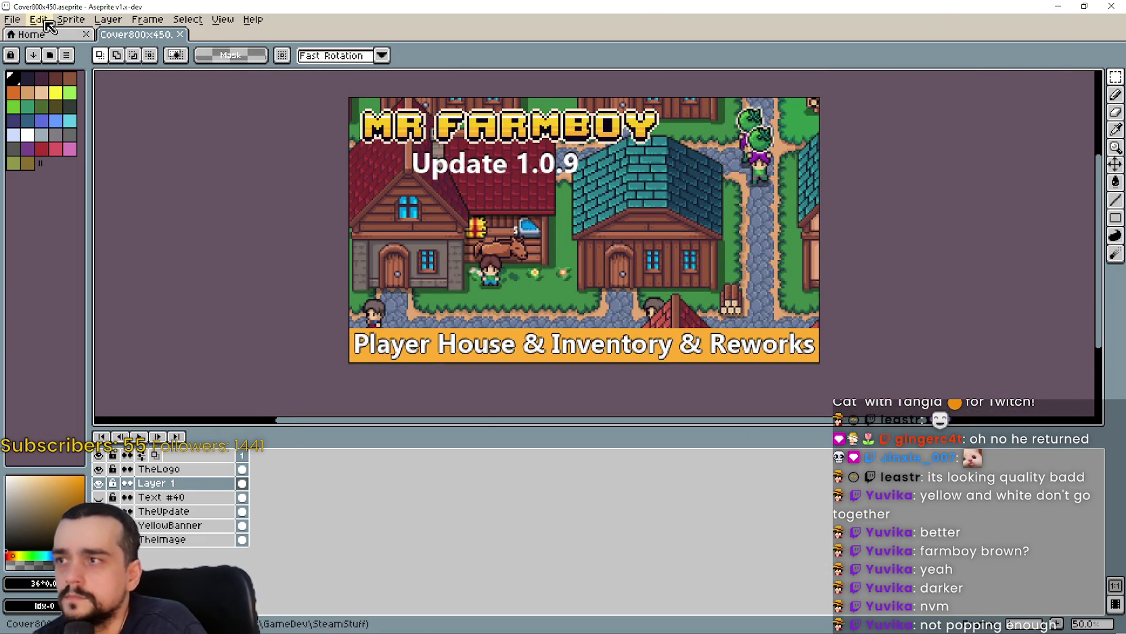
pyautogui.click(39, 19)
pyautogui.click(68, 19)
pyautogui.click(20, 20)
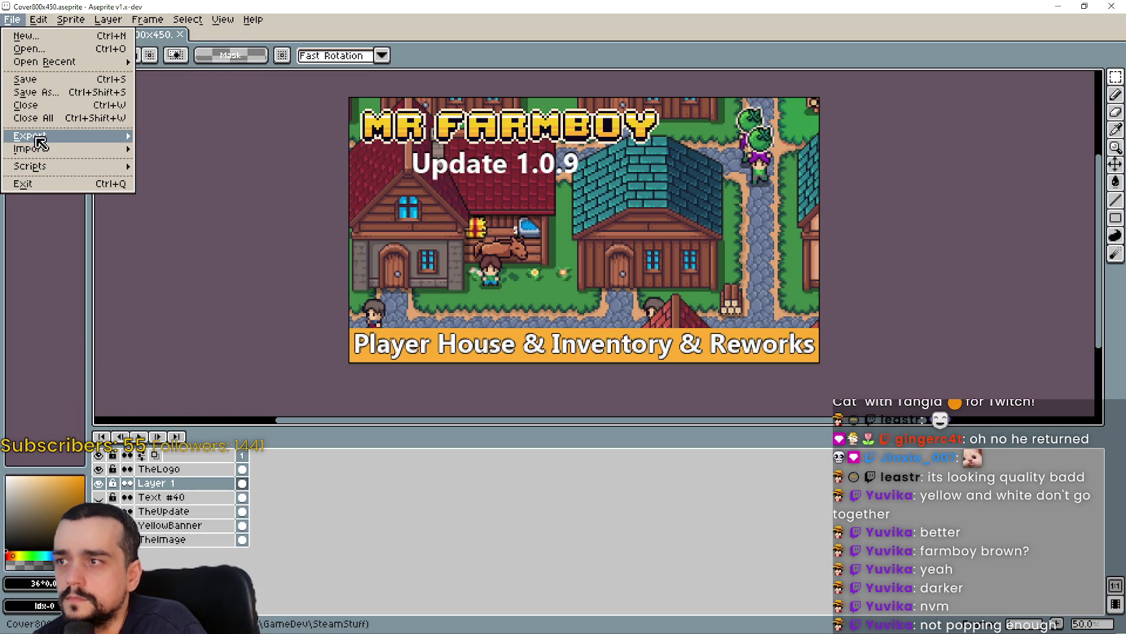
pyautogui.moveTo(38, 139)
pyautogui.click(184, 141)
pyautogui.click(284, 240)
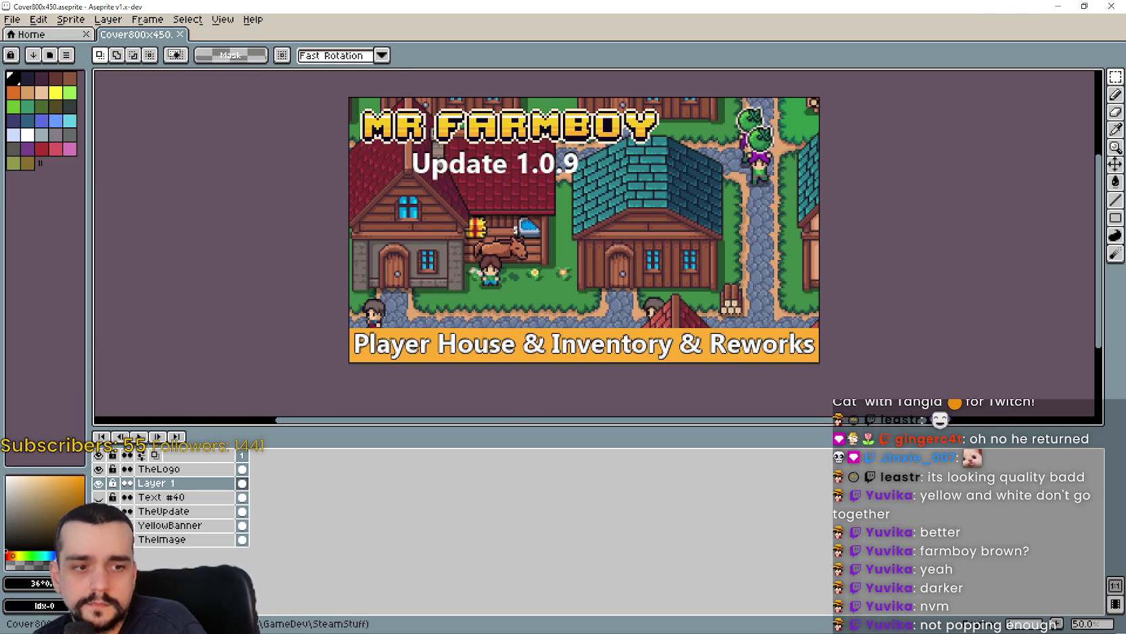
pyautogui.hotkey('alt', 'Tab')
# Upload the newly exported cover as the English Cover Image - 800x450.
pyautogui.scroll(5, 568, 384)
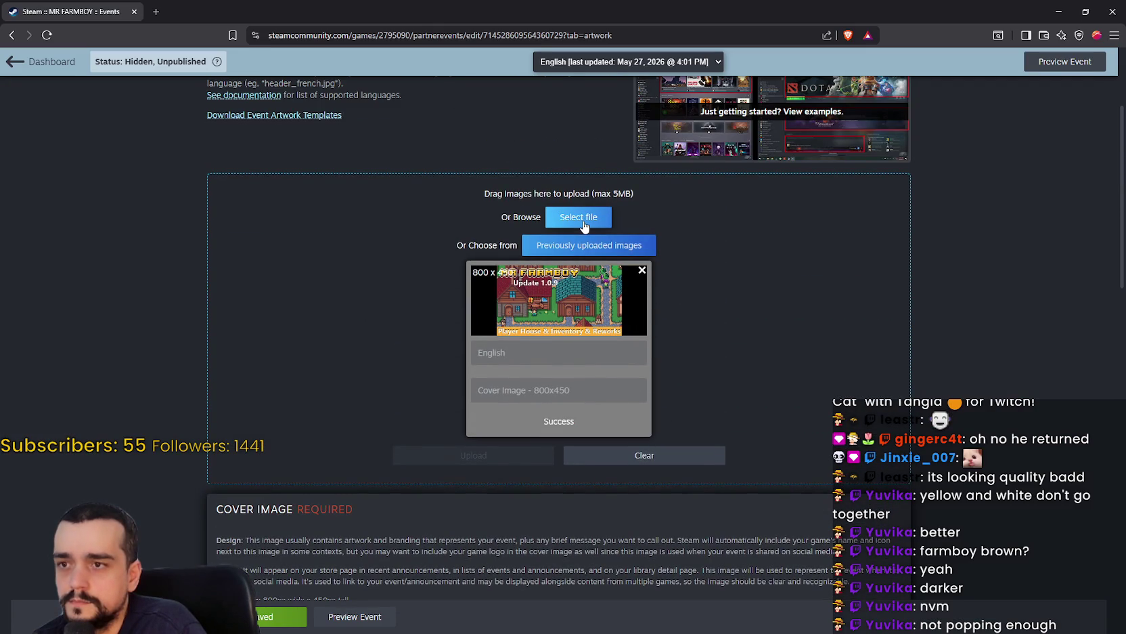
pyautogui.click(642, 271)
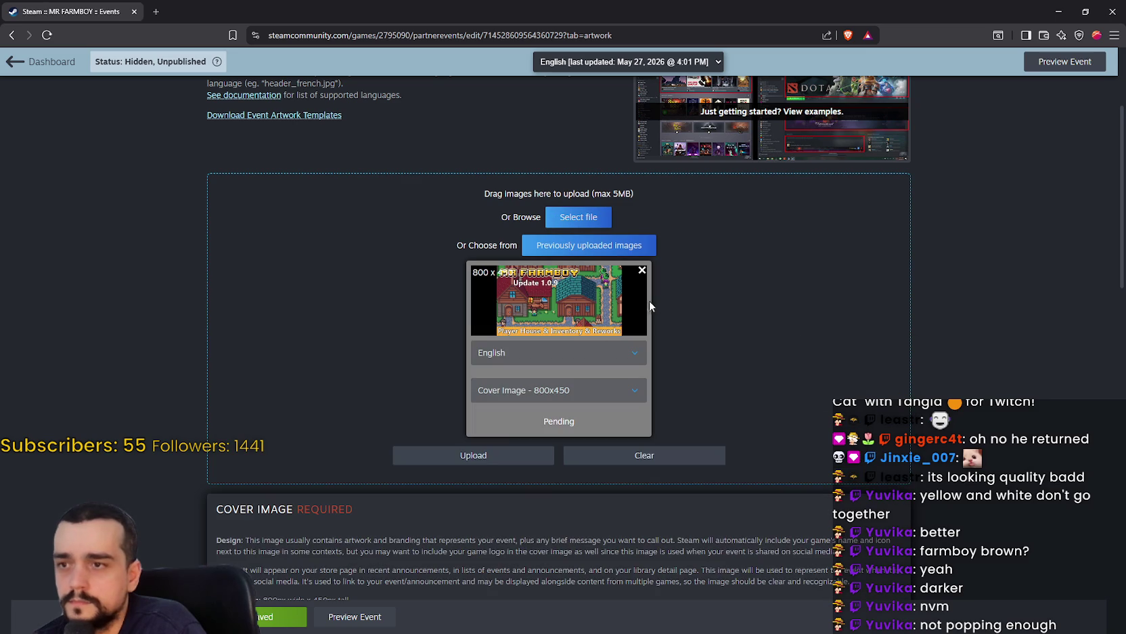
pyautogui.click(485, 462)
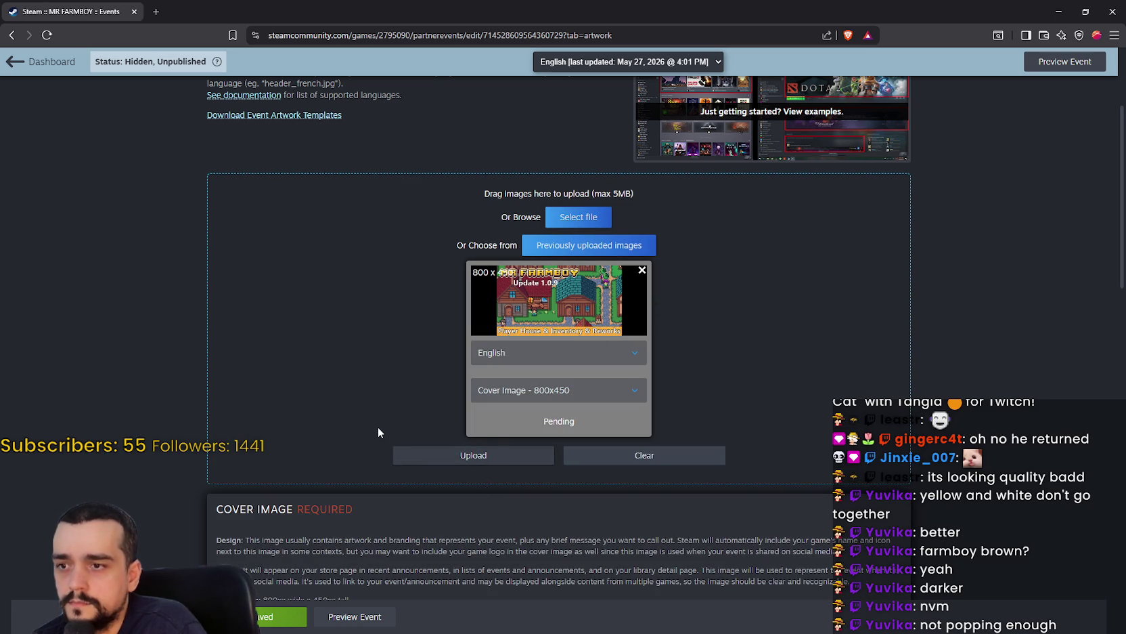
pyautogui.scroll(-1, 542, 460)
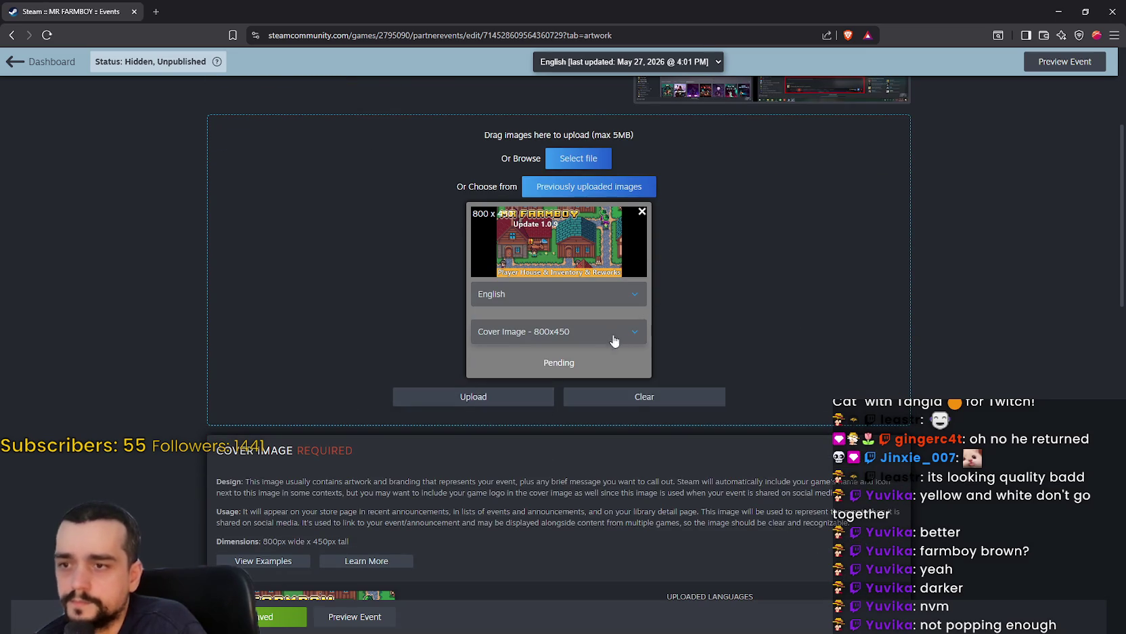
pyautogui.scroll(2, 675, 360)
pyautogui.click(608, 448)
pyautogui.click(663, 451)
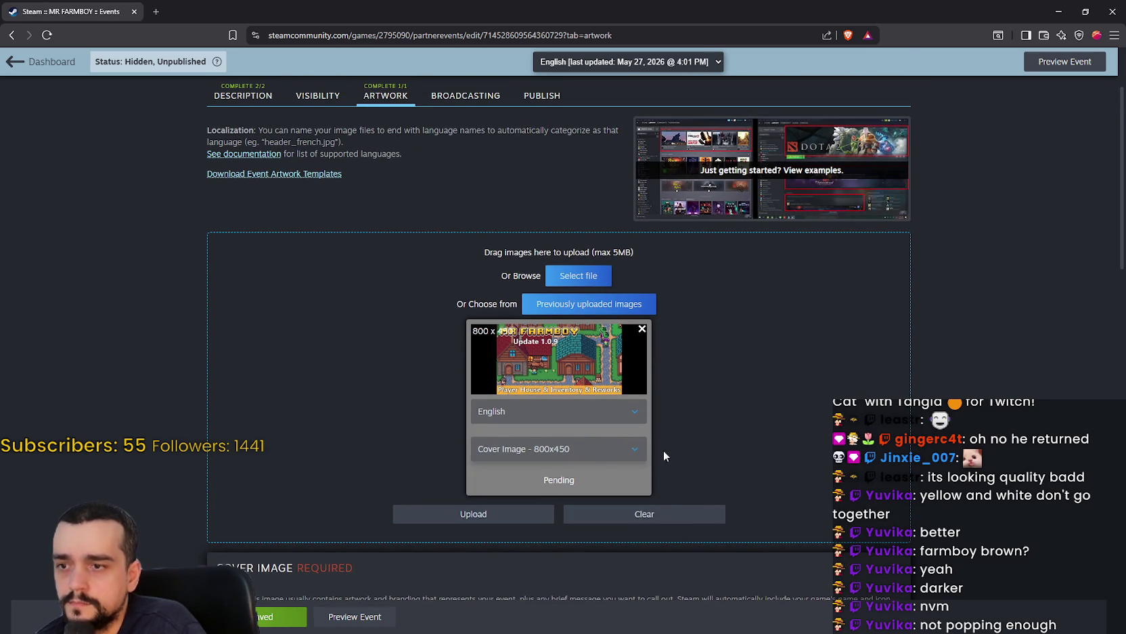
pyautogui.scroll(-2, 718, 451)
pyautogui.click(496, 399)
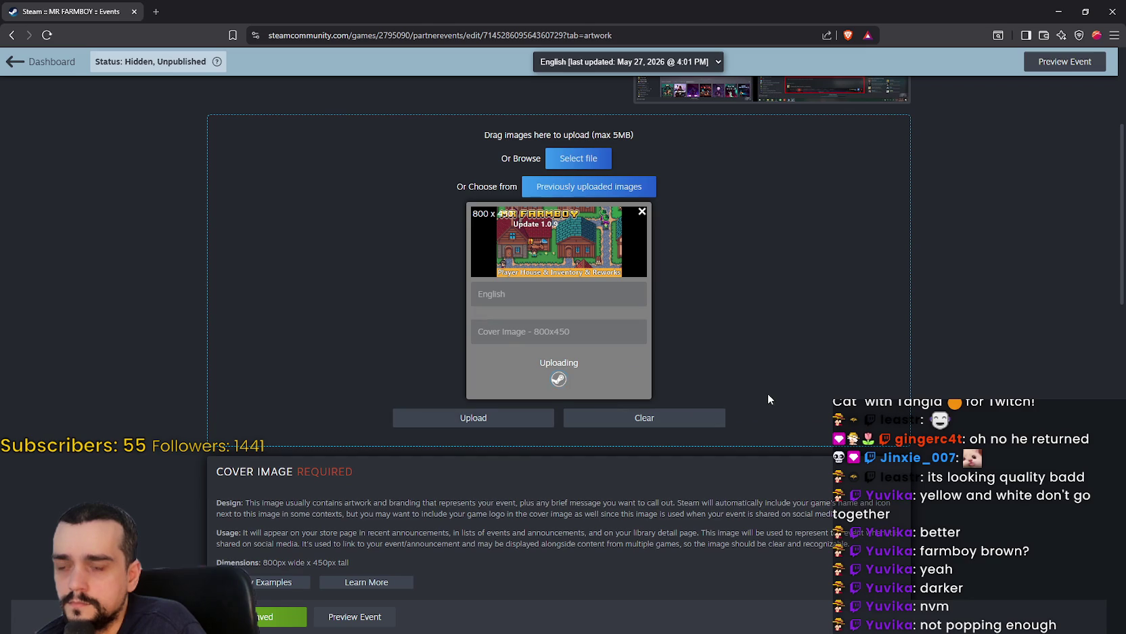
pyautogui.scroll(-4, 768, 391)
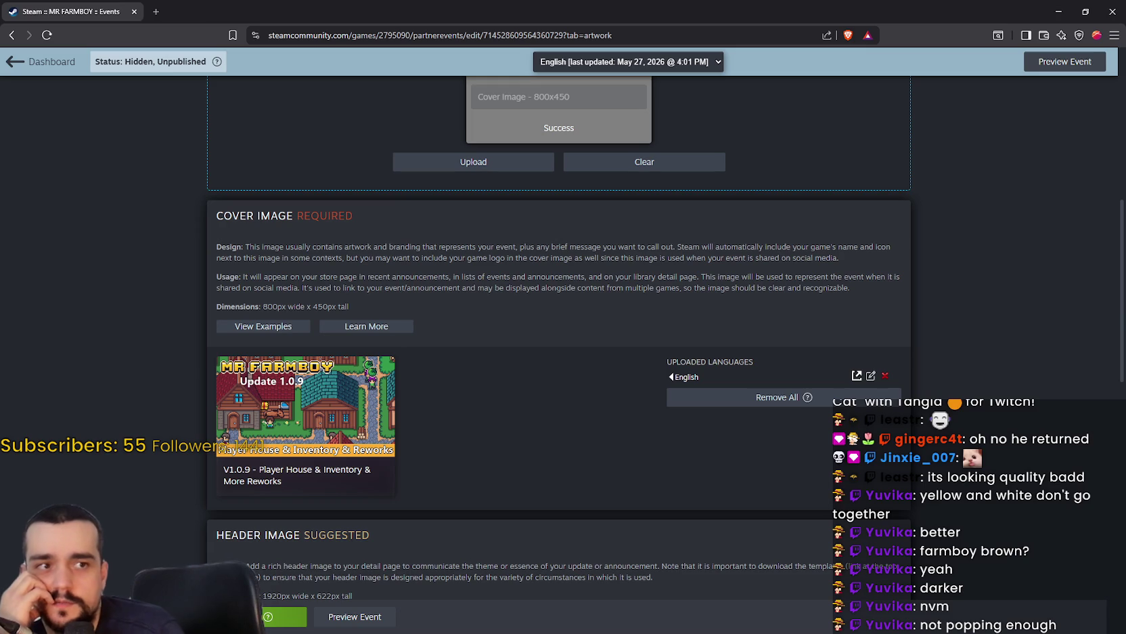
# Pause the running game, then launch MR FARMBOY [public-beta] from the Steam Library.
pyautogui.hotkey('alt', 'Tab')
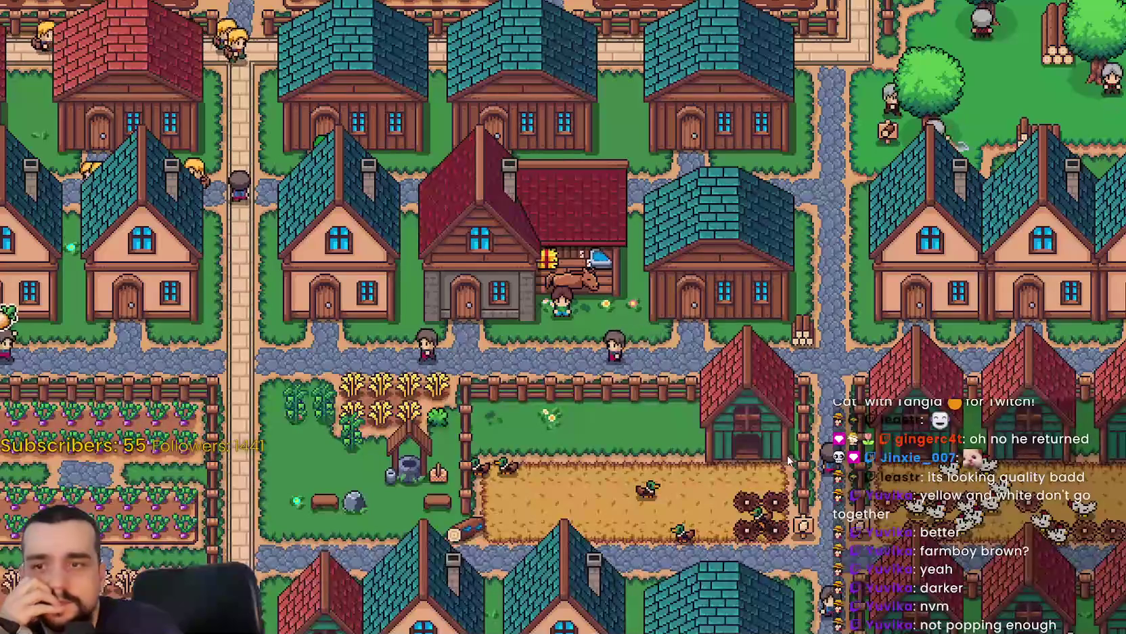
pyautogui.press('Escape')
pyautogui.press('Escape')
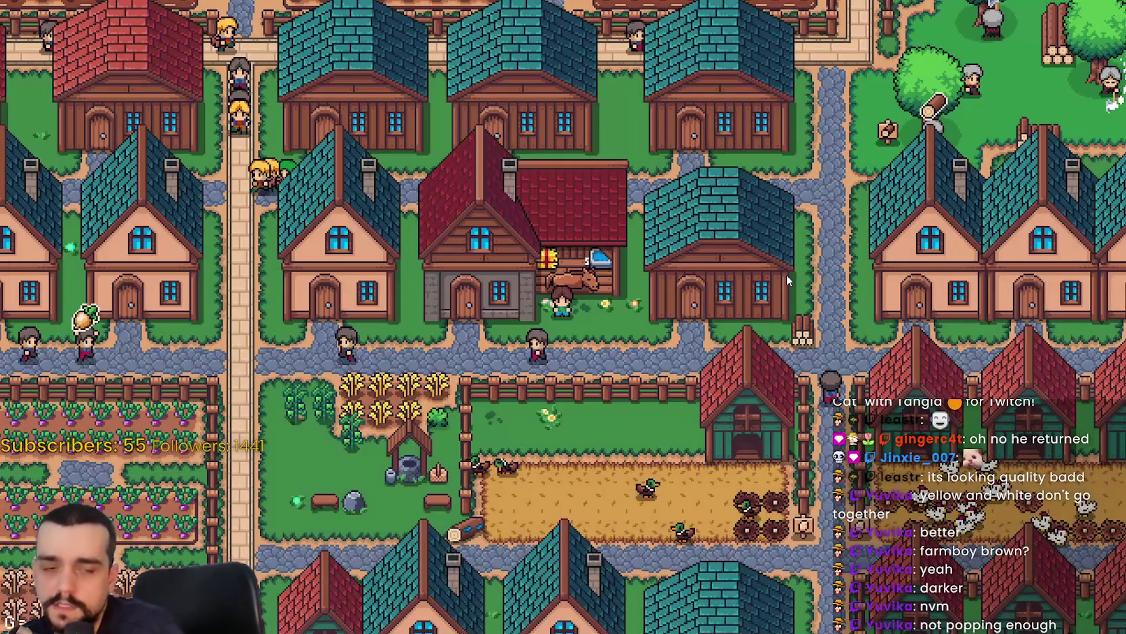
pyautogui.hotkey('alt', 'Tab')
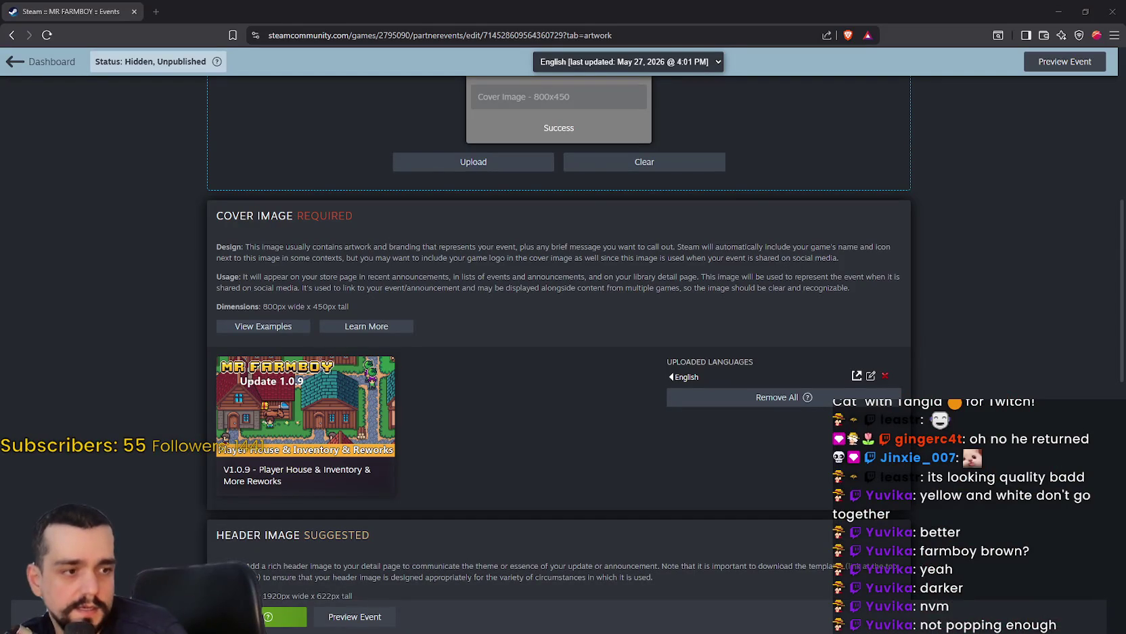
pyautogui.hotkey('alt', 'Tab')
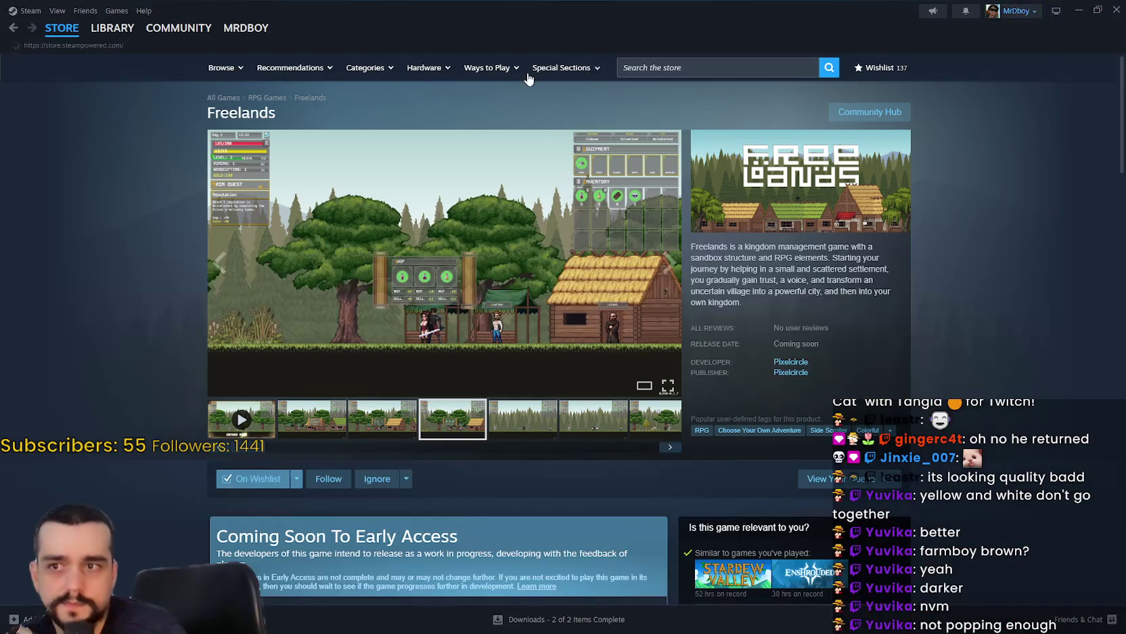
pyautogui.click(119, 30)
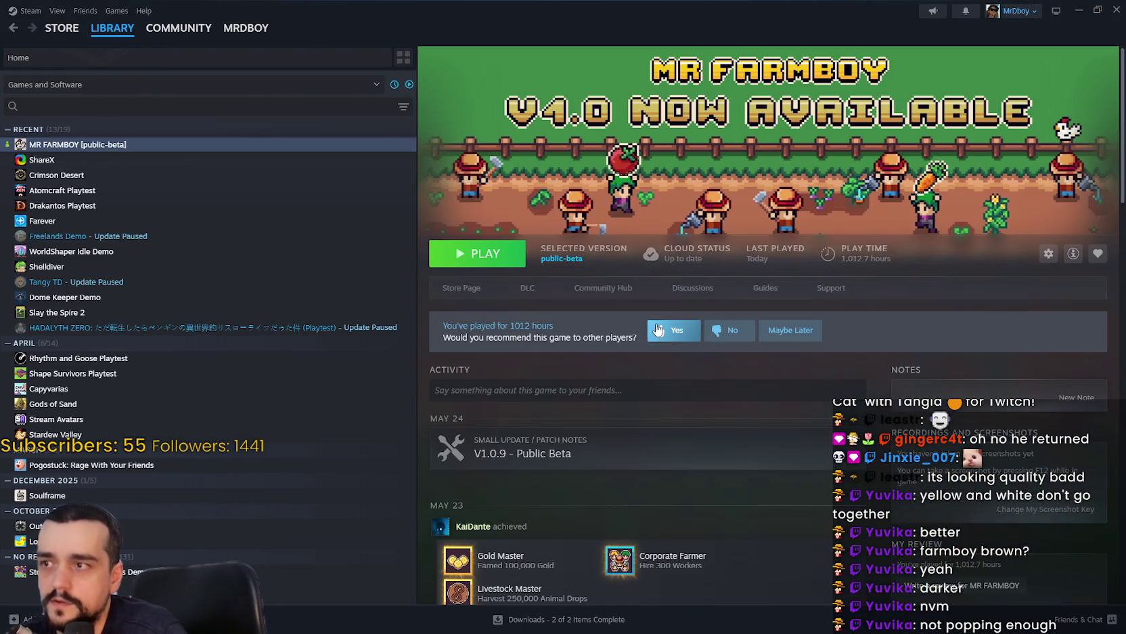
pyautogui.click(488, 260)
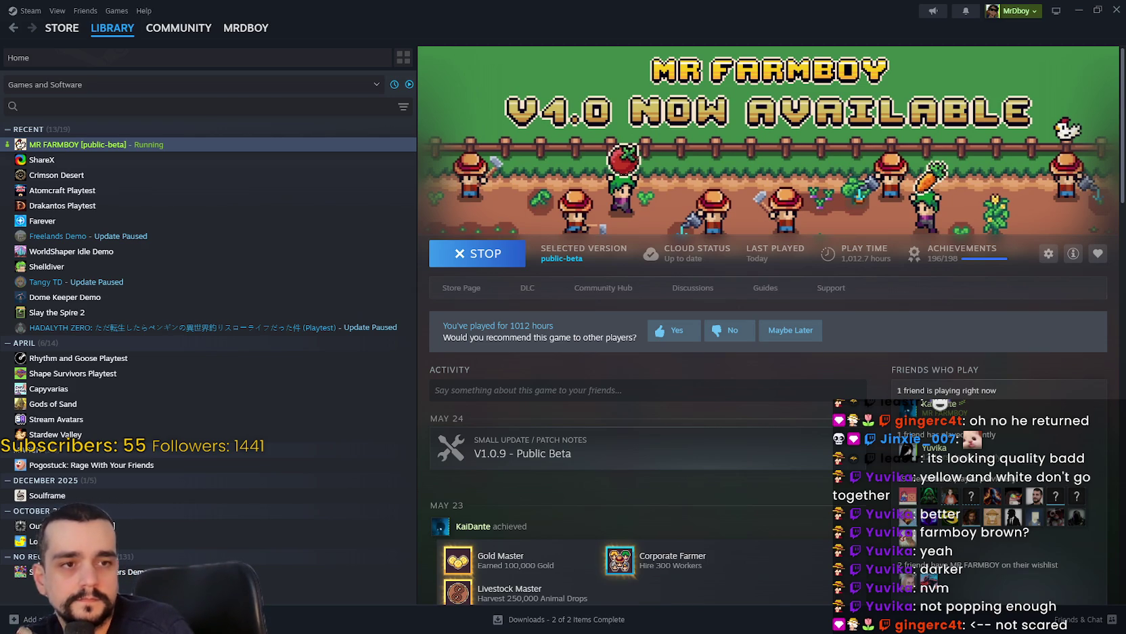
# Close Options, resume the game, and walk the farmer left along the road.
pyautogui.hotkey('alt', 'Tab')
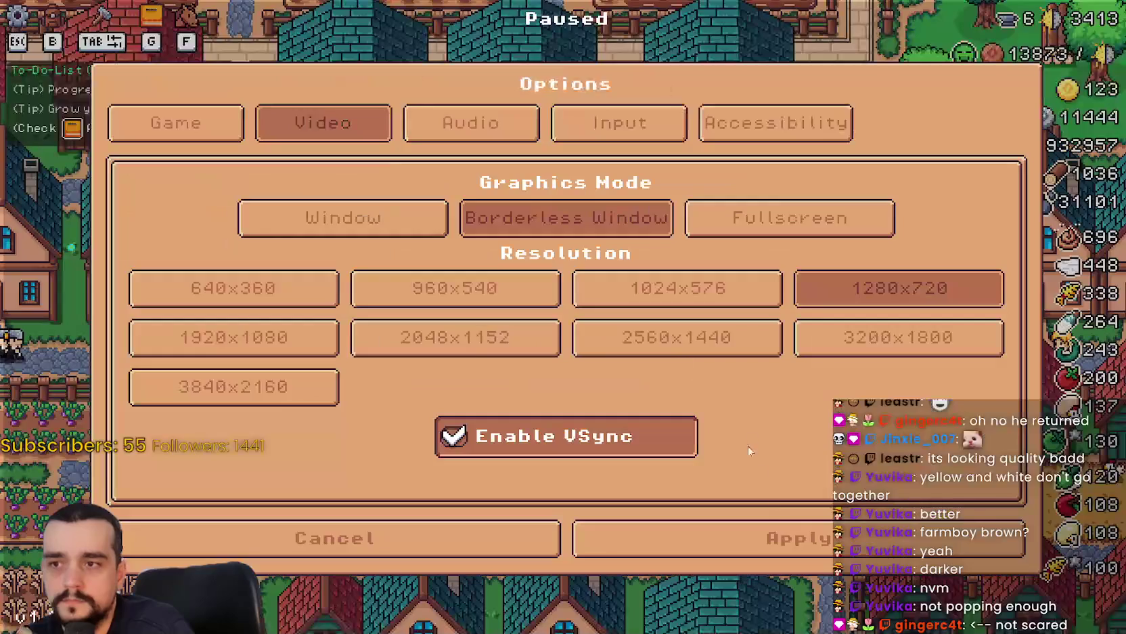
pyautogui.press('Escape')
pyautogui.click(616, 195)
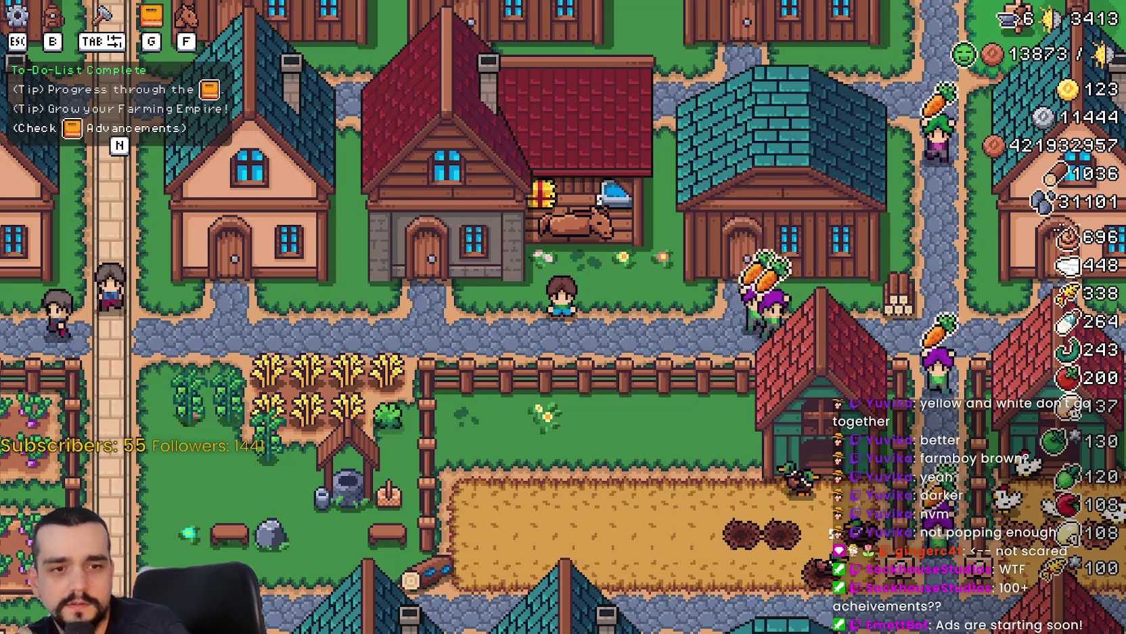
pyautogui.press('a')
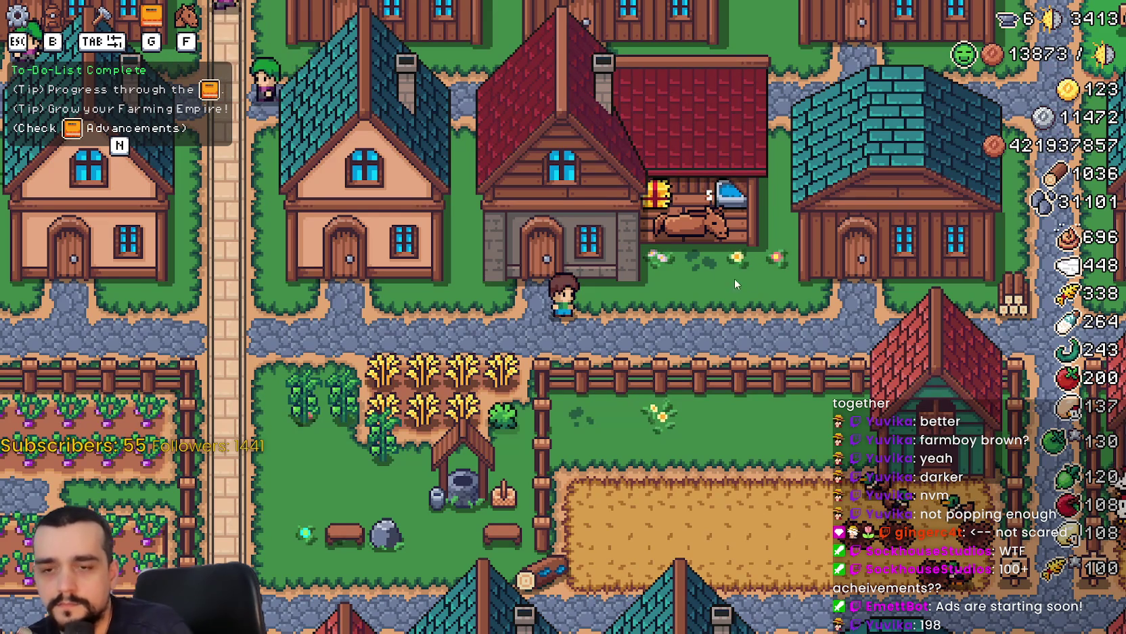
# Walk to the red-roofed player house, view its advancements, then close the panel.
pyautogui.press('d')
pyautogui.press('s')
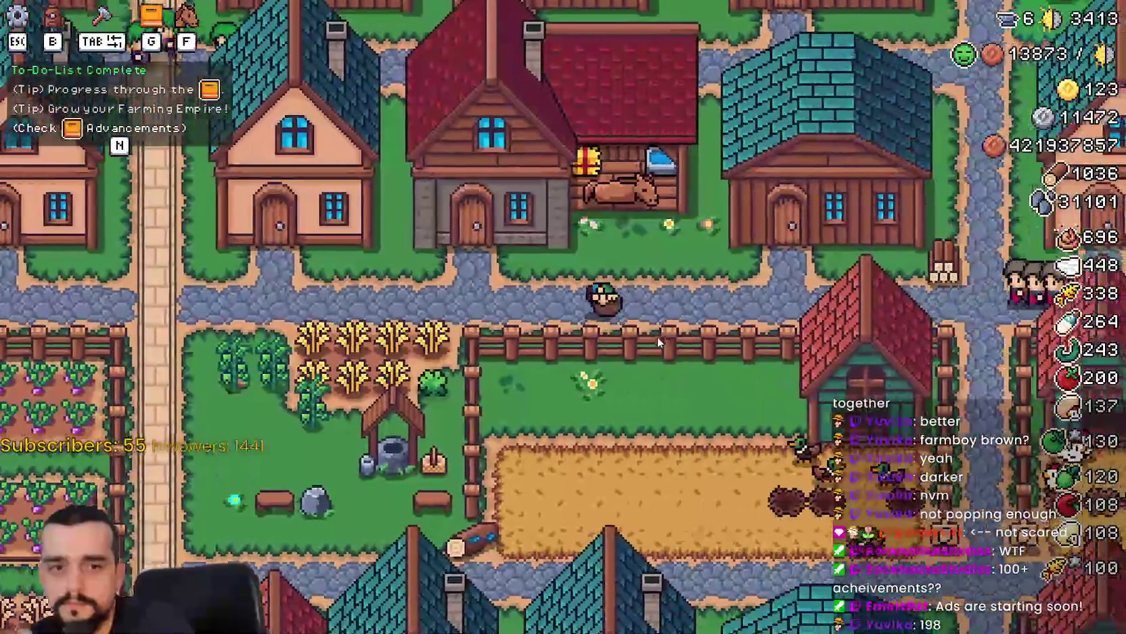
pyautogui.press('d')
pyautogui.press('w')
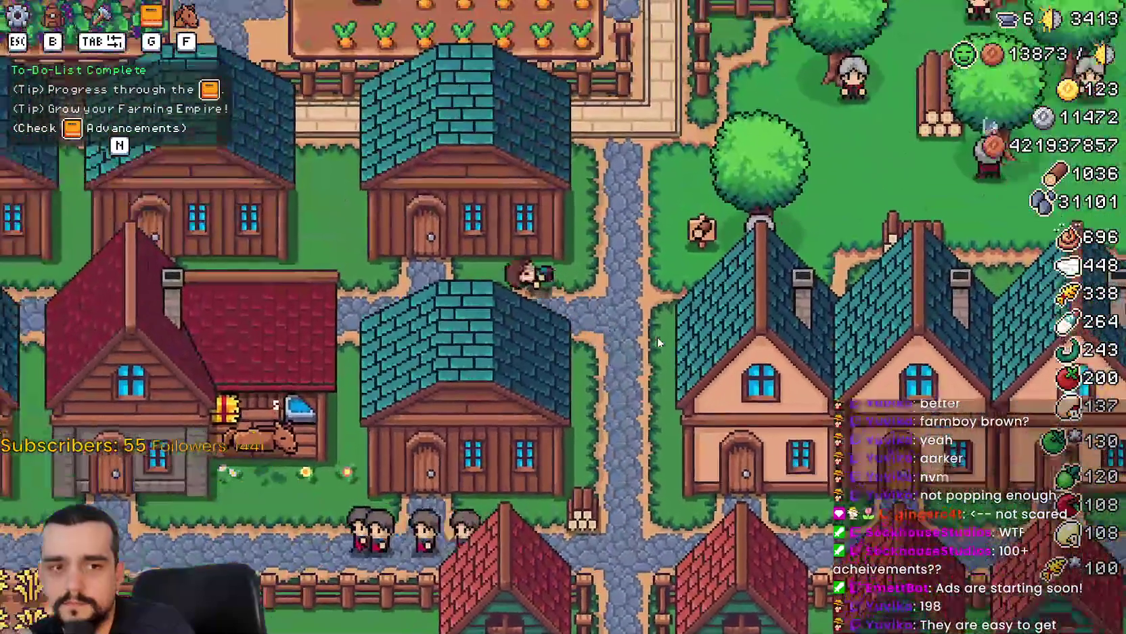
pyautogui.press('a')
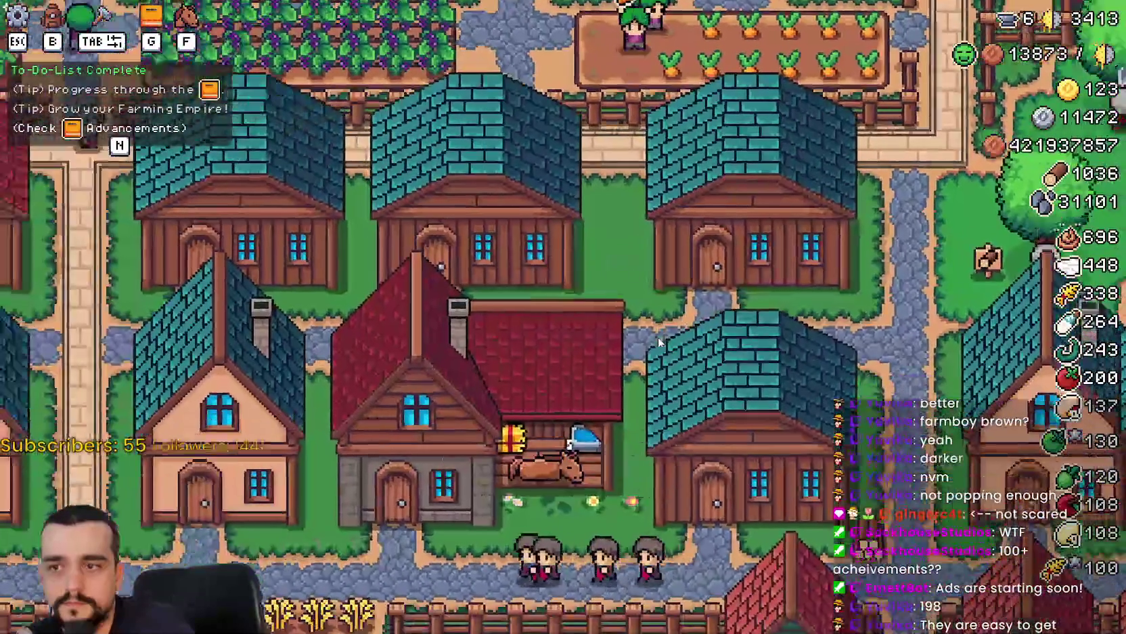
pyautogui.press('s')
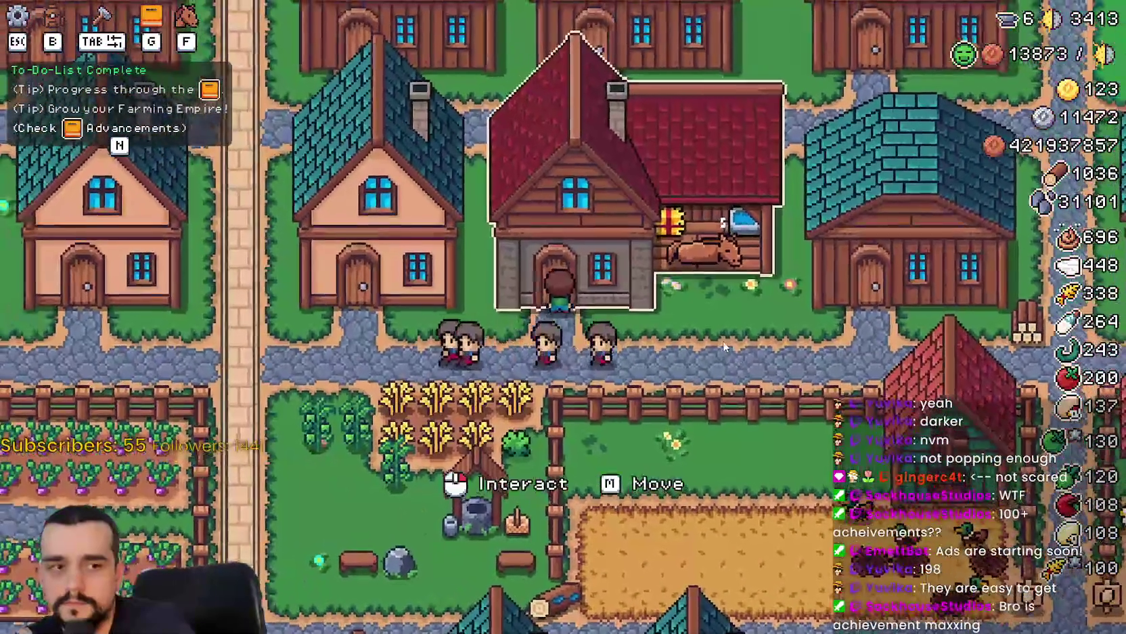
pyautogui.click(723, 341)
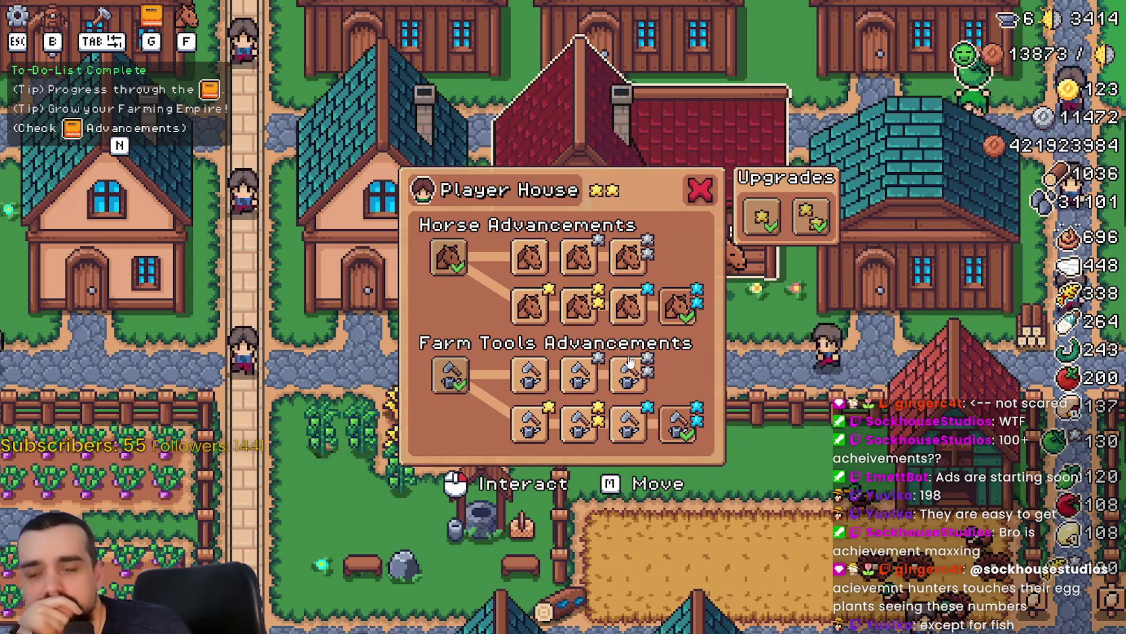
pyautogui.moveTo(645, 274)
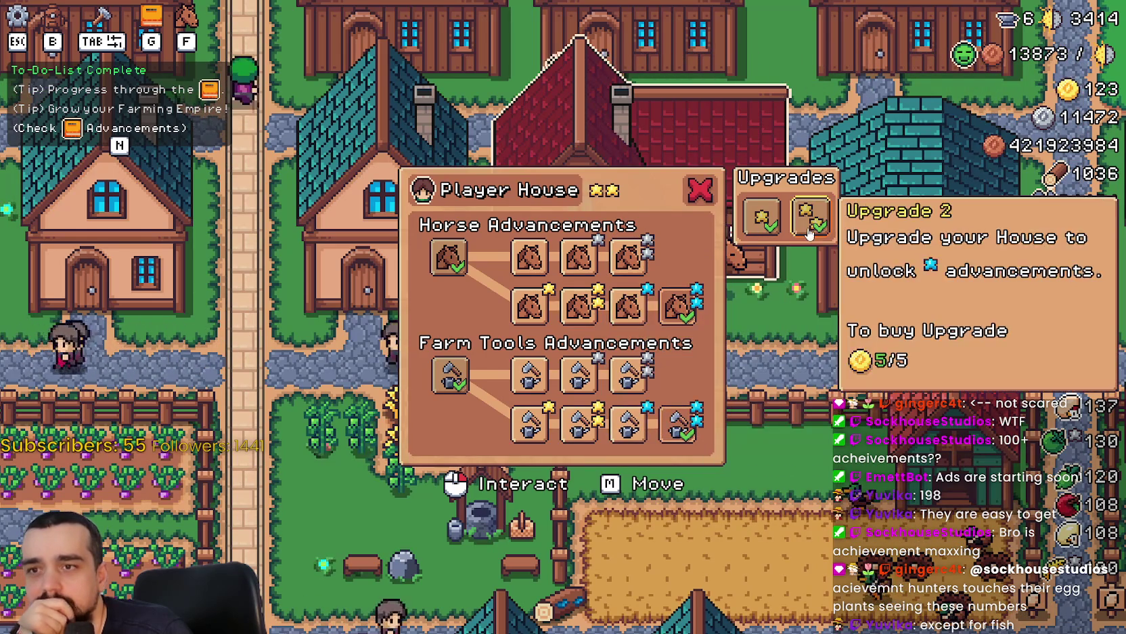
pyautogui.click(695, 193)
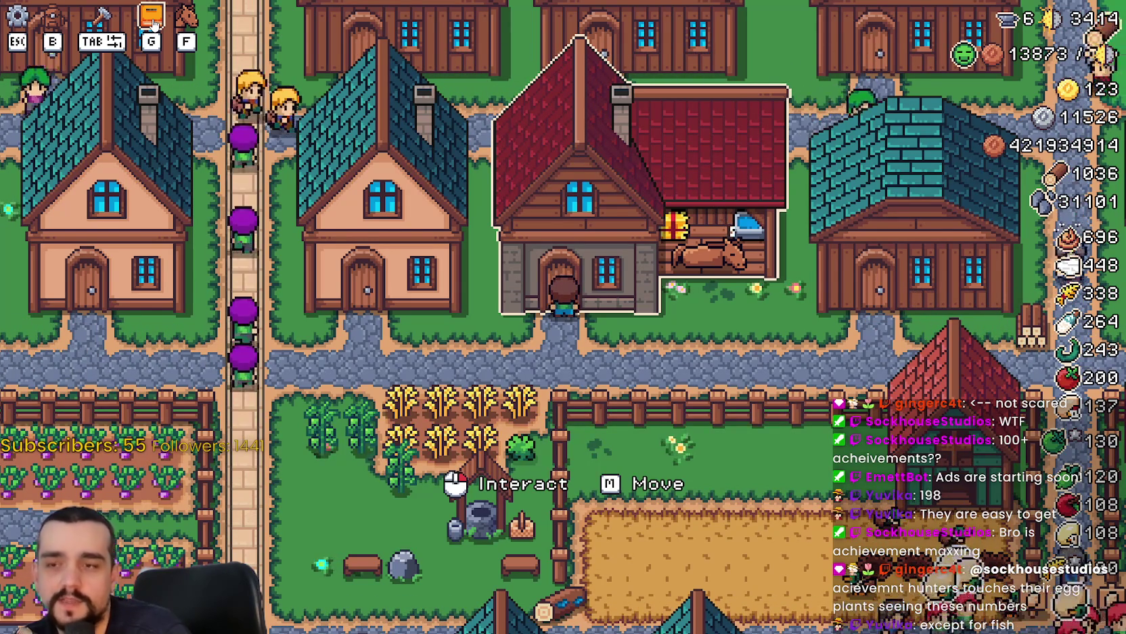
# Walk the farmer east, then north past the horse stable toward the crop fields.
pyautogui.press('d')
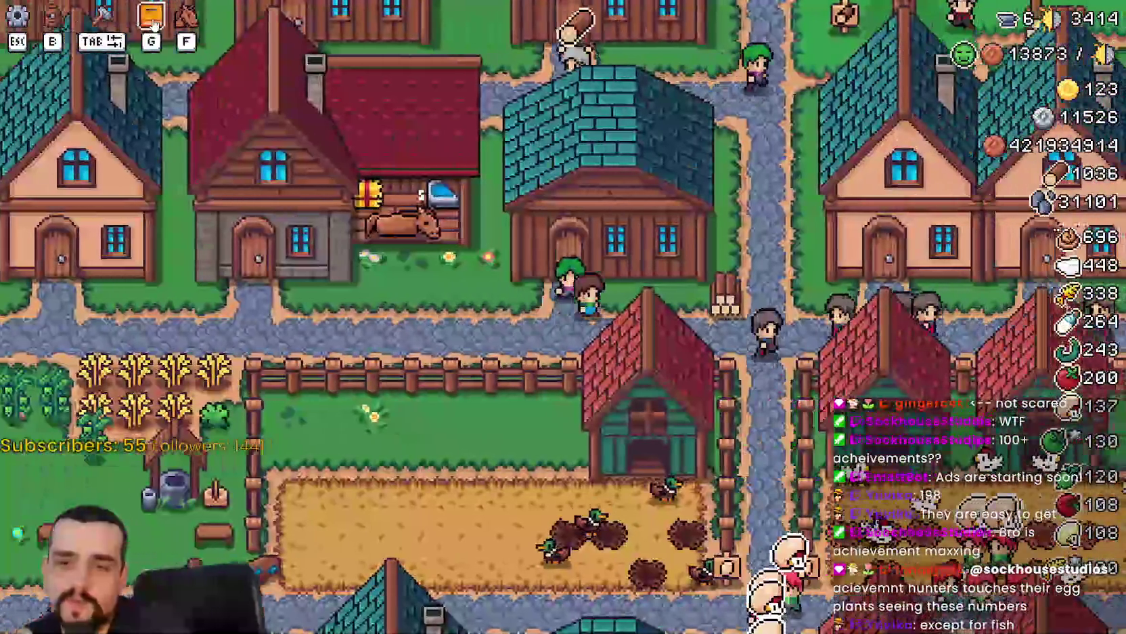
pyautogui.press('d')
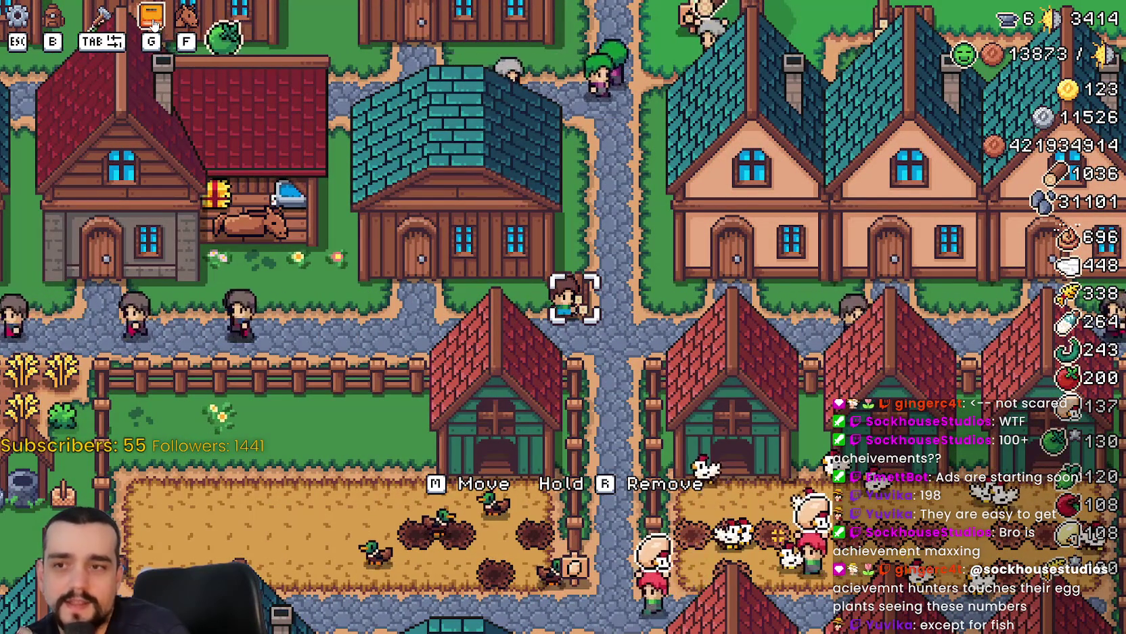
pyautogui.press('a')
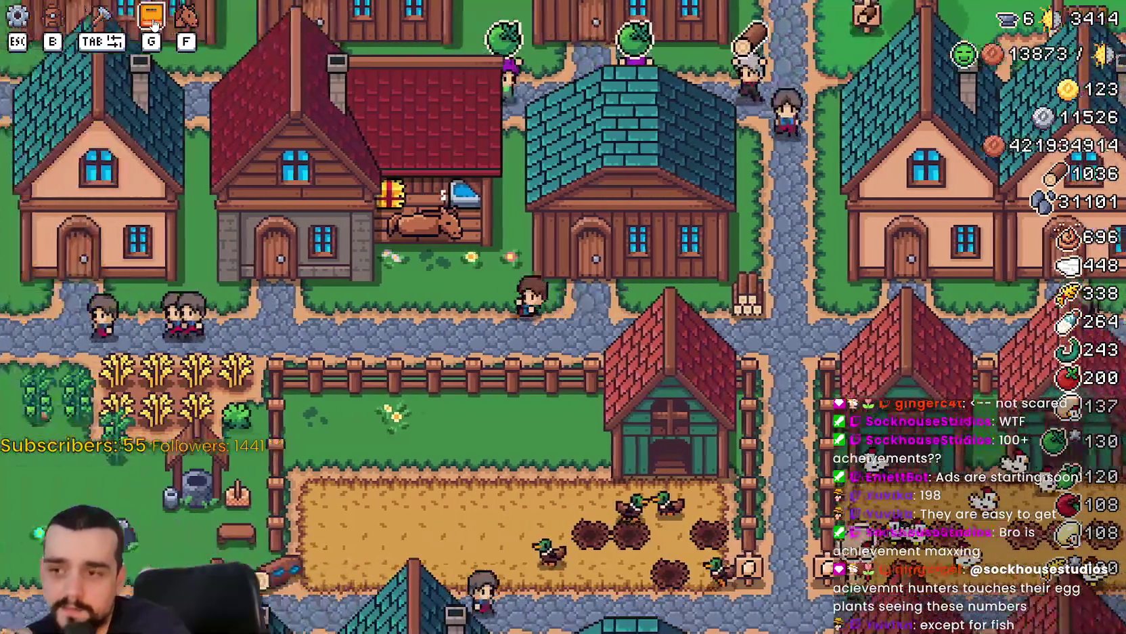
pyautogui.press('d')
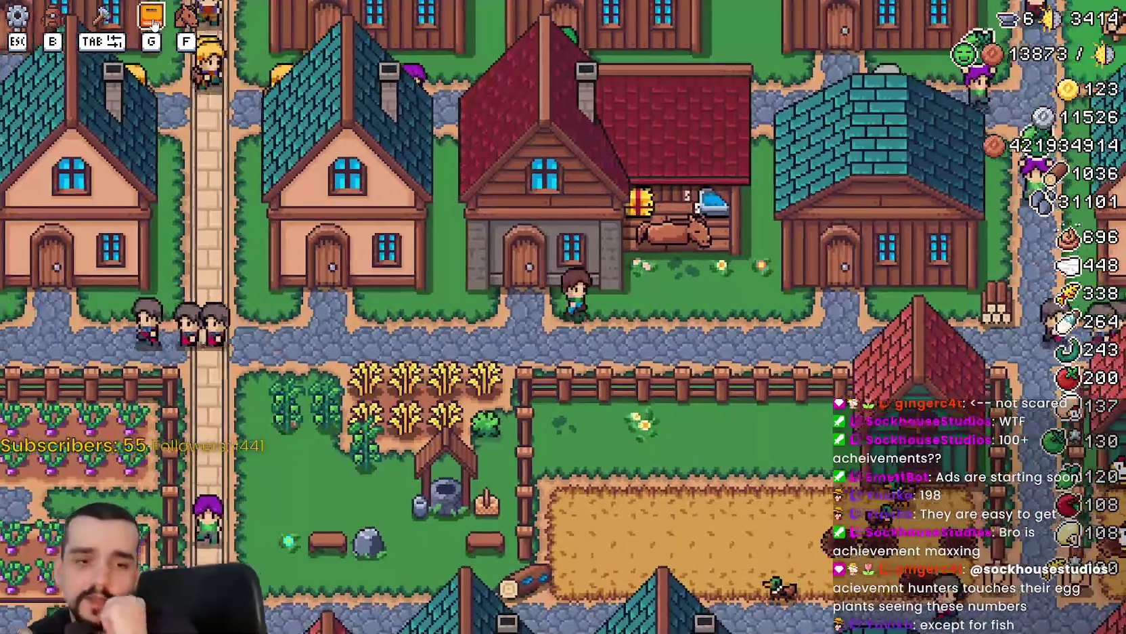
pyautogui.press('w')
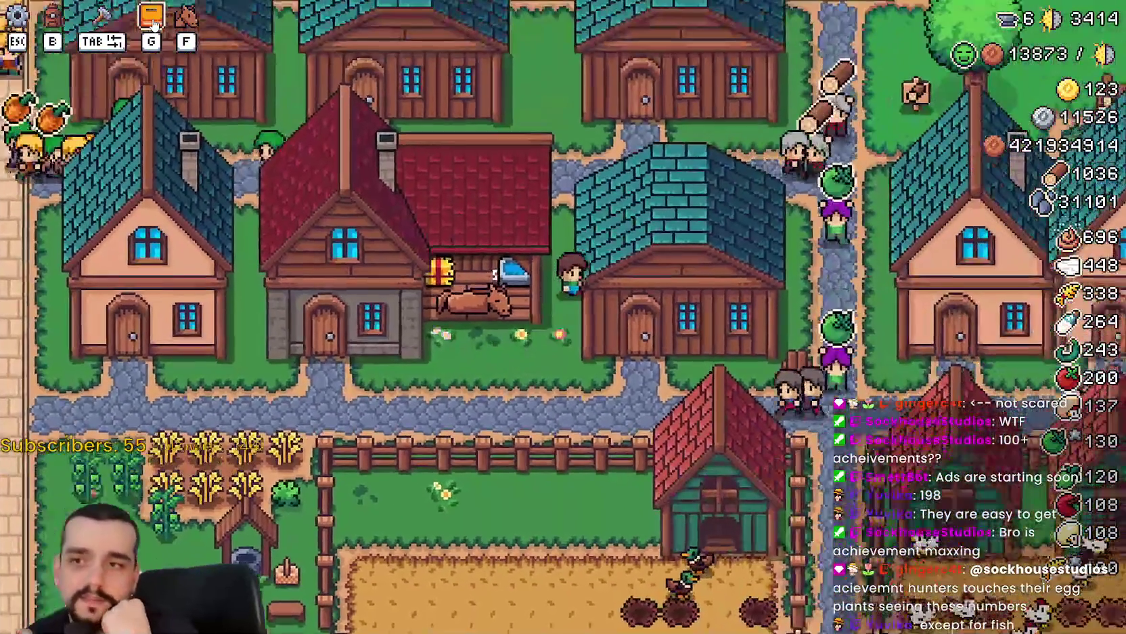
pyautogui.press('w')
pyautogui.press('d')
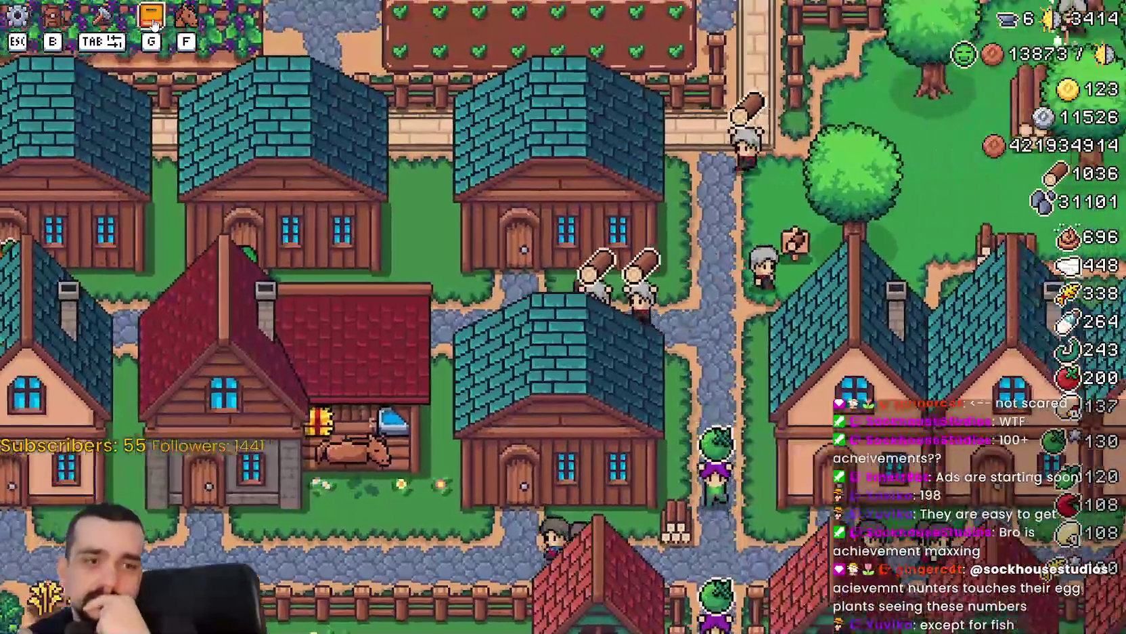
pyautogui.press('w')
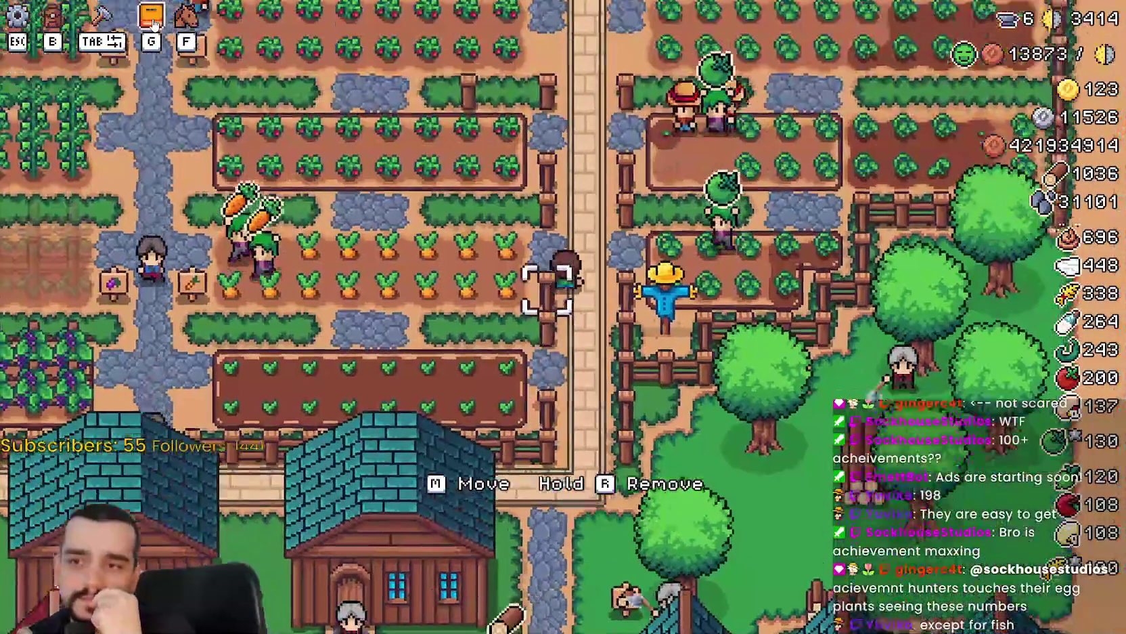
pyautogui.press('a')
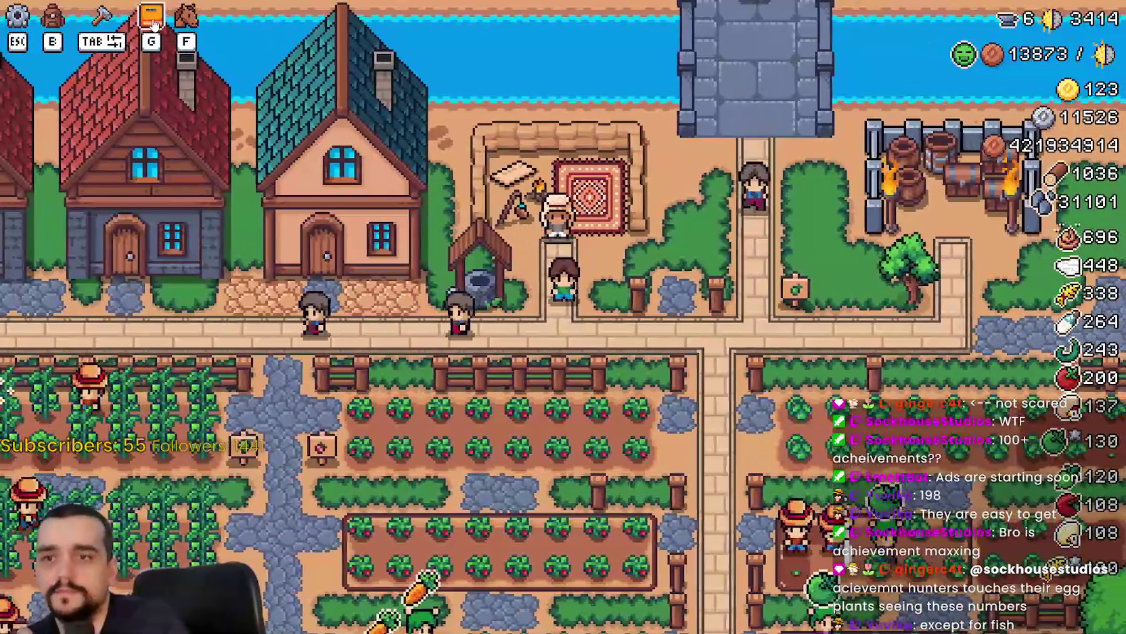
pyautogui.click(154, 24)
pyautogui.click(366, 118)
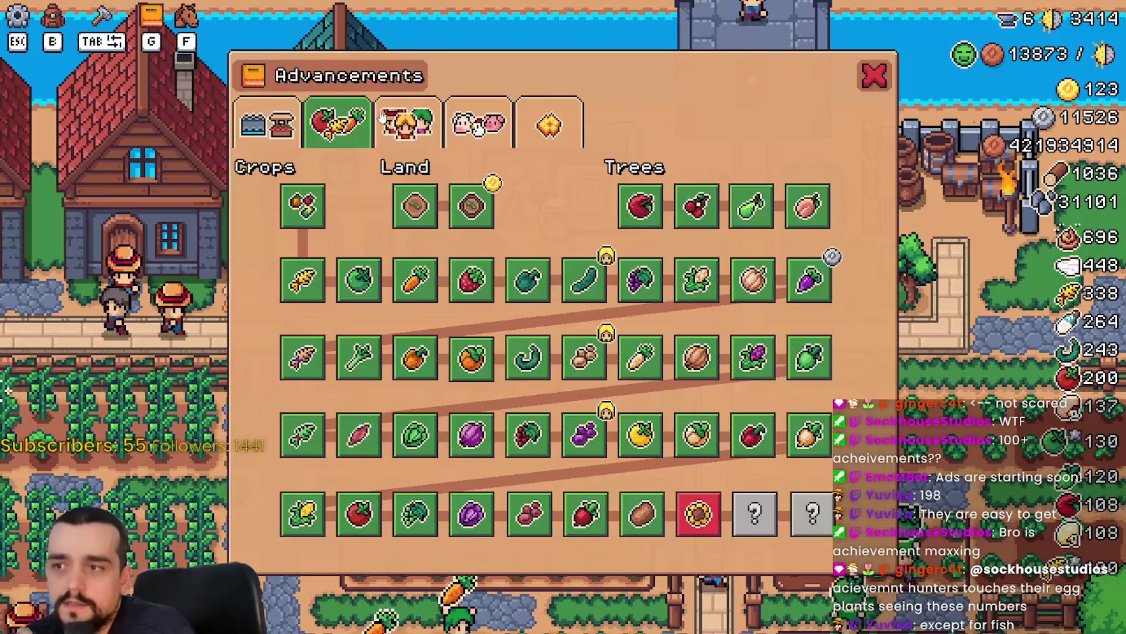
pyautogui.click(410, 114)
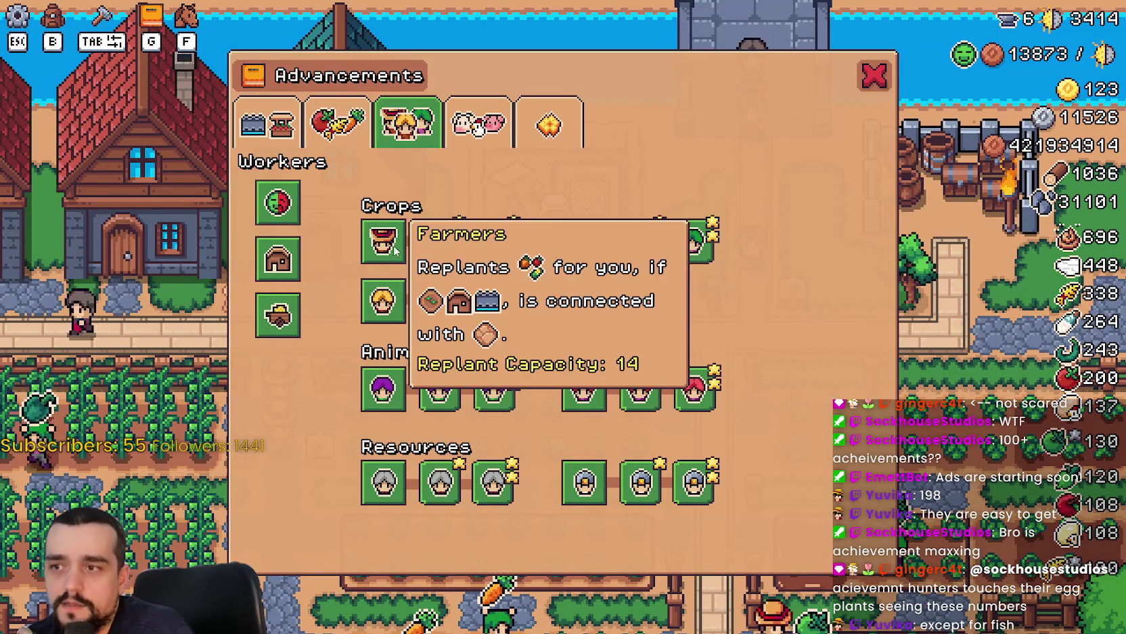
pyautogui.click(873, 75)
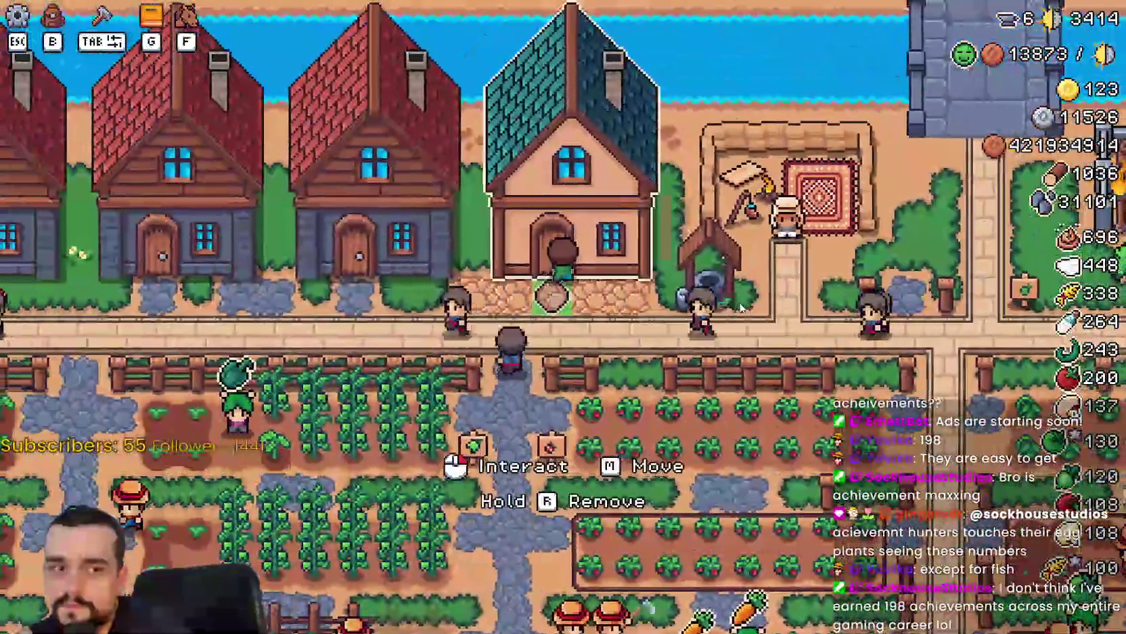
pyautogui.click(474, 375)
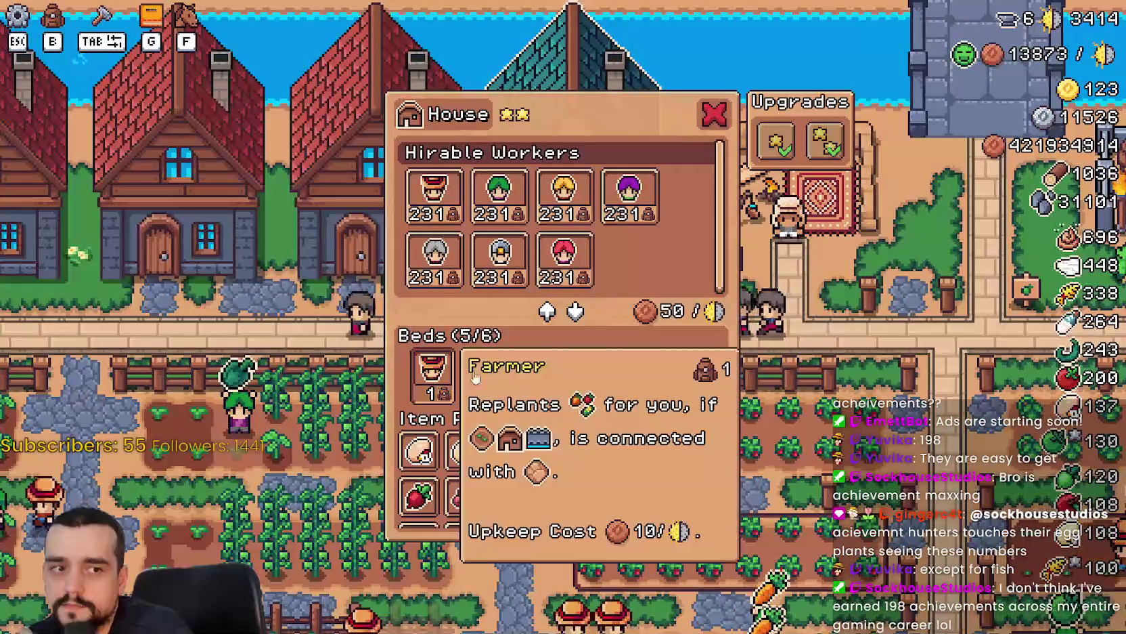
pyautogui.press('Escape')
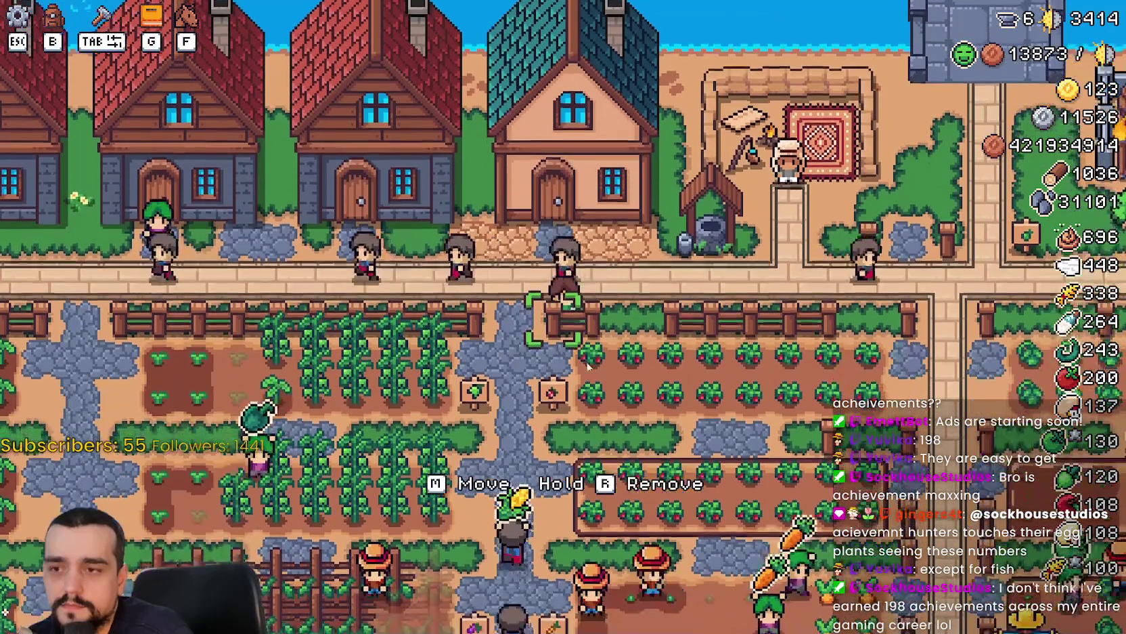
pyautogui.click(496, 210)
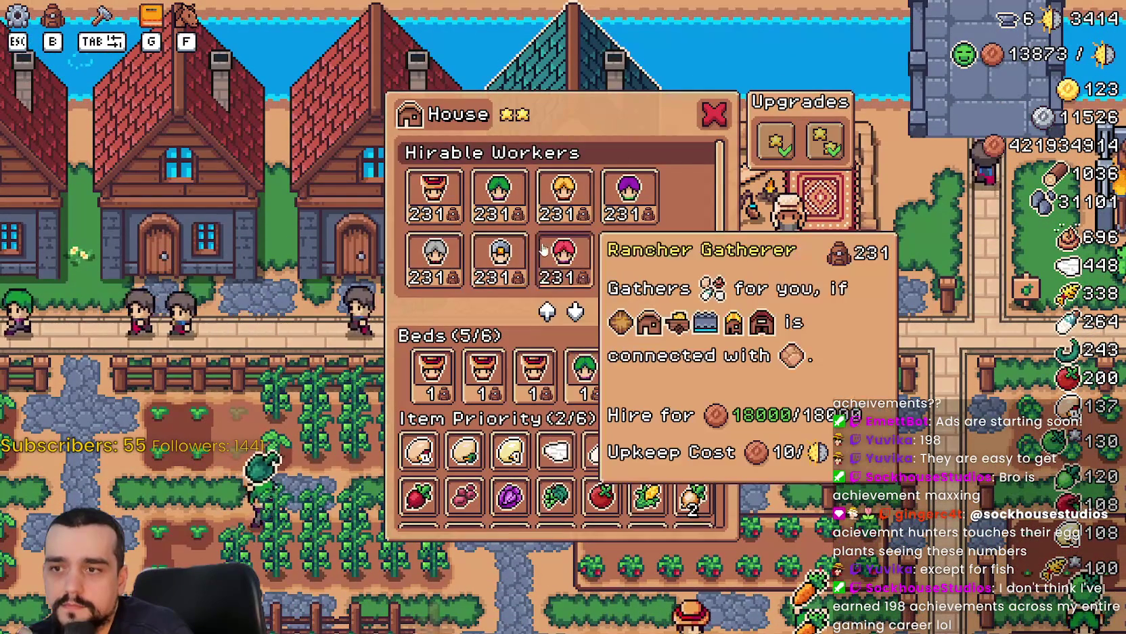
pyautogui.press('Escape')
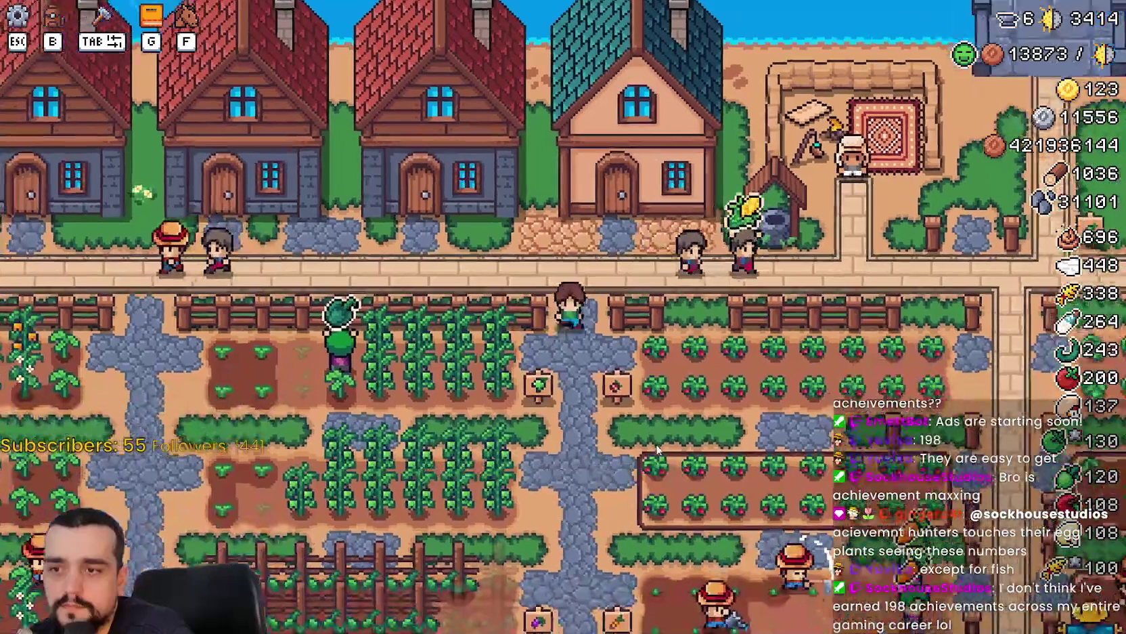
pyautogui.press('Escape')
pyautogui.press('Escape')
# Leave the game and return to the Steam MR FARMBOY library page.
pyautogui.hotkey('alt', 'Tab')
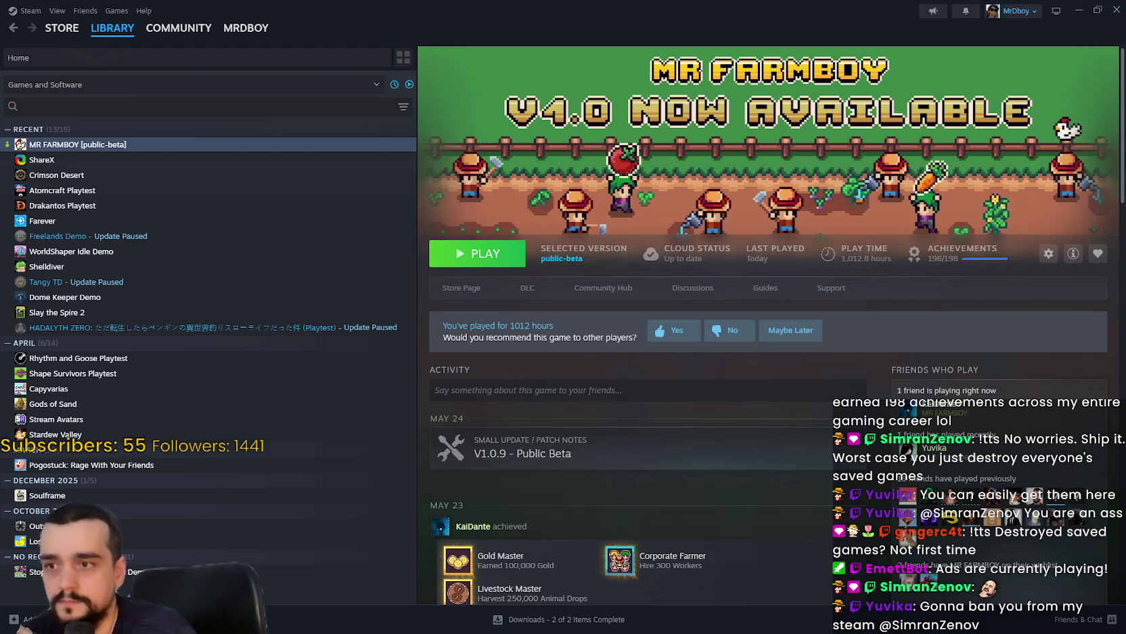
# Link the event to the Default Branch - Build 23432395.
pyautogui.hotkey('alt', 'Tab')
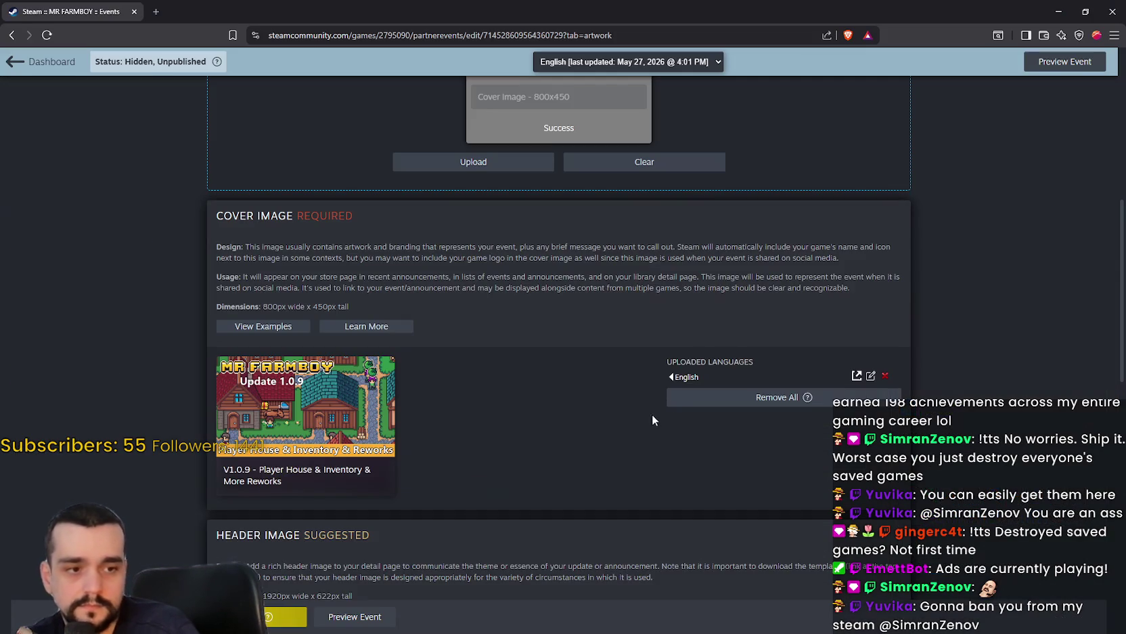
pyautogui.scroll(6, 489, 340)
pyautogui.click(275, 161)
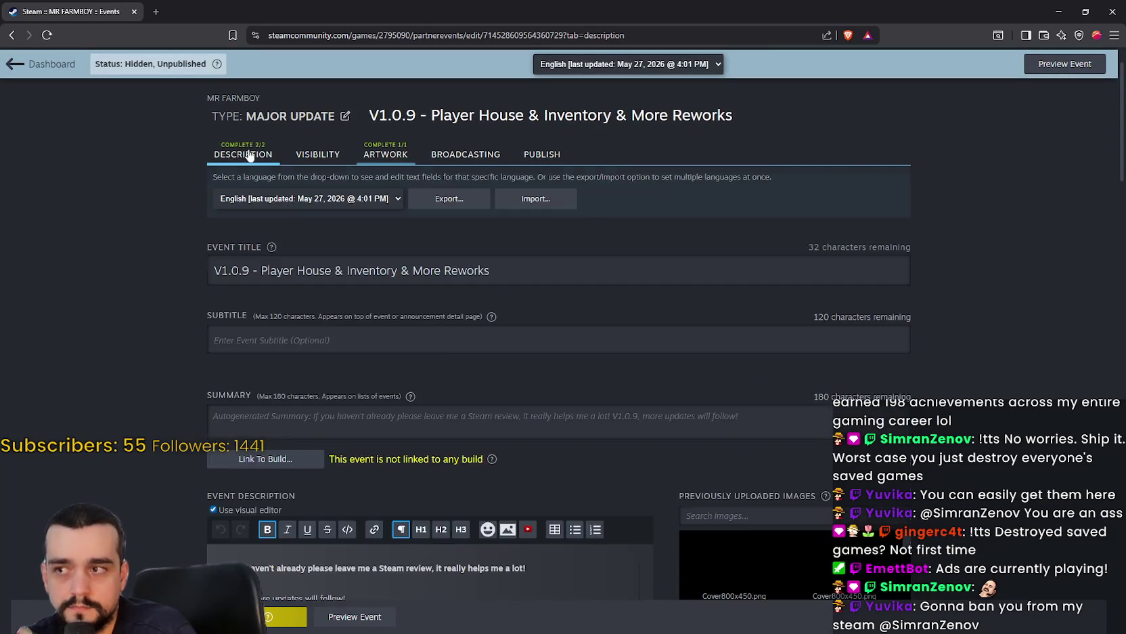
pyautogui.scroll(-3, 271, 223)
pyautogui.click(267, 224)
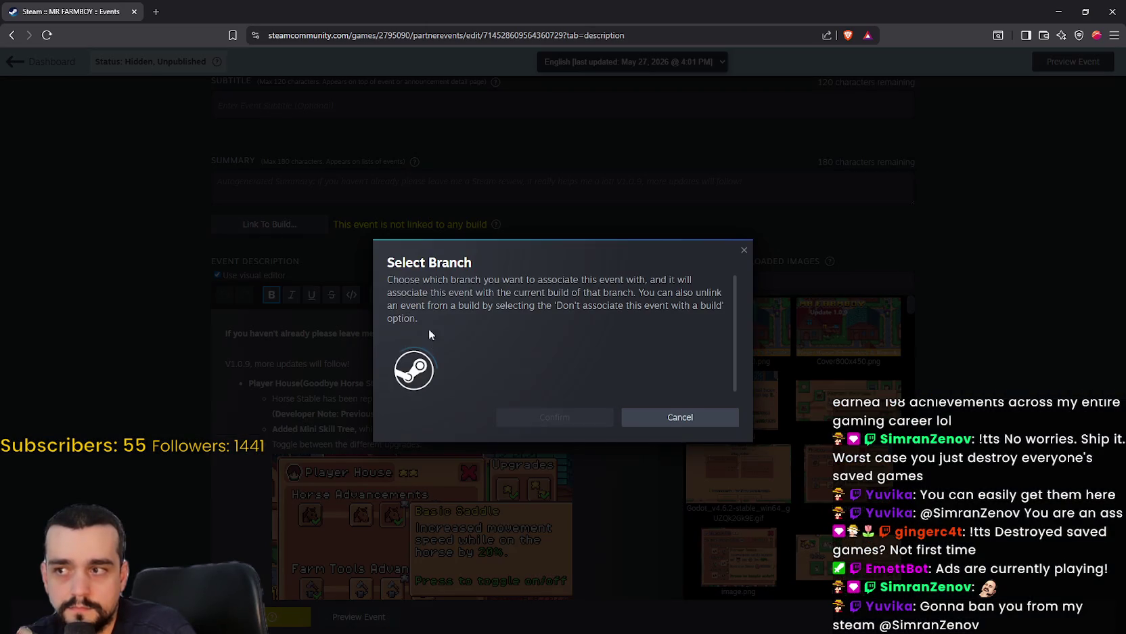
pyautogui.click(473, 357)
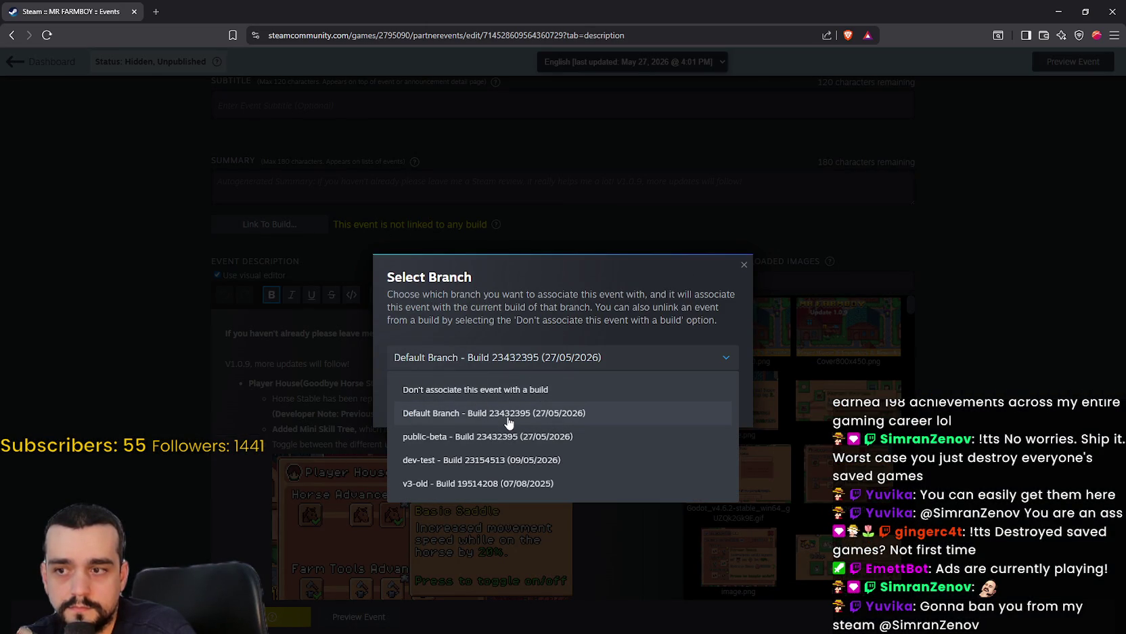
pyautogui.click(508, 414)
pyautogui.click(569, 405)
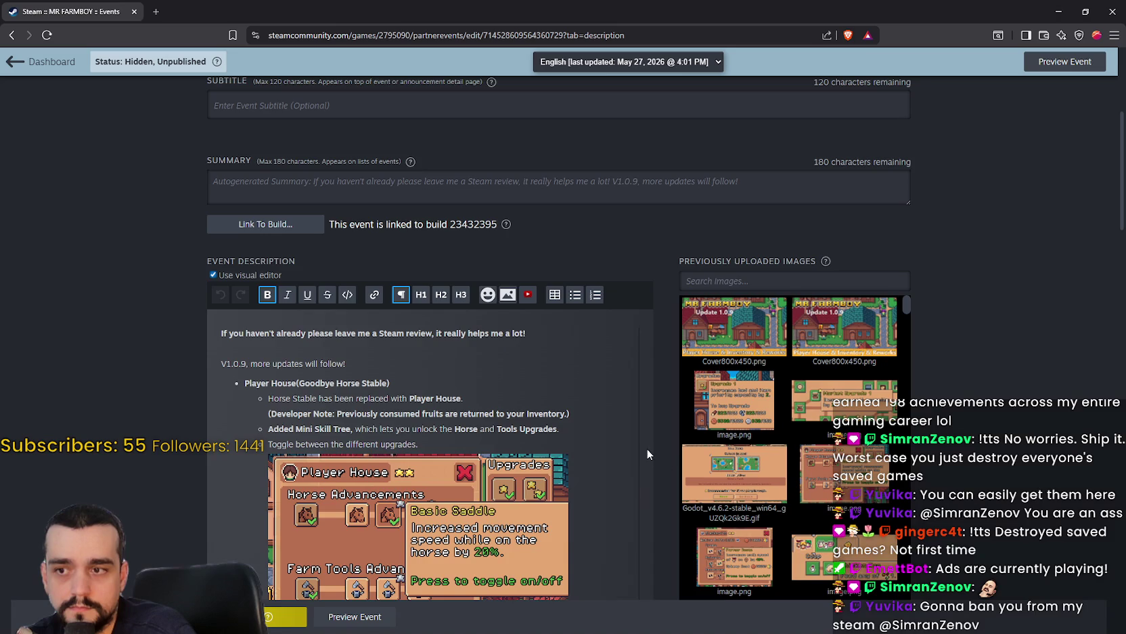
# Check the bold Steam review request line at the top of the description.
pyautogui.scroll(-4, 647, 448)
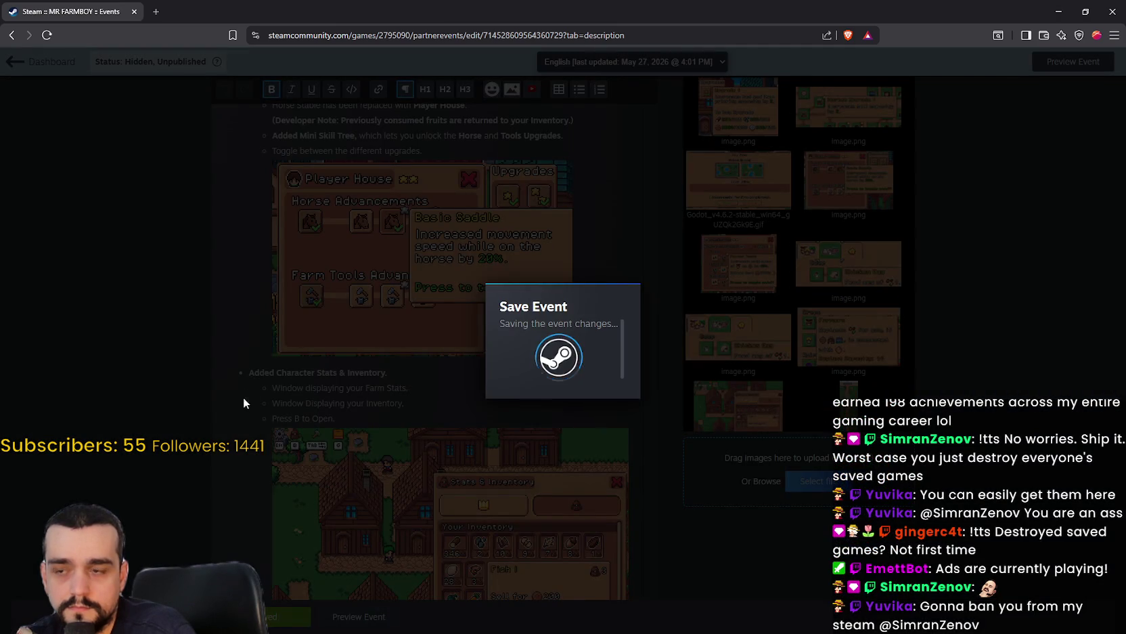
pyautogui.scroll(-5, 250, 392)
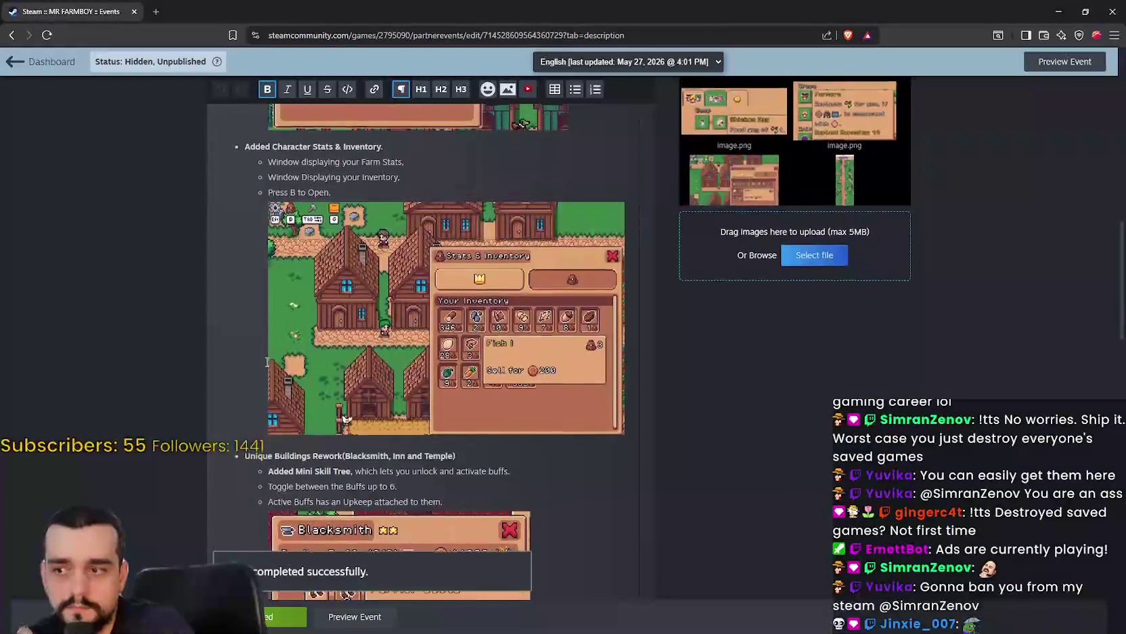
pyautogui.scroll(-15, 267, 363)
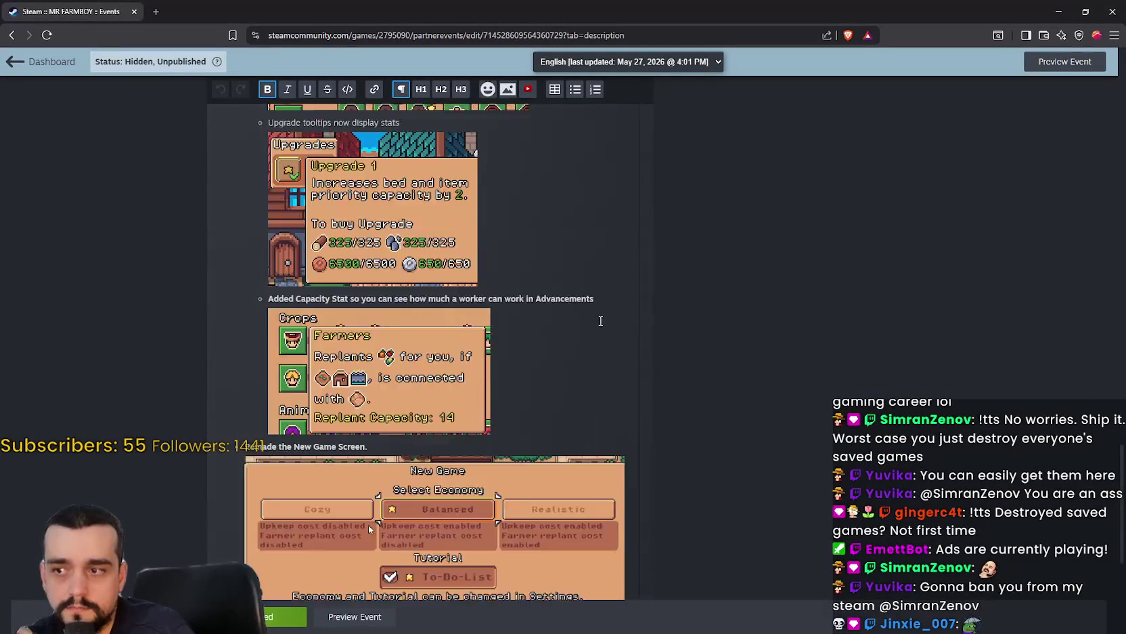
pyautogui.scroll(-5, 601, 320)
pyautogui.scroll(8, 731, 438)
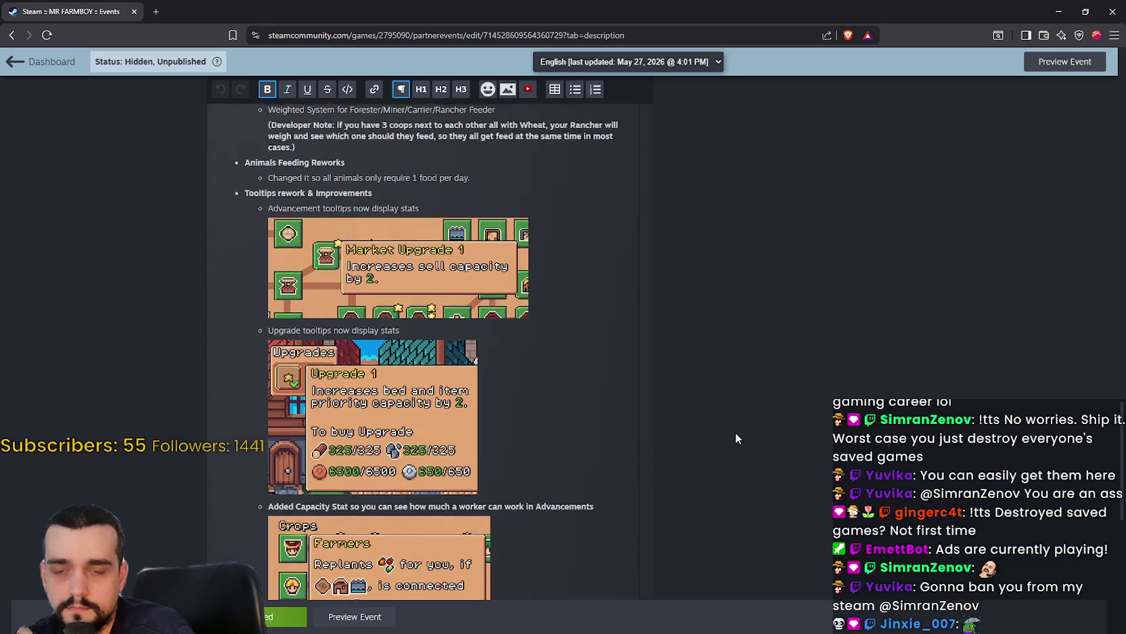
pyautogui.scroll(3, 736, 438)
pyautogui.scroll(-6, 559, 446)
pyautogui.scroll(-3, 427, 481)
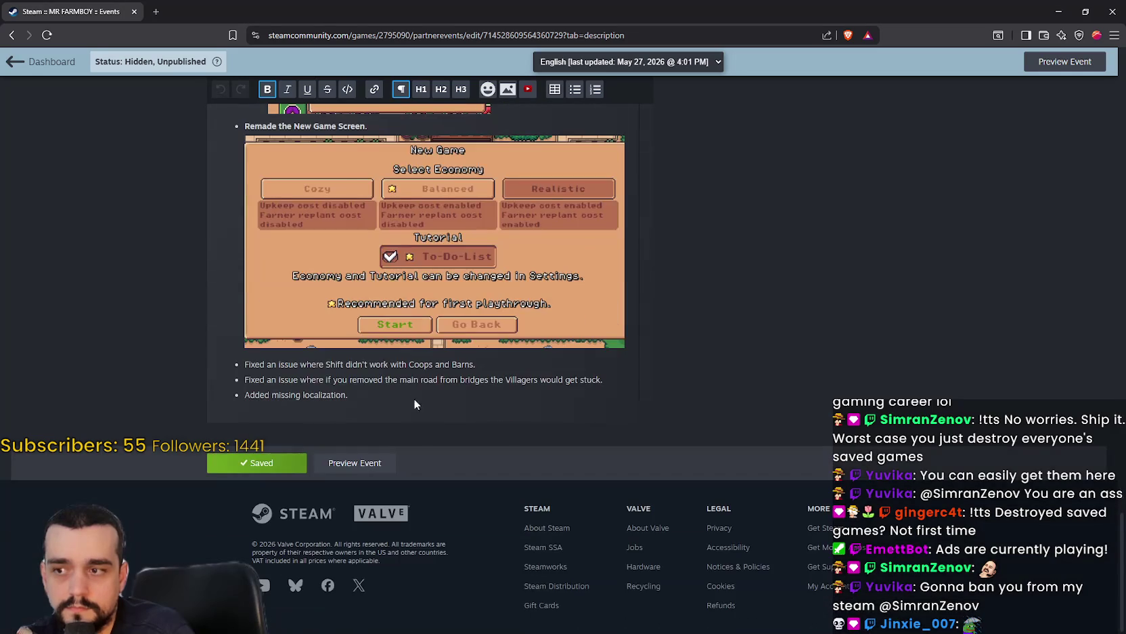
pyautogui.scroll(15, 646, 396)
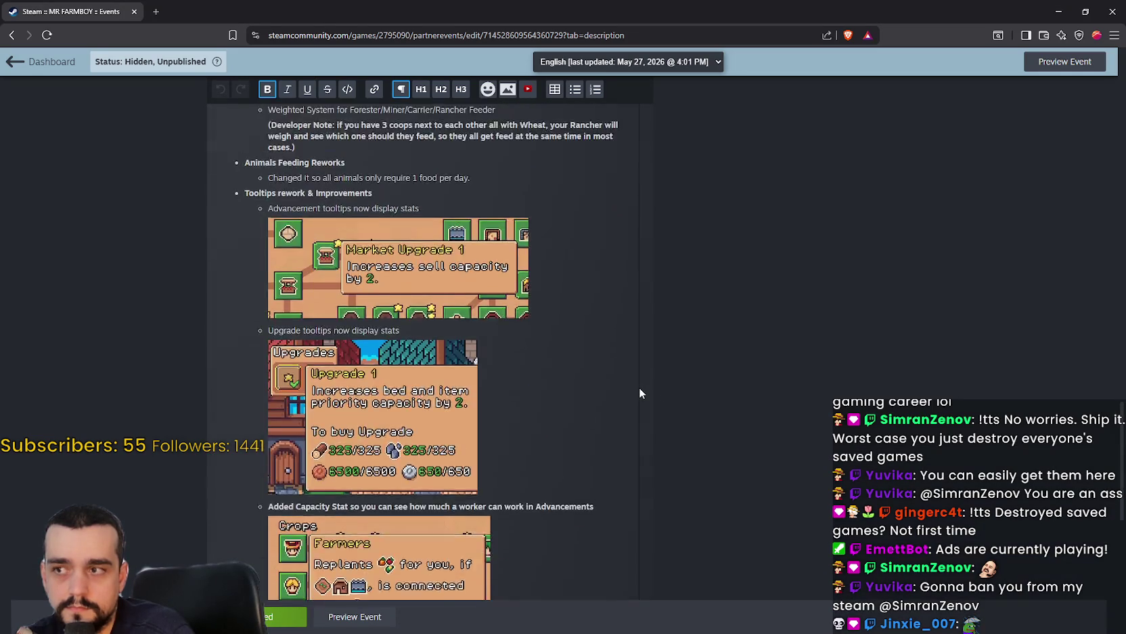
pyautogui.scroll(7, 619, 386)
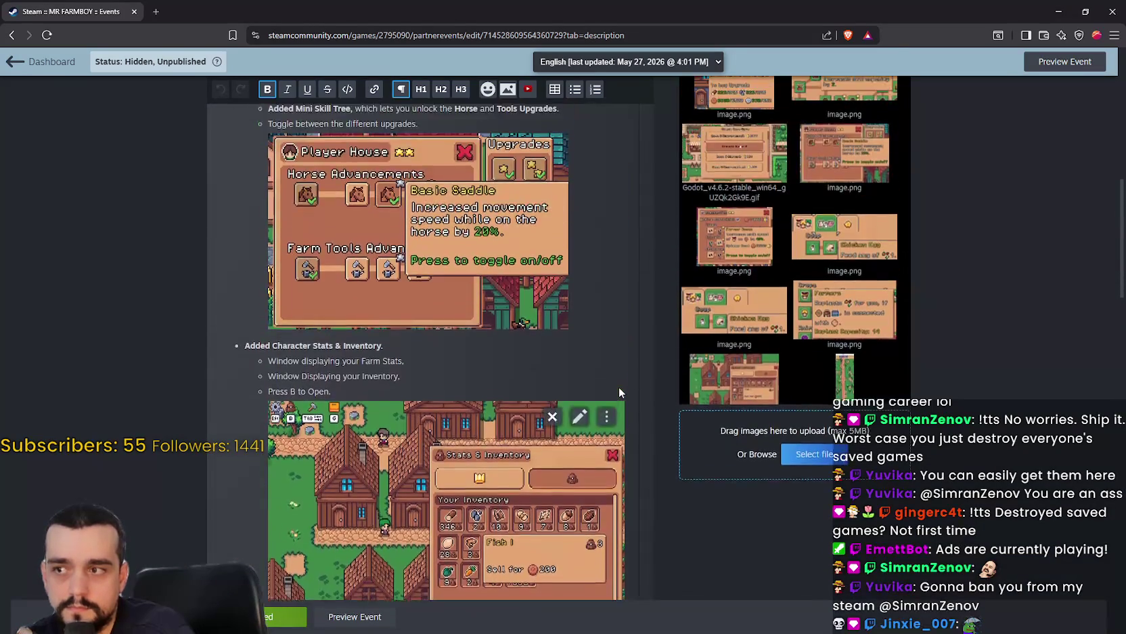
pyautogui.scroll(-8, 619, 385)
pyautogui.scroll(8, 618, 385)
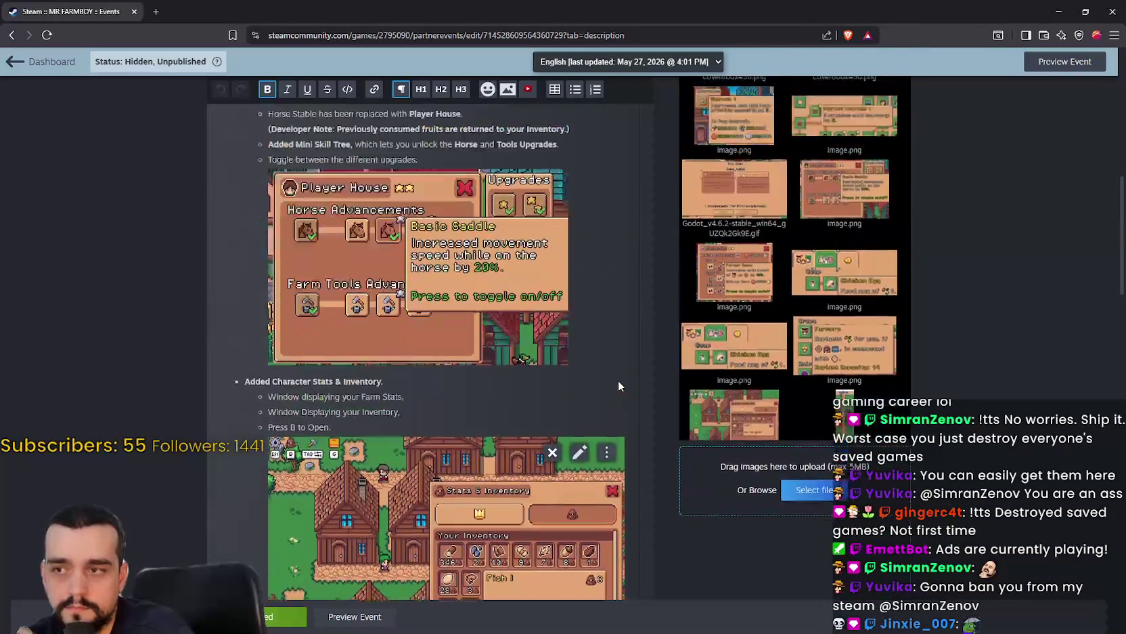
pyautogui.moveTo(559, 311); pyautogui.dragTo(169, 306)
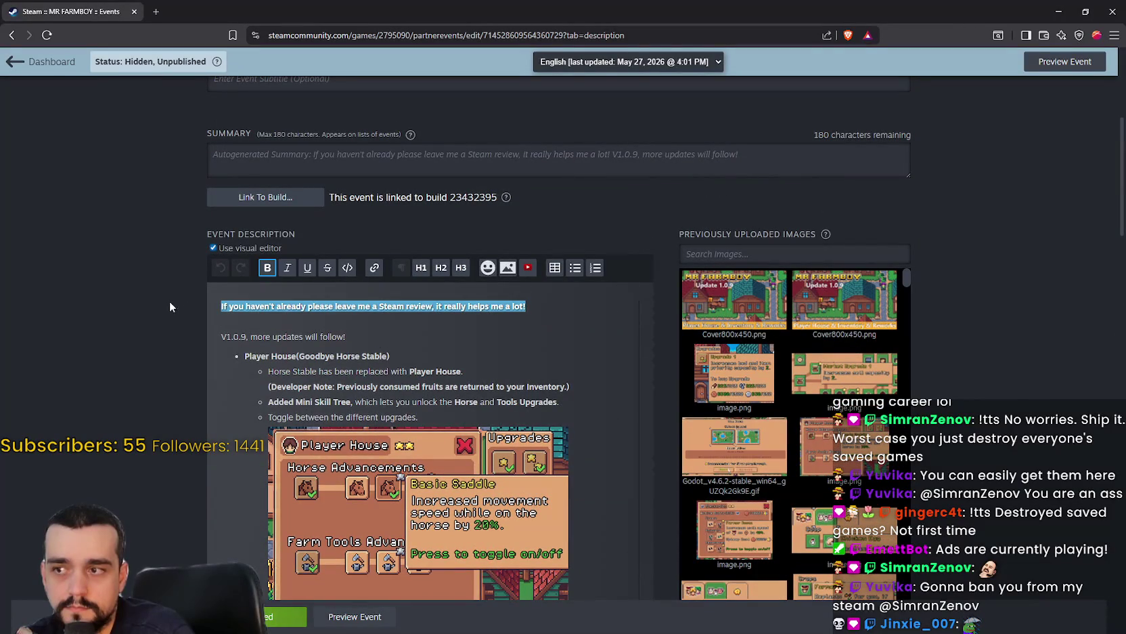
pyautogui.click(310, 313)
pyautogui.scroll(-4, 658, 388)
pyautogui.scroll(9, 657, 387)
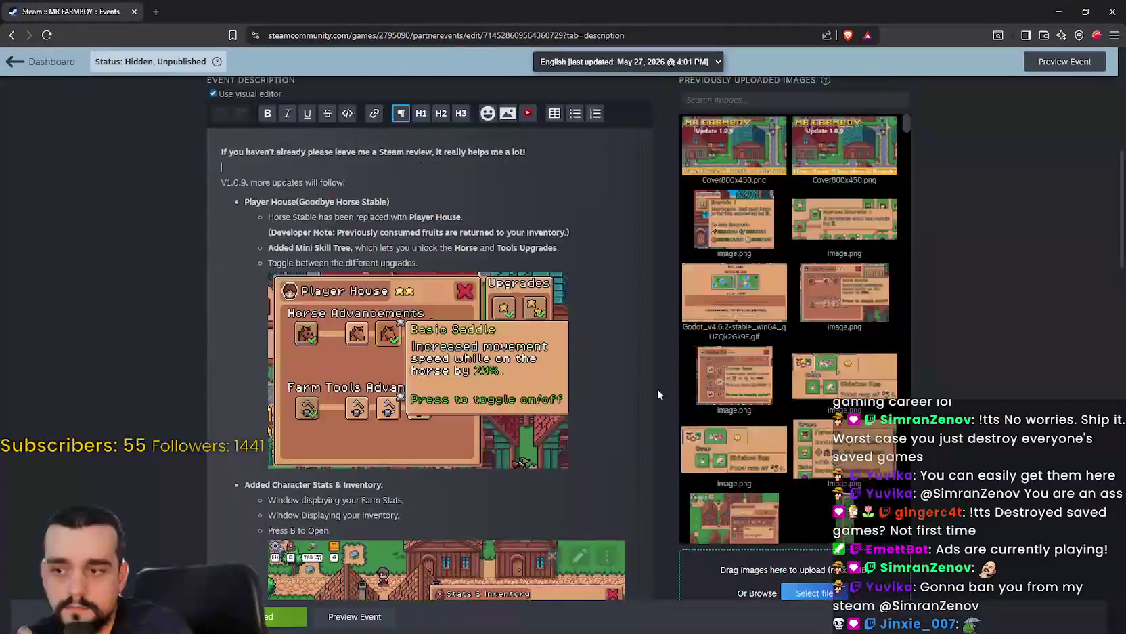
# Turn on 'Display as a Featured Event' under Visibility and save the event.
pyautogui.scroll(-1, 421, 260)
pyautogui.click(317, 154)
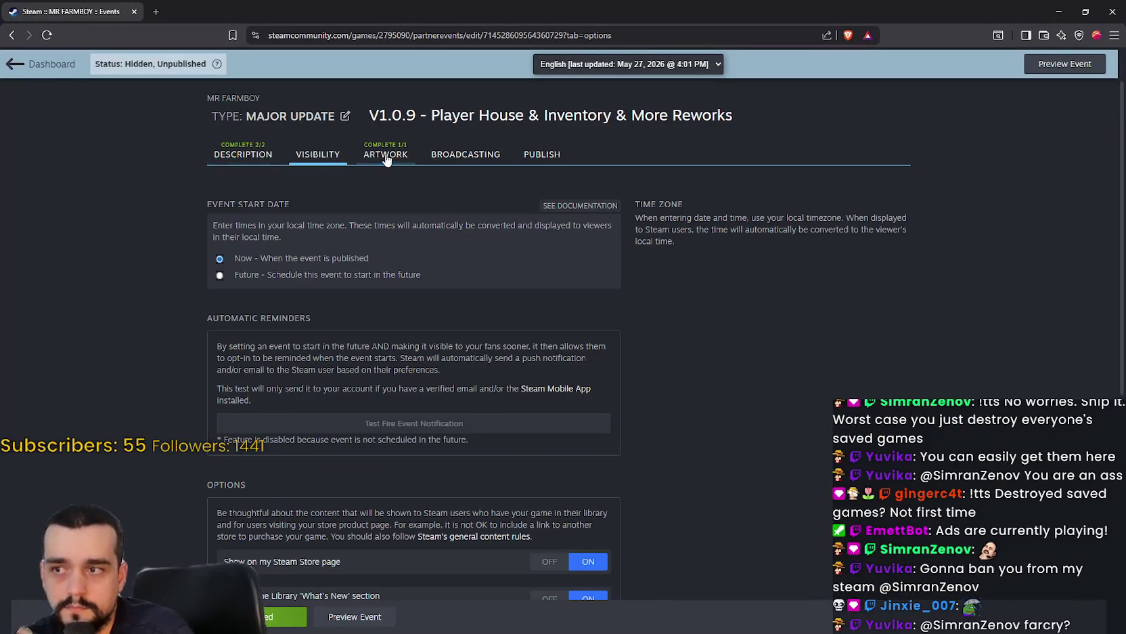
pyautogui.scroll(-5, 723, 373)
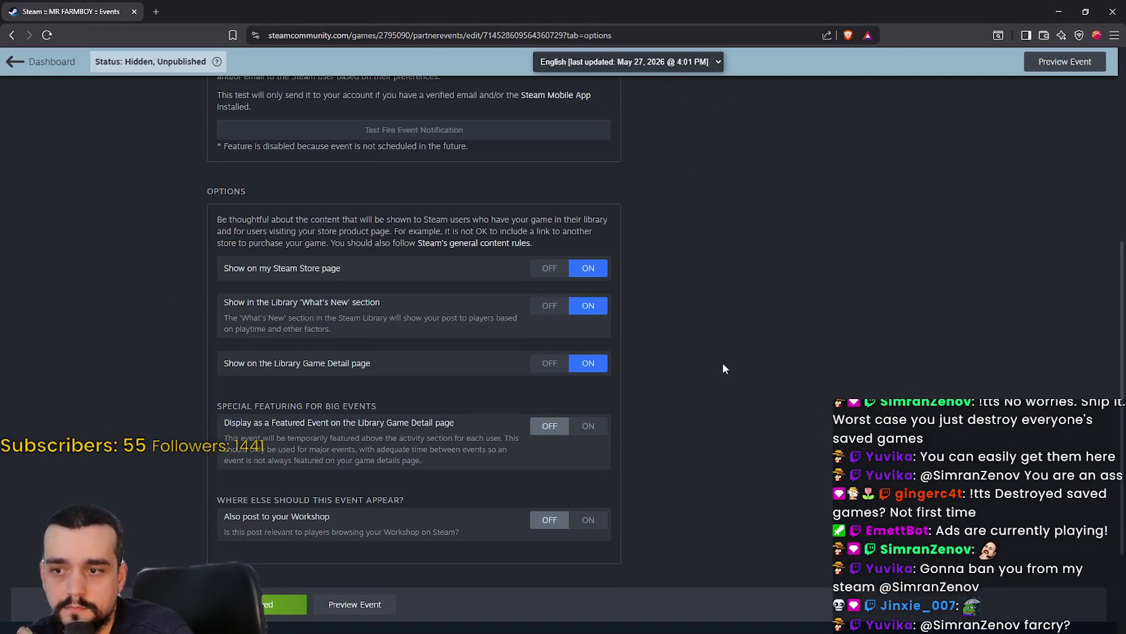
pyautogui.click(596, 428)
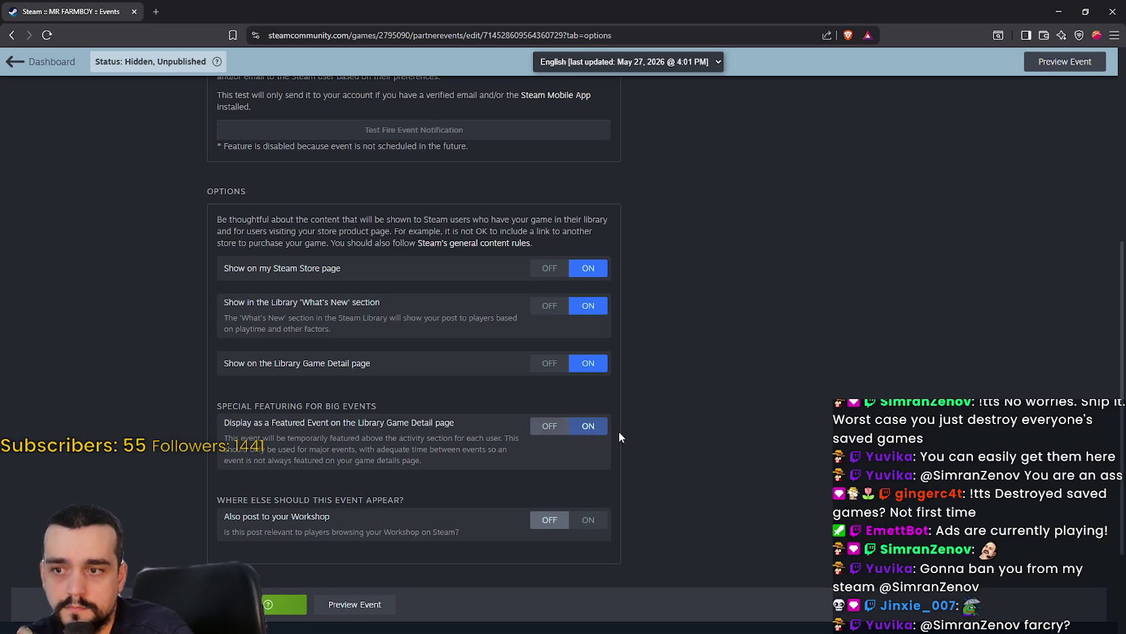
pyautogui.scroll(-3, 770, 454)
pyautogui.scroll(7, 770, 448)
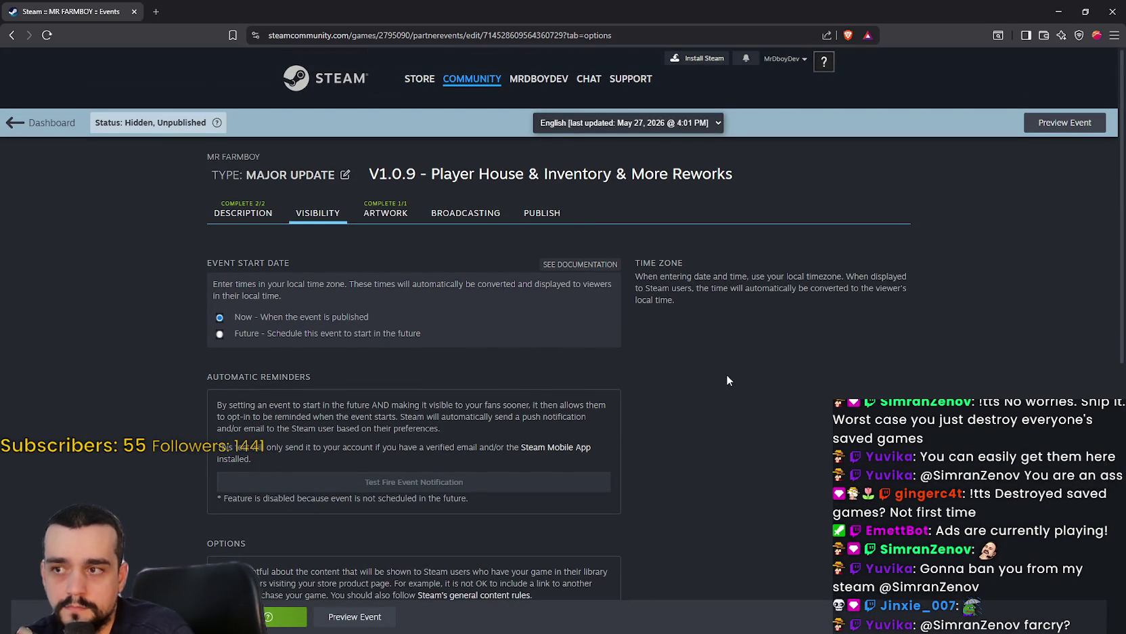
pyautogui.scroll(-3, 721, 314)
pyautogui.click(224, 157)
pyautogui.click(286, 616)
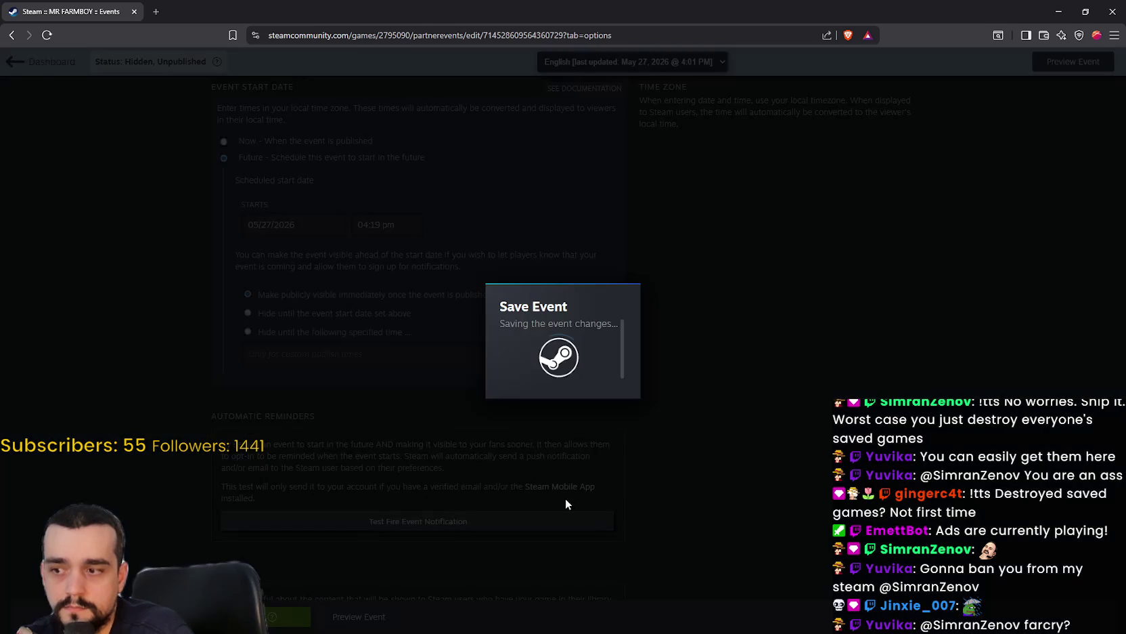
pyautogui.scroll(3, 609, 406)
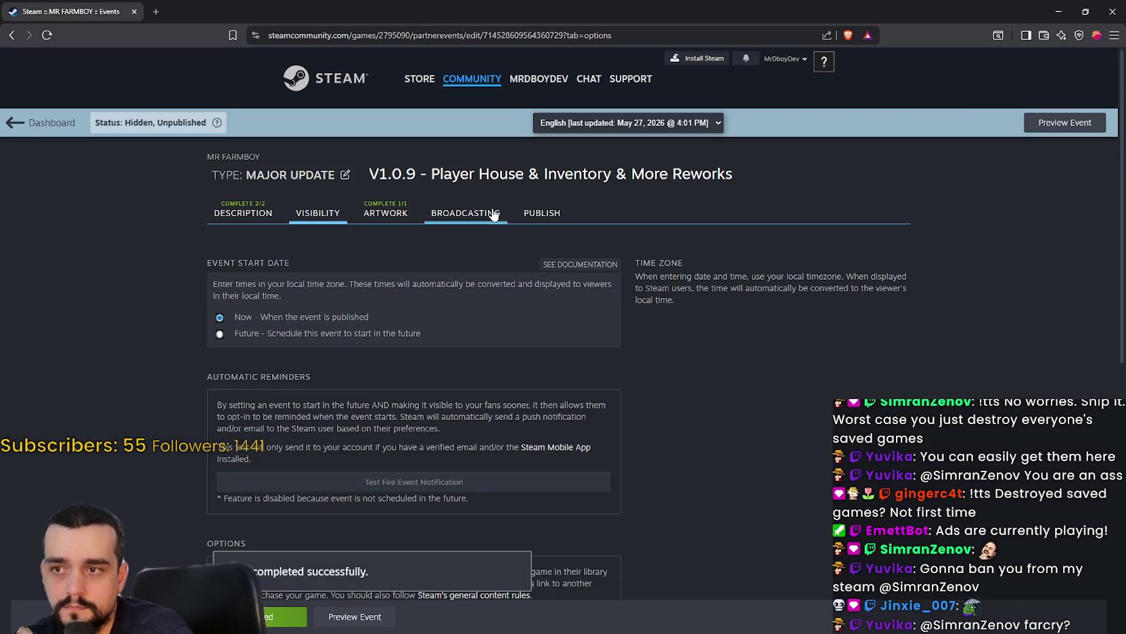
pyautogui.click(477, 213)
# Publish the V1.0.9 event publicly from its Publish tab, confirming the publish.
pyautogui.click(530, 214)
pyautogui.scroll(-3, 128, 366)
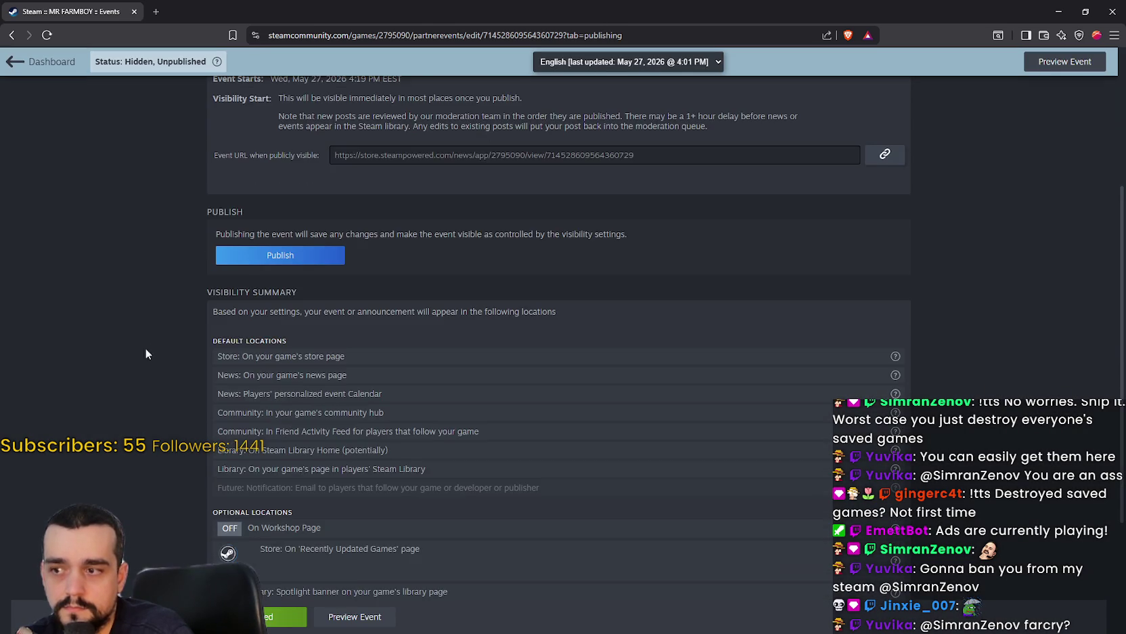
pyautogui.scroll(-2, 125, 288)
pyautogui.scroll(3, 184, 302)
pyautogui.click(263, 315)
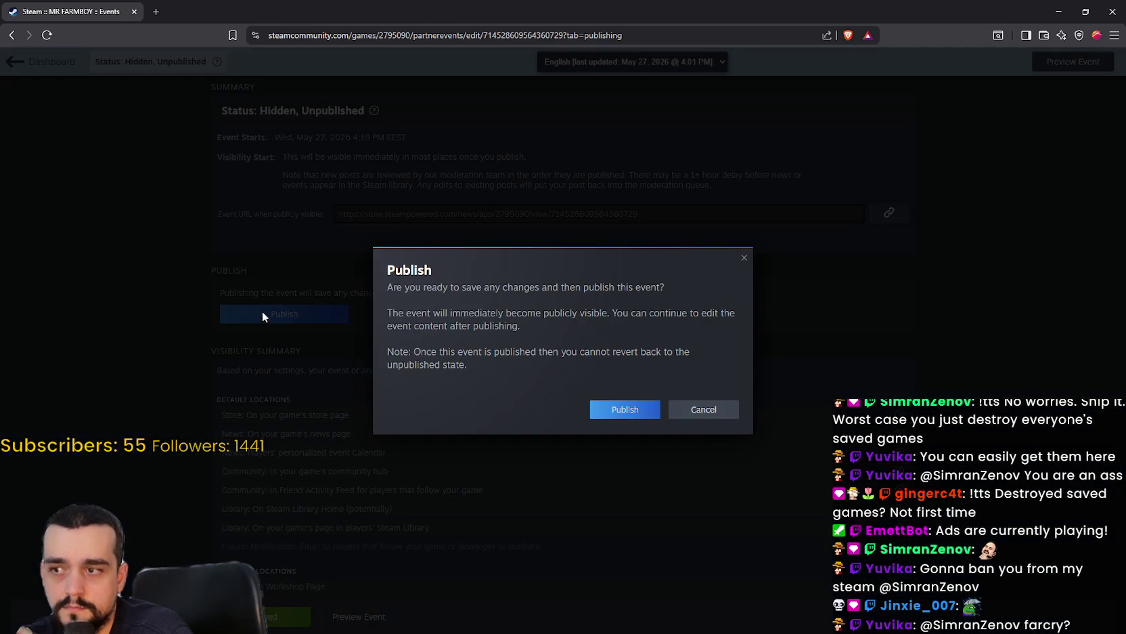
pyautogui.click(598, 408)
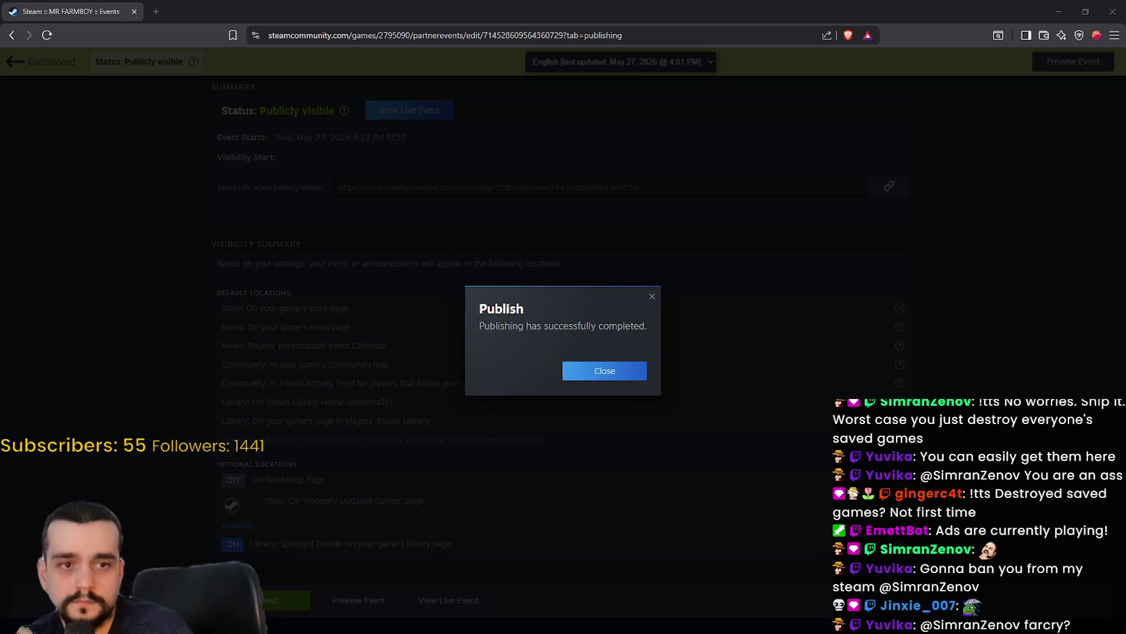
# Dismiss the success message and open the event's live Steam Store news page.
pyautogui.click(609, 369)
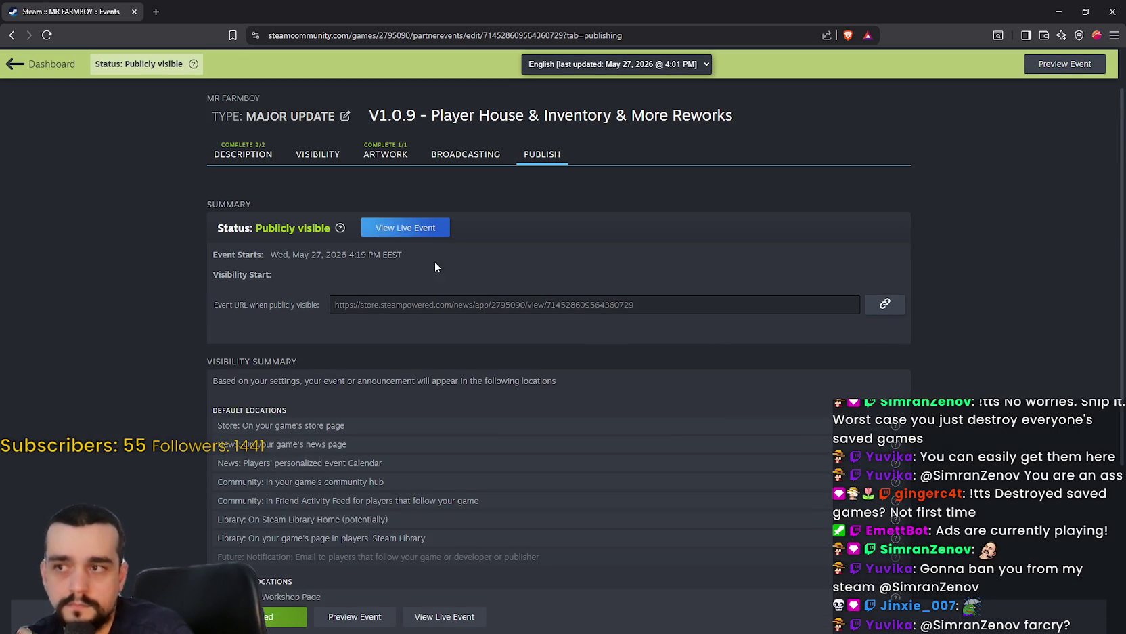
pyautogui.click(448, 246)
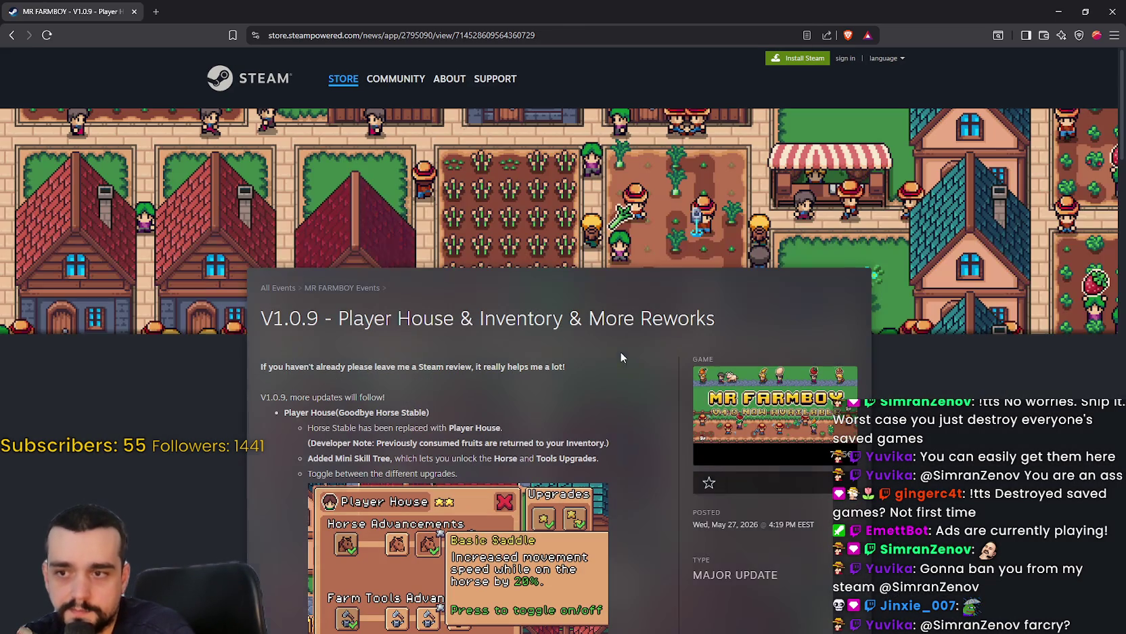
pyautogui.rightClick(623, 368)
# Scroll through the V1.0.9 news post and copy its shareable link.
pyautogui.click(567, 426)
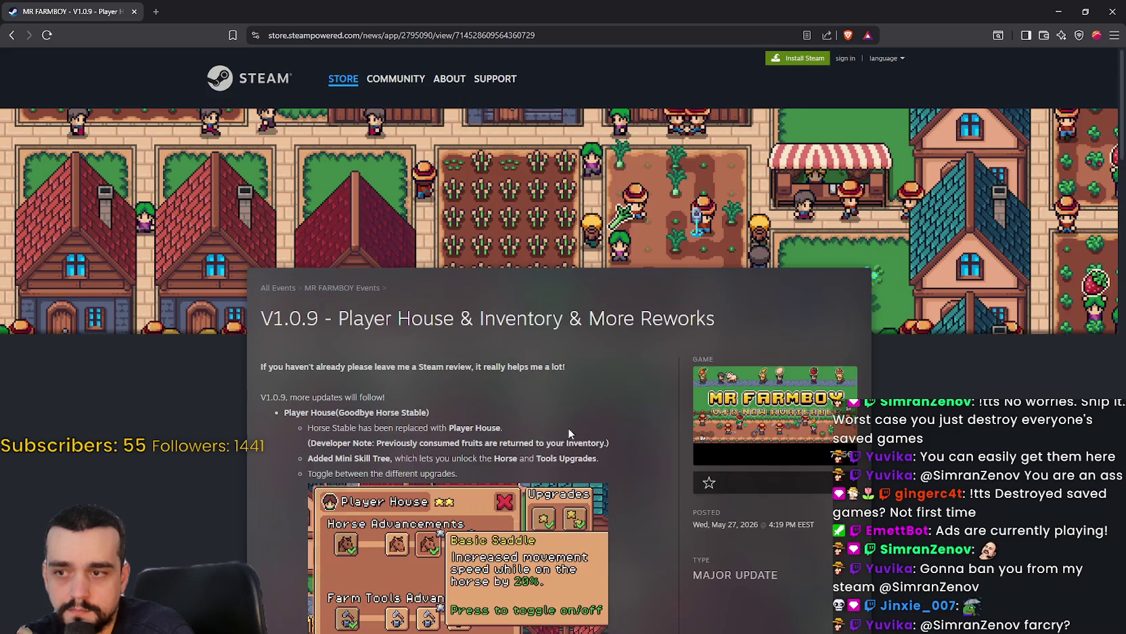
pyautogui.scroll(-15, 568, 433)
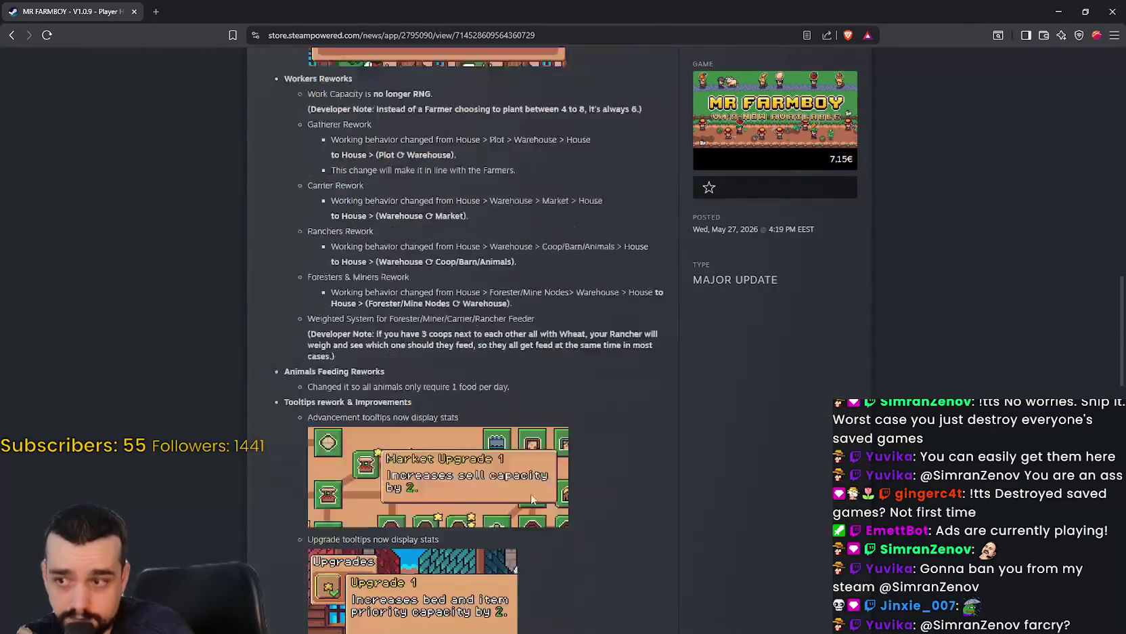
pyautogui.scroll(-12, 532, 499)
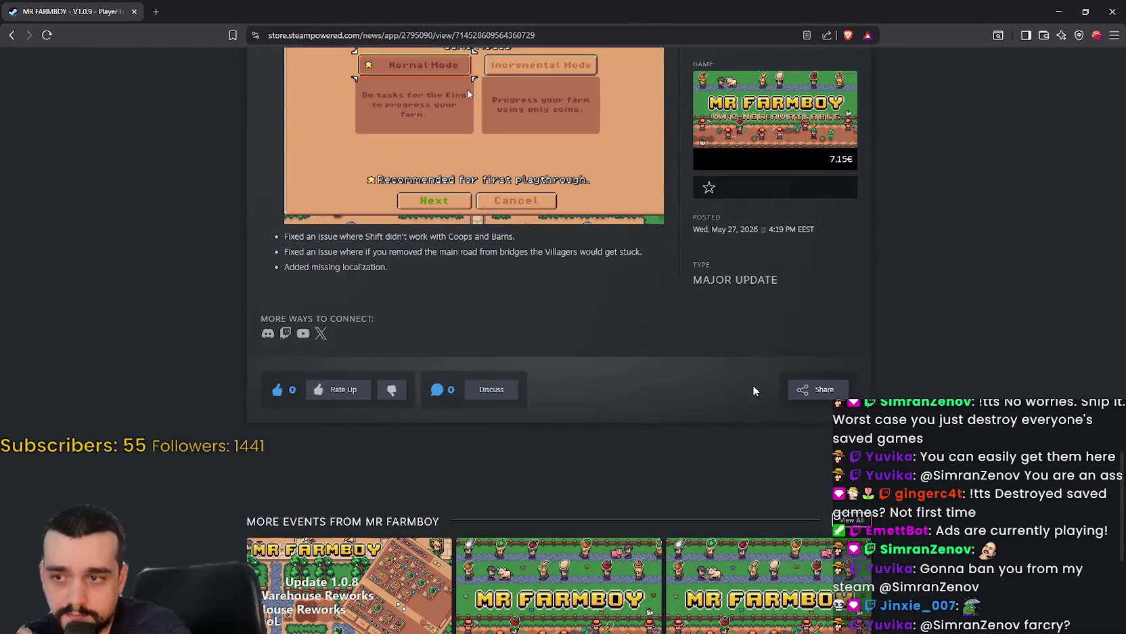
pyautogui.click(811, 391)
pyautogui.click(713, 364)
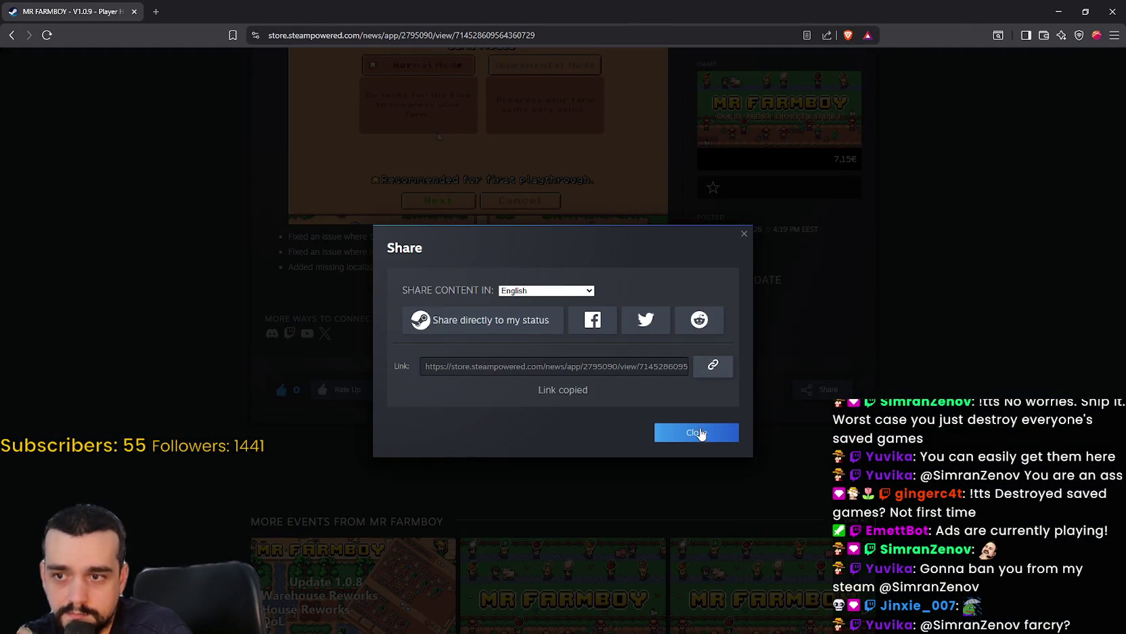
pyautogui.click(698, 432)
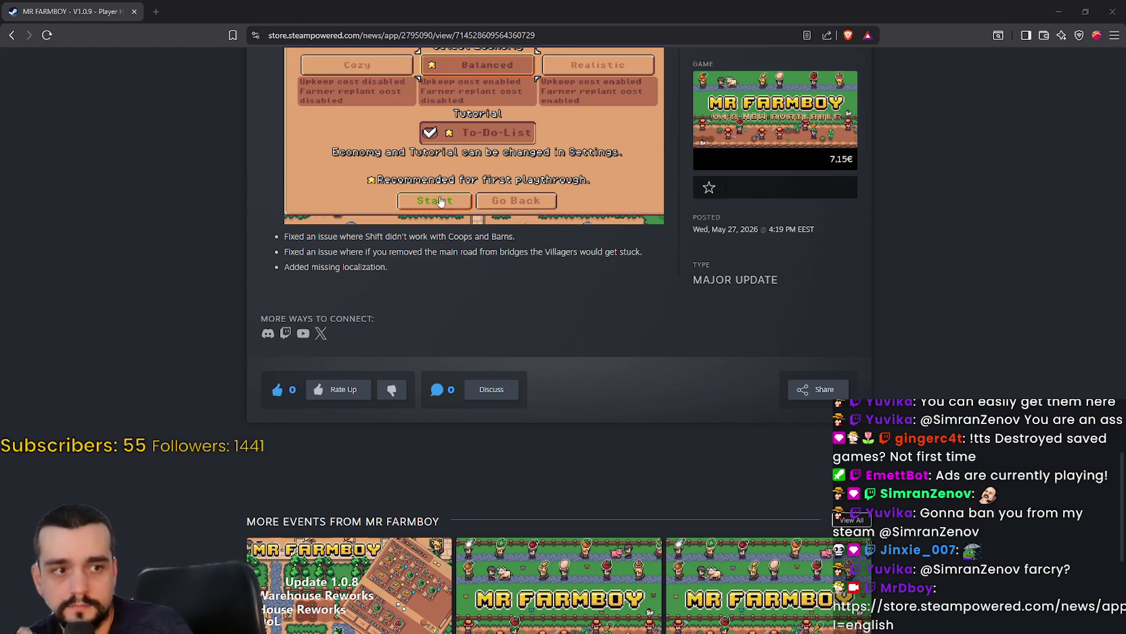
# Try to rate the post up and dismiss the not-signed-in notice.
pyautogui.scroll(1, 573, 323)
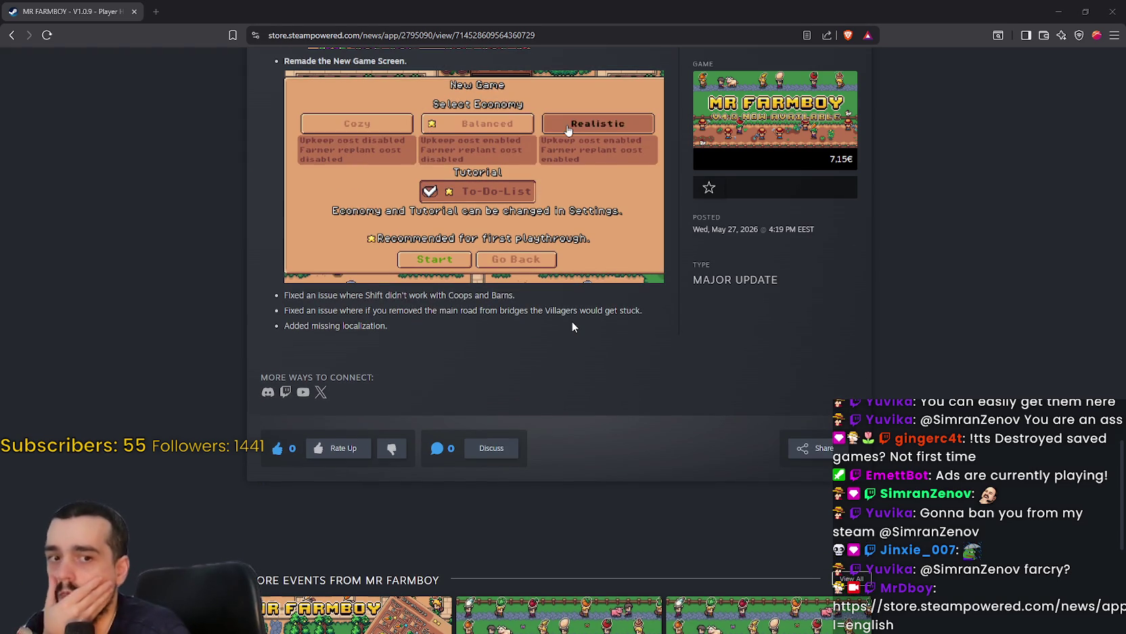
pyautogui.scroll(2, 572, 325)
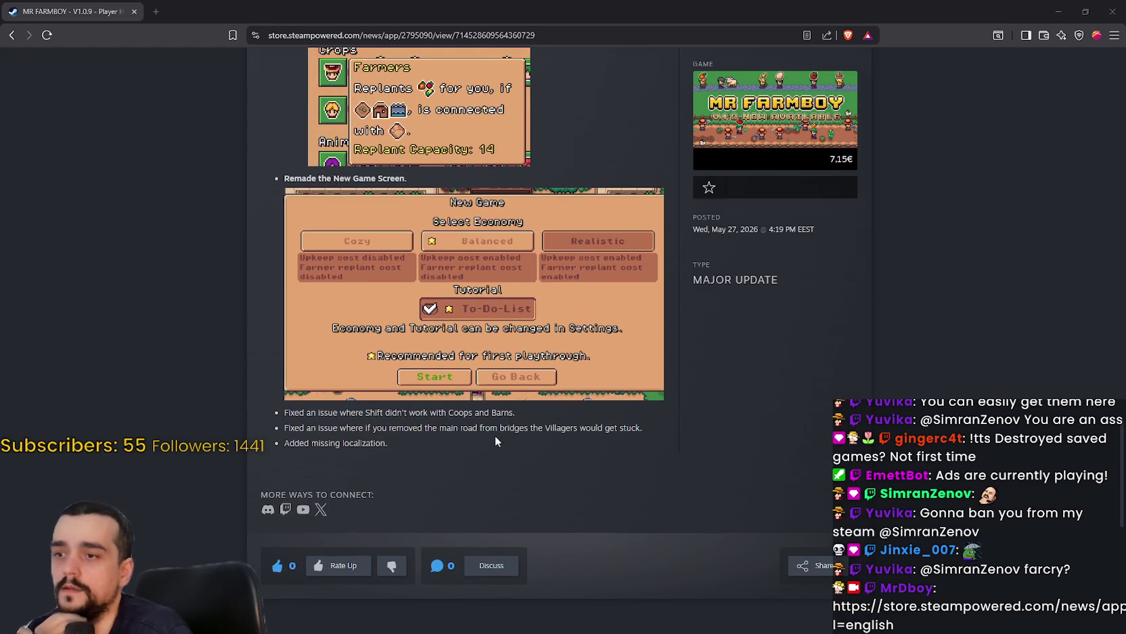
pyautogui.click(343, 565)
pyautogui.click(631, 408)
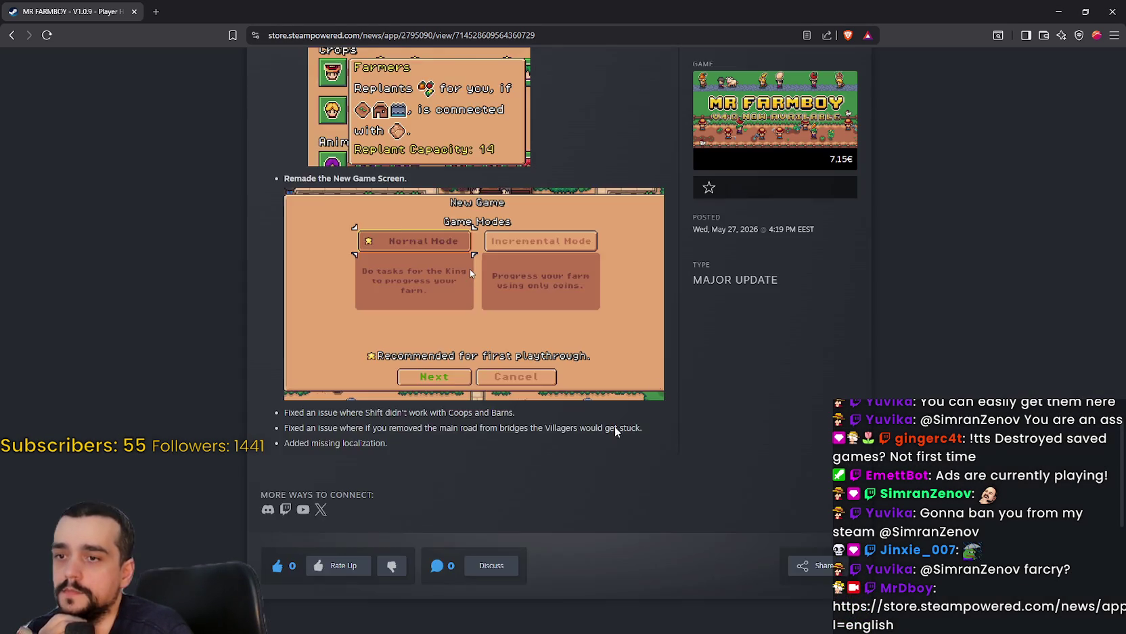
pyautogui.scroll(15, 572, 413)
pyautogui.scroll(8, 569, 401)
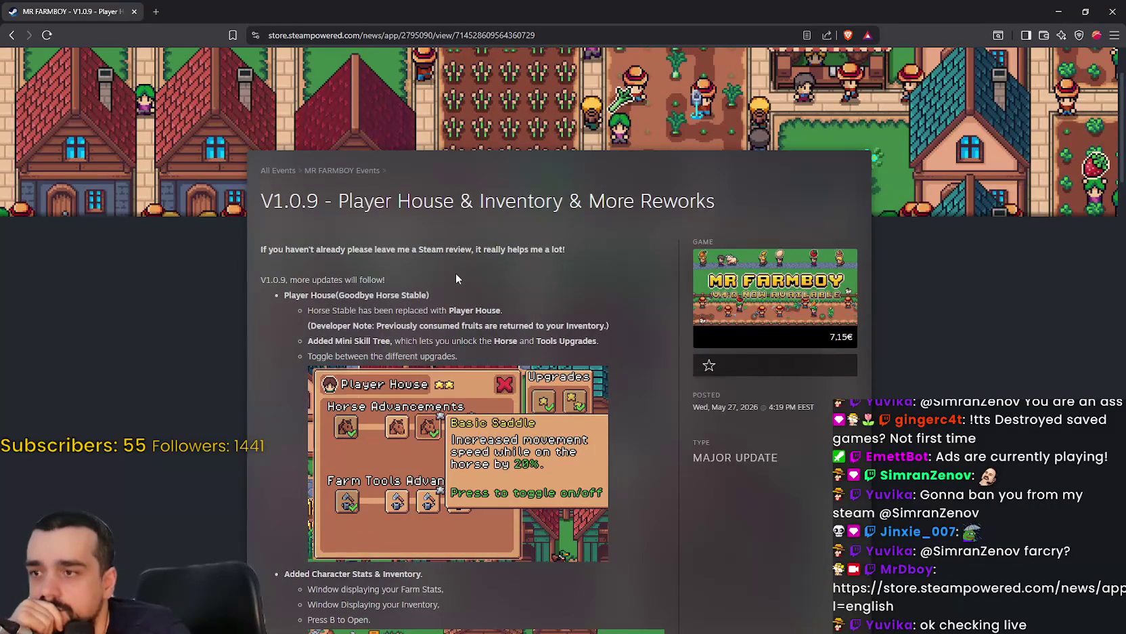
pyautogui.scroll(-2, 454, 272)
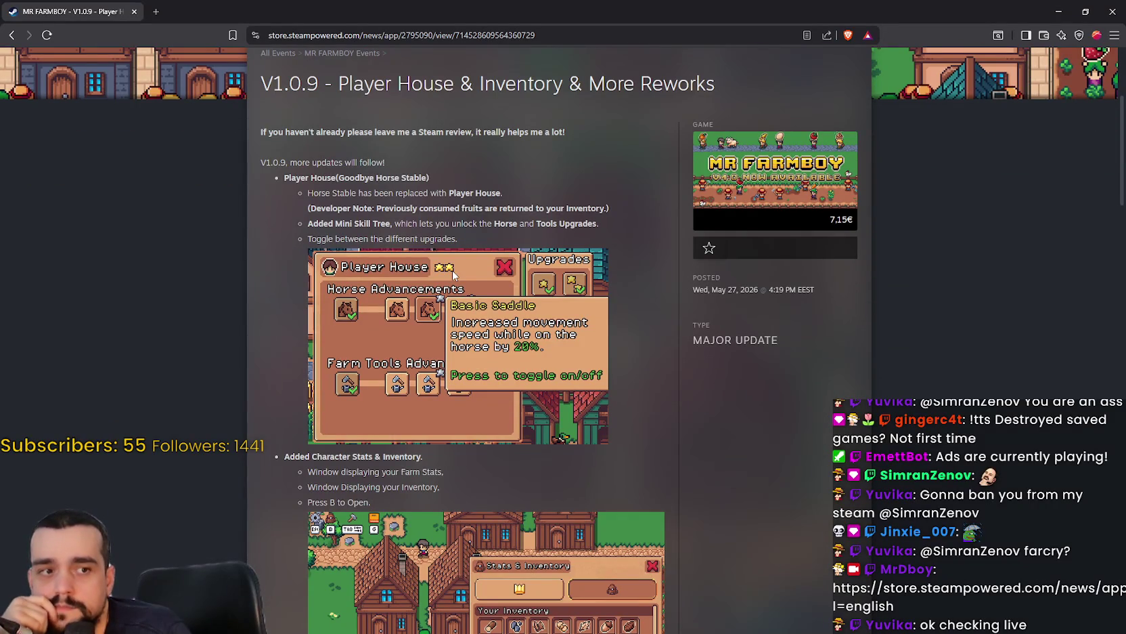
# Restore the browser window over the Steam library, then bring the event editor back.
pyautogui.click(1085, 11)
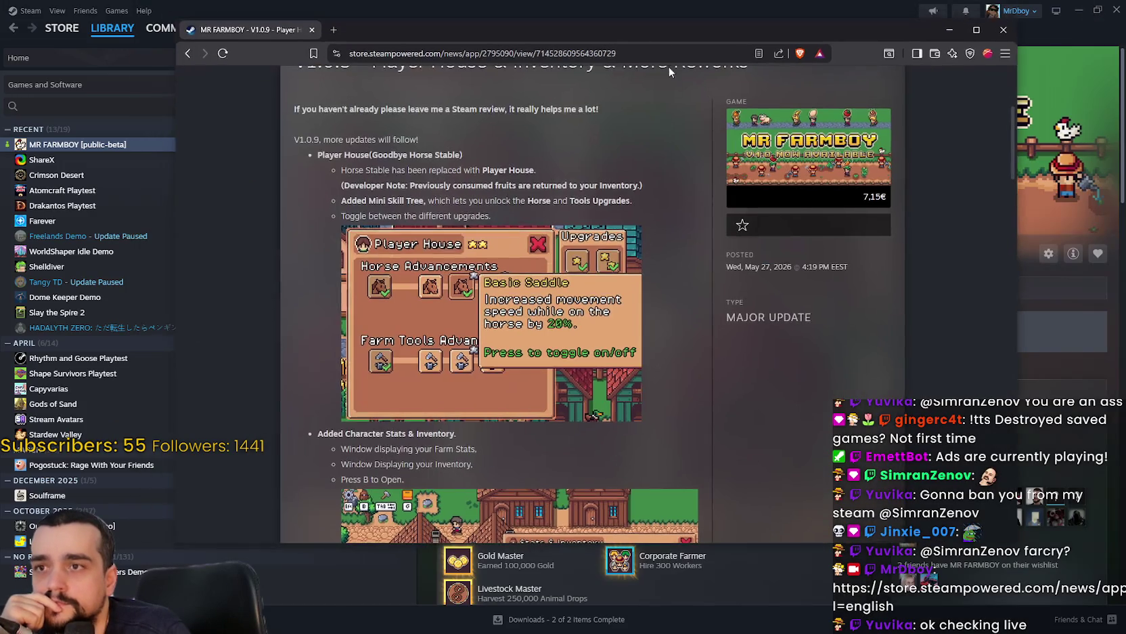
pyautogui.moveTo(473, 27); pyautogui.dragTo(1025, 108)
pyautogui.hotkey('alt', 'Tab')
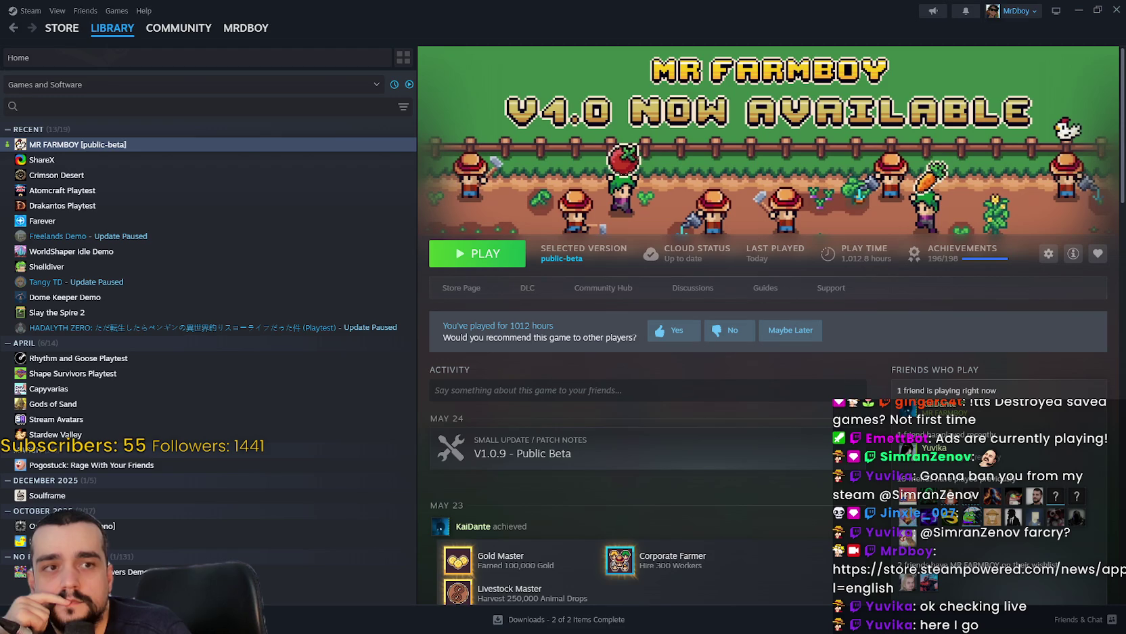
pyautogui.hotkey('alt', 'Tab')
pyautogui.moveTo(724, 41)
pyautogui.mouseDown()
pyautogui.moveTo(451, 62)
pyautogui.moveTo(498, 65)
pyautogui.mouseUp()
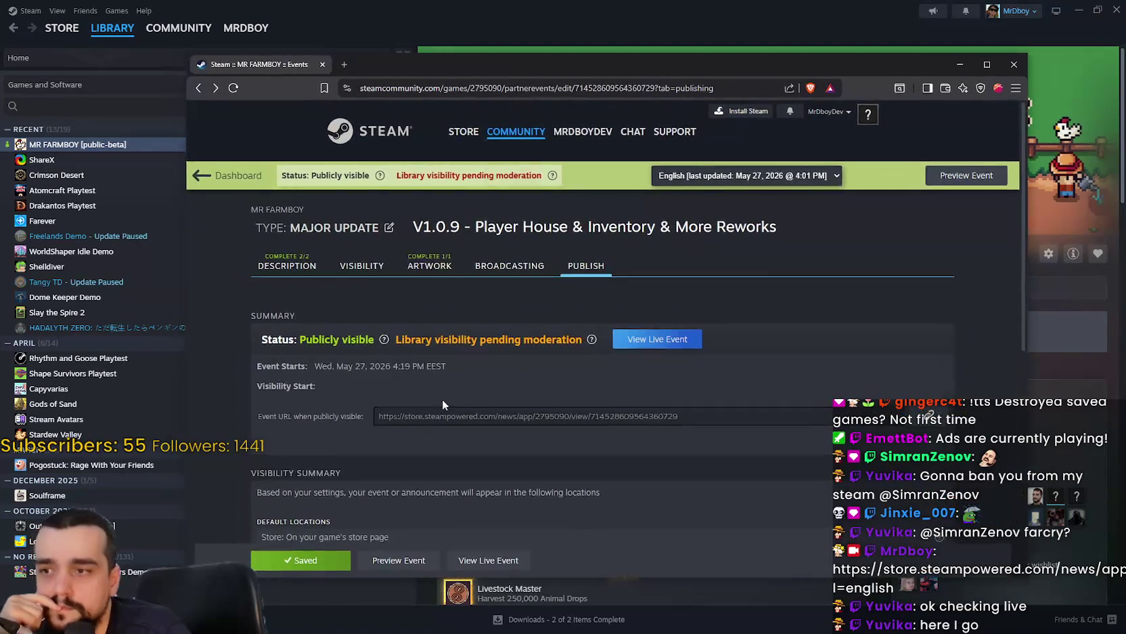
pyautogui.scroll(-4, 441, 396)
pyautogui.scroll(6, 418, 349)
# In the Description tab, add an empty bullet after 'Player House(Goodbye Horse Stable)'.
pyautogui.click(305, 264)
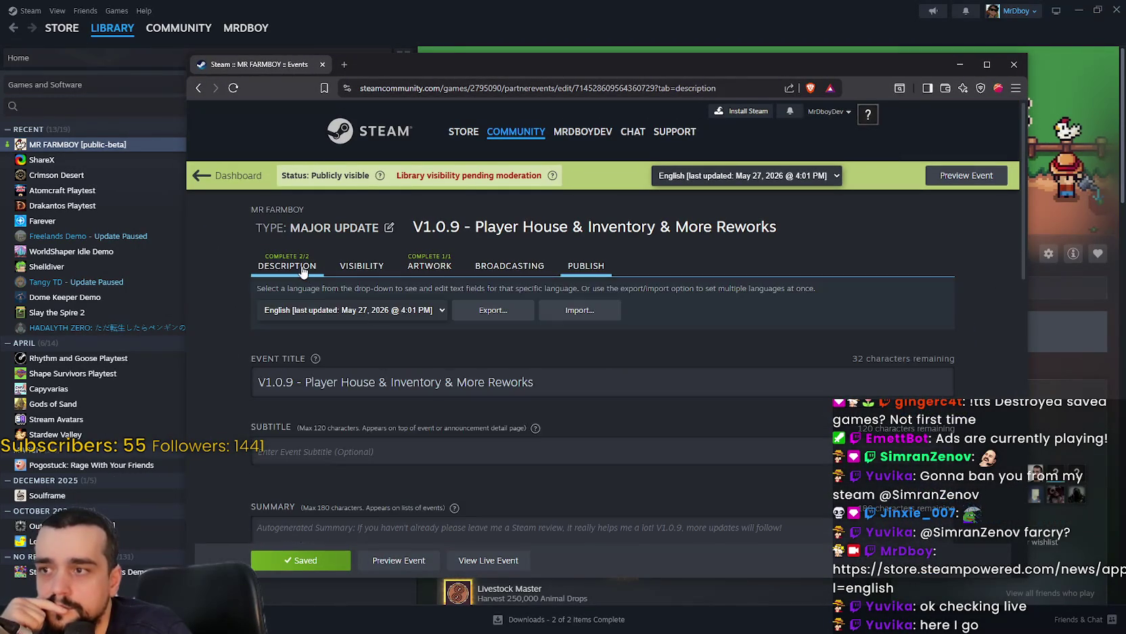
pyautogui.scroll(-3, 540, 381)
pyautogui.scroll(-4, 540, 381)
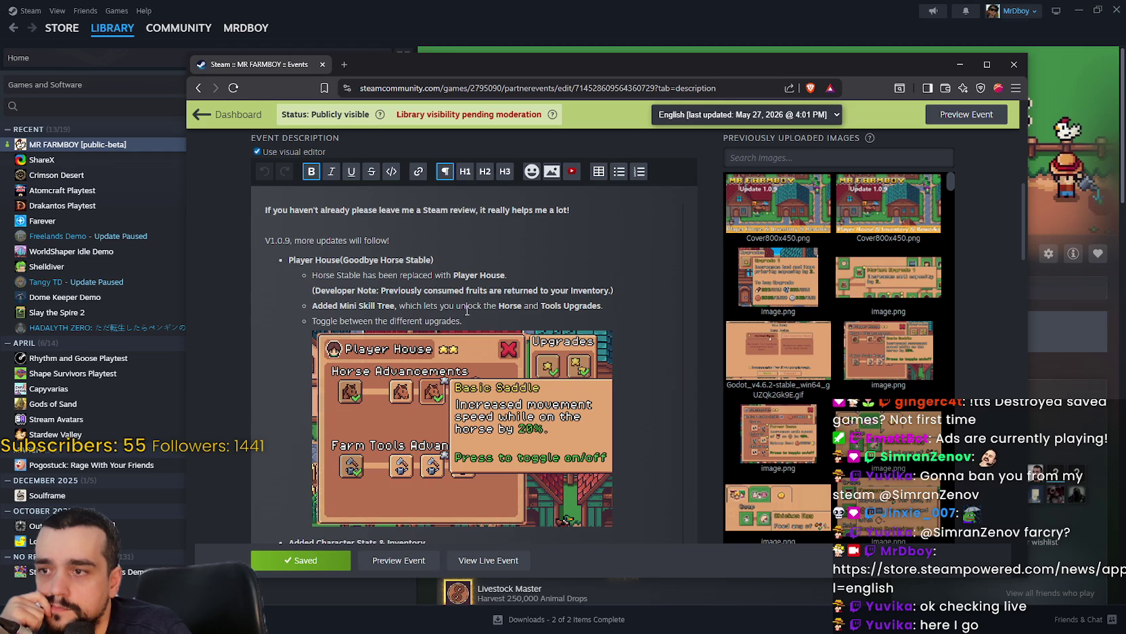
pyautogui.scroll(-2, 474, 315)
pyautogui.scroll(3, 481, 318)
pyautogui.click(488, 323)
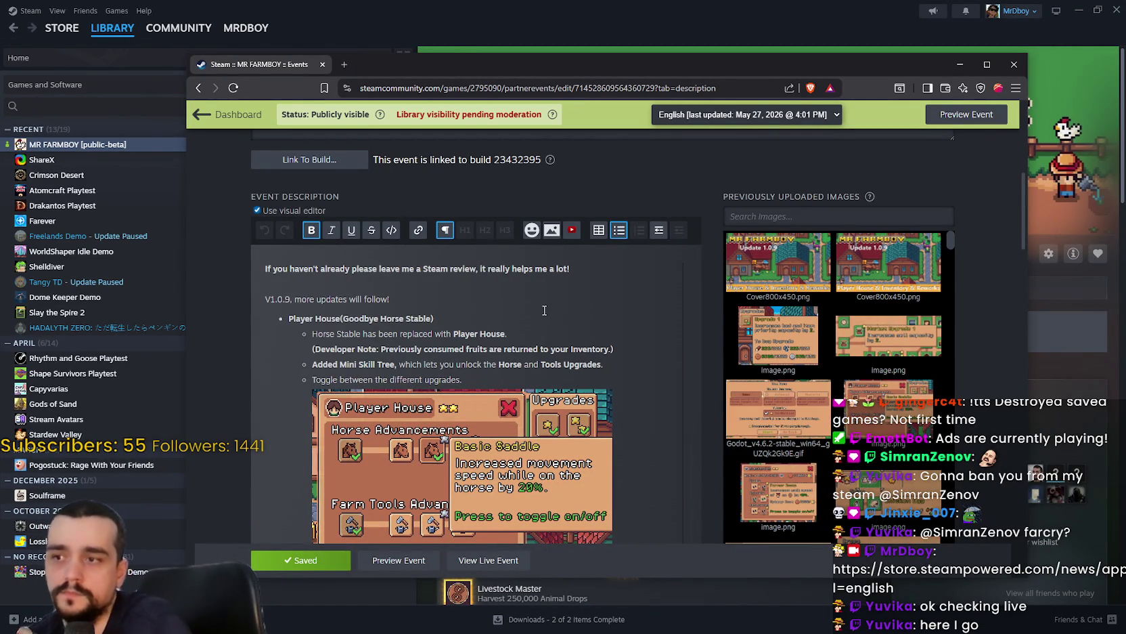
pyautogui.press('Return')
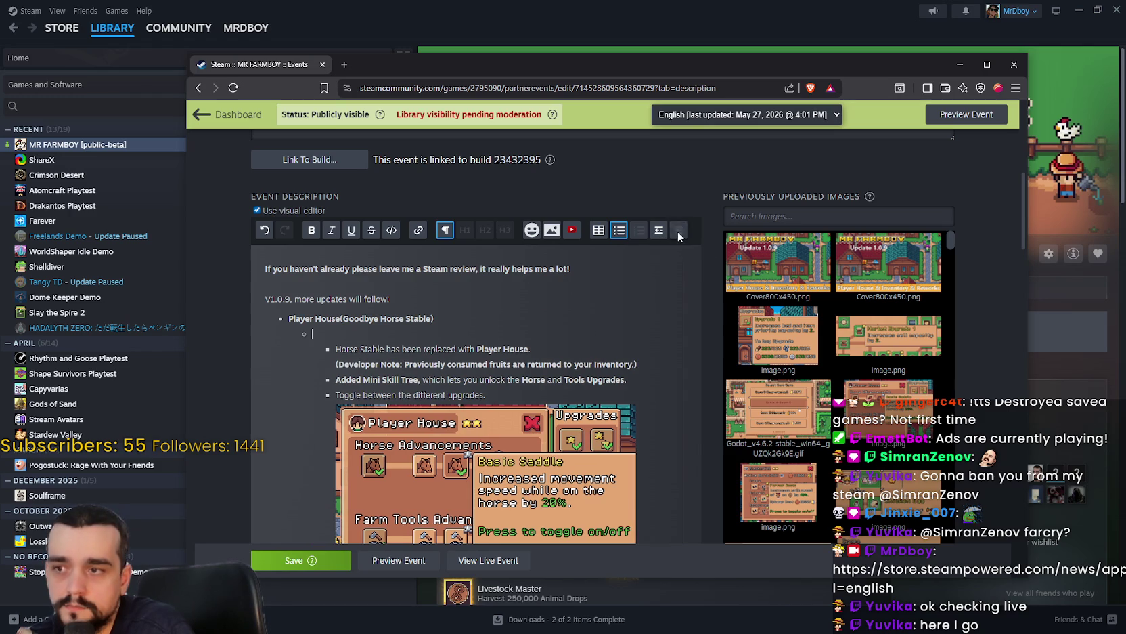
# Outdent the selected Horse Stable notes and screenshot by one level.
pyautogui.scroll(-4, 349, 357)
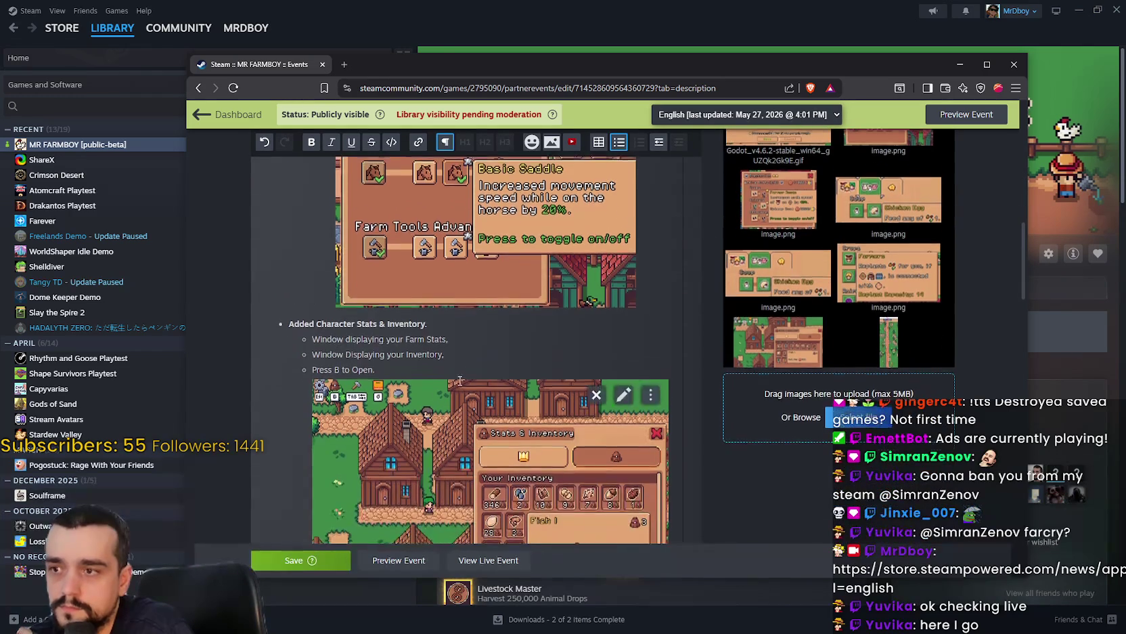
pyautogui.scroll(3, 349, 357)
pyautogui.moveTo(446, 304); pyautogui.dragTo(297, 296)
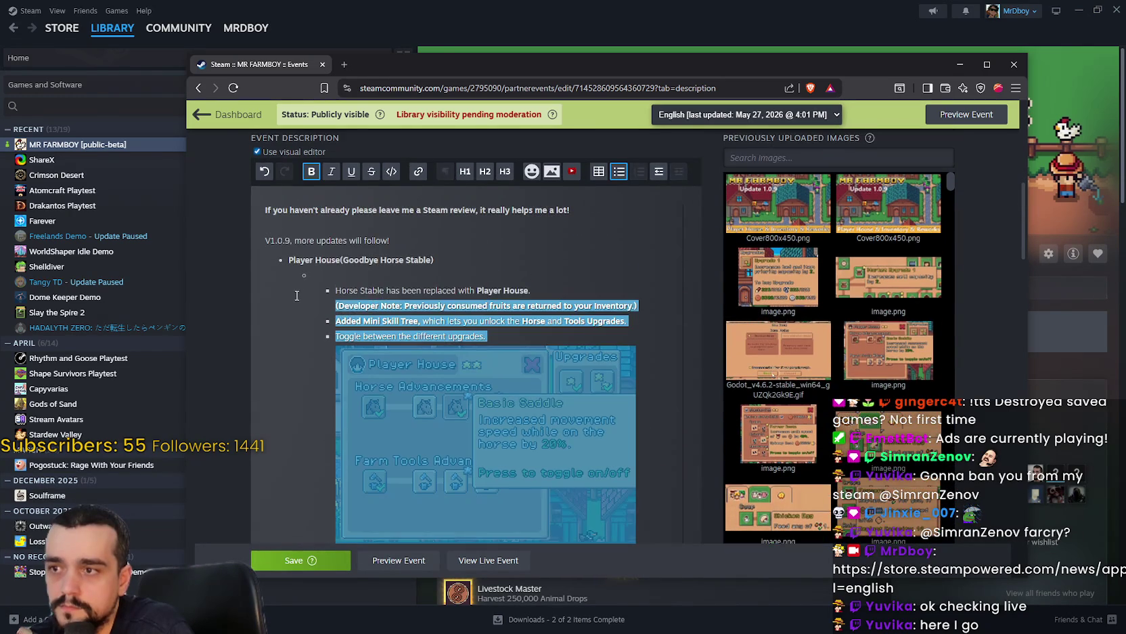
pyautogui.click(660, 174)
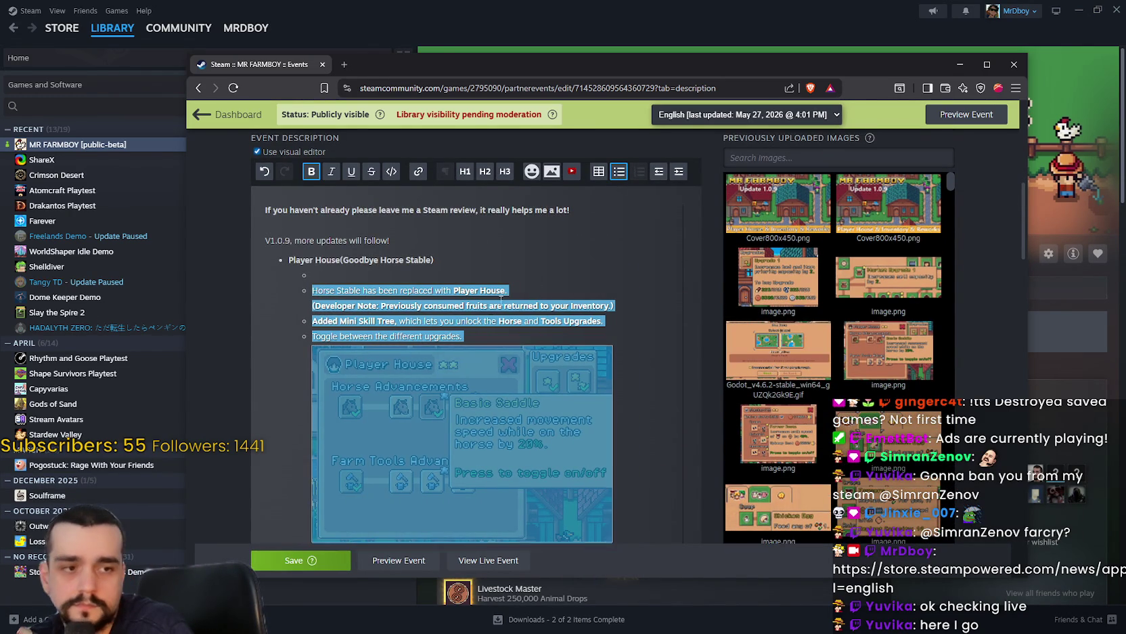
# Write the bold sub-bullet 'Press M next to it, and move it if needed!'.
pyautogui.click(342, 278)
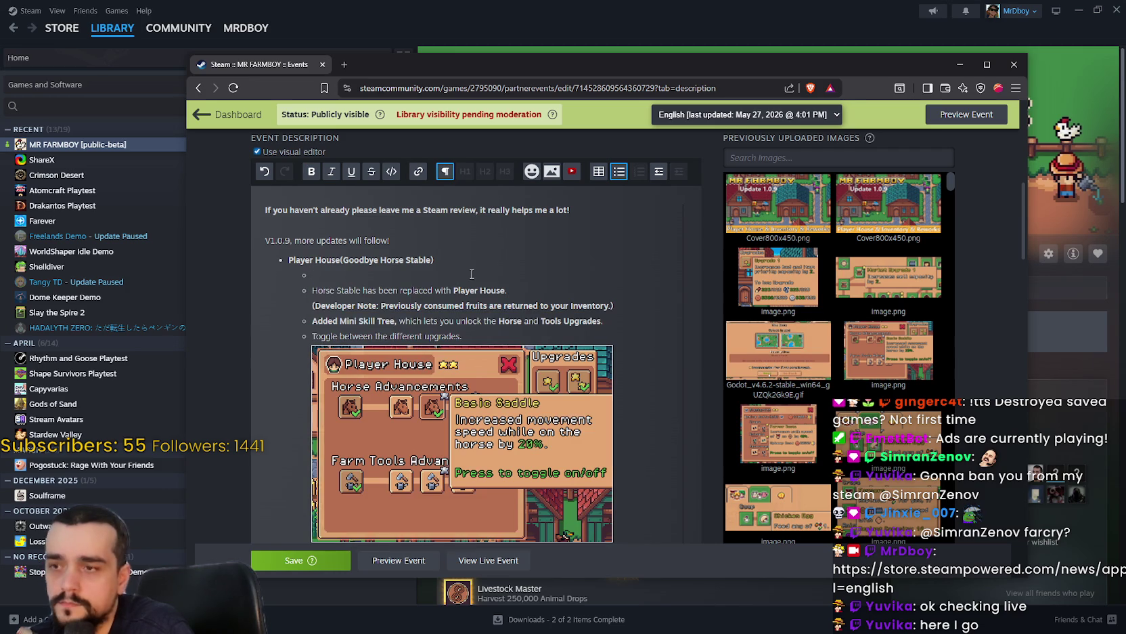
pyautogui.write('Press M')
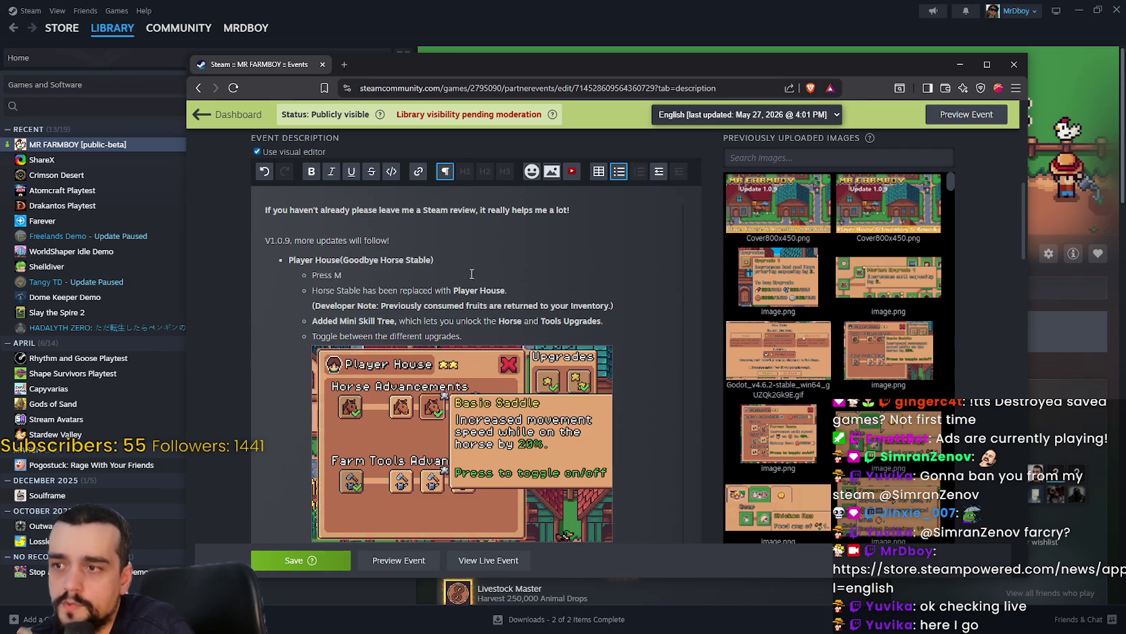
pyautogui.write(' nex')
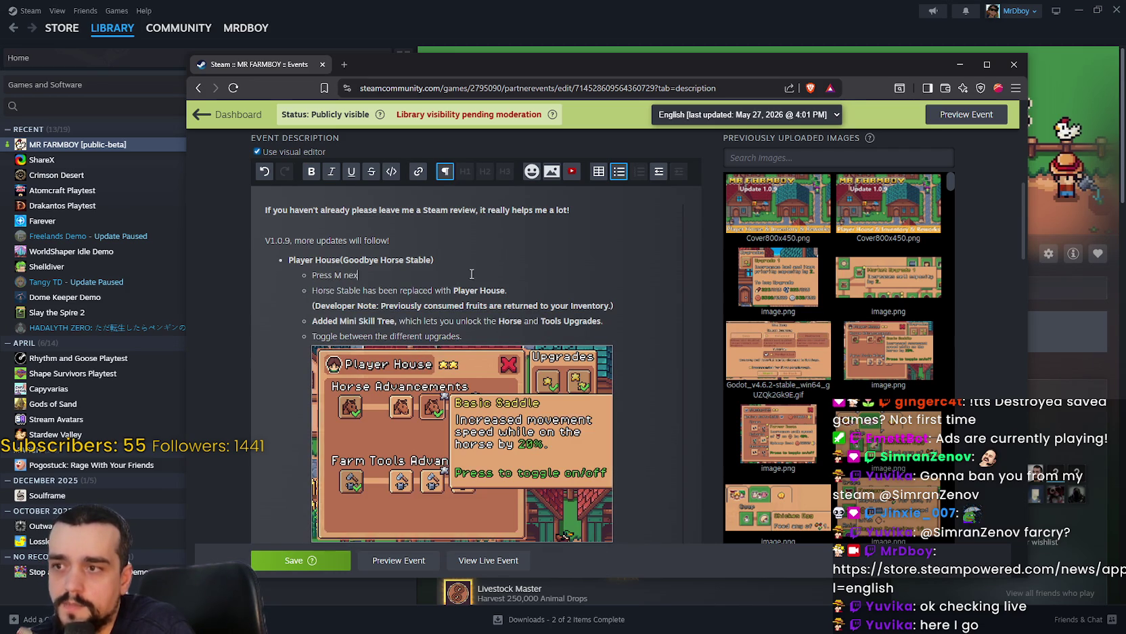
pyautogui.write('t to it ')
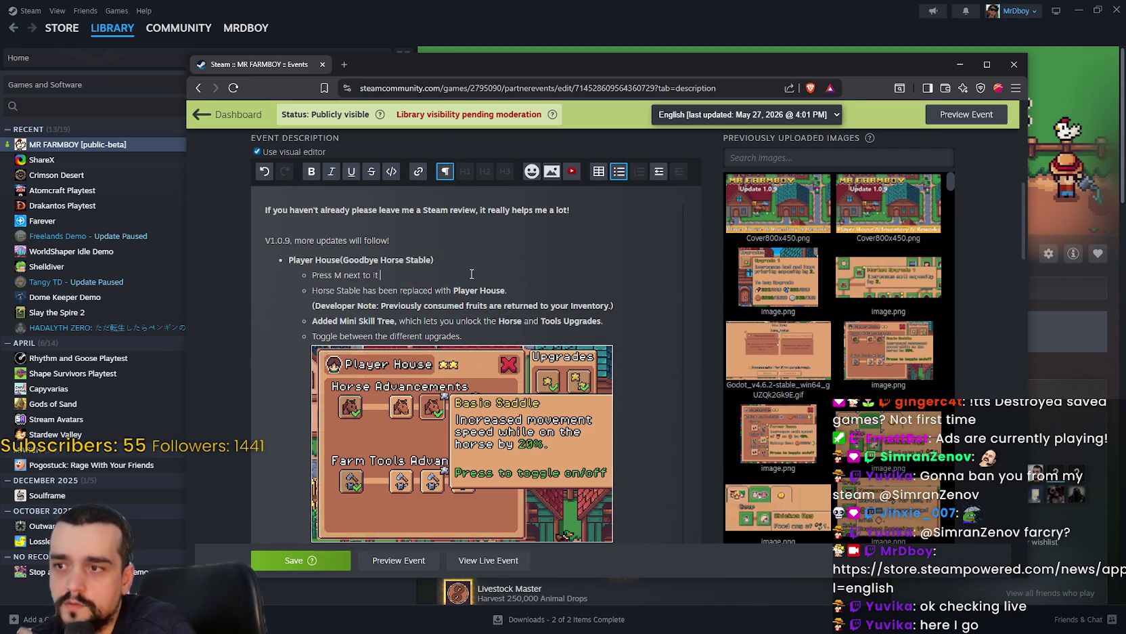
pyautogui.write(', and move i')
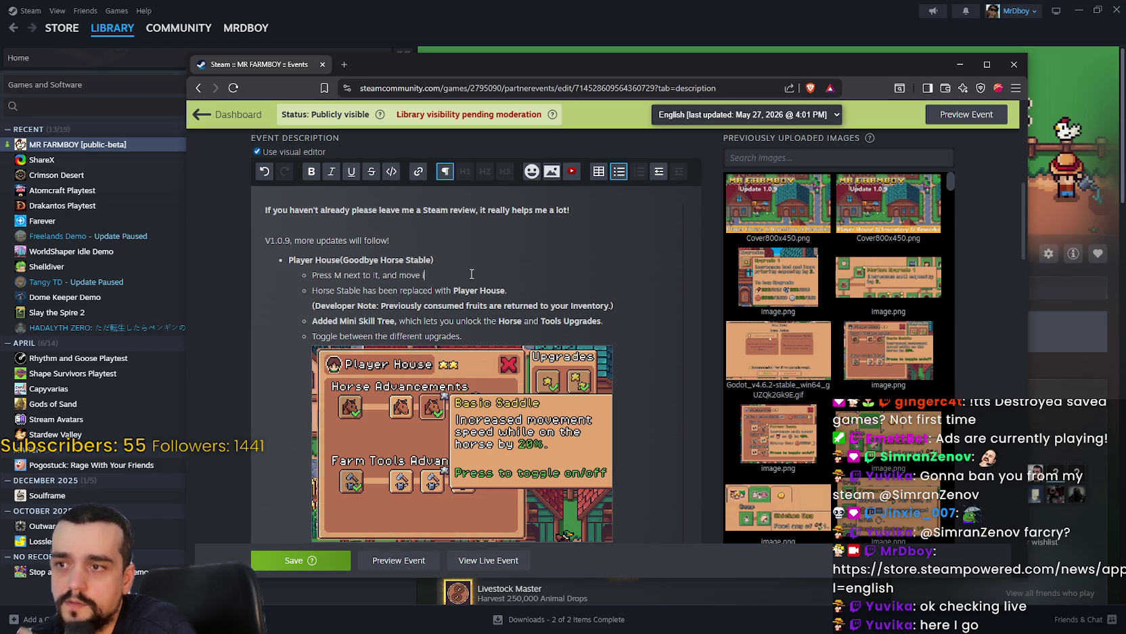
pyautogui.write('t if needed!')
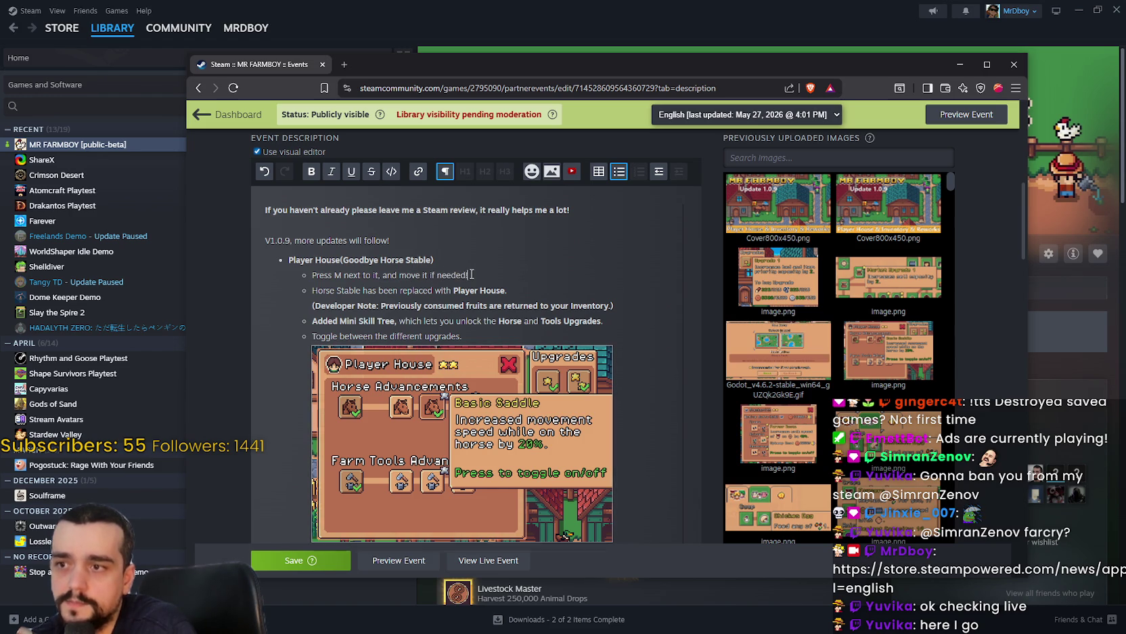
pyautogui.moveTo(471, 274)
pyautogui.mouseDown()
pyautogui.moveTo(338, 260)
pyautogui.moveTo(312, 275)
pyautogui.mouseUp()
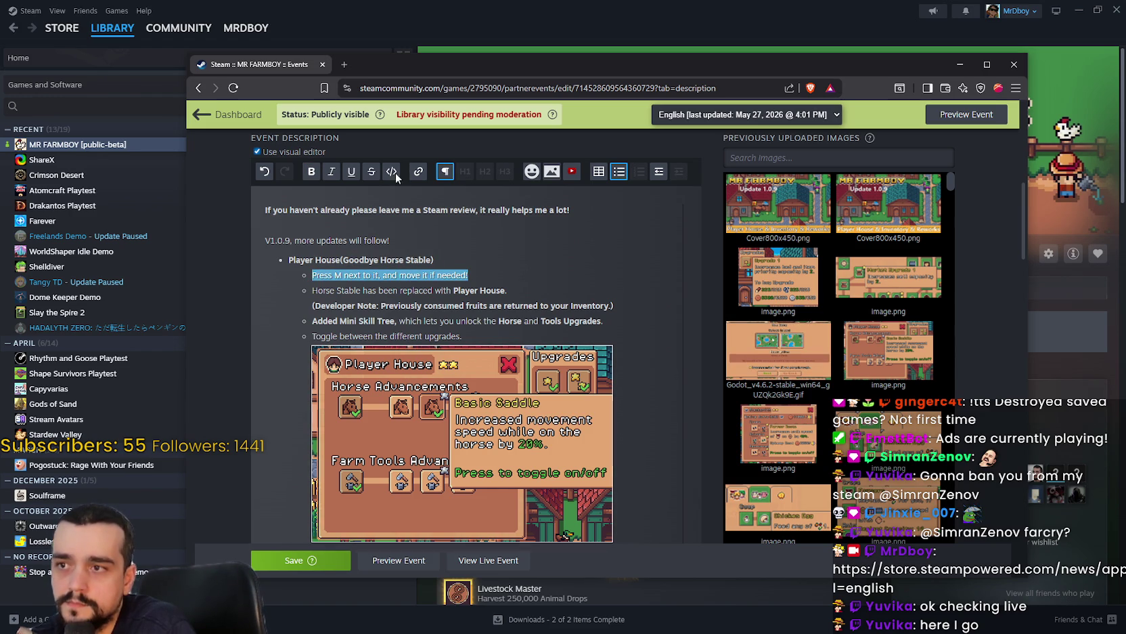
pyautogui.click(311, 172)
pyautogui.press('Up')
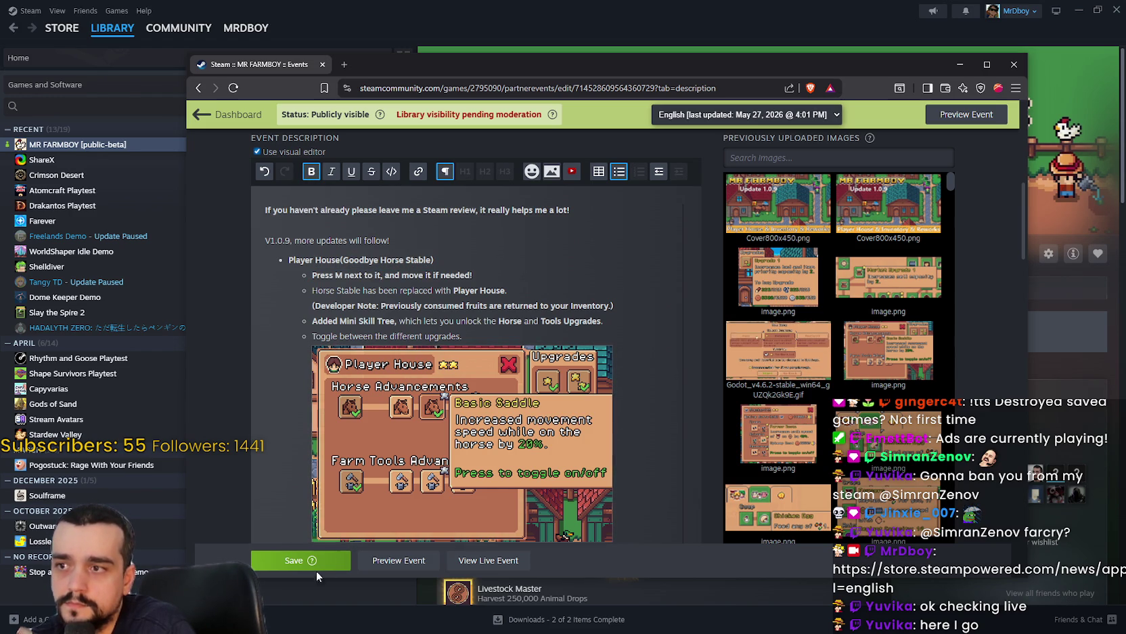
# Save the updated event description and review it.
pyautogui.click(302, 560)
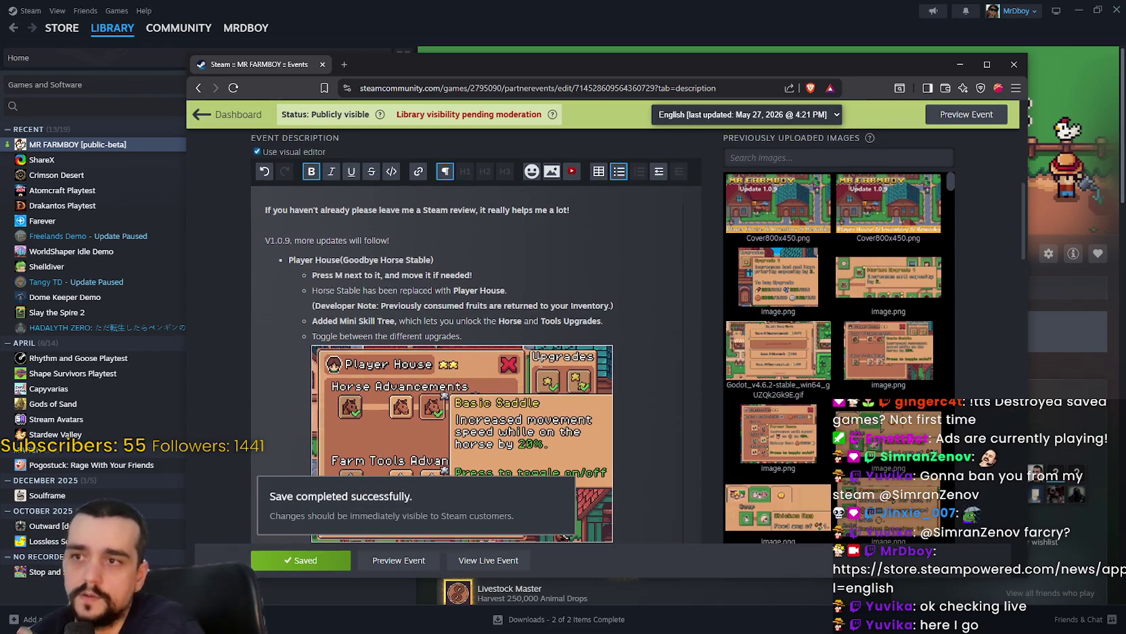
pyautogui.scroll(1, 511, 371)
pyautogui.scroll(3, 511, 368)
pyautogui.scroll(-15, 514, 365)
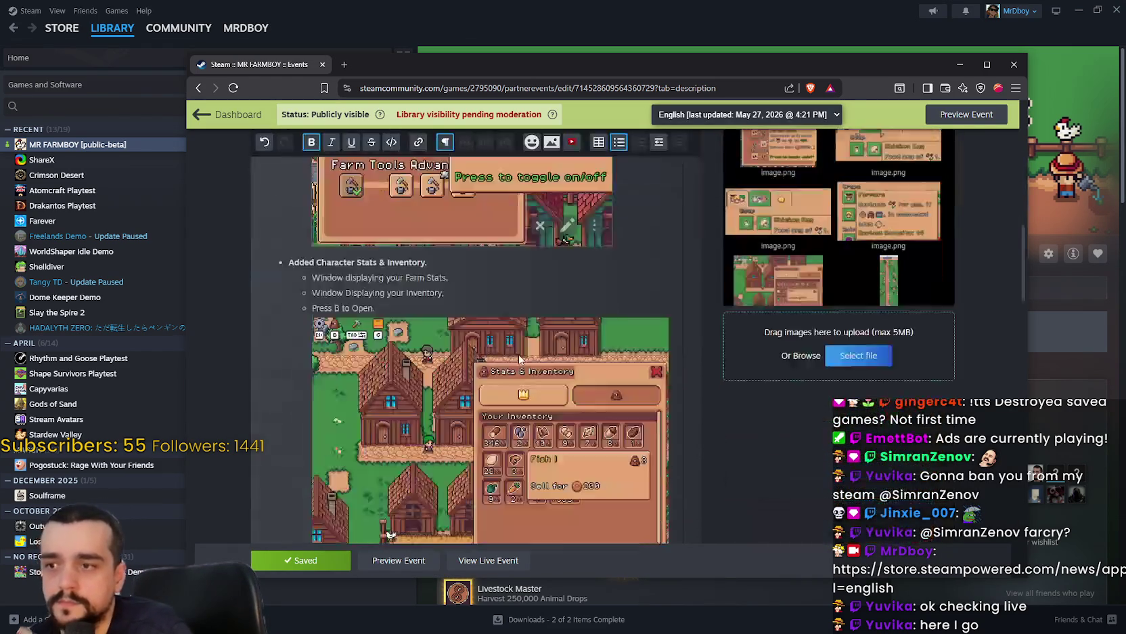
pyautogui.scroll(15, 533, 346)
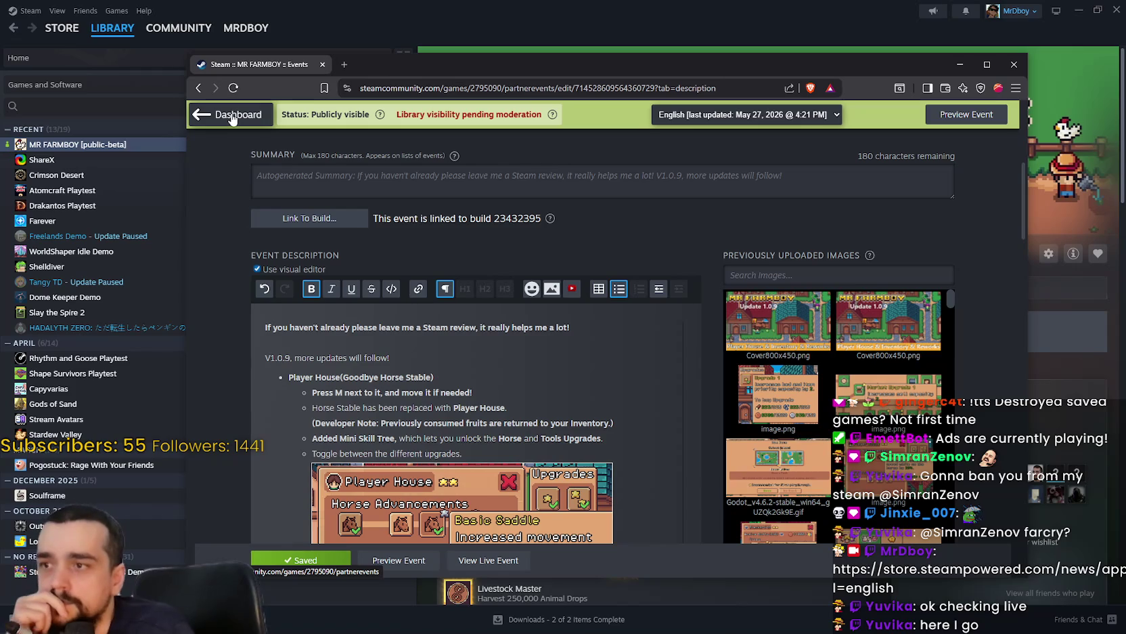
# Go back to the events dashboard and open the V1.0.7 event for editing.
pyautogui.click(233, 116)
pyautogui.scroll(-1, 686, 363)
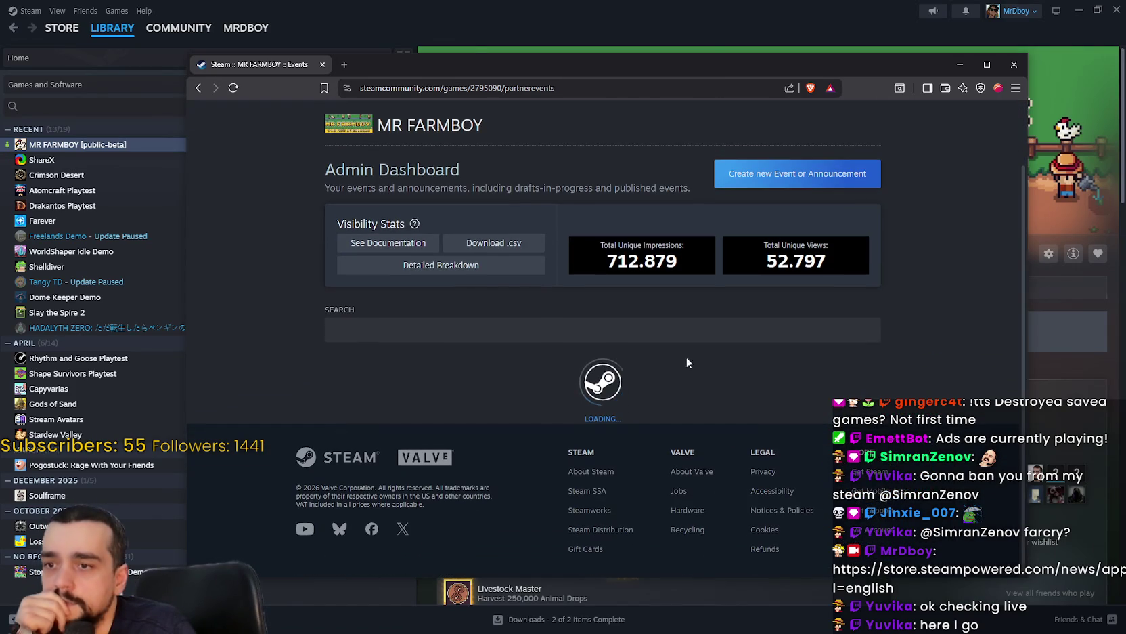
pyautogui.scroll(-8, 554, 313)
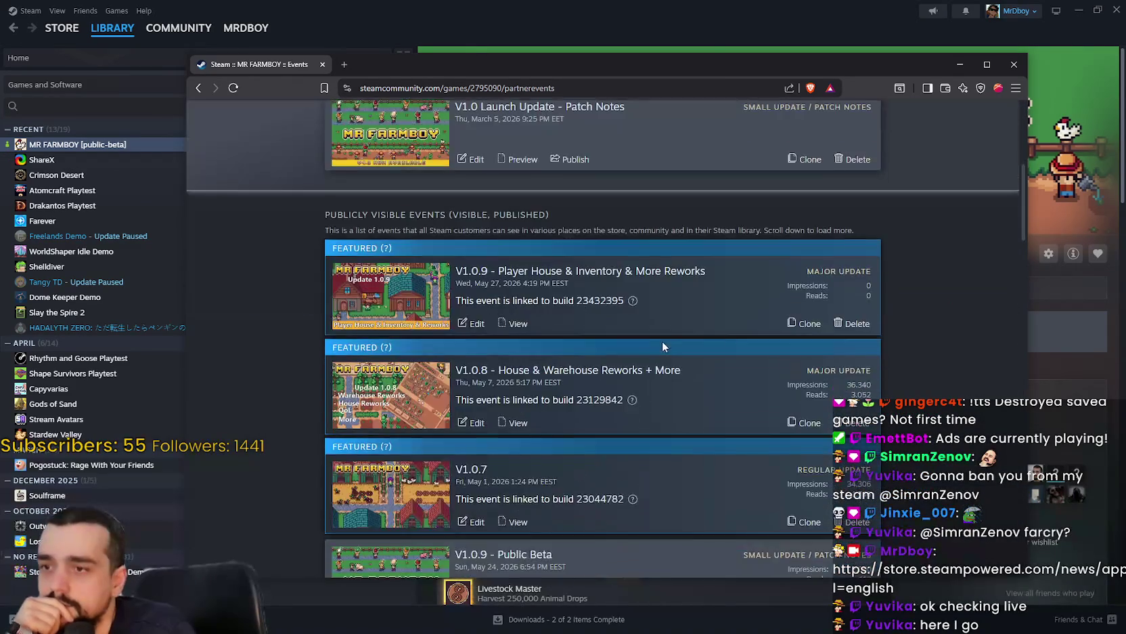
pyautogui.scroll(2, 704, 403)
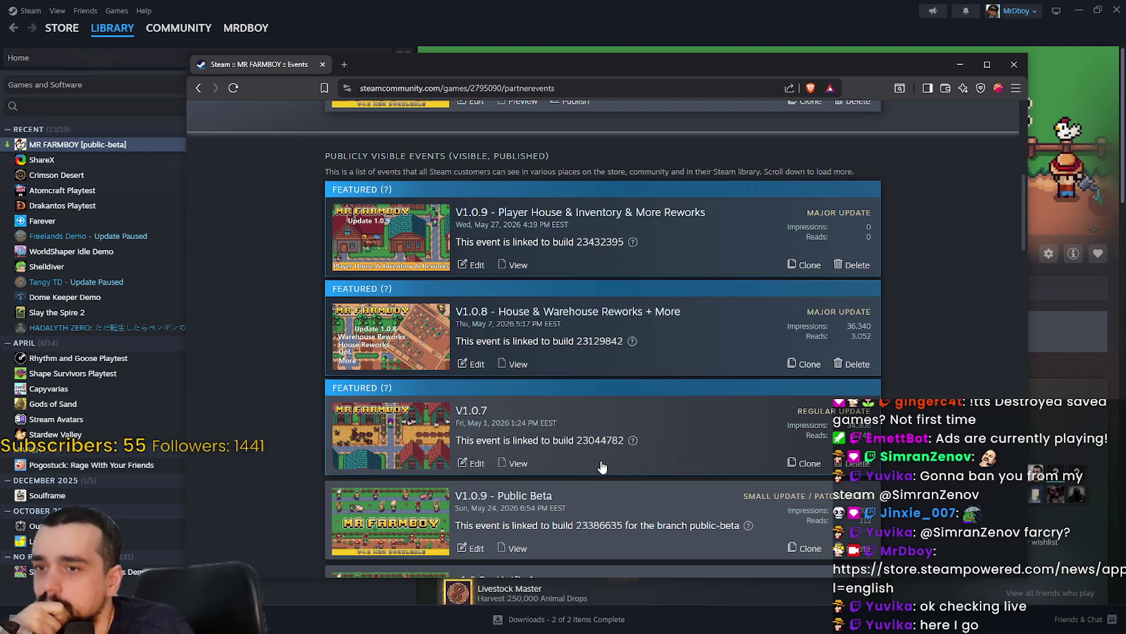
pyautogui.click(467, 465)
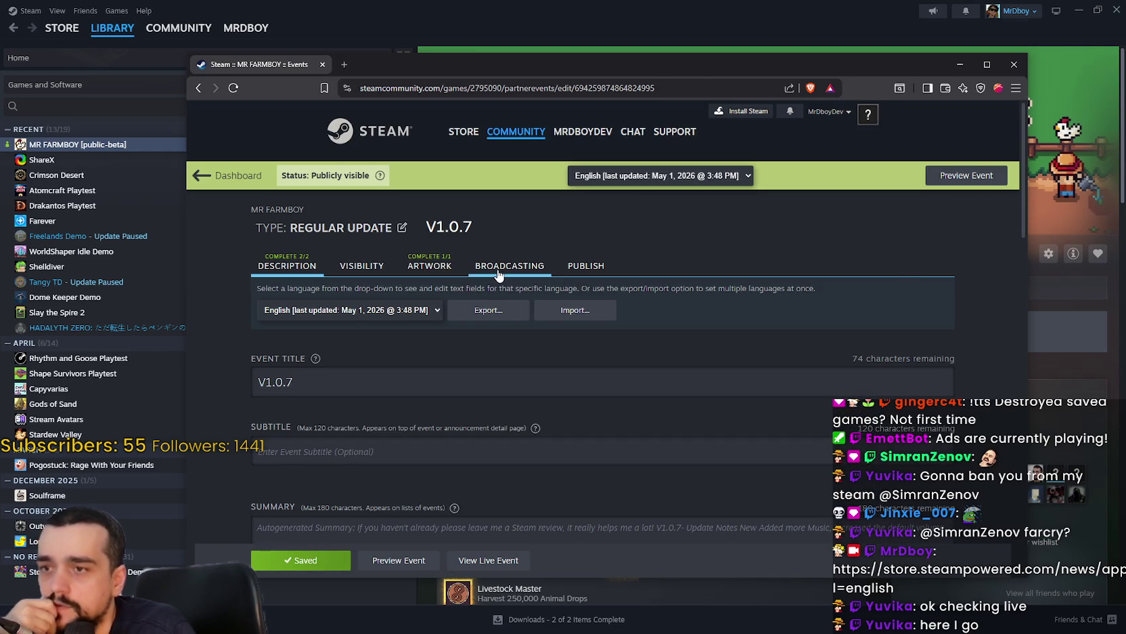
# Switch V1.0.7's 'Display as a Featured Event' to OFF and return to the dashboard.
pyautogui.click(499, 271)
pyautogui.click(362, 268)
pyautogui.scroll(-3, 677, 403)
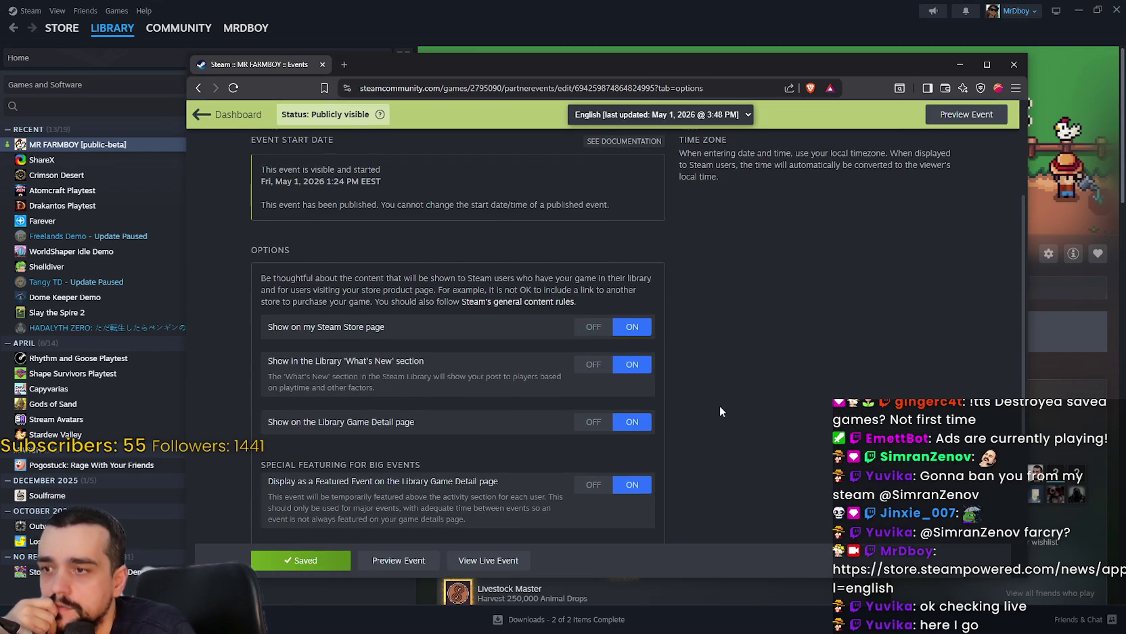
pyautogui.scroll(-2, 720, 406)
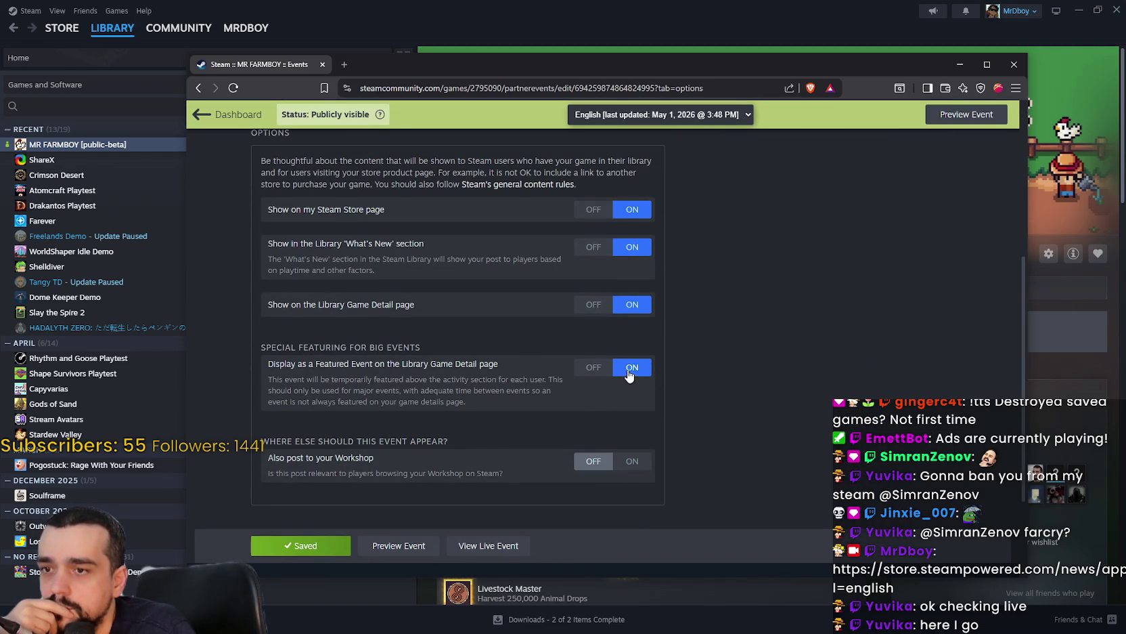
pyautogui.click(298, 546)
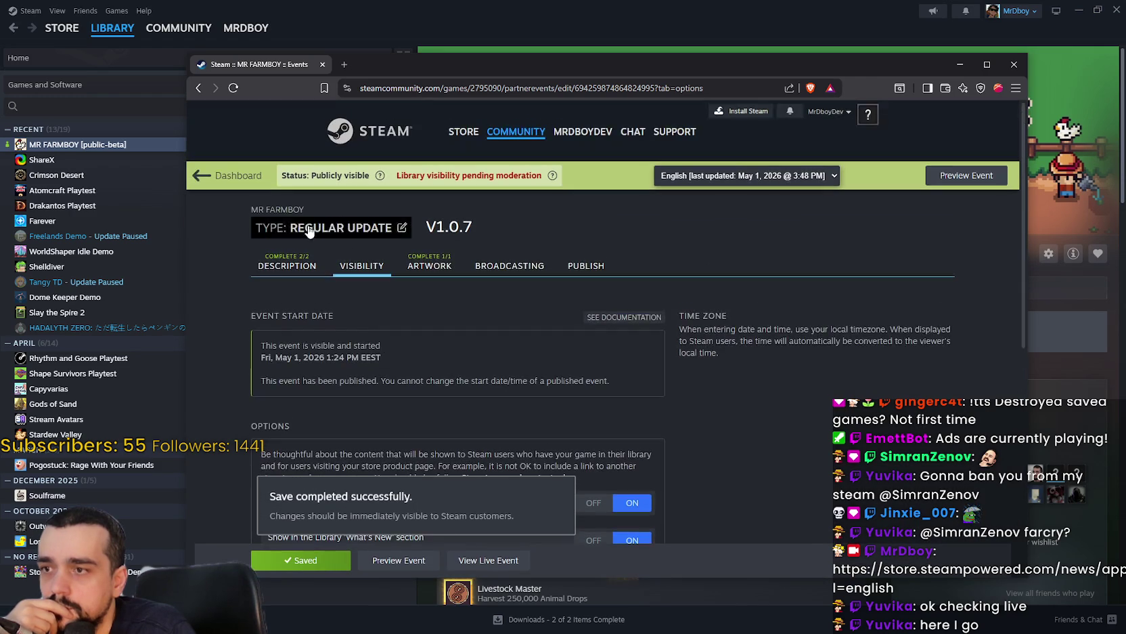
pyautogui.click(223, 179)
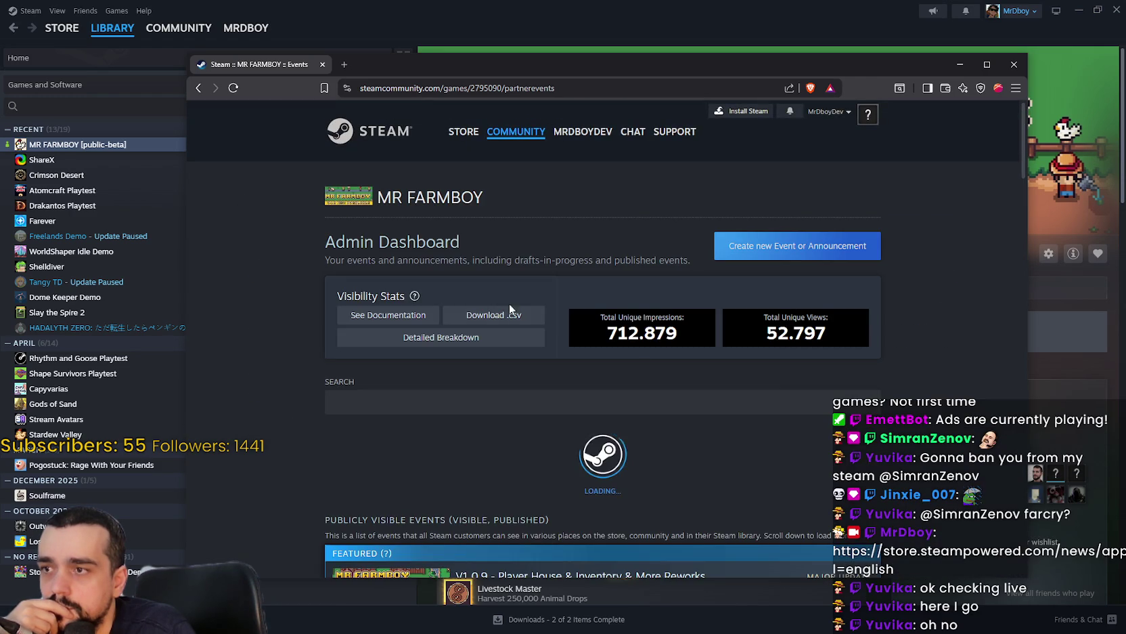
pyautogui.scroll(-4, 746, 428)
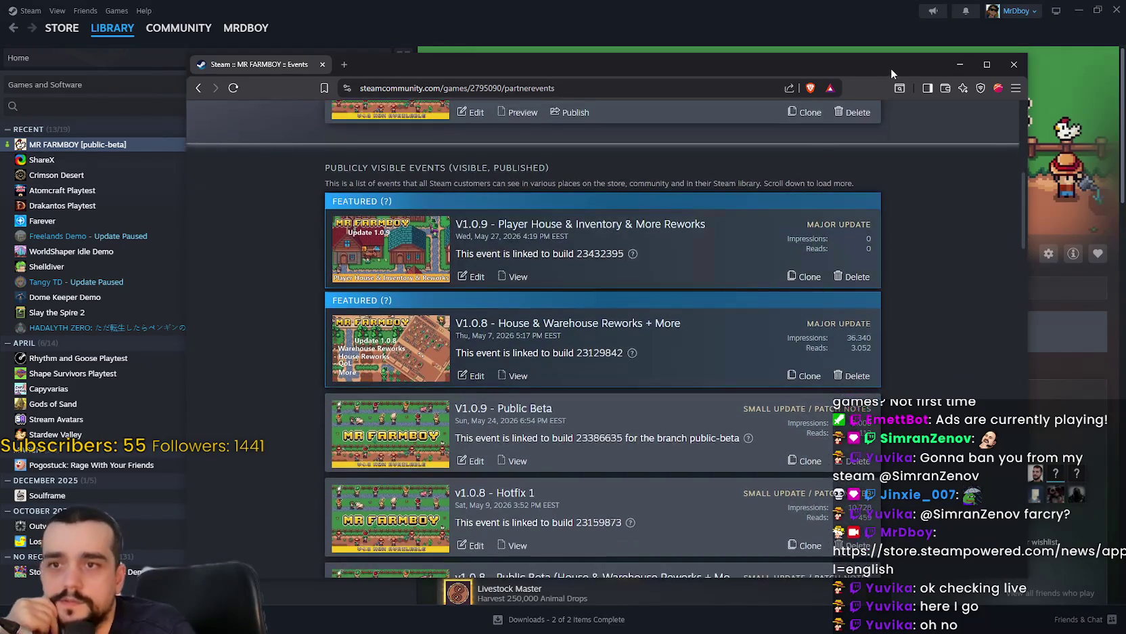
# Switch to Steam and open MR FARMBOY's Properties from the library sidebar.
pyautogui.hotkey('alt', 'Tab')
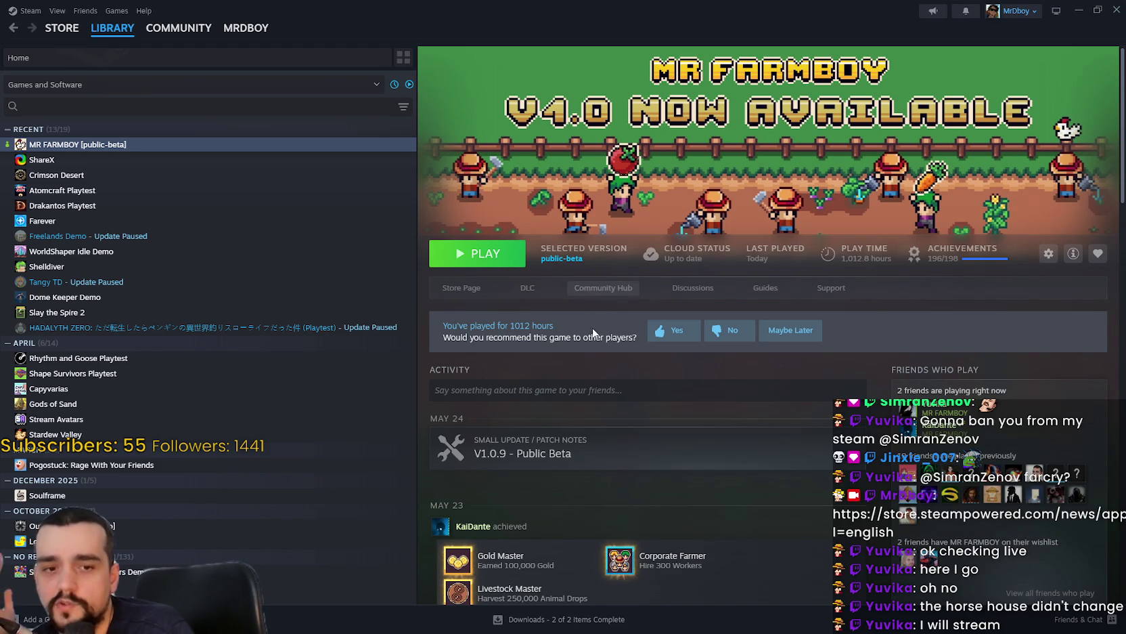
pyautogui.rightClick(221, 149)
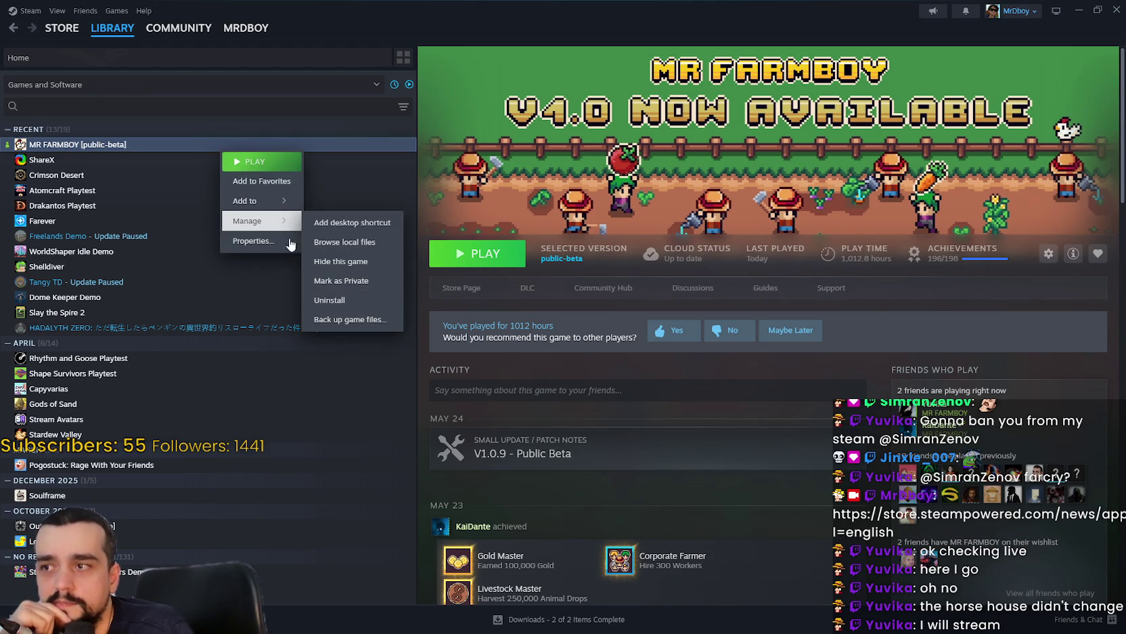
pyautogui.click(270, 241)
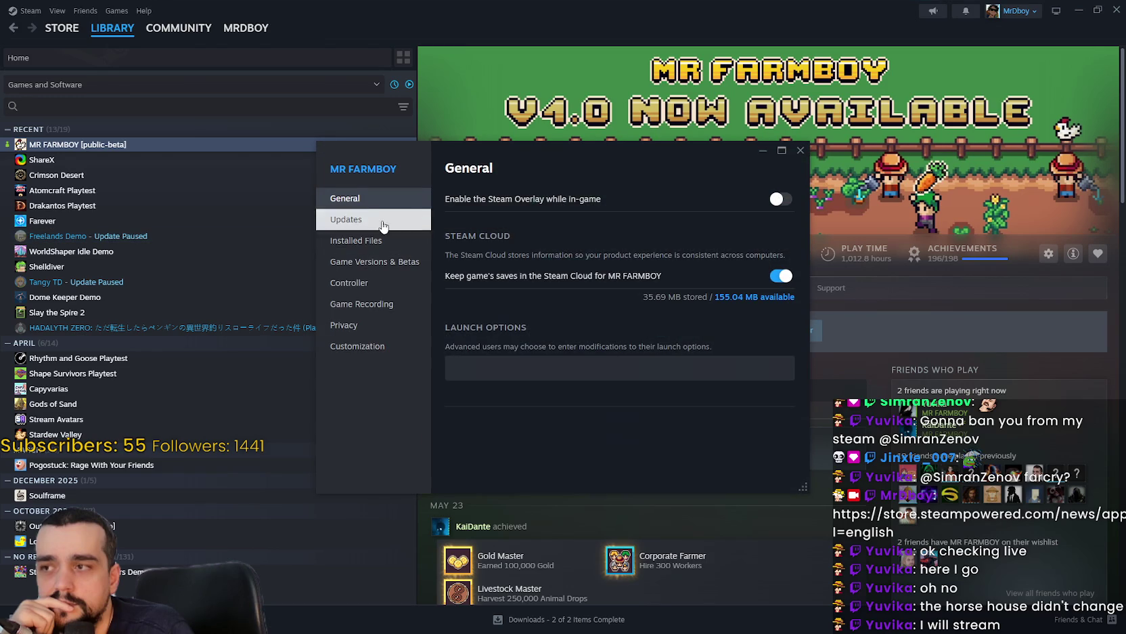
# Select Default Public Version under Game Versions & Betas, then launch MR FARMBOY.
pyautogui.click(379, 220)
pyautogui.click(391, 249)
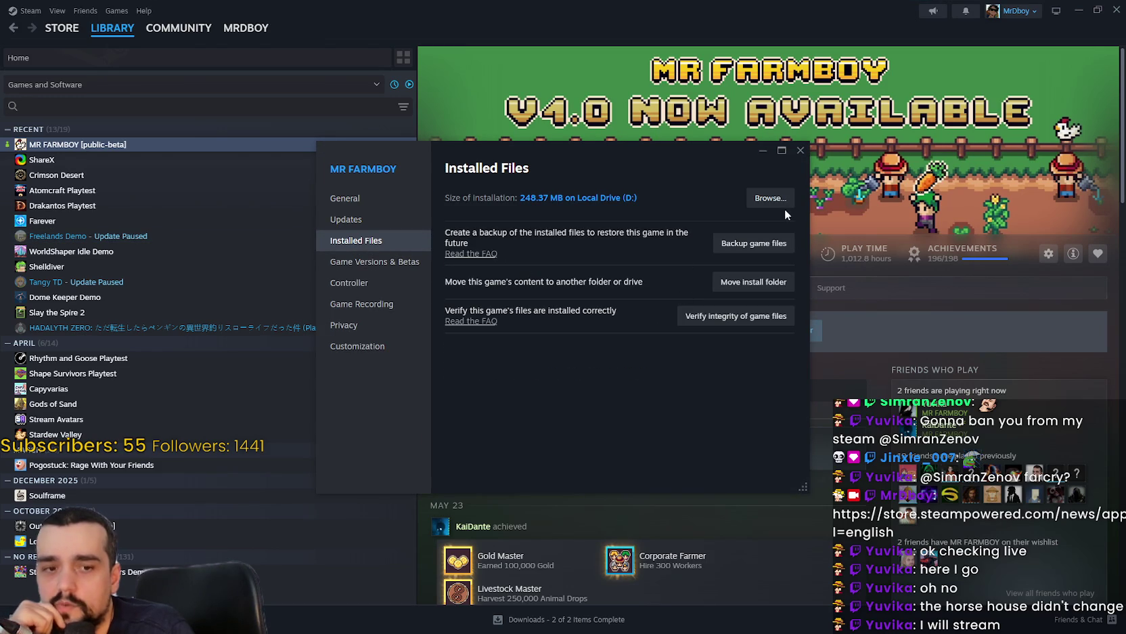
pyautogui.click(374, 261)
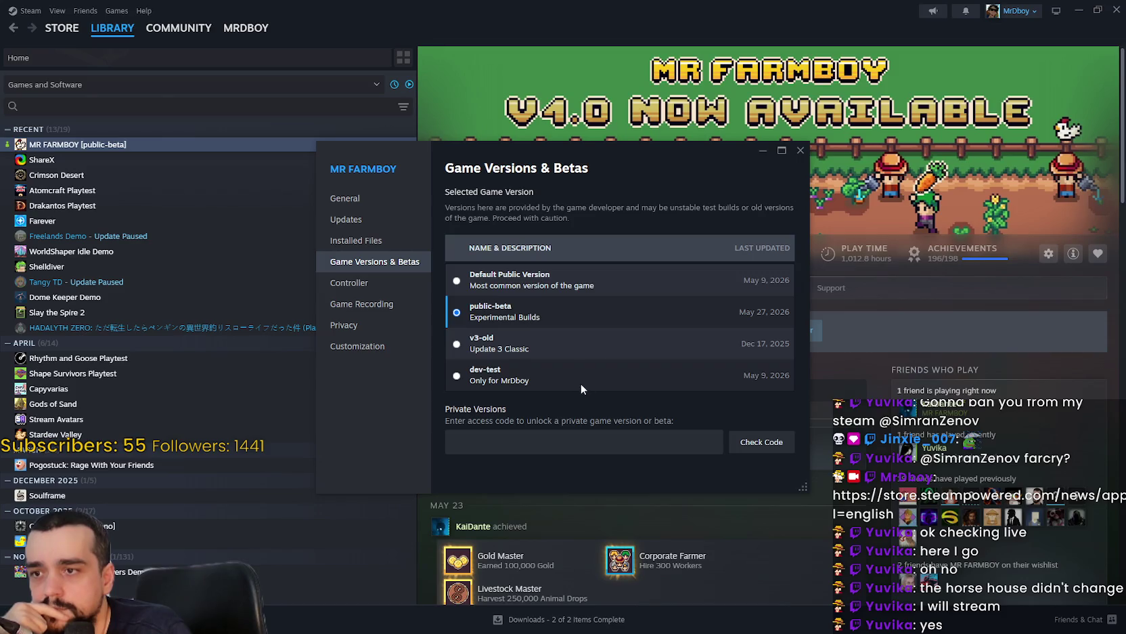
pyautogui.click(559, 279)
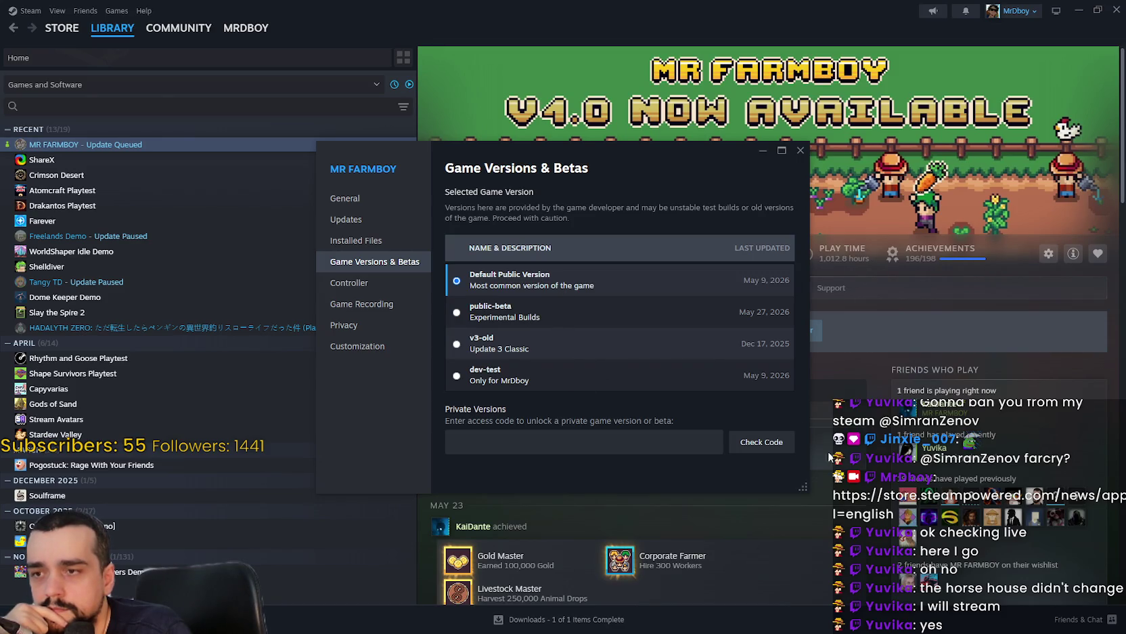
pyautogui.click(801, 153)
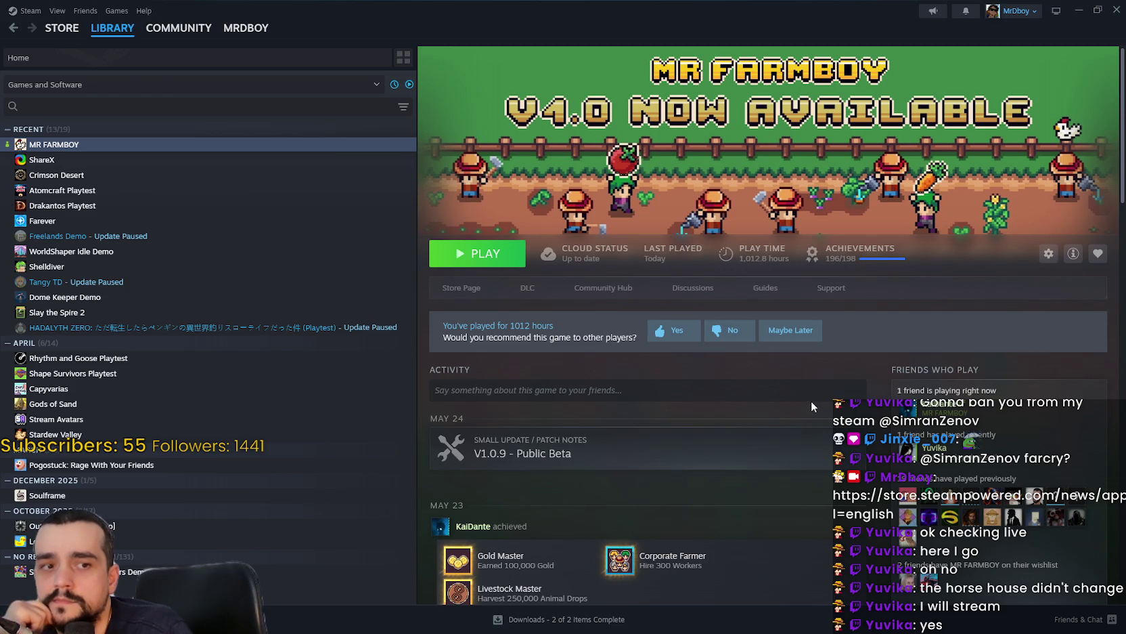
pyautogui.click(488, 261)
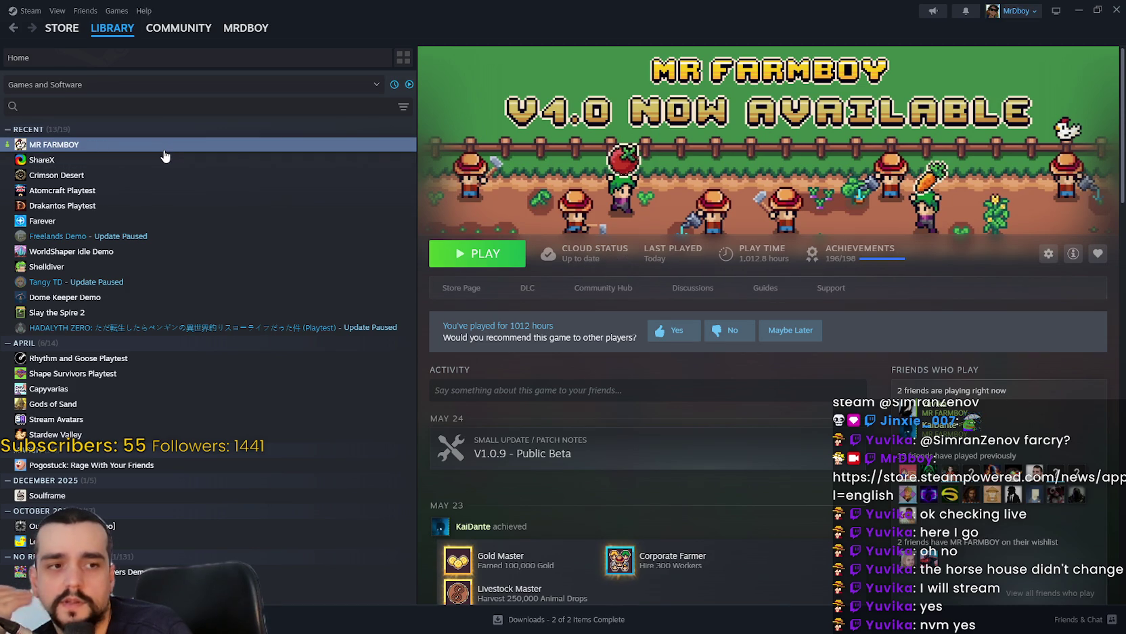
# Run Verify integrity of game files in MR FARMBOY's Installed Files, then launch it.
pyautogui.rightClick(99, 149)
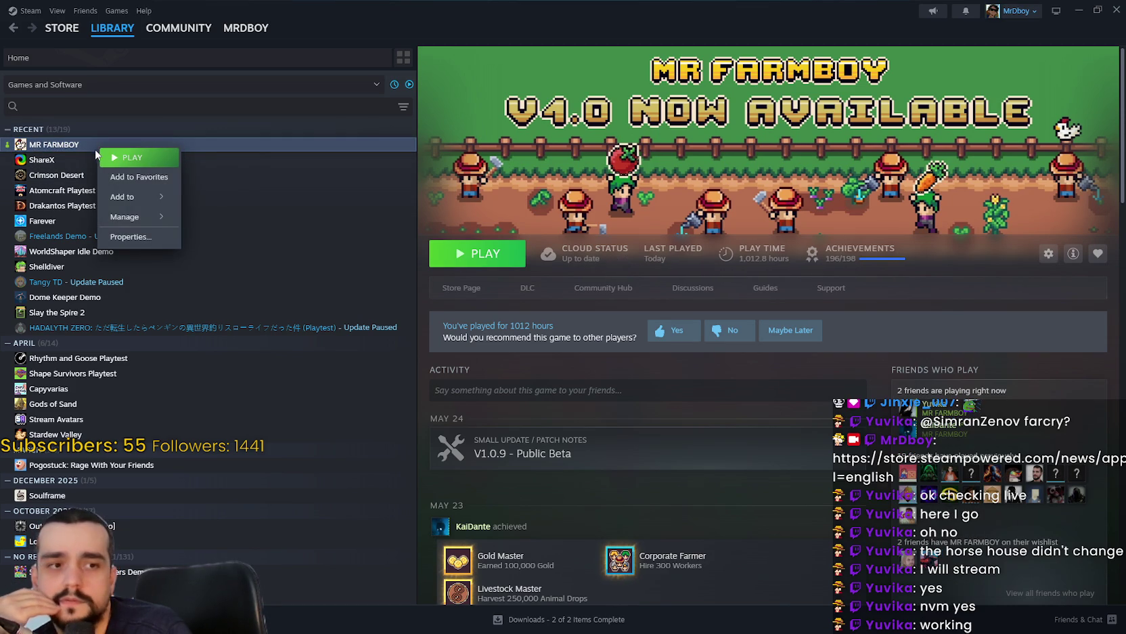
pyautogui.moveTo(170, 217)
pyautogui.click(155, 241)
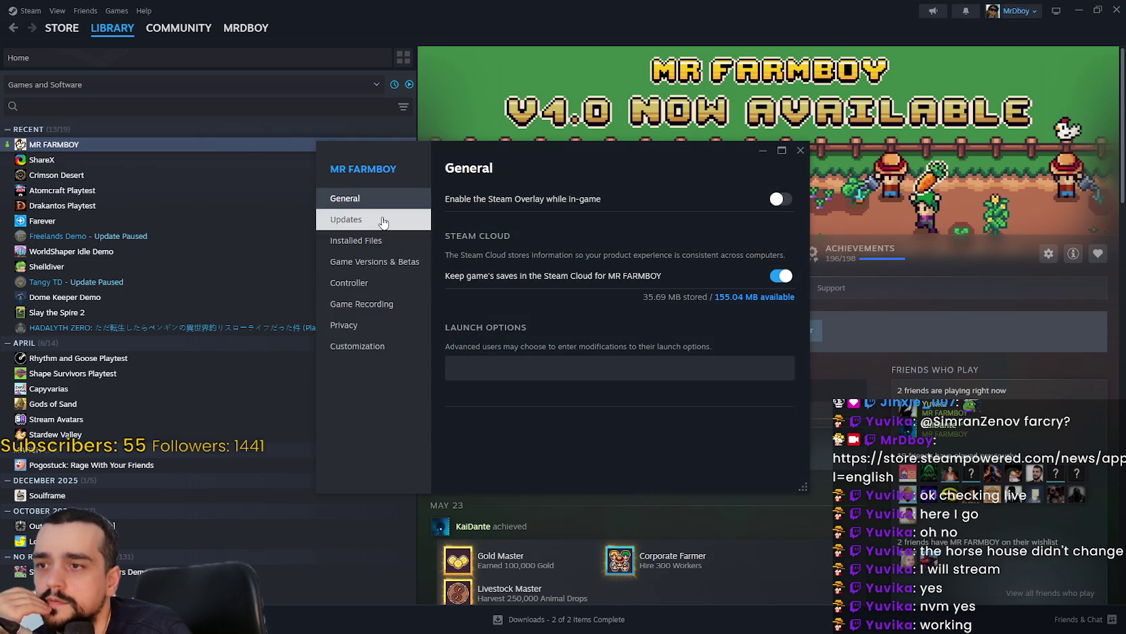
pyautogui.click(378, 240)
pyautogui.click(737, 315)
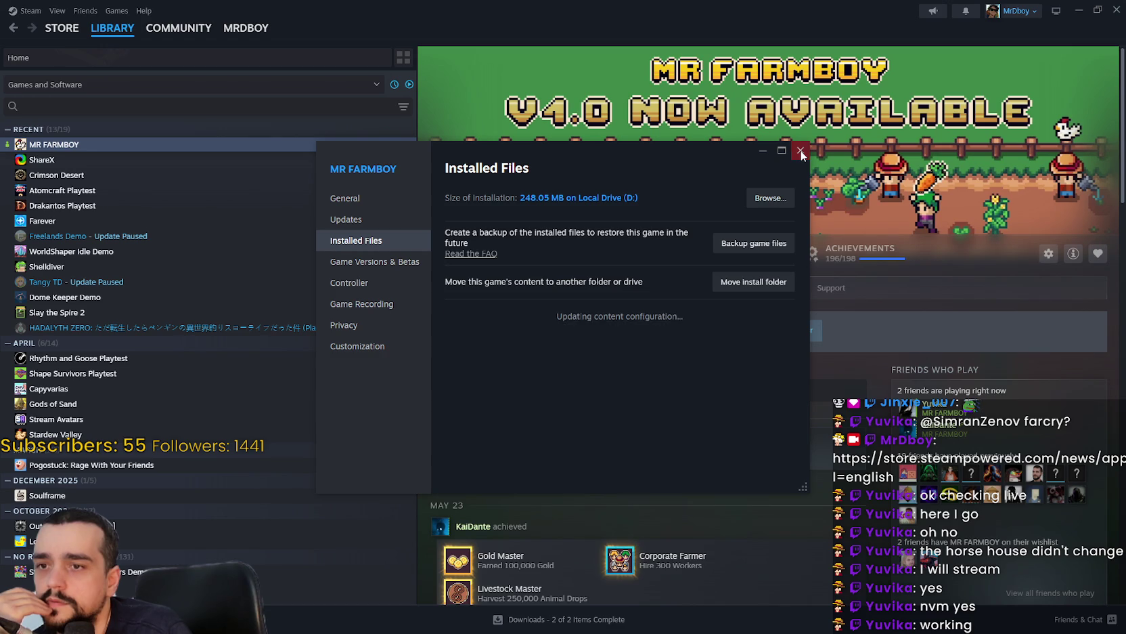
pyautogui.click(801, 151)
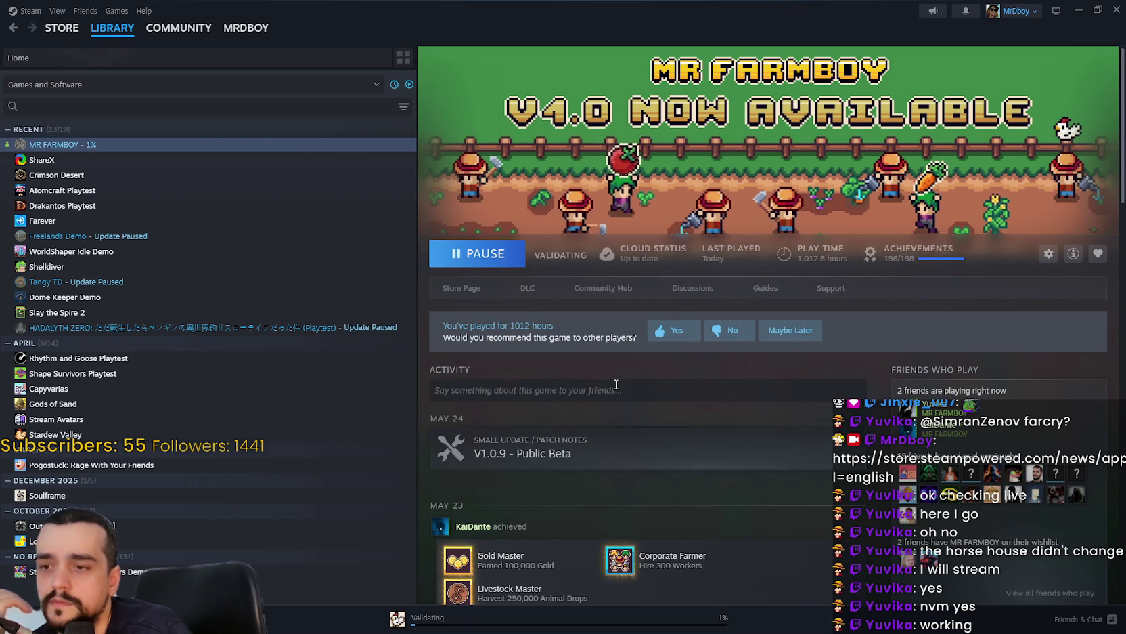
pyautogui.click(492, 269)
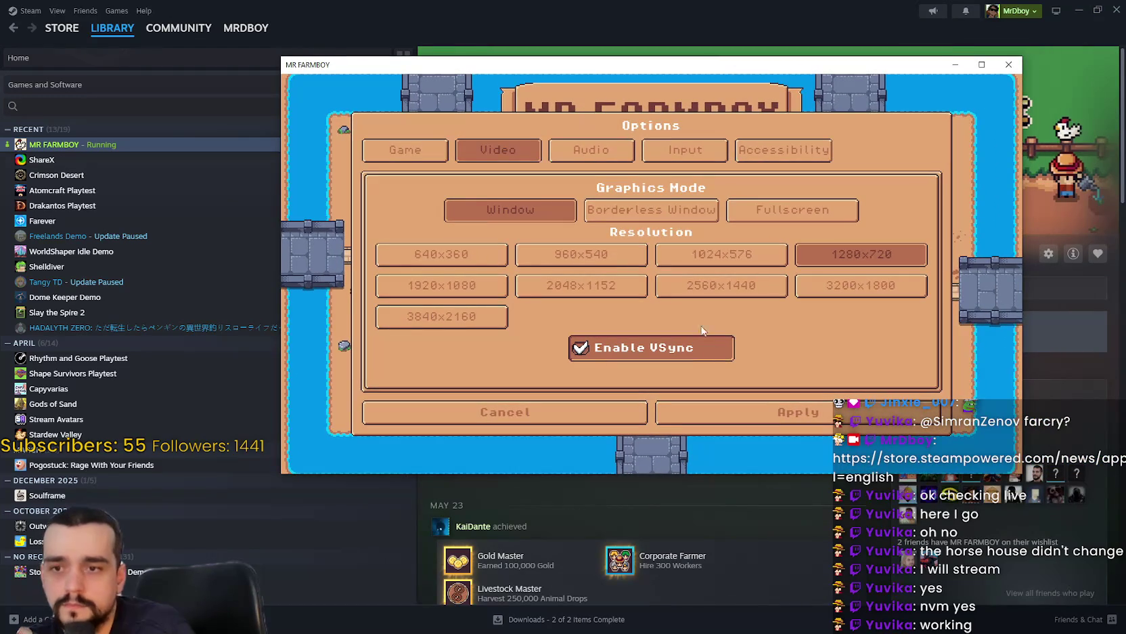
# Switch video to Borderless Window and load Save 1 (Normal), walking south briefly.
pyautogui.click(652, 209)
pyautogui.click(778, 534)
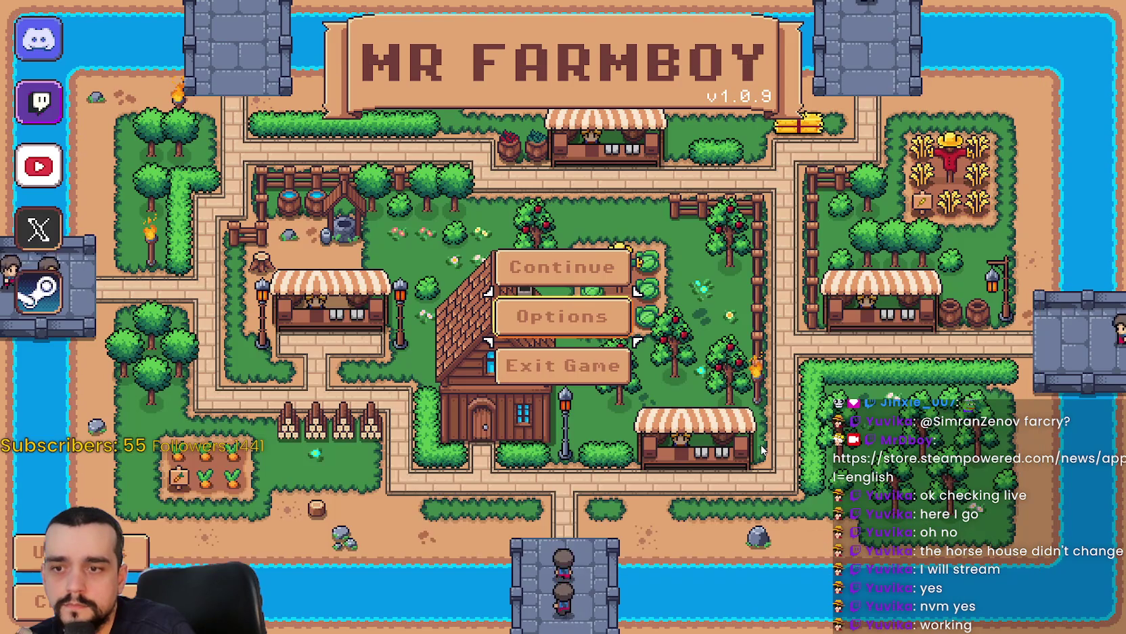
pyautogui.click(603, 269)
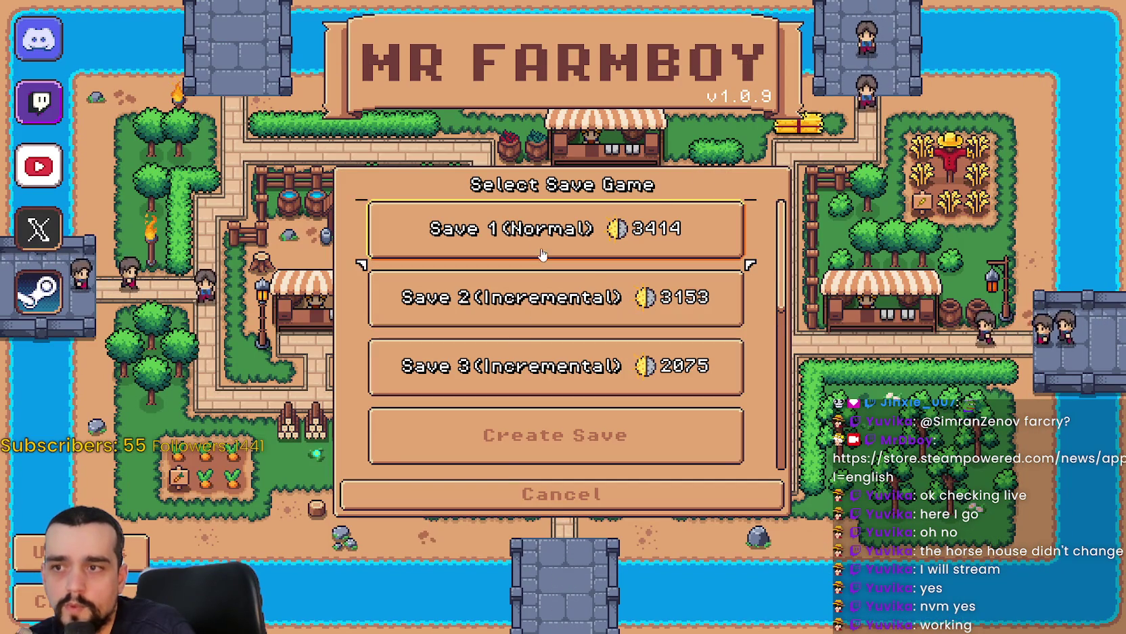
pyautogui.click(443, 244)
pyautogui.click(443, 244)
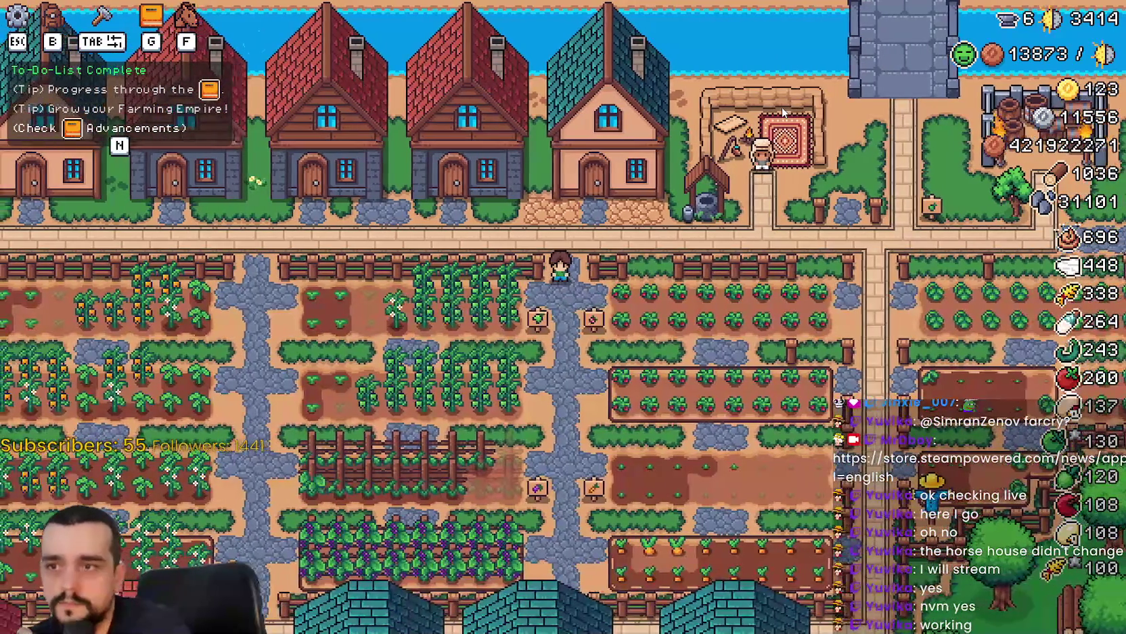
pyautogui.press('s')
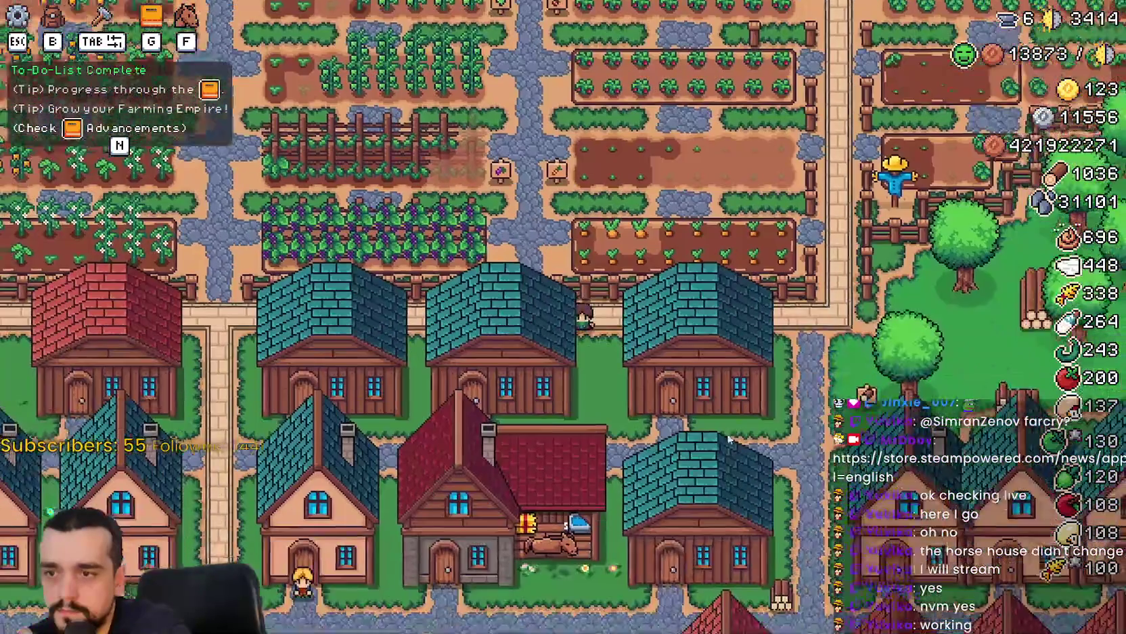
pyautogui.press('Escape')
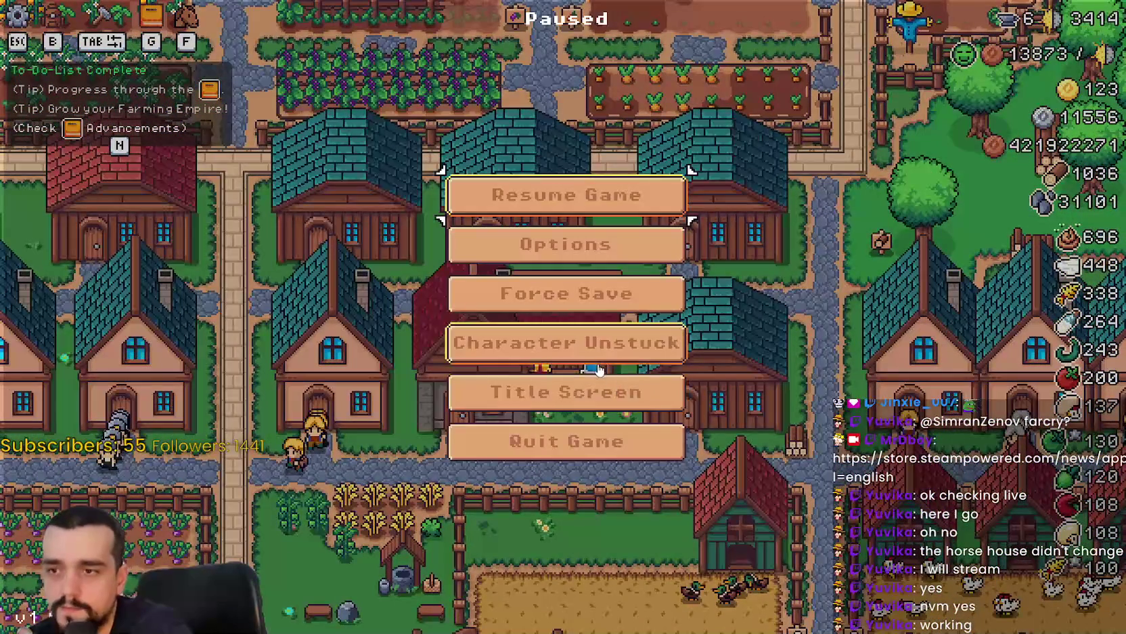
# Load Save 2 (Incremental) from the title screen, then return to title.
pyautogui.click(629, 389)
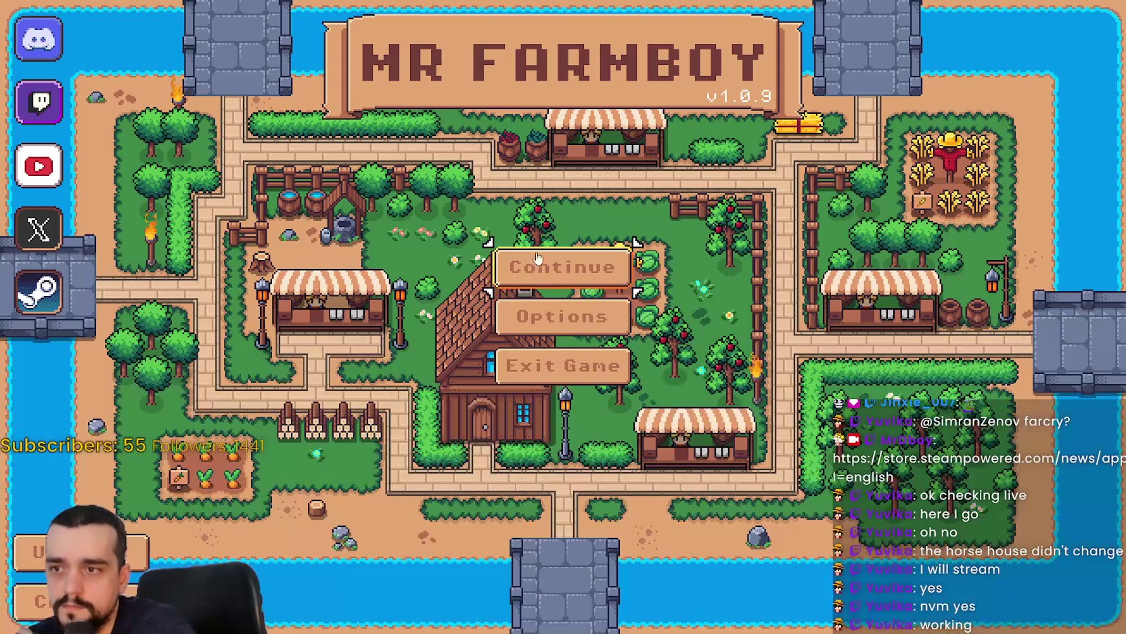
pyautogui.click(552, 254)
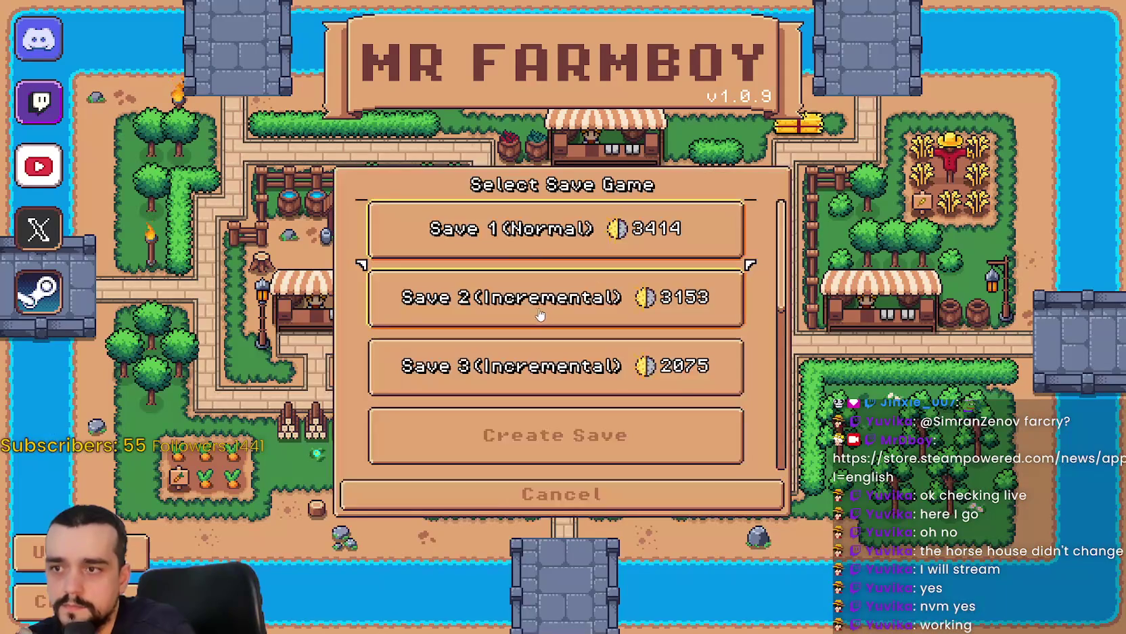
pyautogui.click(540, 313)
pyautogui.click(483, 312)
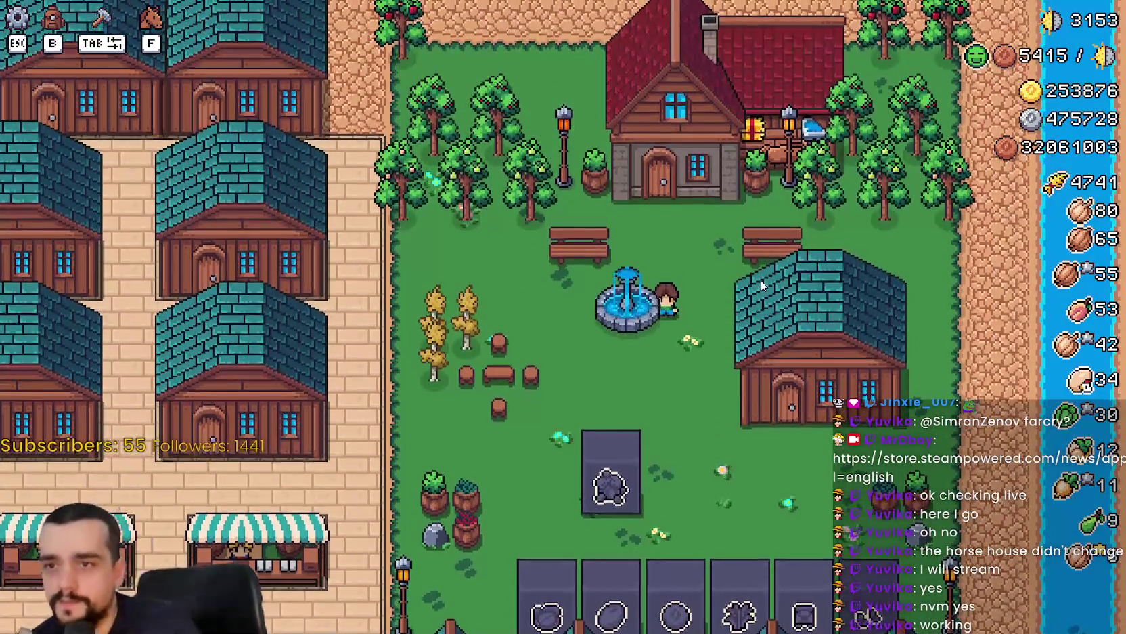
pyautogui.press('Escape')
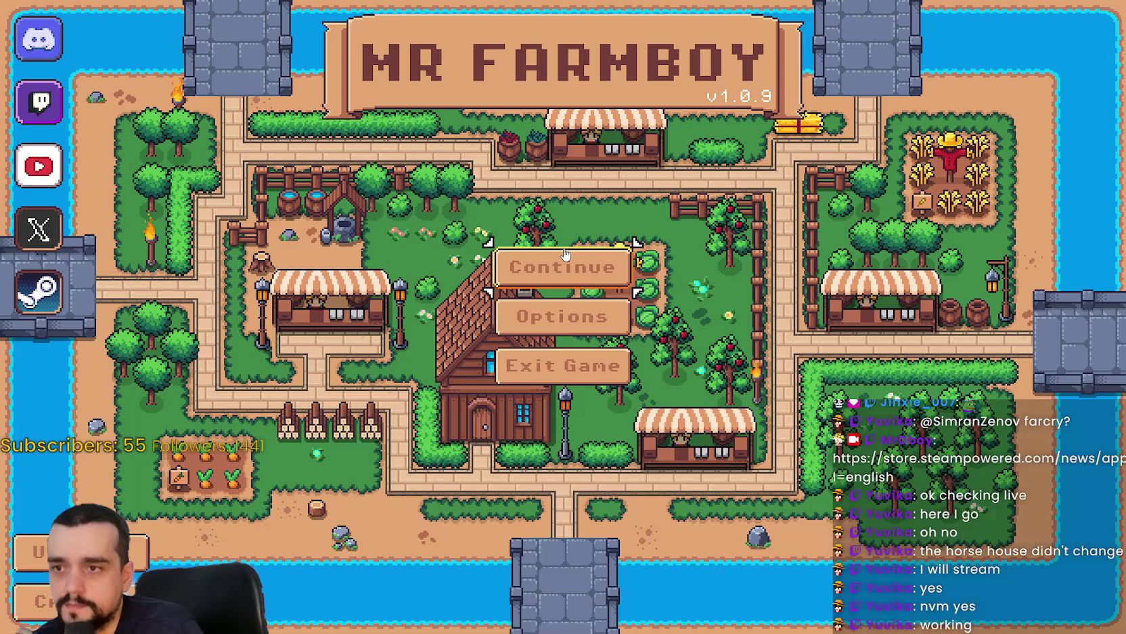
pyautogui.click(566, 254)
# Start a Normal Mode game on the first island, dismiss the King's letter, and quit to Steam.
pyautogui.click(503, 312)
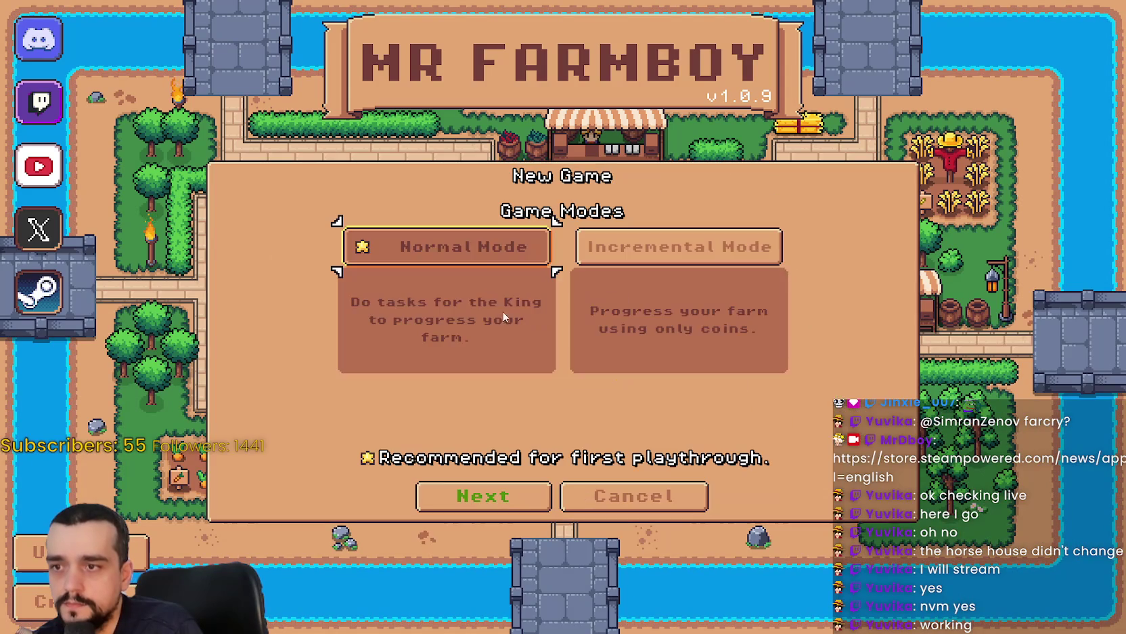
pyautogui.click(507, 496)
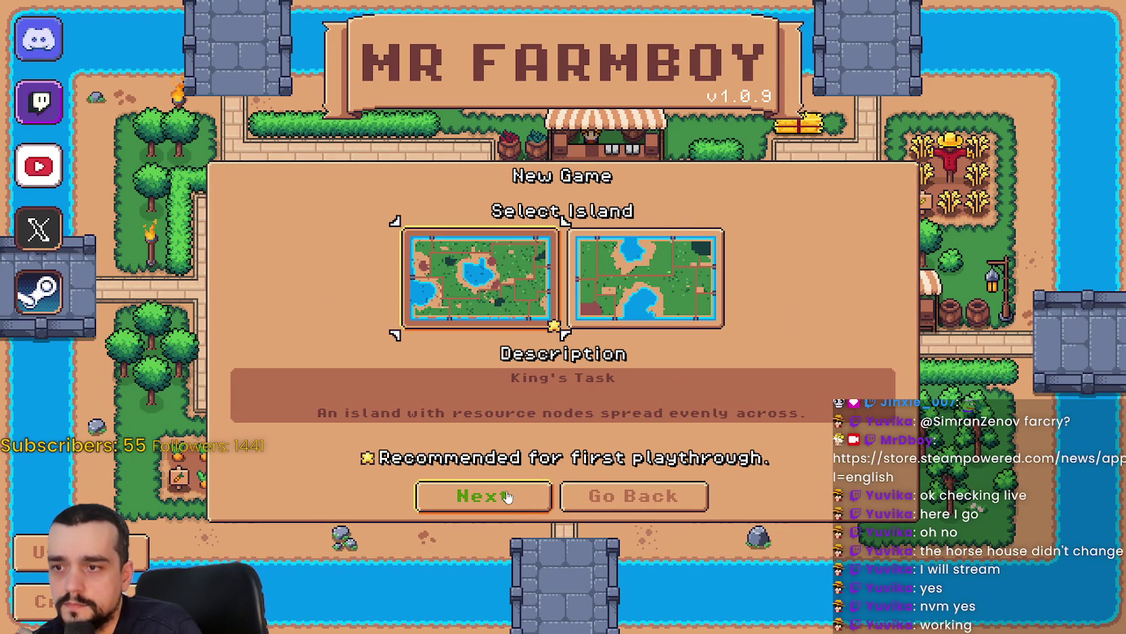
pyautogui.click(507, 497)
pyautogui.click(507, 496)
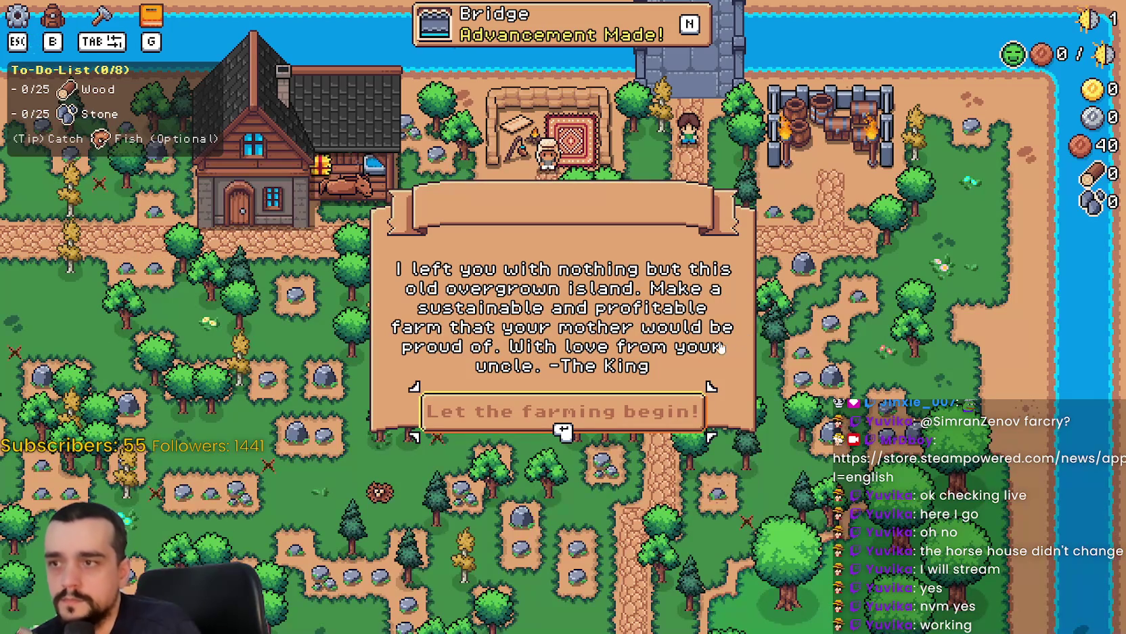
pyautogui.click(681, 404)
pyautogui.press('Escape')
pyautogui.press('Escape')
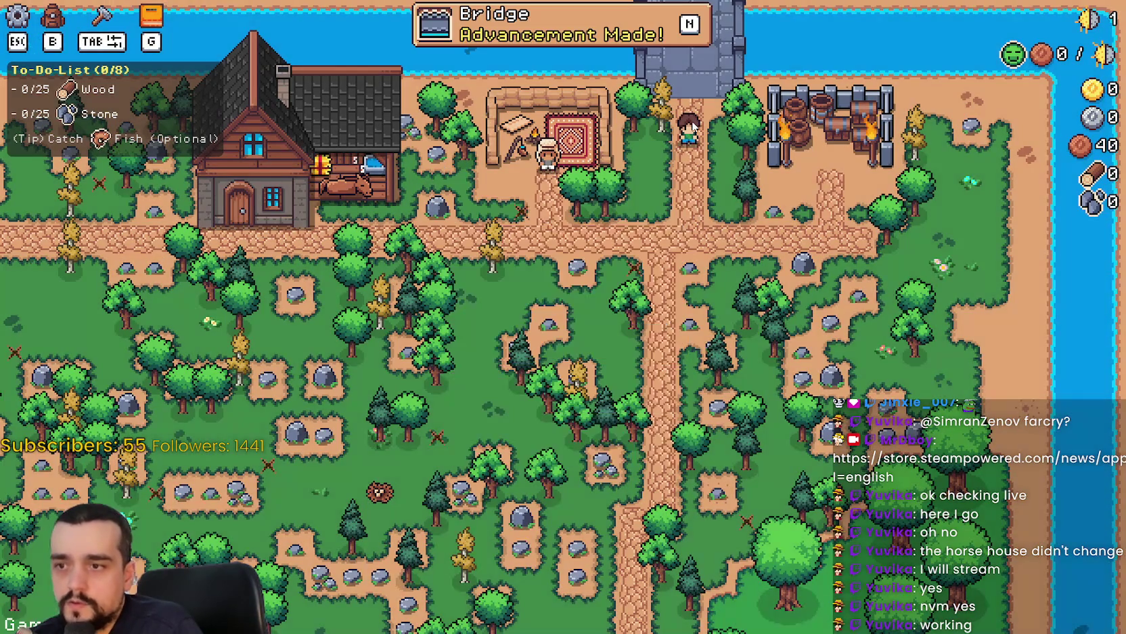
pyautogui.hotkey('alt', 'Tab')
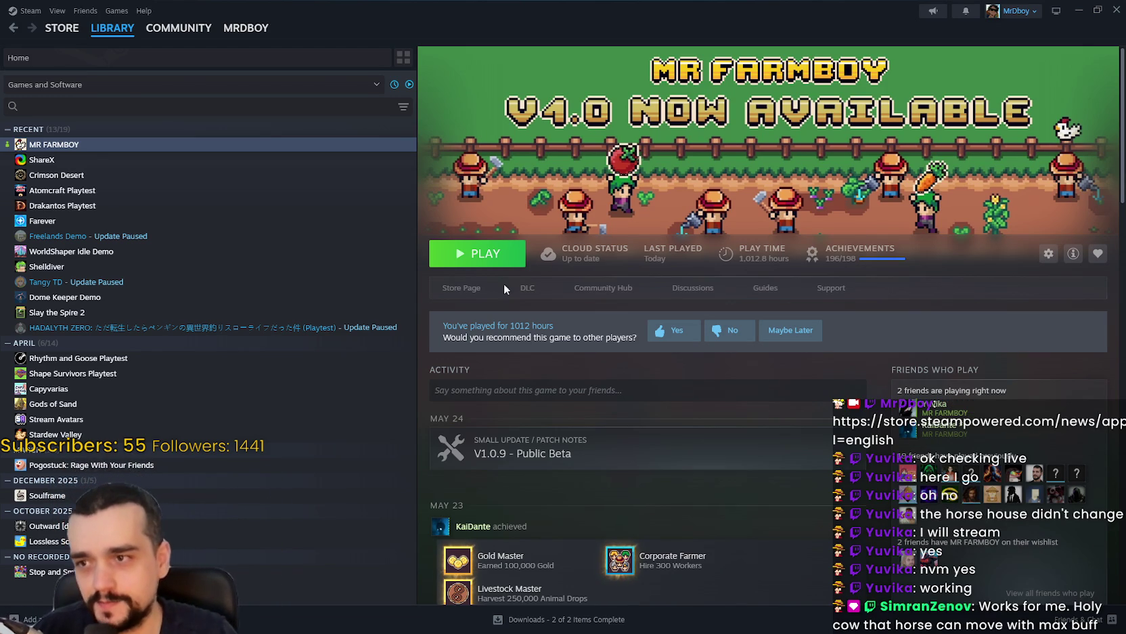
# Open MR FARMBOY's store page and view its fourth and sixth screenshots.
pyautogui.click(463, 288)
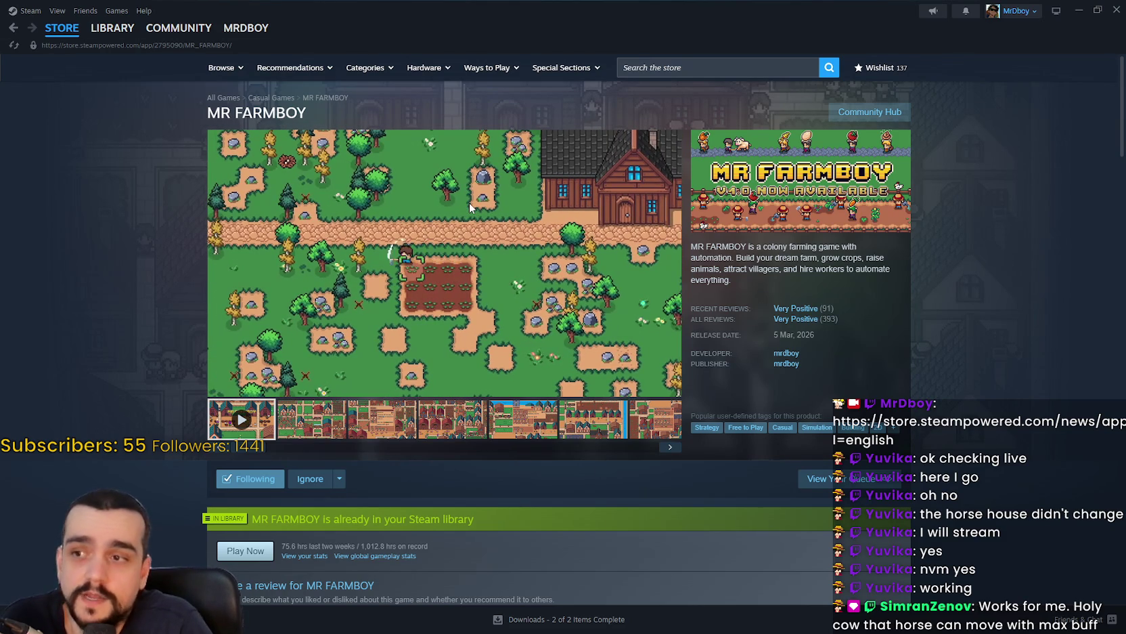
pyautogui.moveTo(447, 220)
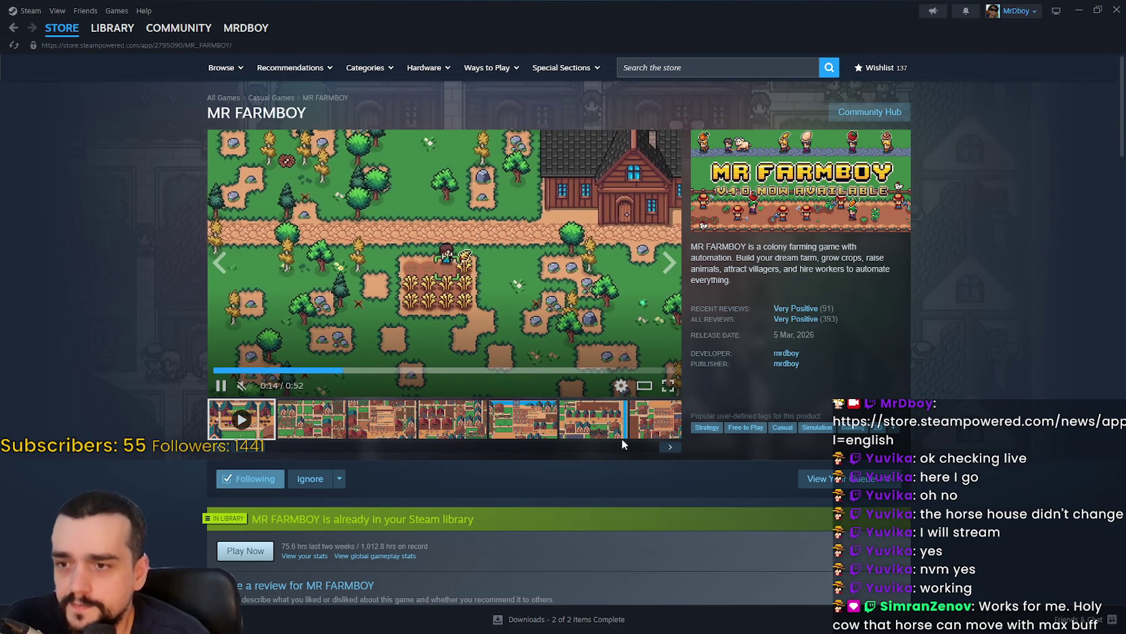
pyautogui.click(478, 429)
pyautogui.click(572, 428)
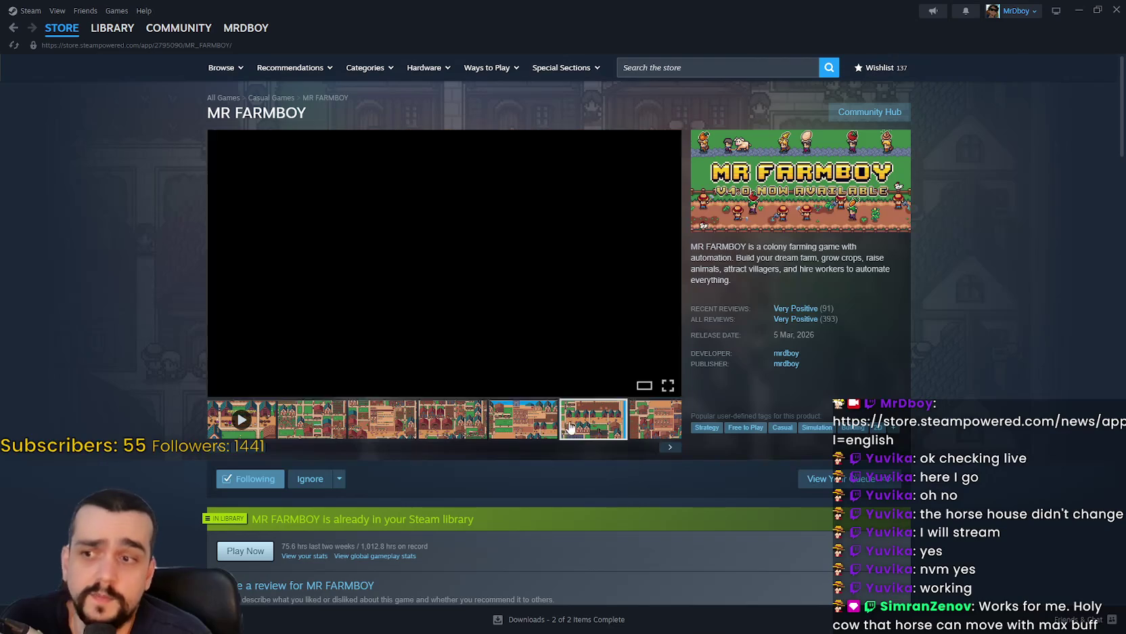
# Reload the store page at Recent Events, then switch over to GitHub Desktop.
pyautogui.scroll(-5, 619, 423)
pyautogui.scroll(-9, 408, 325)
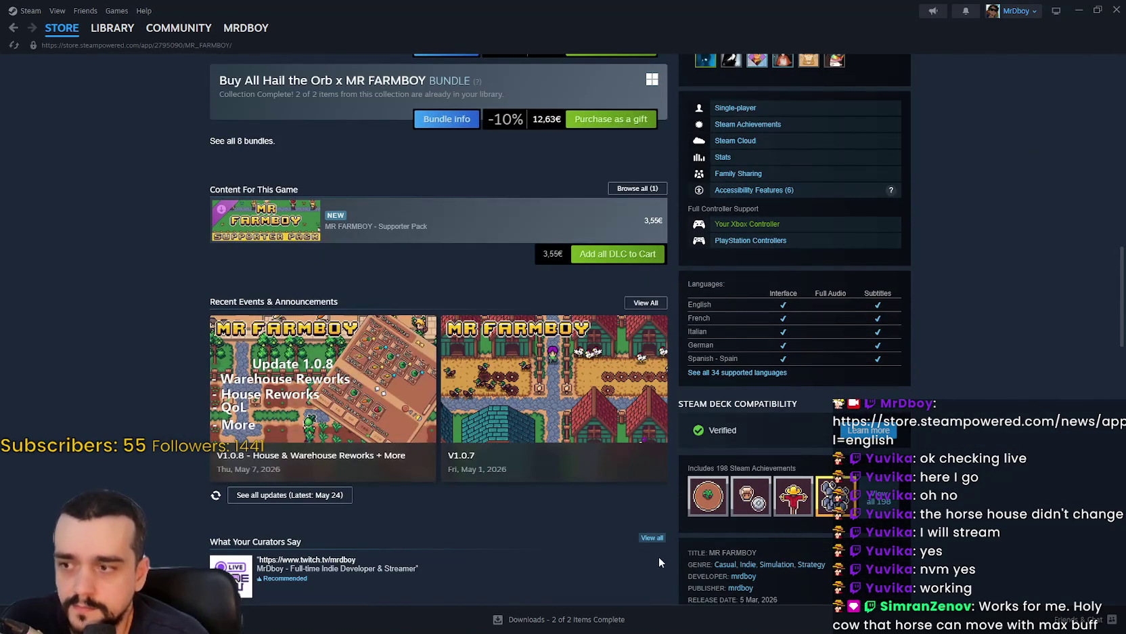
pyautogui.scroll(-2, 613, 558)
pyautogui.rightClick(139, 359)
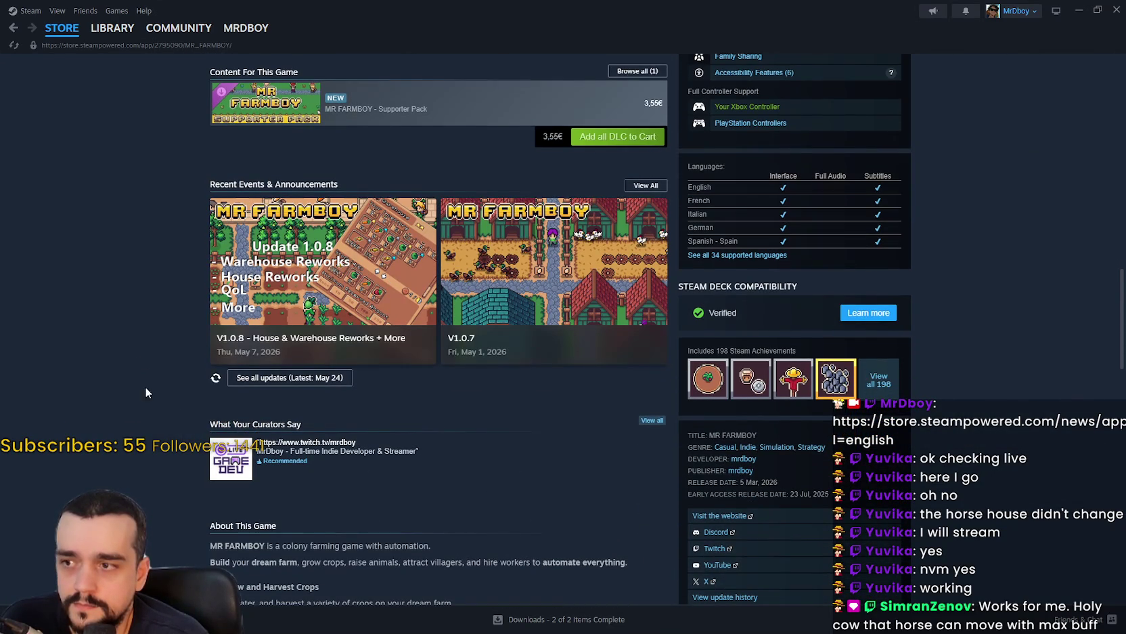
pyautogui.click(160, 408)
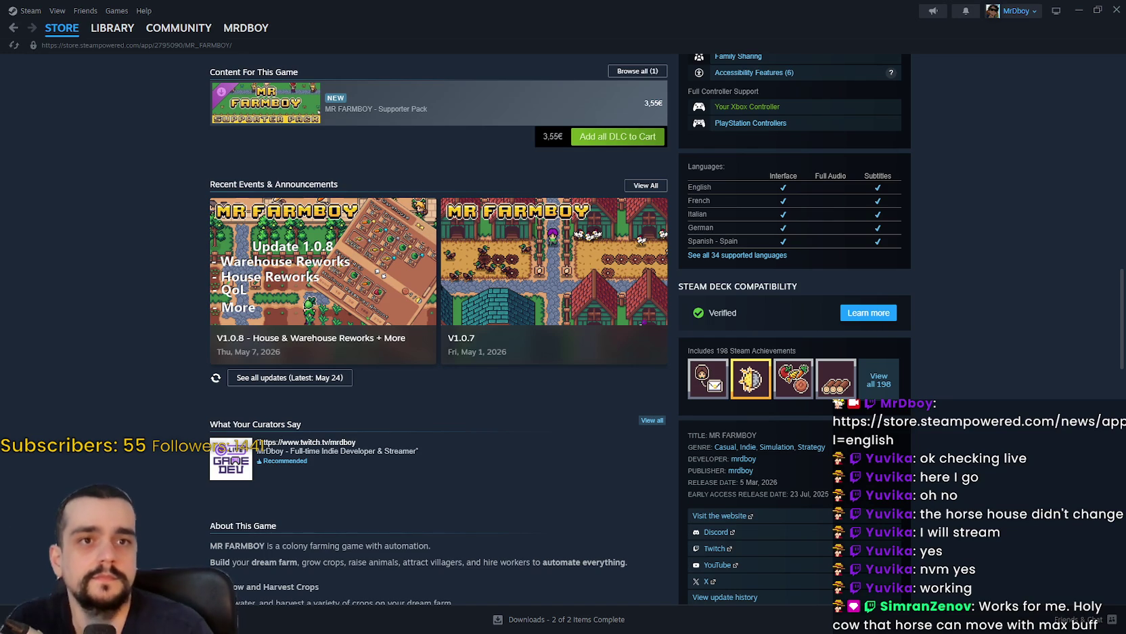
pyautogui.hotkey('alt', 'Tab')
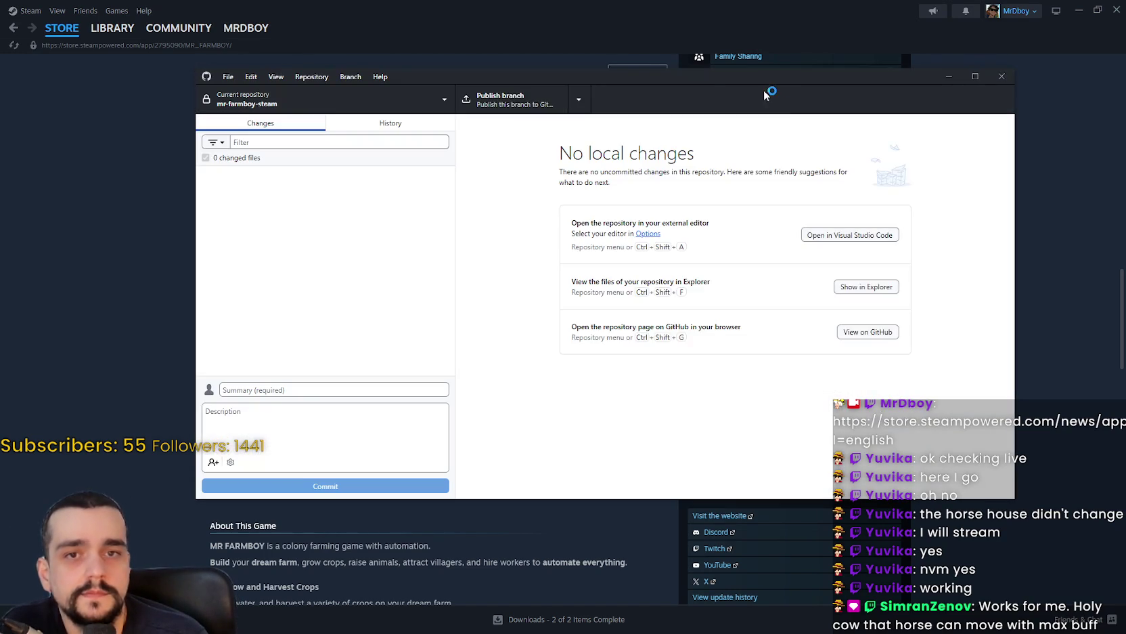
# Leave GitHub Desktop and return to Steam's MR FARMBOY store page.
pyautogui.hotkey('alt', 'Tab')
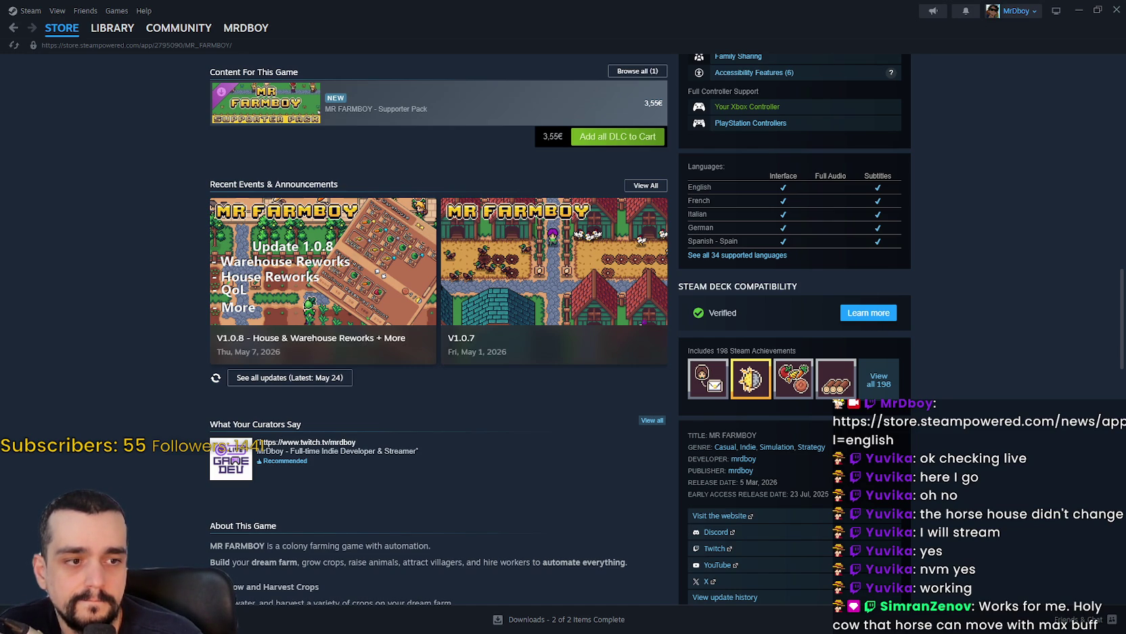
# Go to MR FARMBOY's community hub from the Steam library.
pyautogui.scroll(3, 418, 257)
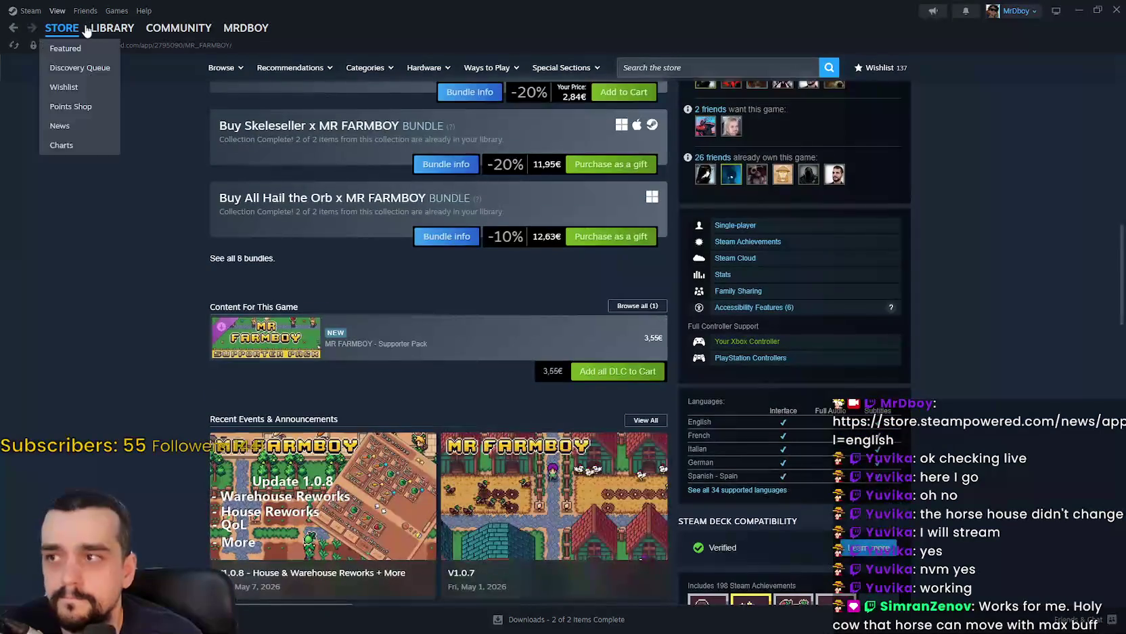
pyautogui.click(94, 28)
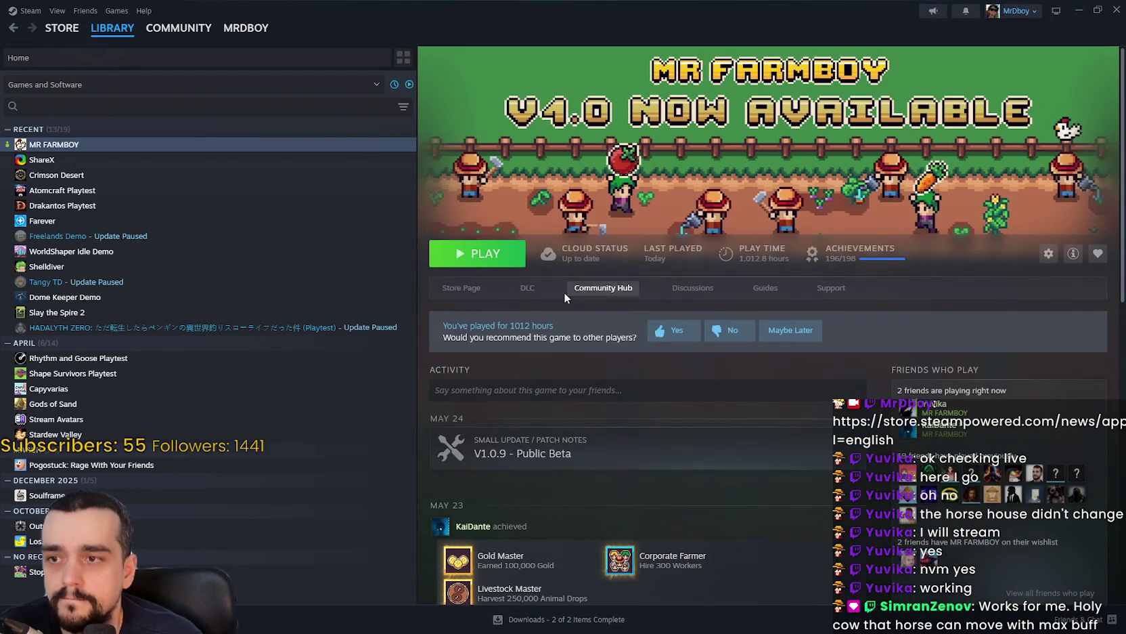
pyautogui.click(572, 289)
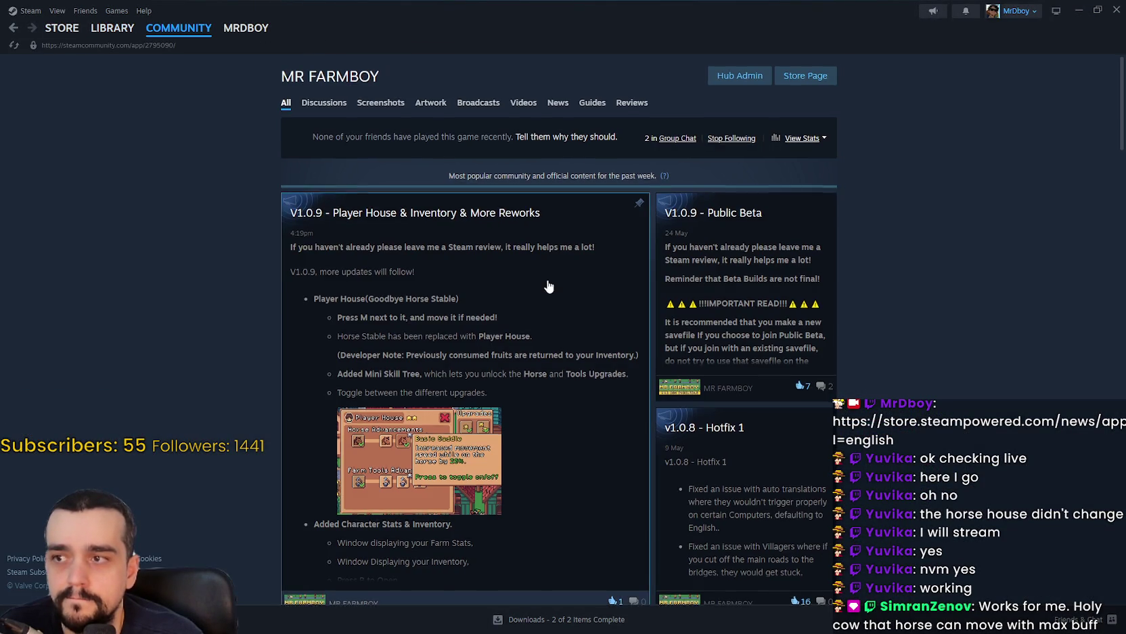
# Open the V1.0.9 Player House & Inventory post and read through its full text.
pyautogui.scroll(-2, 550, 249)
pyautogui.click(549, 249)
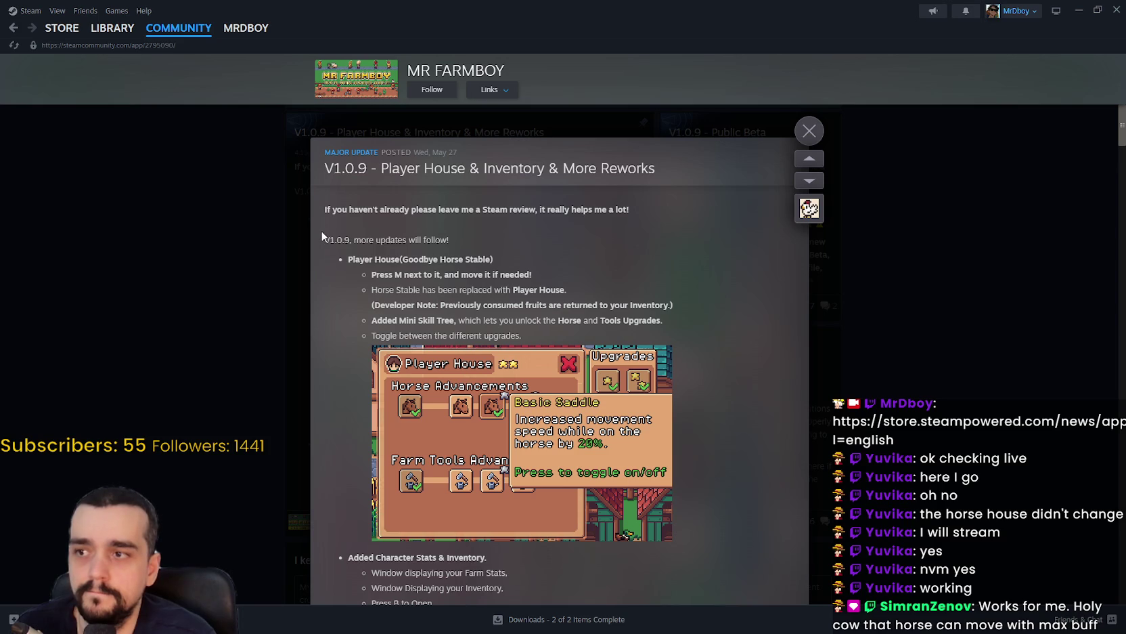
pyautogui.moveTo(322, 243)
pyautogui.mouseDown()
pyautogui.moveTo(539, 310)
pyautogui.moveTo(529, 318)
pyautogui.moveTo(582, 365)
pyautogui.moveTo(662, 253)
pyautogui.mouseUp()
pyautogui.scroll(-10, 539, 310)
pyautogui.scroll(-5, 582, 365)
pyautogui.scroll(-5, 595, 338)
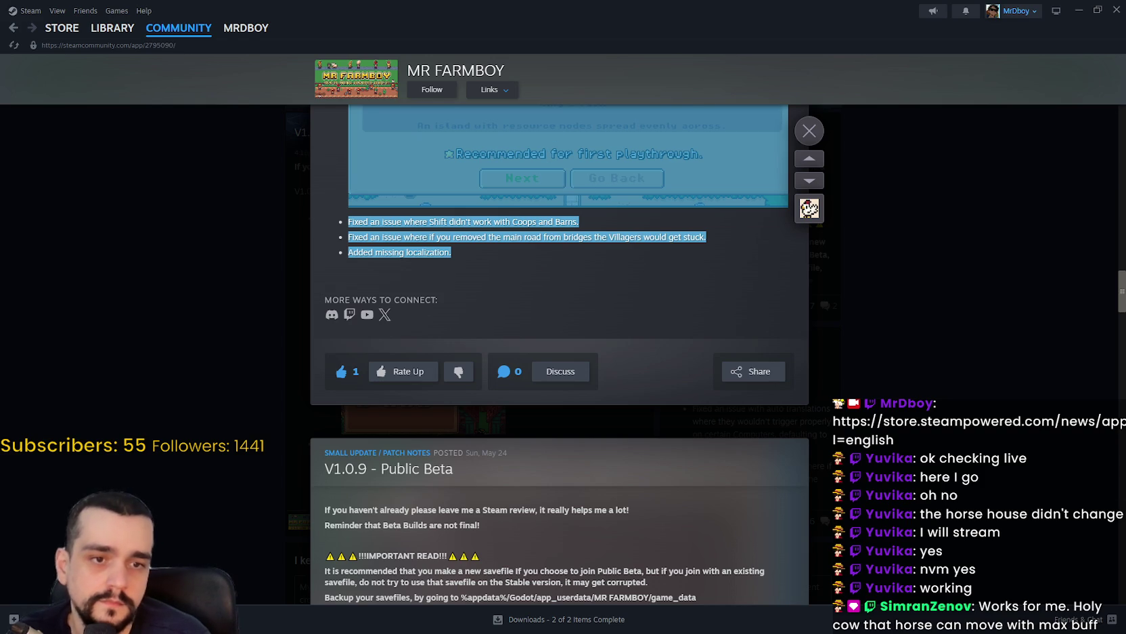
pyautogui.click(605, 306)
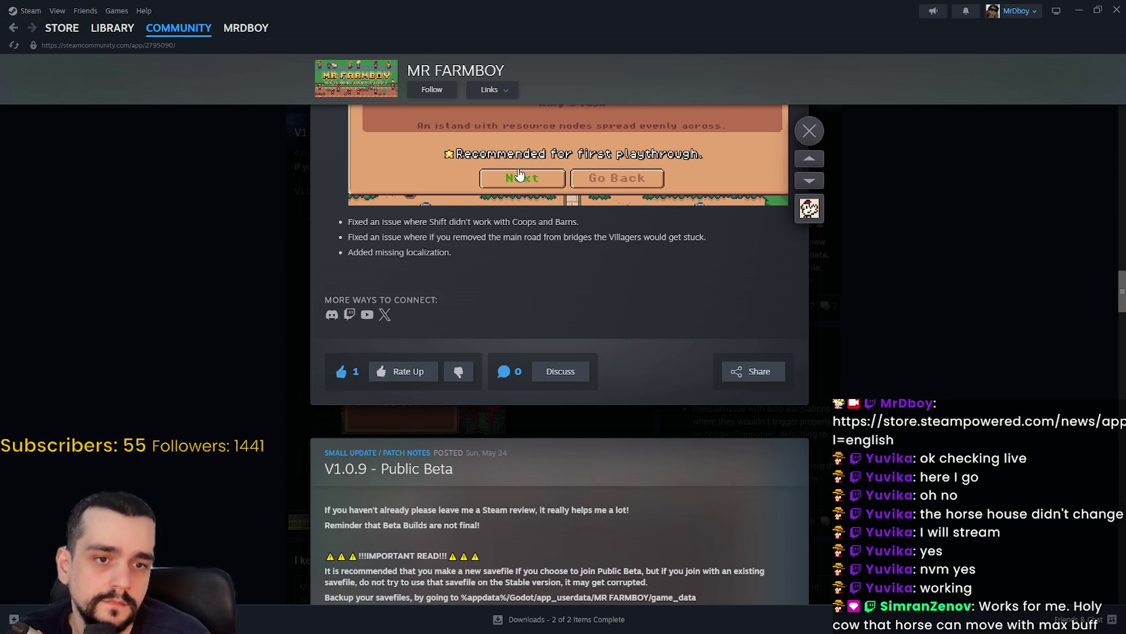
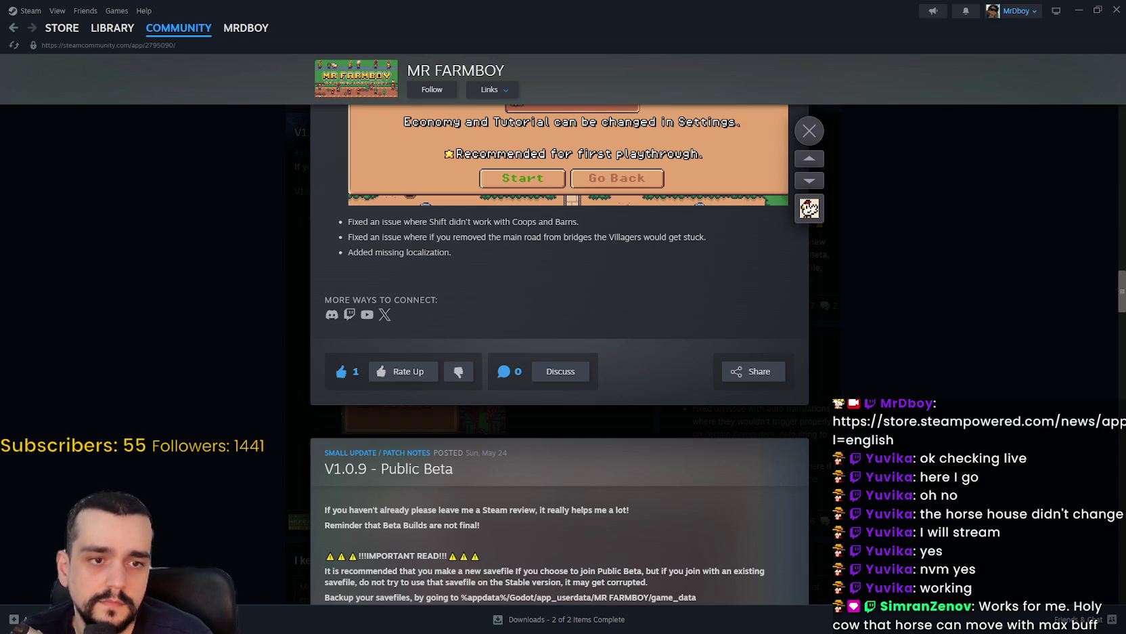
# Scroll the MR FARMBOY patch notes up to the New Game screen image, then switch to GitHub Desktop.
pyautogui.scroll(3, 560, 352)
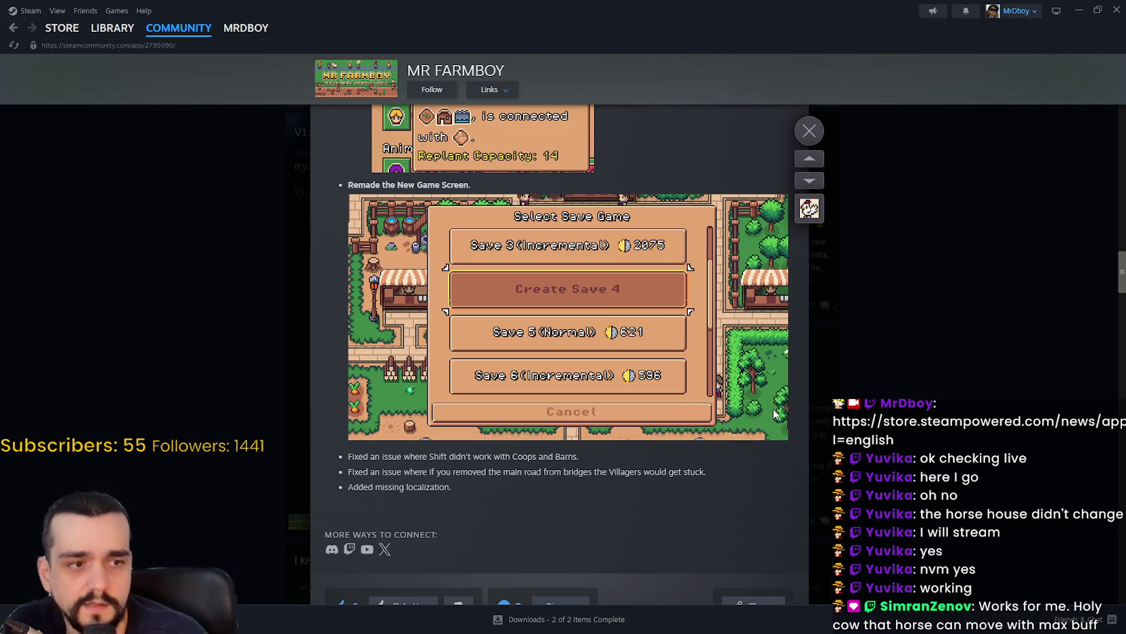
pyautogui.hotkey('alt', 'Tab')
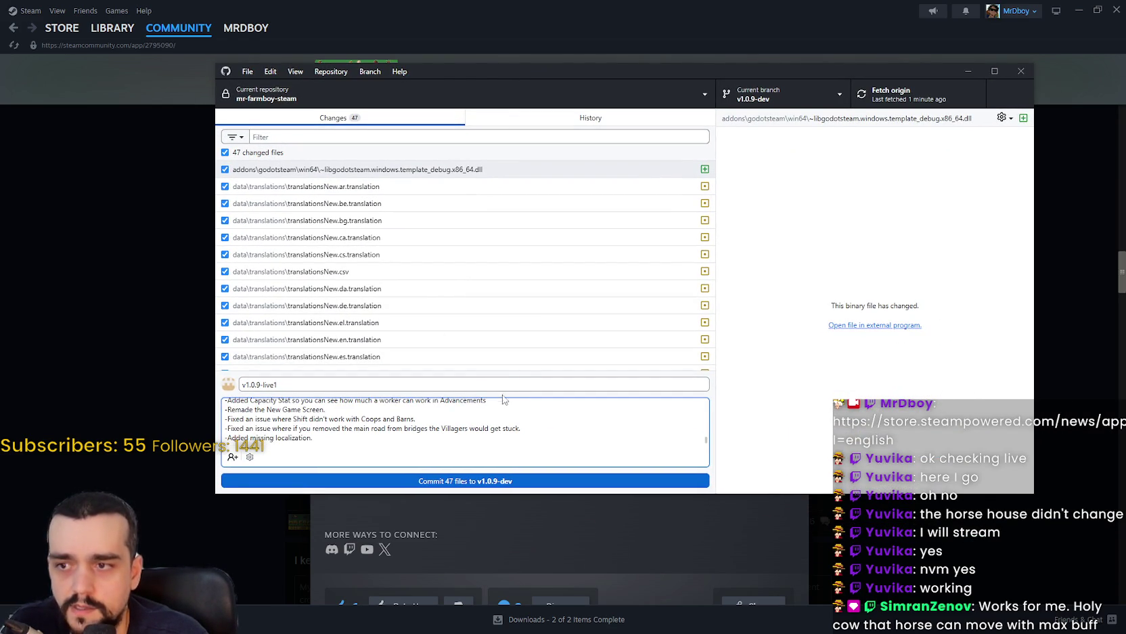
# Restore the Capacity Stat line in the commit description, trim the blank lines after it, and enlarge the window.
pyautogui.click(441, 428)
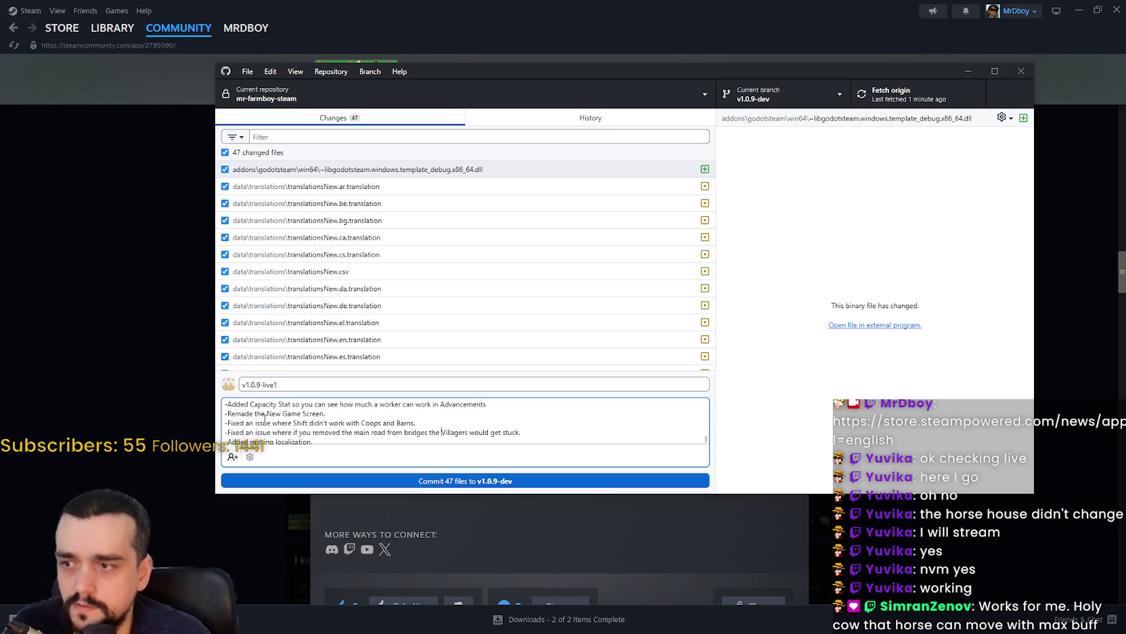
pyautogui.hotkey('ctrl', 'z')
pyautogui.hotkey('ctrl', 'z')
pyautogui.hotkey('ctrl', 'shift', 'z')
pyautogui.hotkey('ctrl', 'shift', 'z')
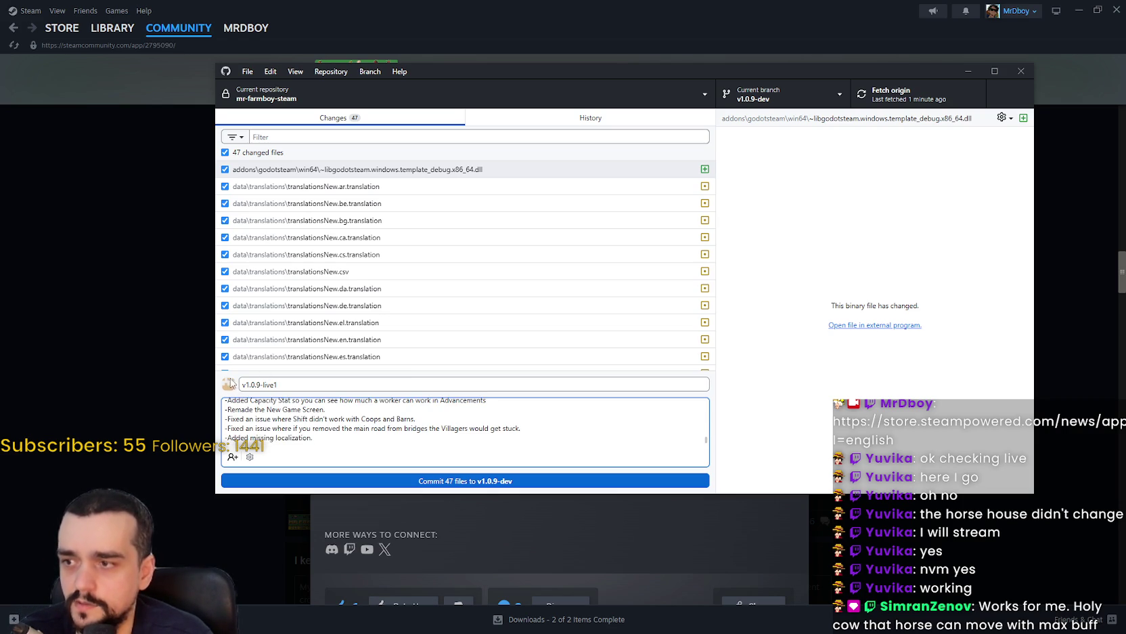
pyautogui.hotkey('ctrl', 'z')
pyautogui.hotkey('ctrl', 'z')
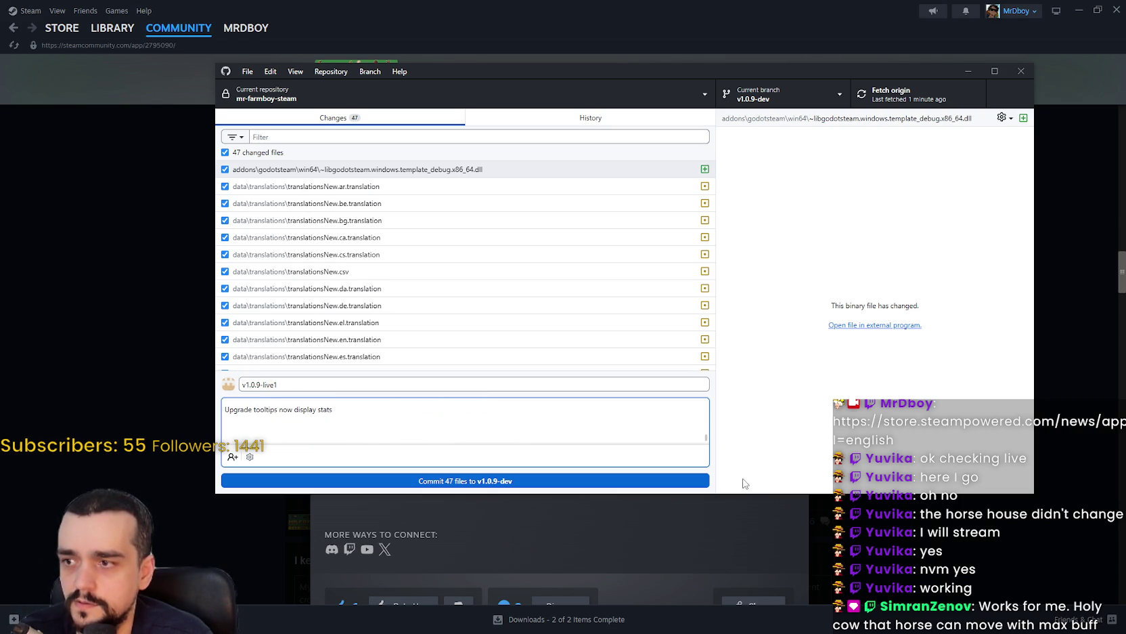
pyautogui.moveTo(743, 493); pyautogui.dragTo(735, 570)
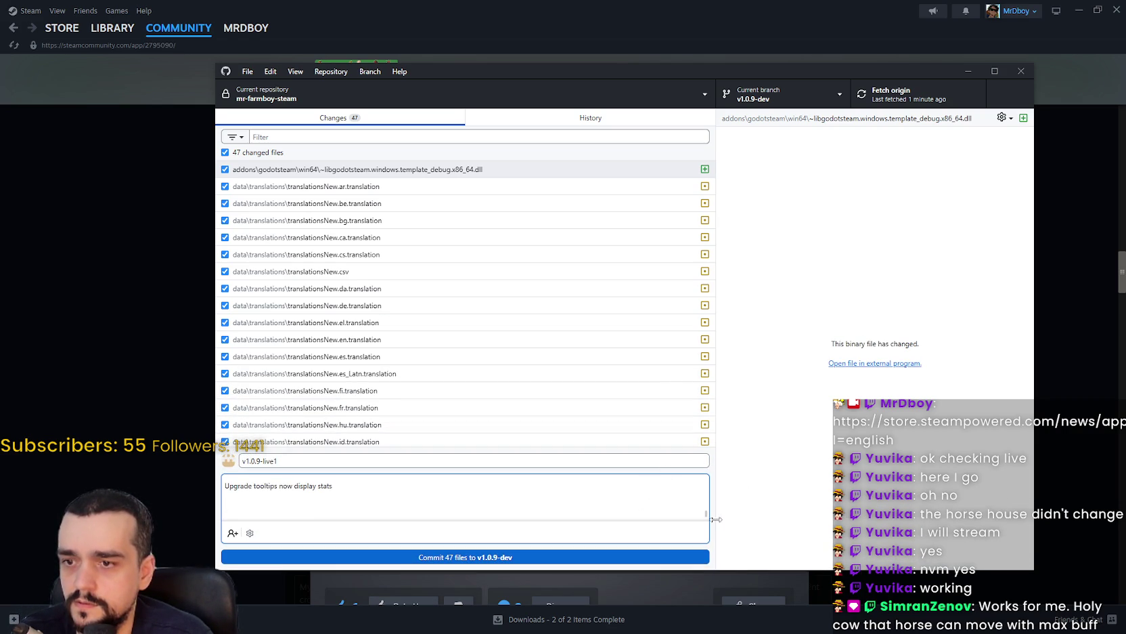
pyautogui.hotkey('ctrl', 'shift', 'z')
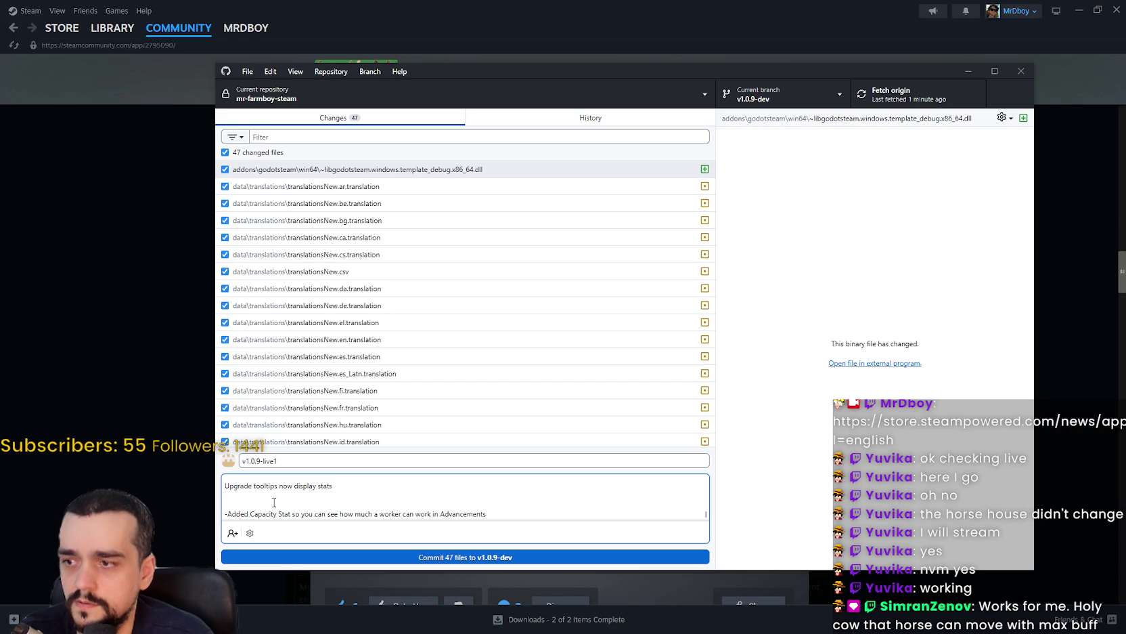
pyautogui.press('BackSpace')
pyautogui.press('BackSpace')
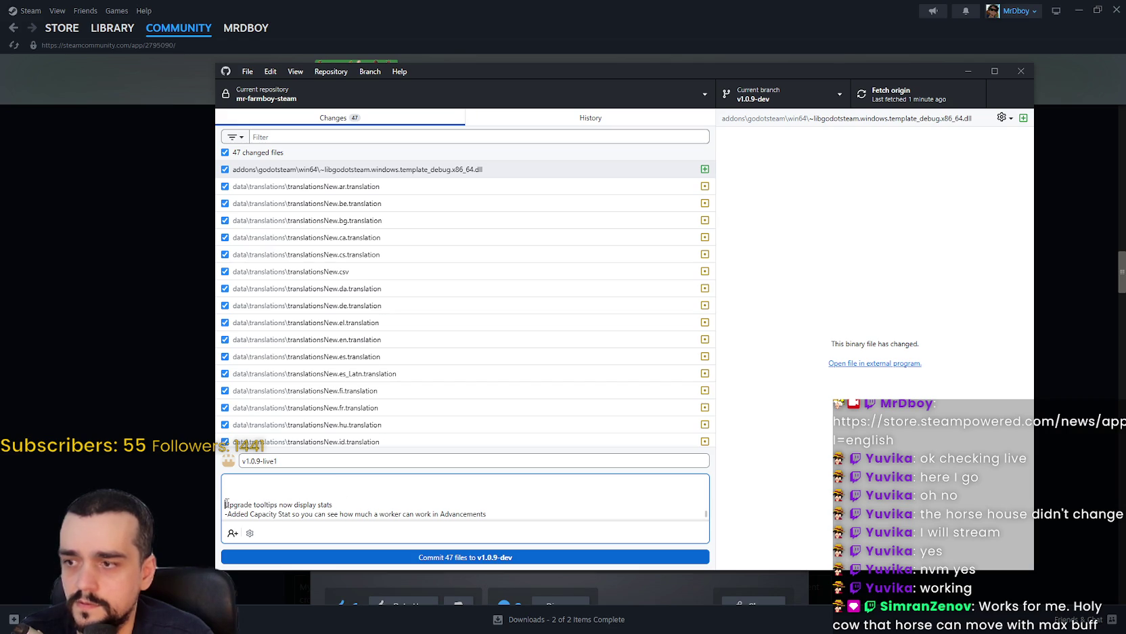
pyautogui.write('-')
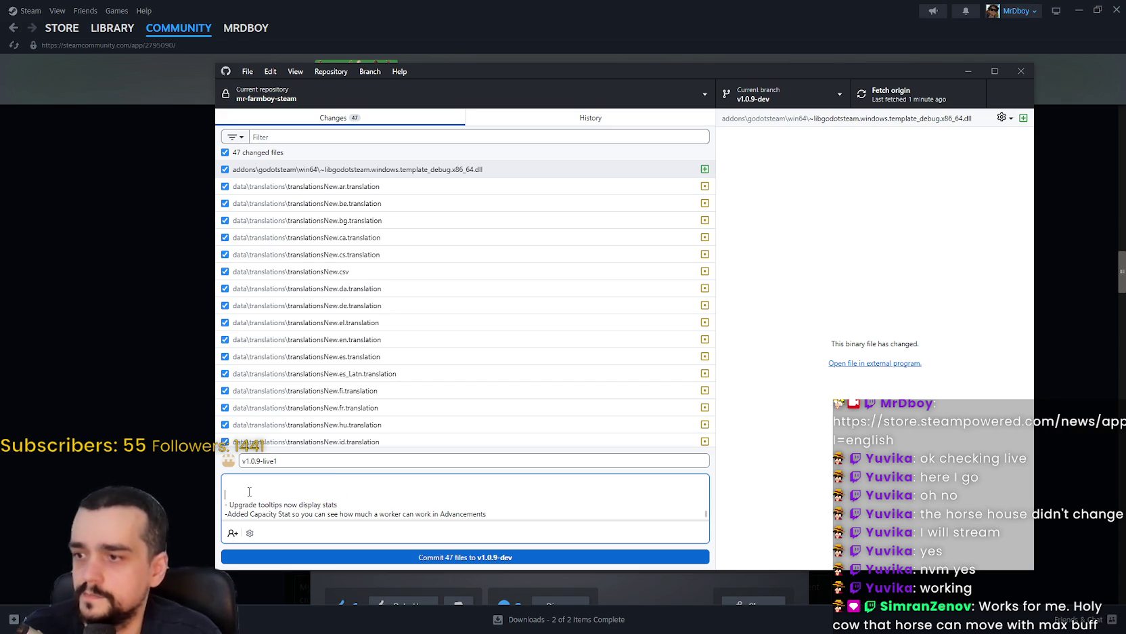
# Restore the Tooltips rework, Improvements and animal feeding rework lines as dash bullets.
pyautogui.hotkey('ctrl', 'z')
pyautogui.hotkey('ctrl', 'z')
pyautogui.hotkey('ctrl', 'z')
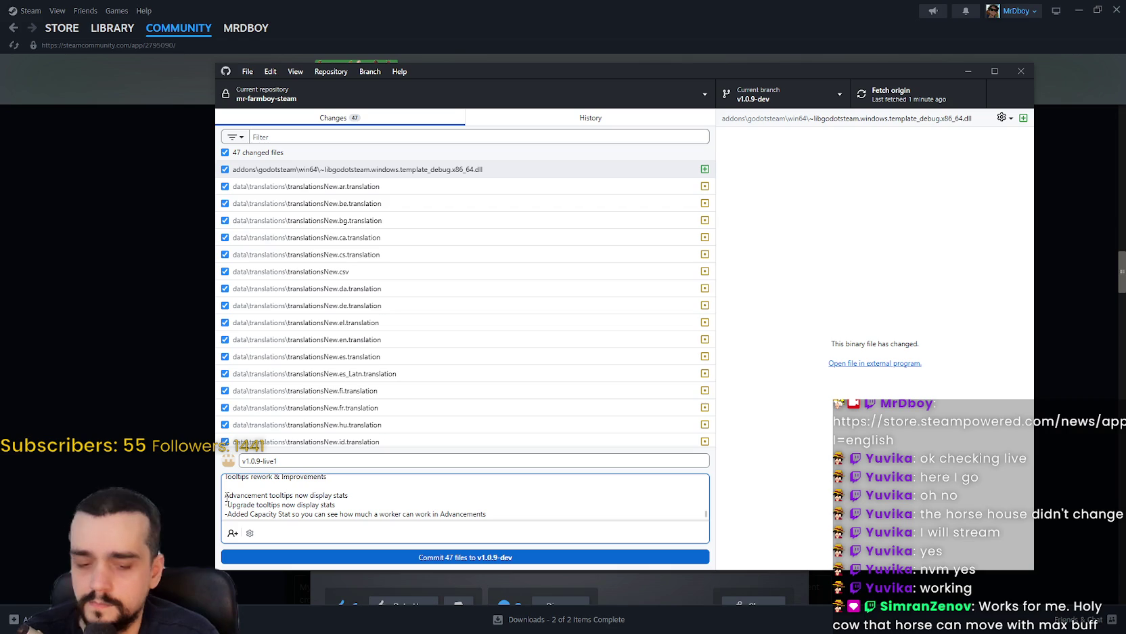
pyautogui.write('-')
pyautogui.hotkey('ctrl', 'z')
pyautogui.hotkey('ctrl', 'z')
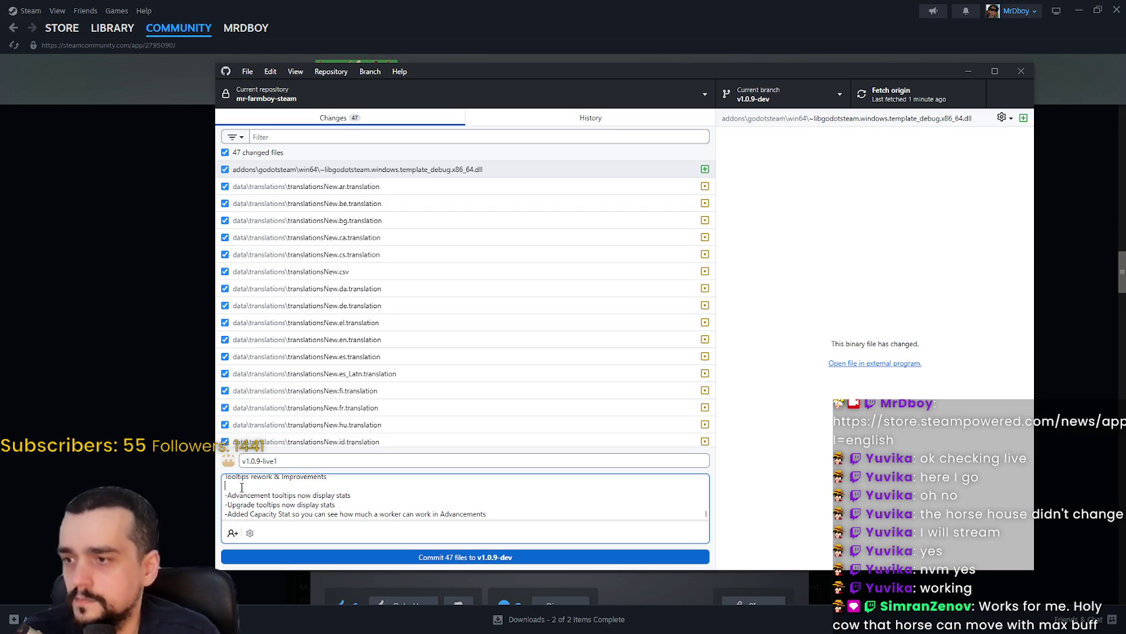
pyautogui.click(226, 485)
pyautogui.write('-')
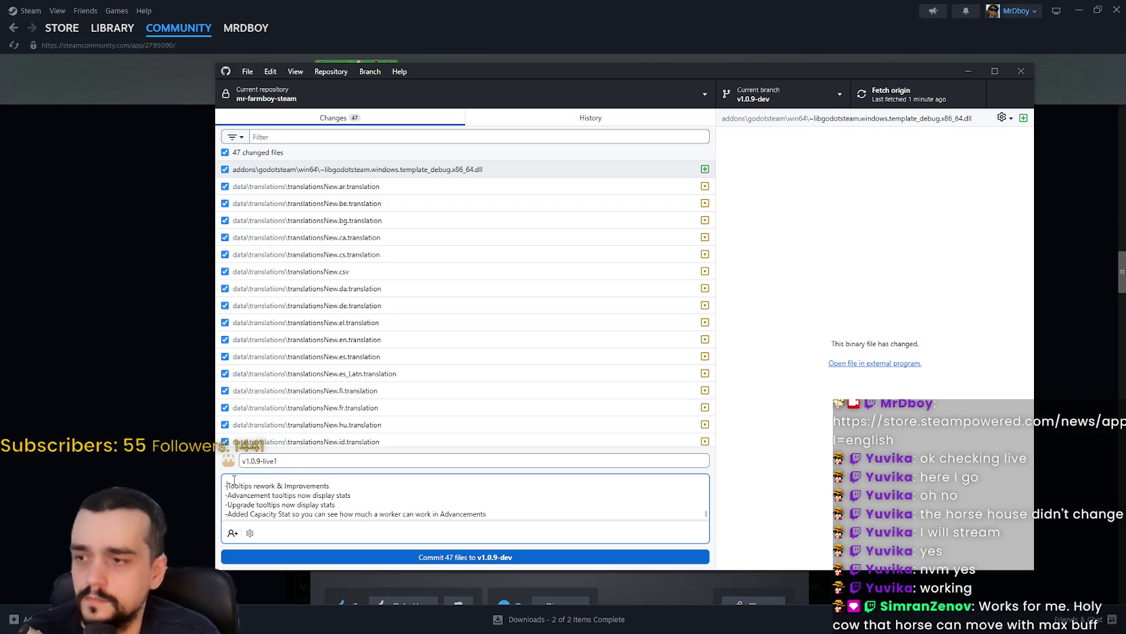
pyautogui.write('Changed it so all animals only require 1 food per day.')
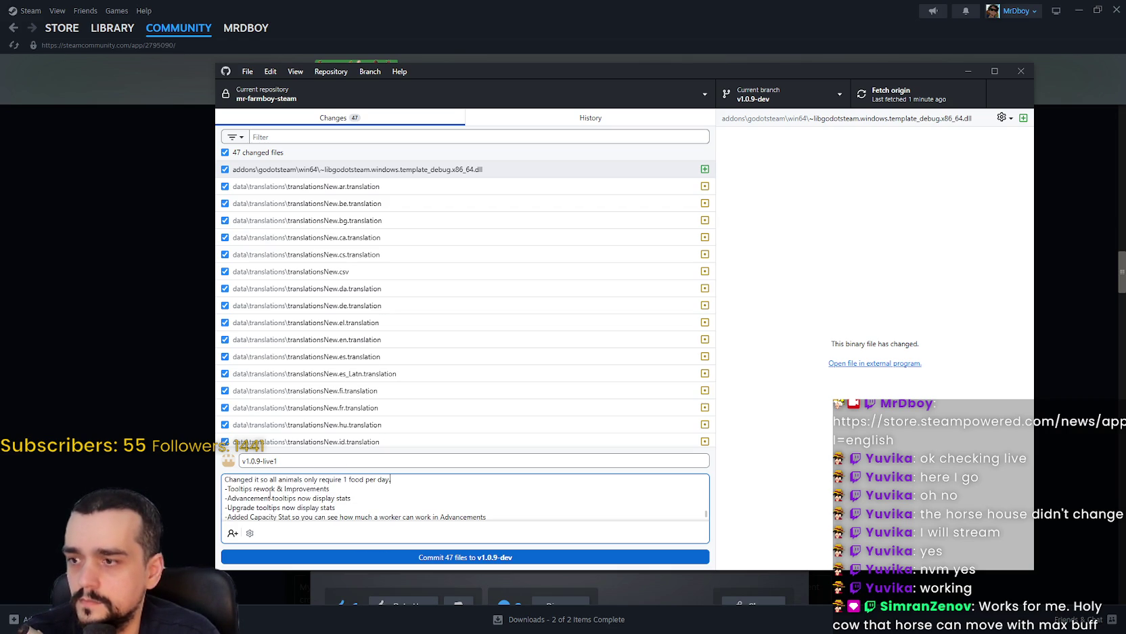
pyautogui.hotkey('ctrl', 'v')
pyautogui.scroll(5, 347, 512)
pyautogui.scroll(-4, 335, 498)
pyautogui.scroll(-5, 333, 495)
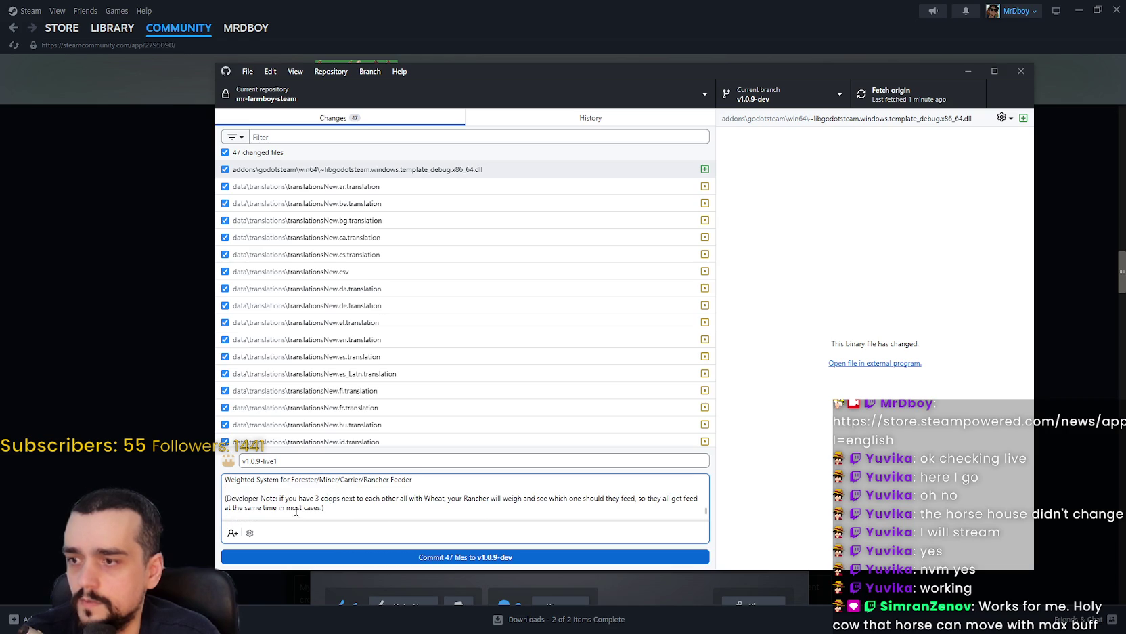
pyautogui.scroll(15, 332, 495)
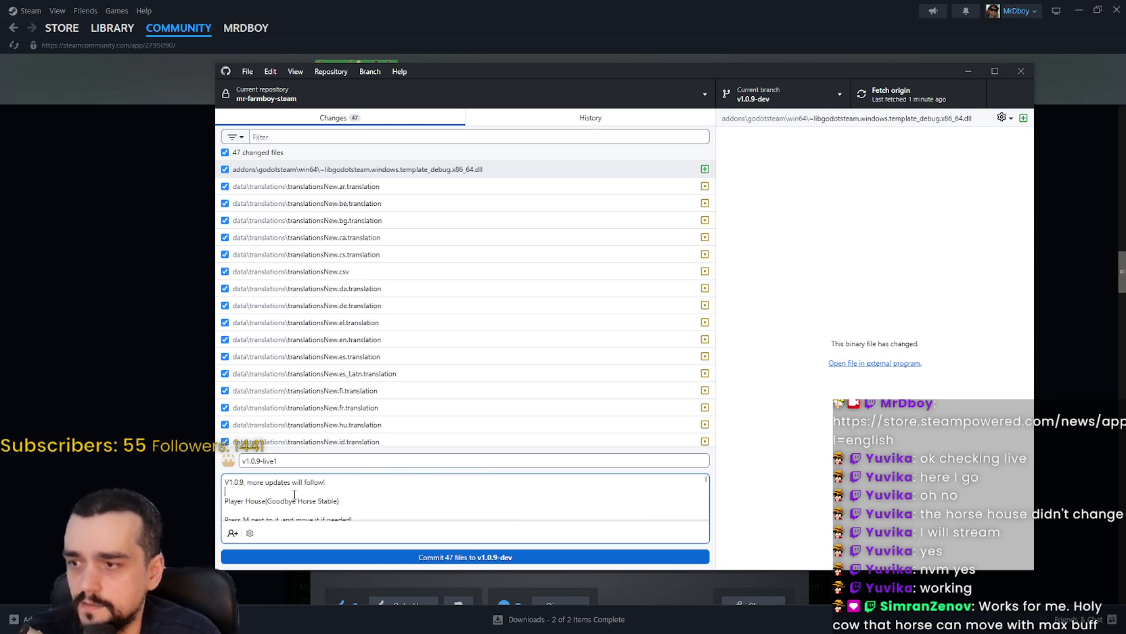
# Delete ', more updates will follow!' and the blank line so the first line reads V1.0.9.
pyautogui.press('BackSpace')
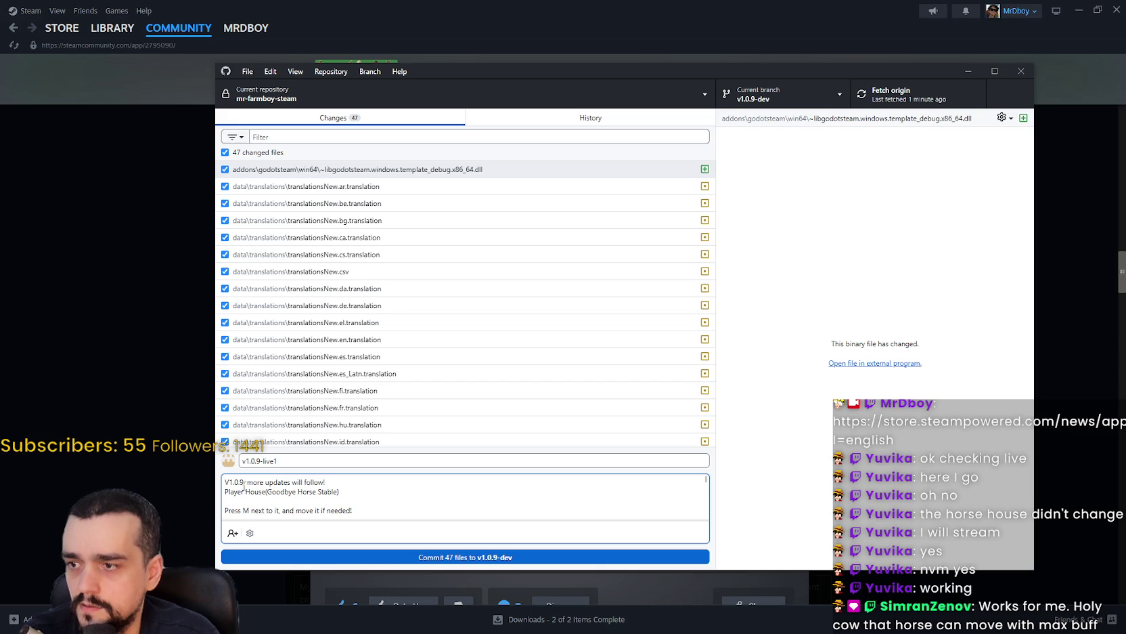
pyautogui.moveTo(244, 482); pyautogui.dragTo(325, 482)
pyautogui.press('BackSpace')
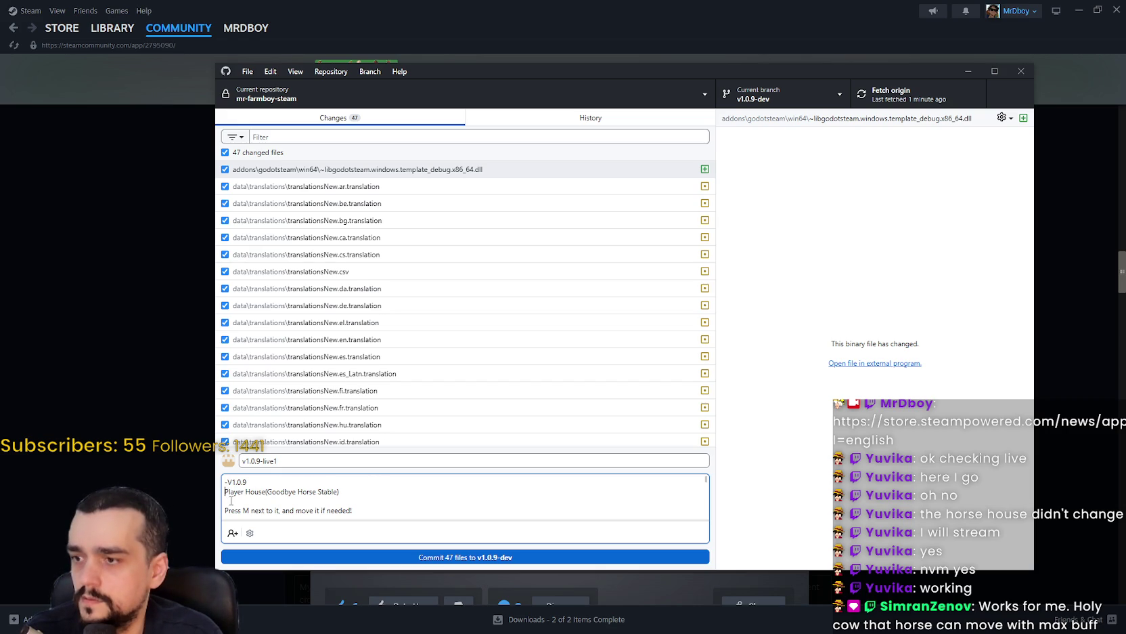
pyautogui.write('-')
# Dash-prefix the Player House entries, making Horse Stable a '--' sub-bullet, and move the window right.
pyautogui.click(226, 501)
pyautogui.press('BackSpace')
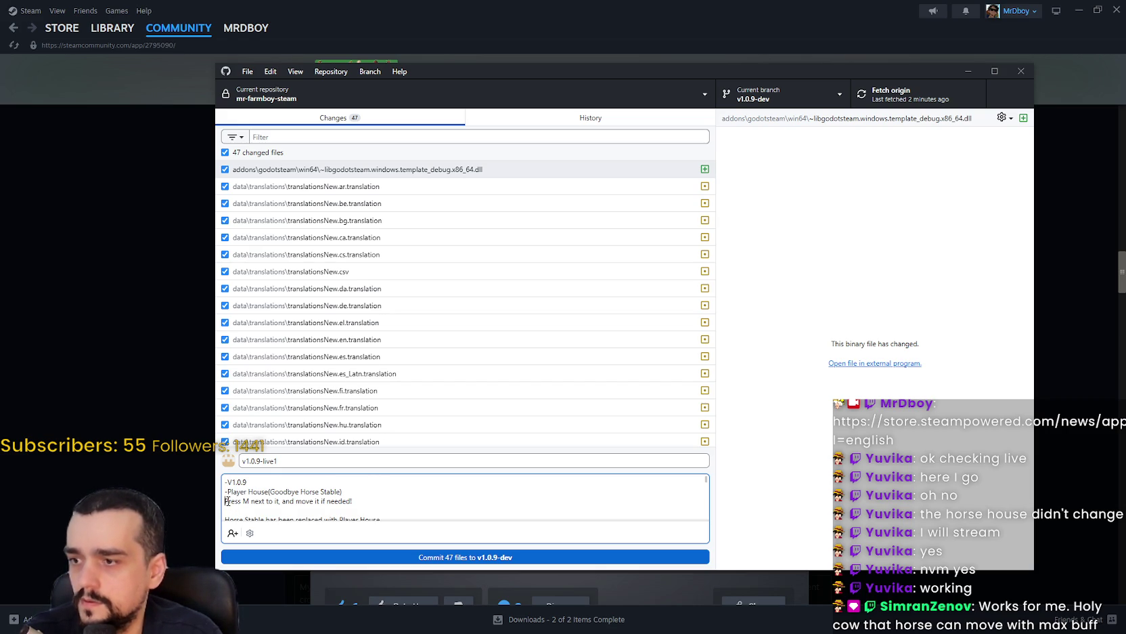
pyautogui.write('--')
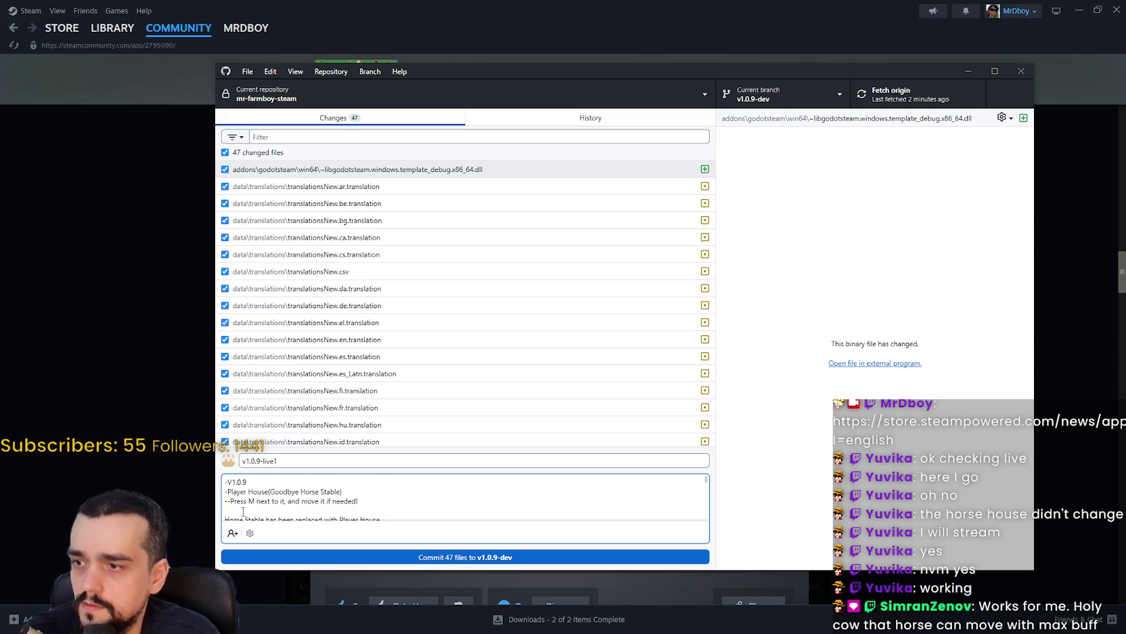
pyautogui.press('BackSpace')
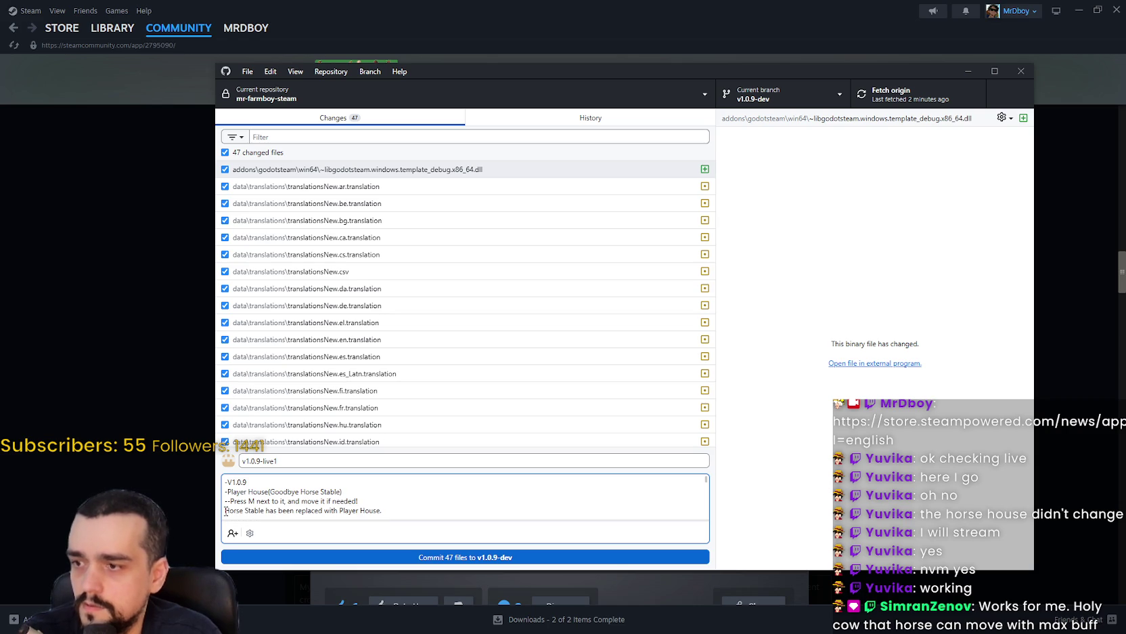
pyautogui.click(226, 511)
pyautogui.write('--')
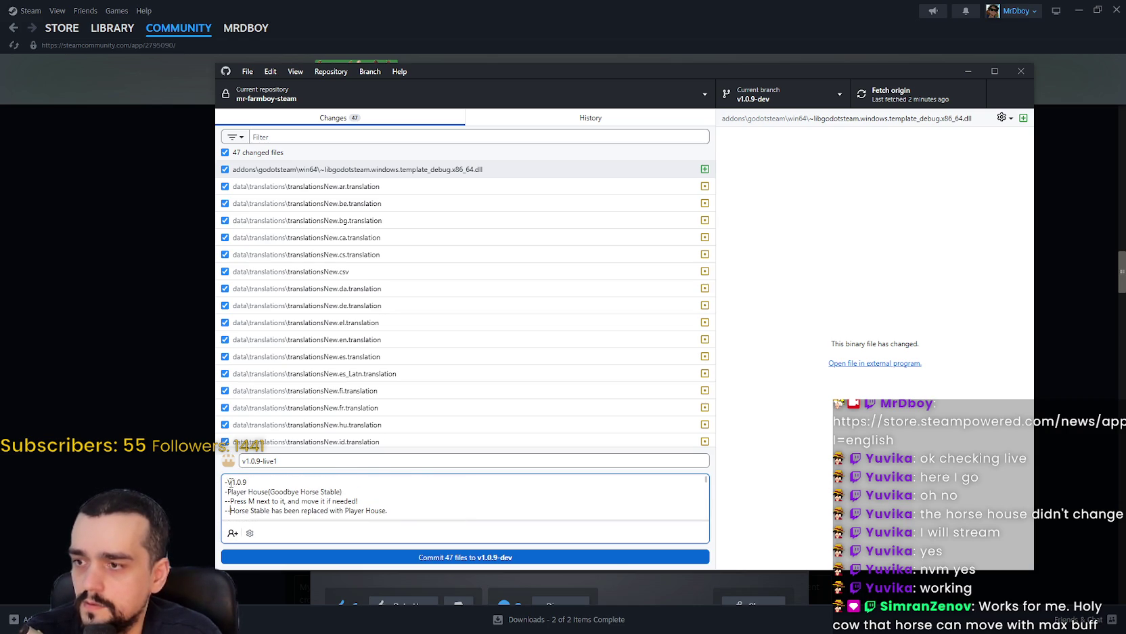
pyautogui.click(228, 482)
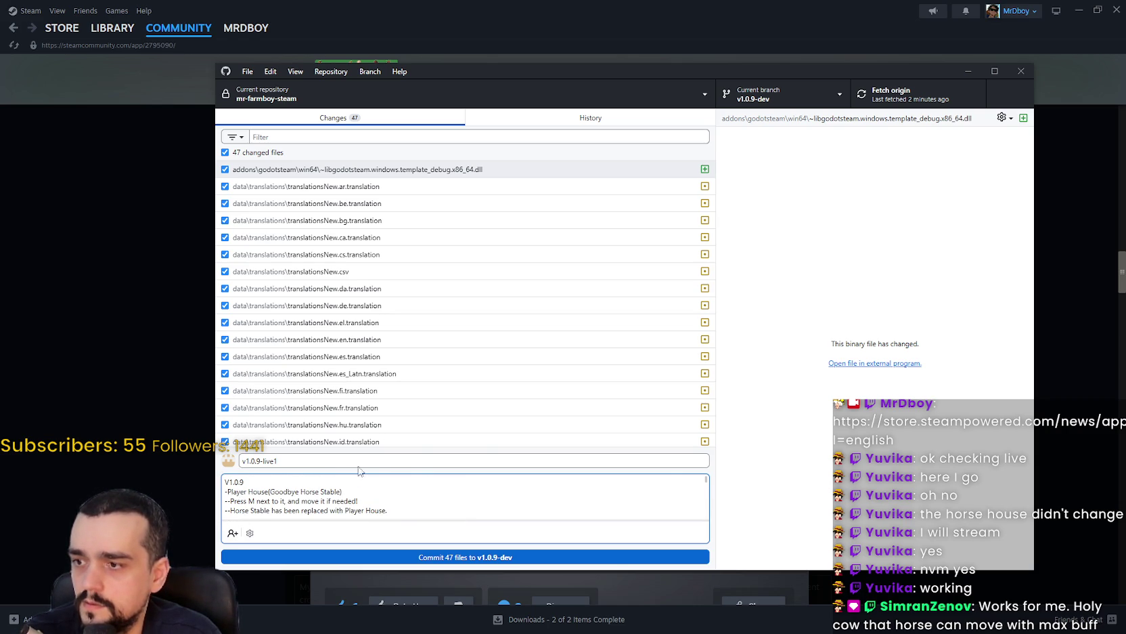
pyautogui.moveTo(667, 72); pyautogui.dragTo(762, 54)
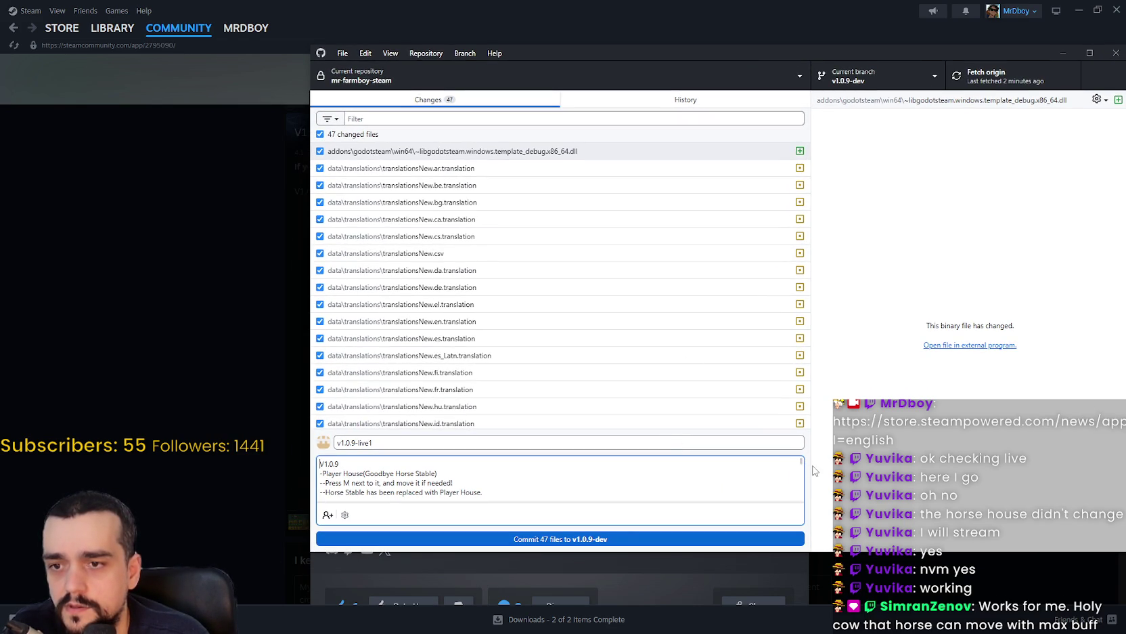
# Remove blank lines around the Developer Note and prefix it, Mini Skill Tree and Toggle upgrades with '--'.
pyautogui.moveTo(811, 469)
pyautogui.mouseDown()
pyautogui.moveTo(863, 467)
pyautogui.moveTo(827, 465)
pyautogui.mouseUp()
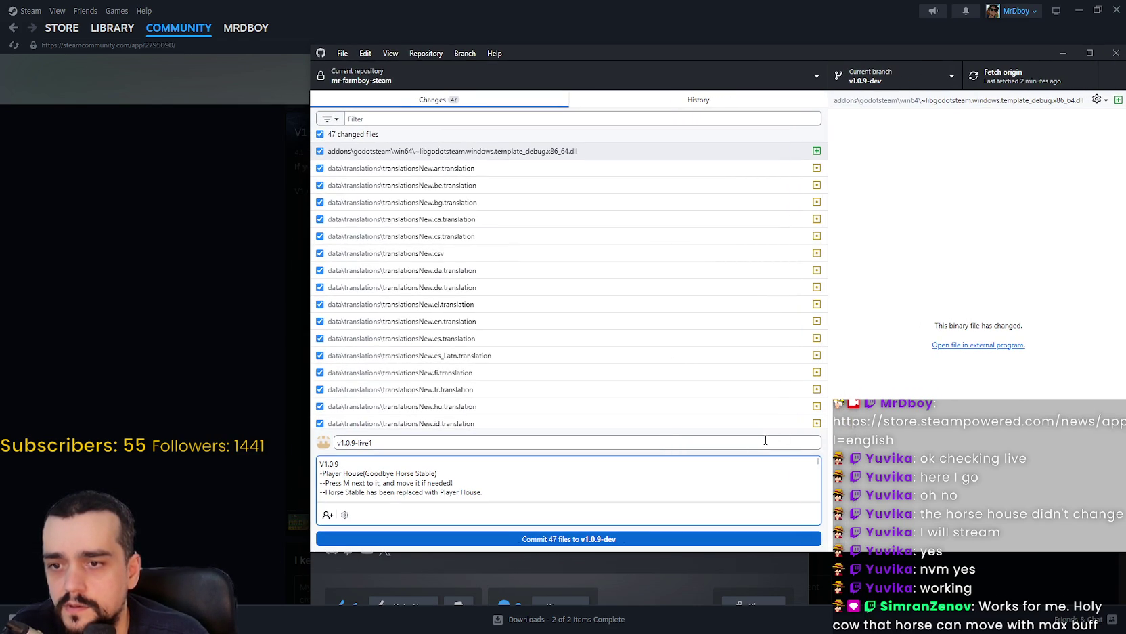
pyautogui.scroll(-3, 365, 475)
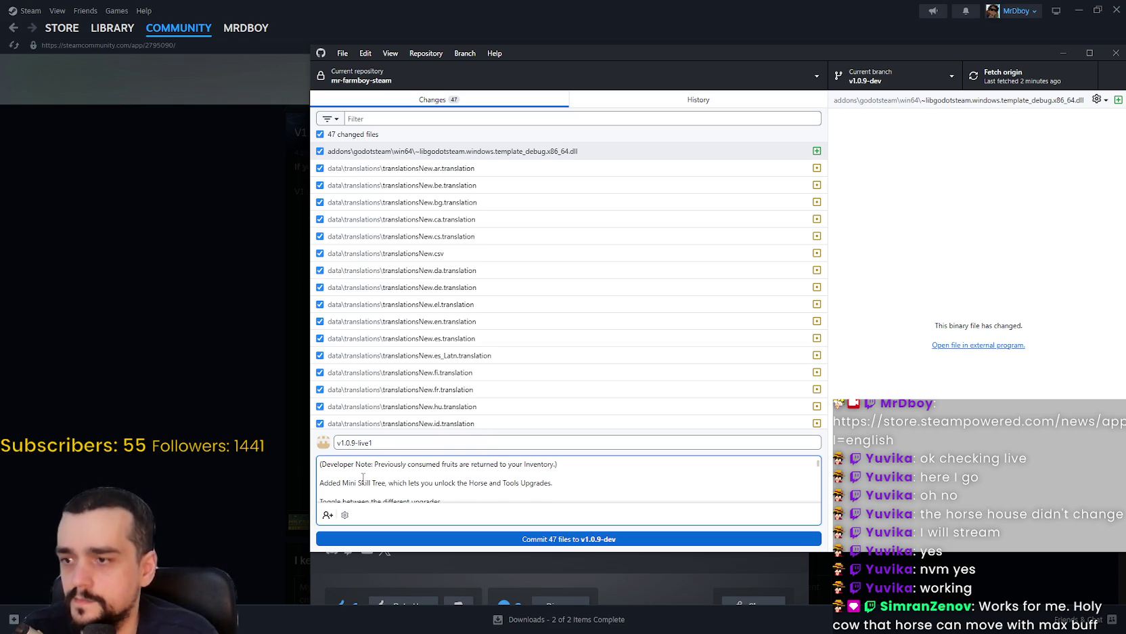
pyautogui.scroll(1, 379, 483)
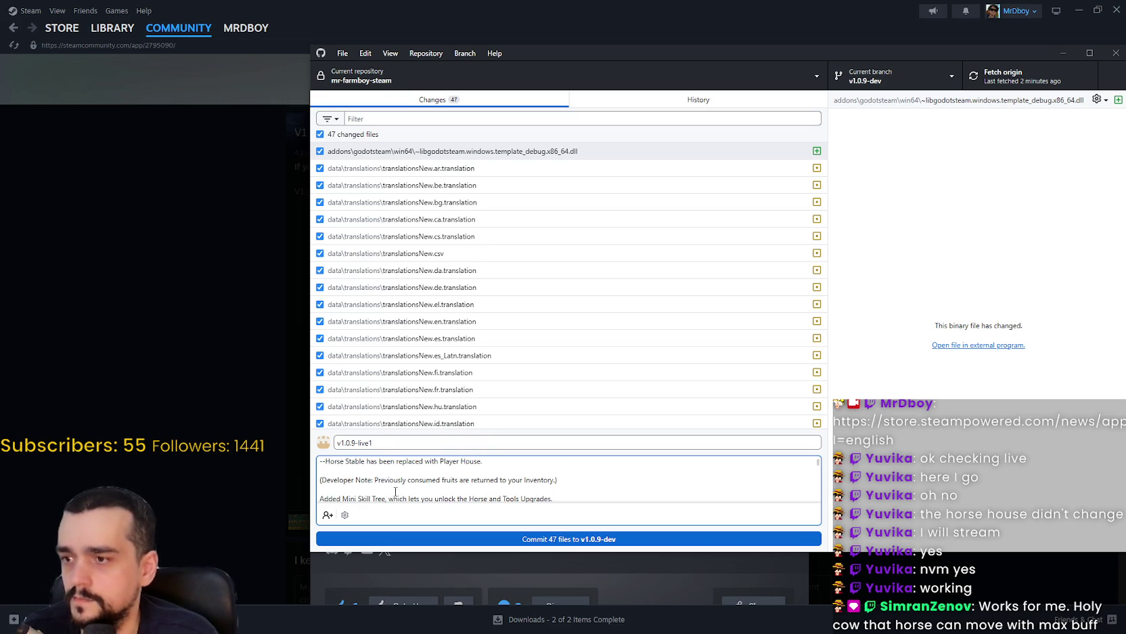
pyautogui.press('BackSpace')
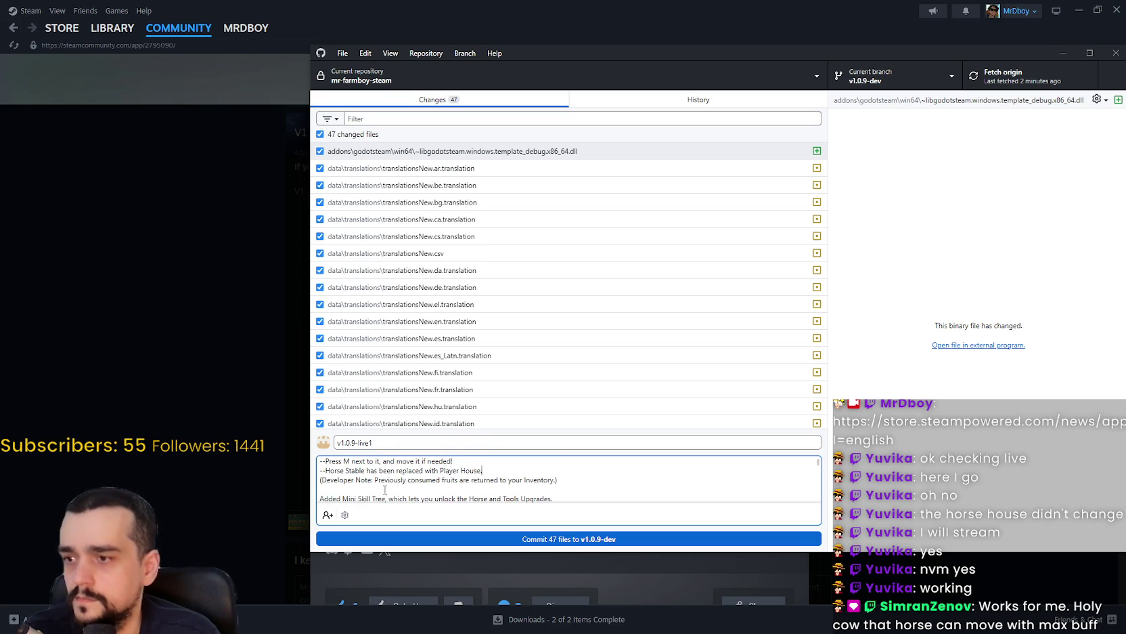
pyautogui.click(371, 488)
pyautogui.press('BackSpace')
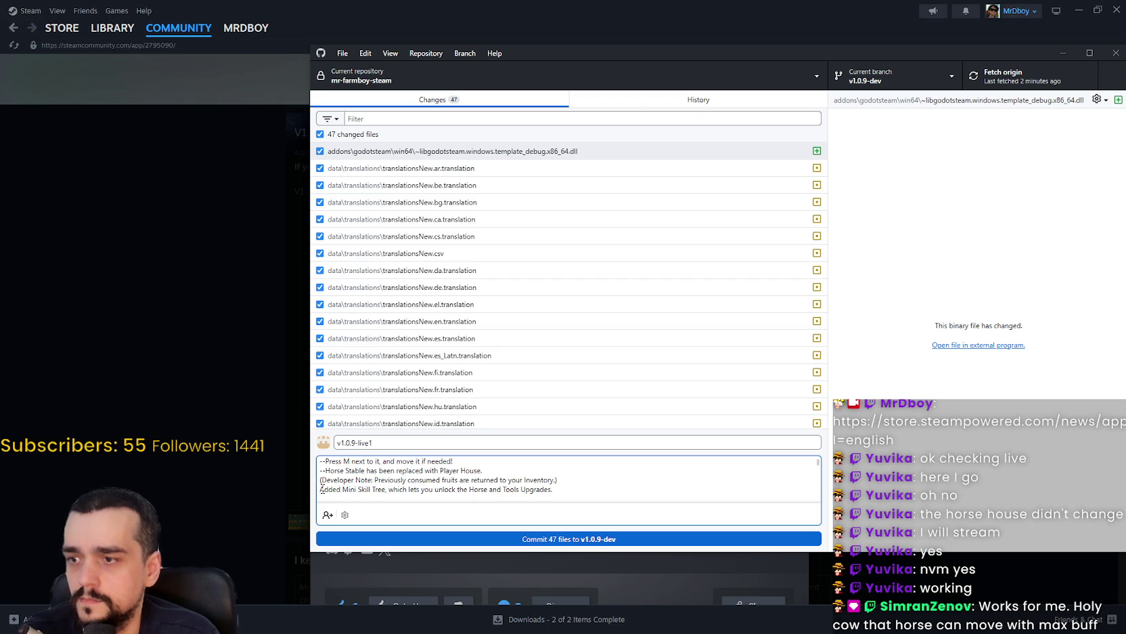
pyautogui.click(321, 487)
pyautogui.write('--')
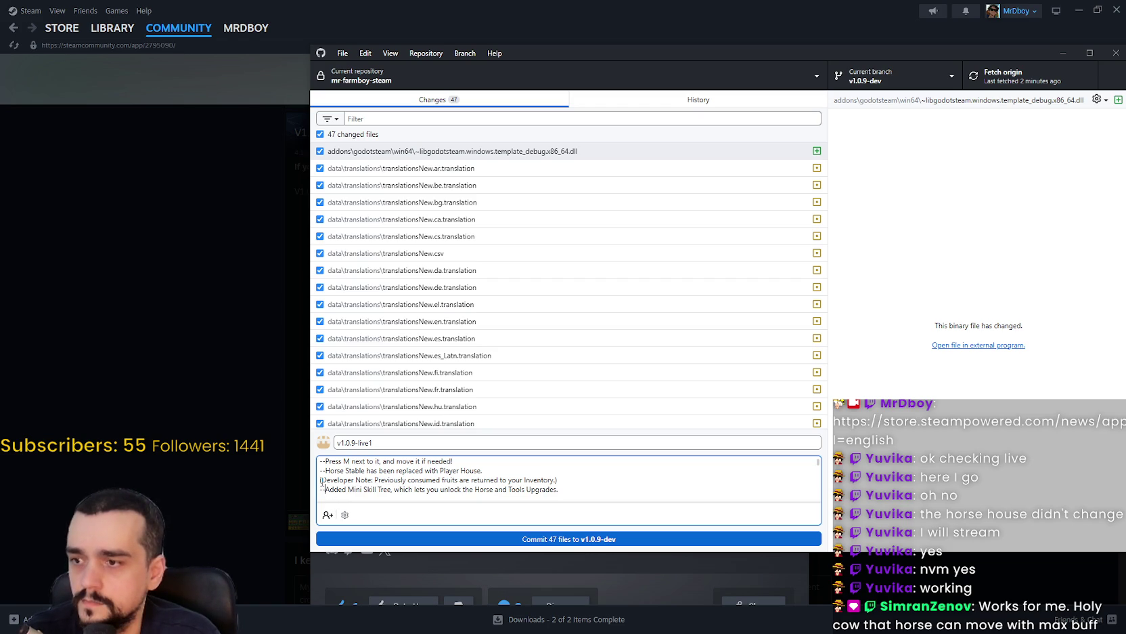
pyautogui.click(321, 481)
pyautogui.write('--')
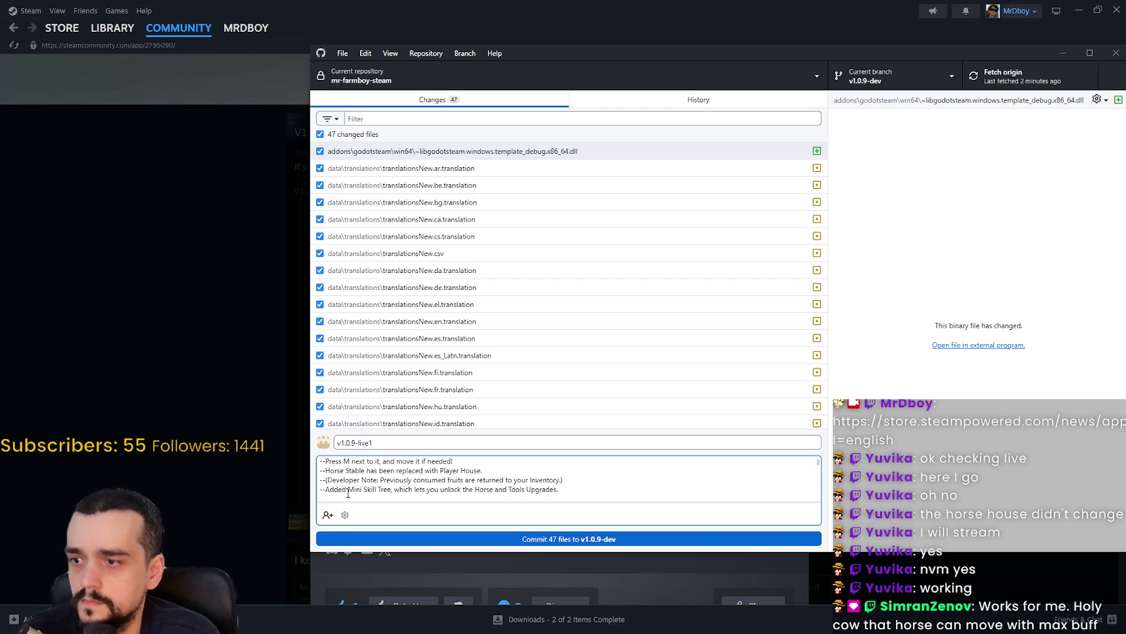
pyautogui.press('End')
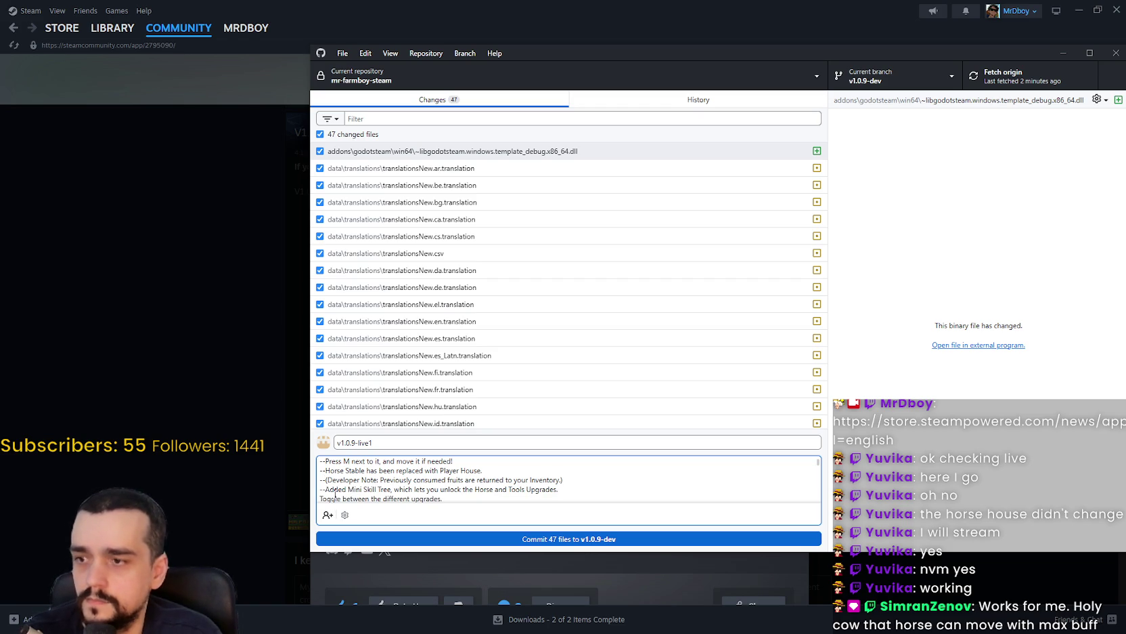
pyautogui.click(321, 498)
pyautogui.write('--')
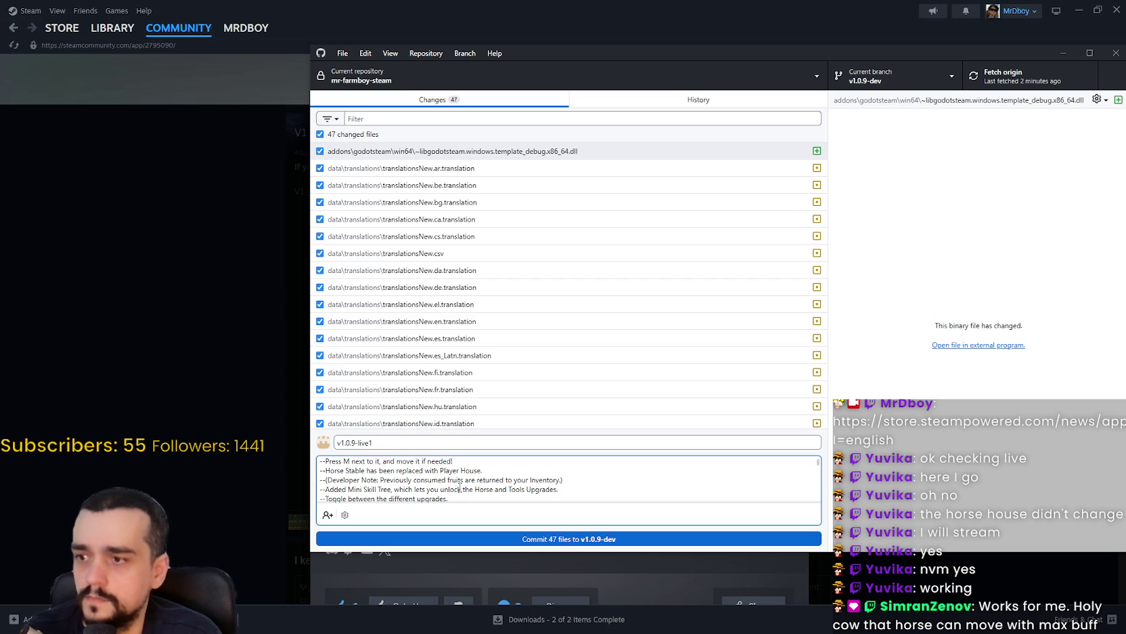
# Close up the Character Stats & Inventory and Farm Stats lines and give them single-dash prefixes.
pyautogui.scroll(-1, 457, 493)
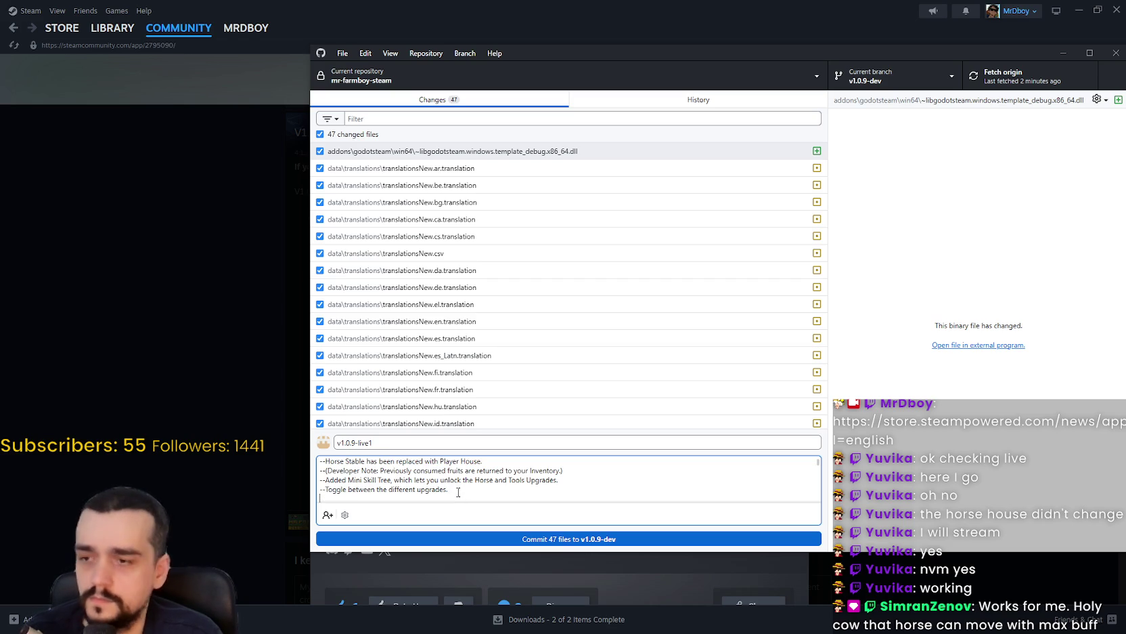
pyautogui.scroll(-2, 355, 506)
pyautogui.write('Added Character Stats & Inventory.')
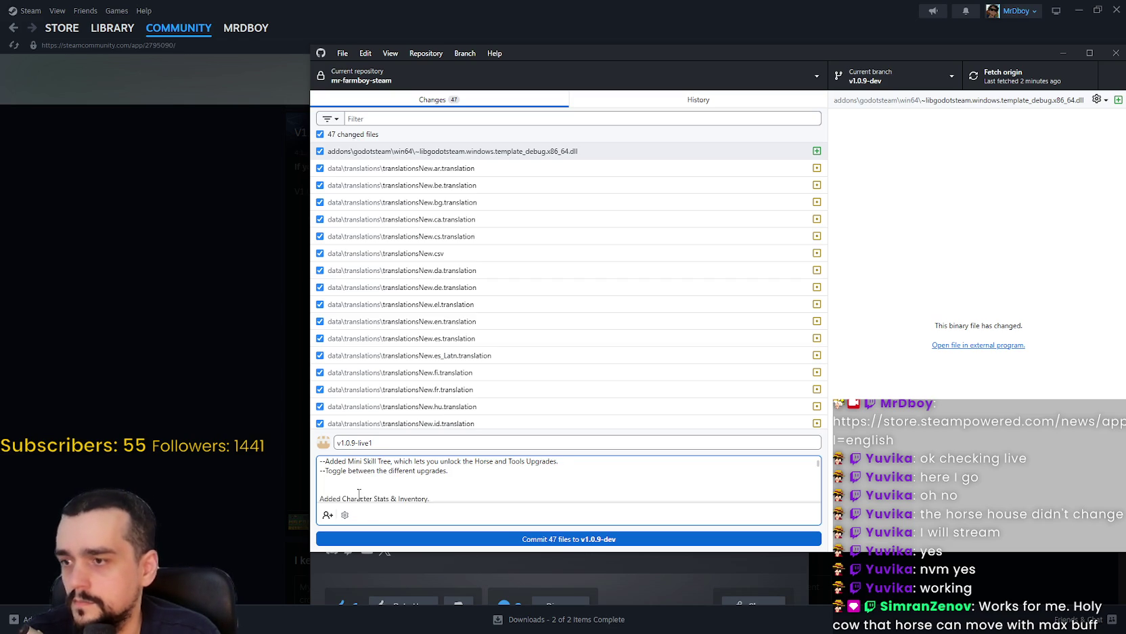
pyautogui.press('BackSpace')
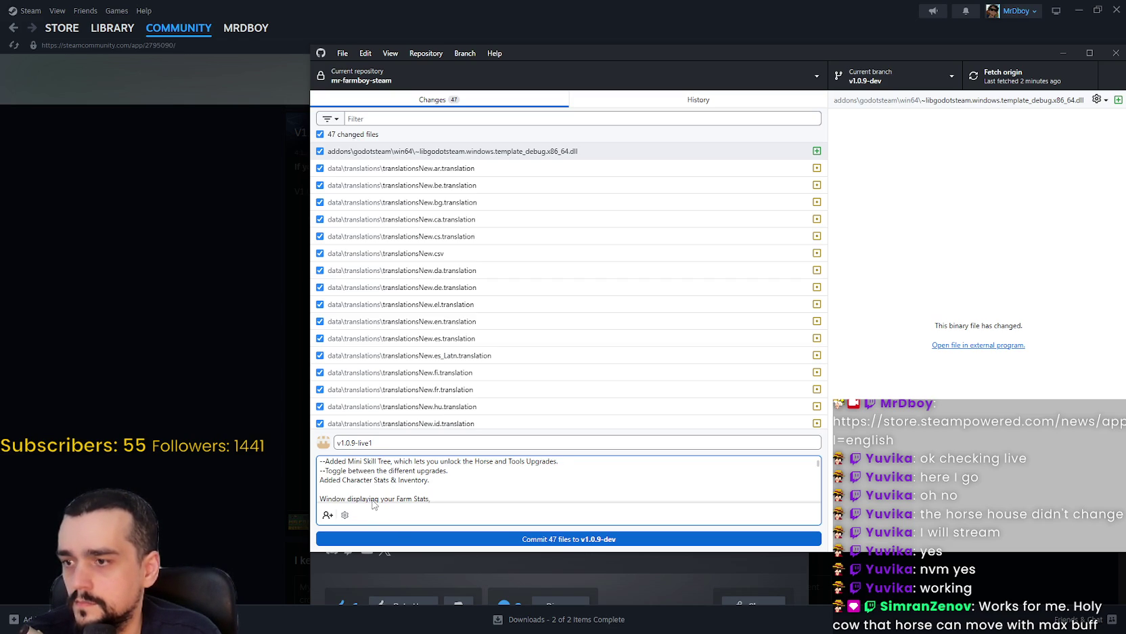
pyautogui.press('BackSpace')
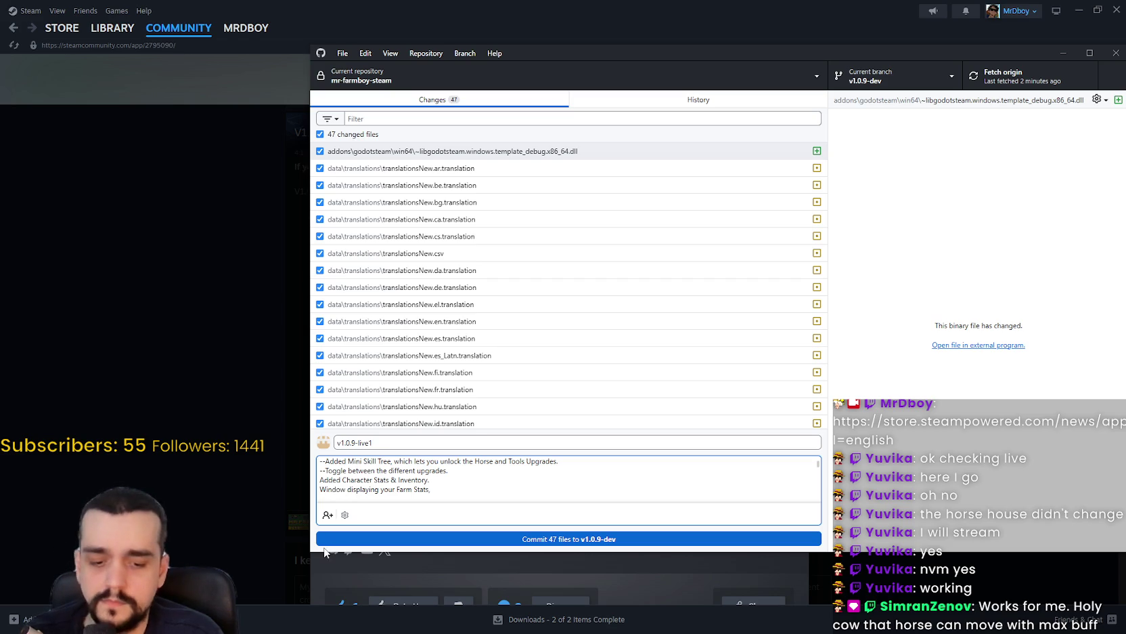
pyautogui.click(321, 488)
pyautogui.write('-')
pyautogui.press('Up')
pyautogui.press('Home')
pyautogui.write('-')
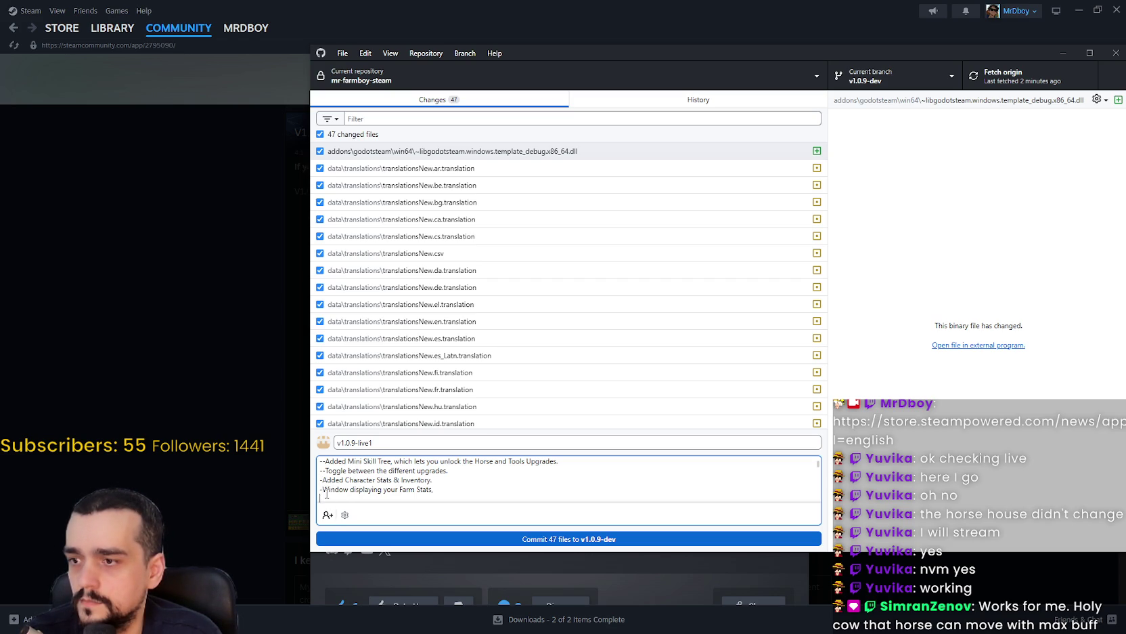
pyautogui.click(327, 493)
pyautogui.write('-')
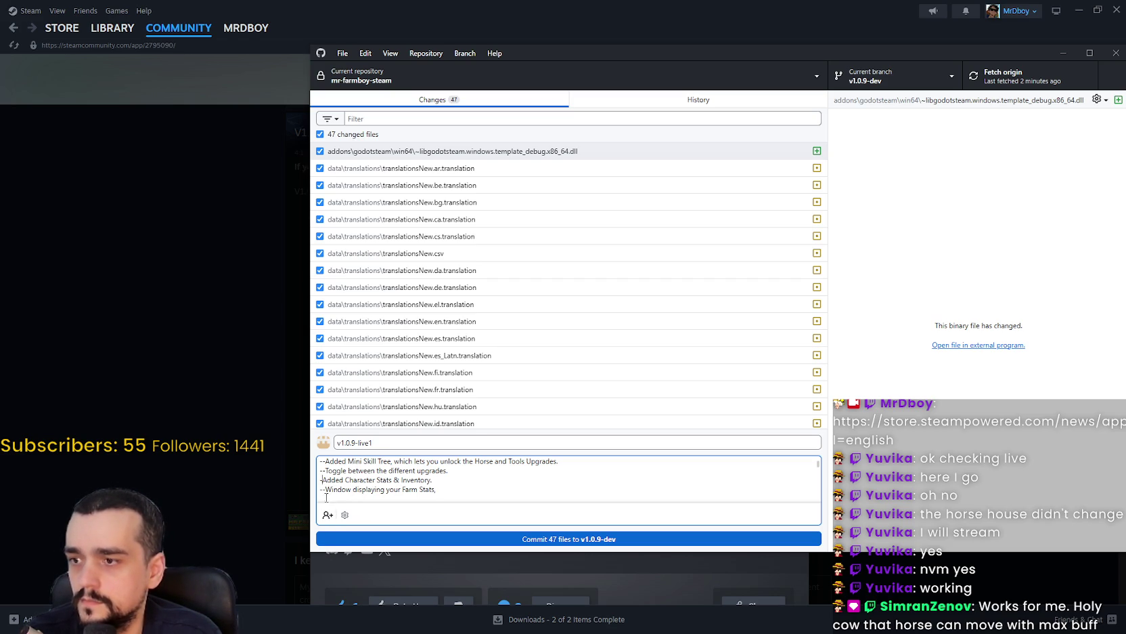
pyautogui.press('BackSpace')
pyautogui.scroll(5, 343, 488)
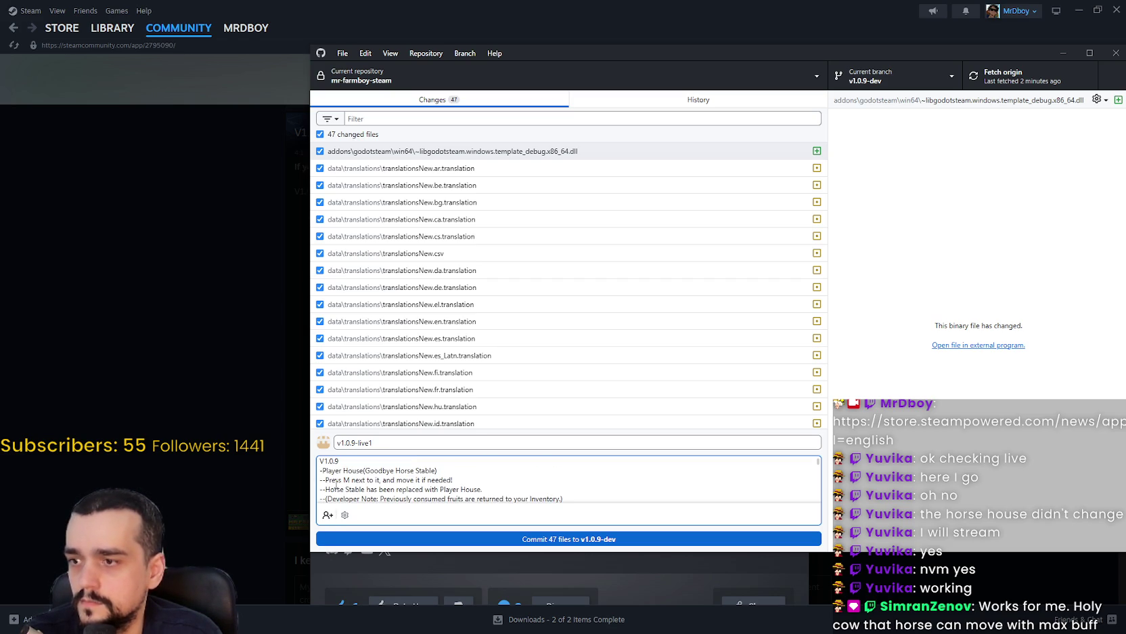
pyautogui.scroll(-10, 338, 485)
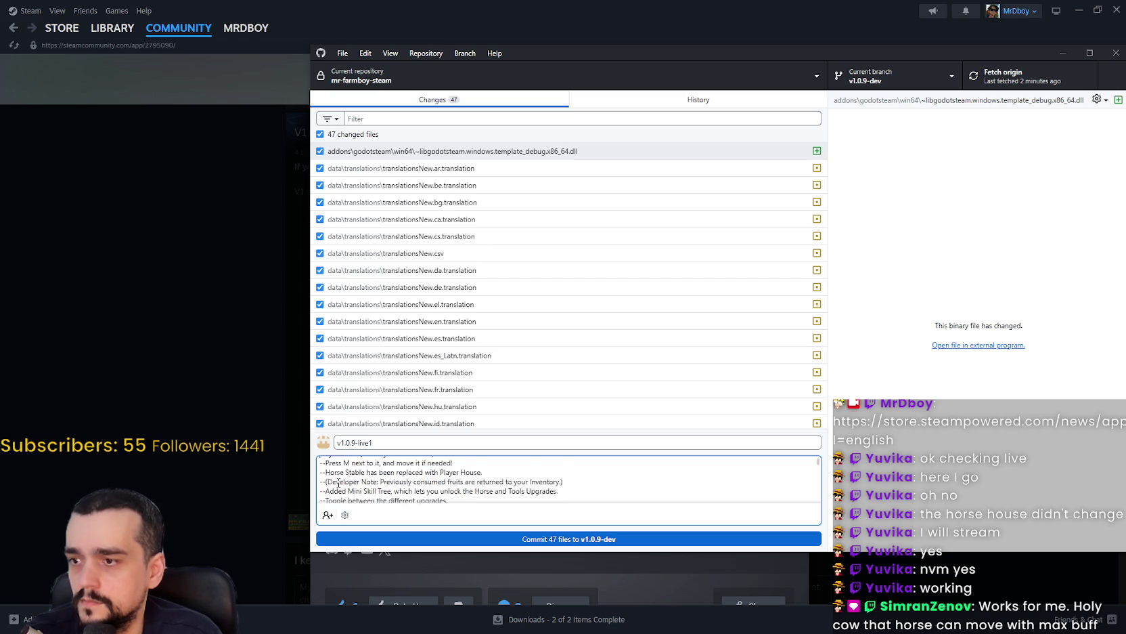
pyautogui.scroll(2, 340, 482)
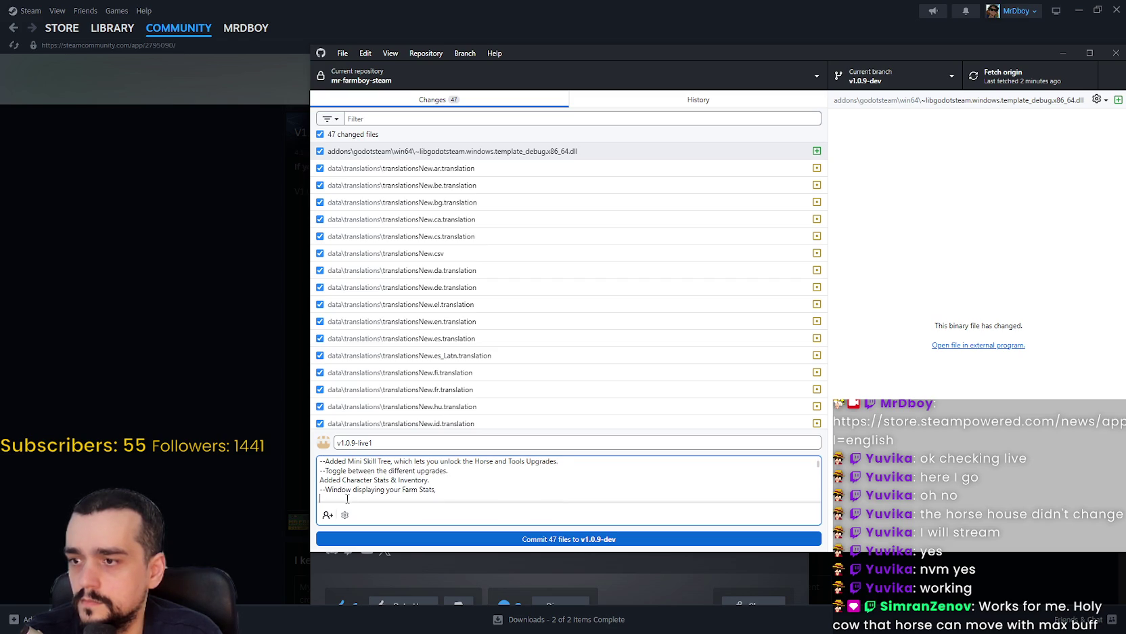
pyautogui.scroll(-2, 348, 496)
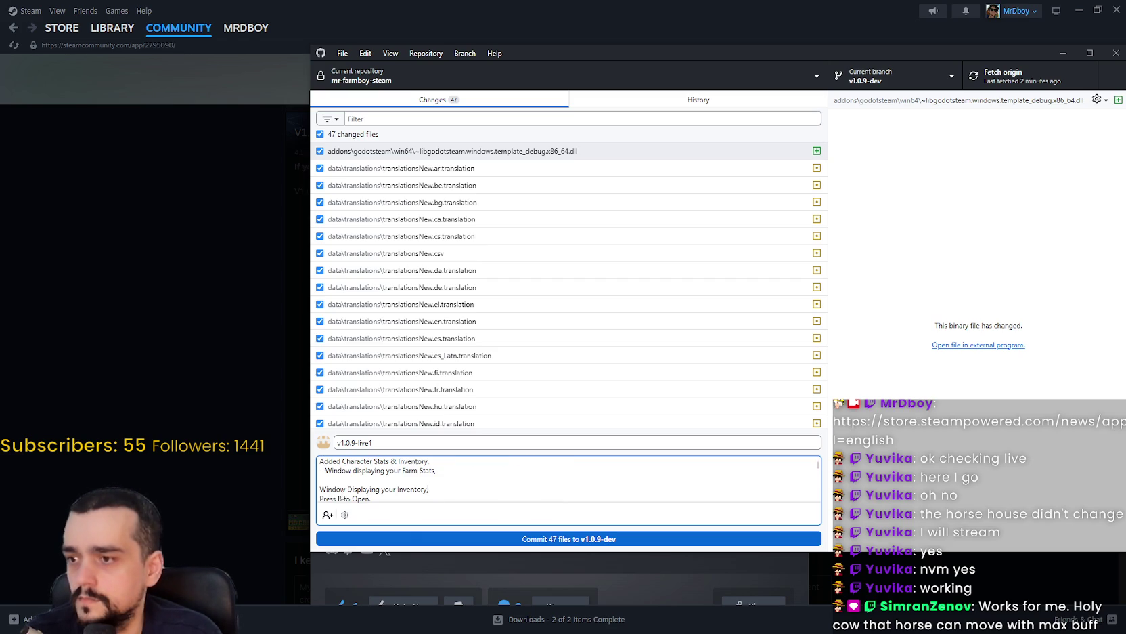
# Prefix the Inventory line with '--' and remove the blank lines above it and after 'Press B to Open'.
pyautogui.click(320, 488)
pyautogui.press('BackSpace')
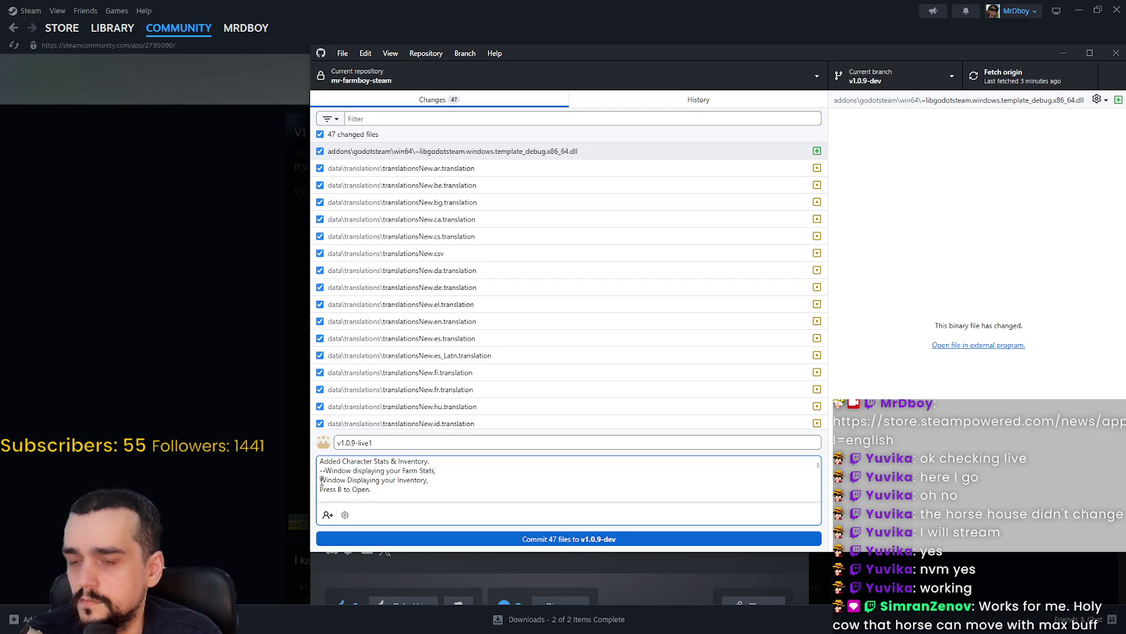
pyautogui.write('--')
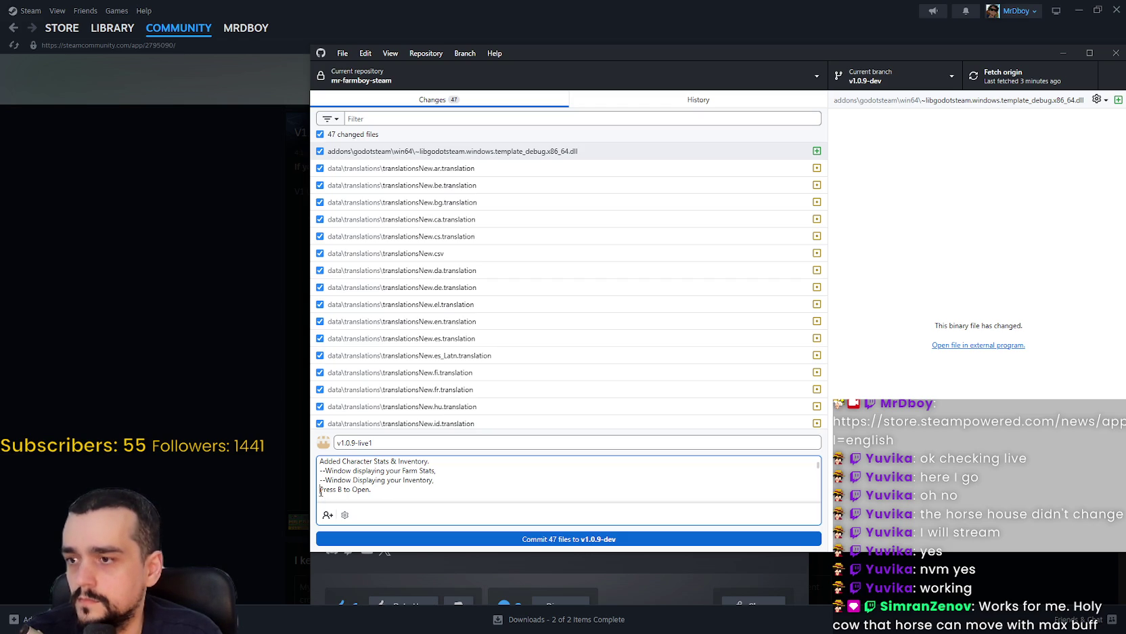
pyautogui.scroll(2, 335, 494)
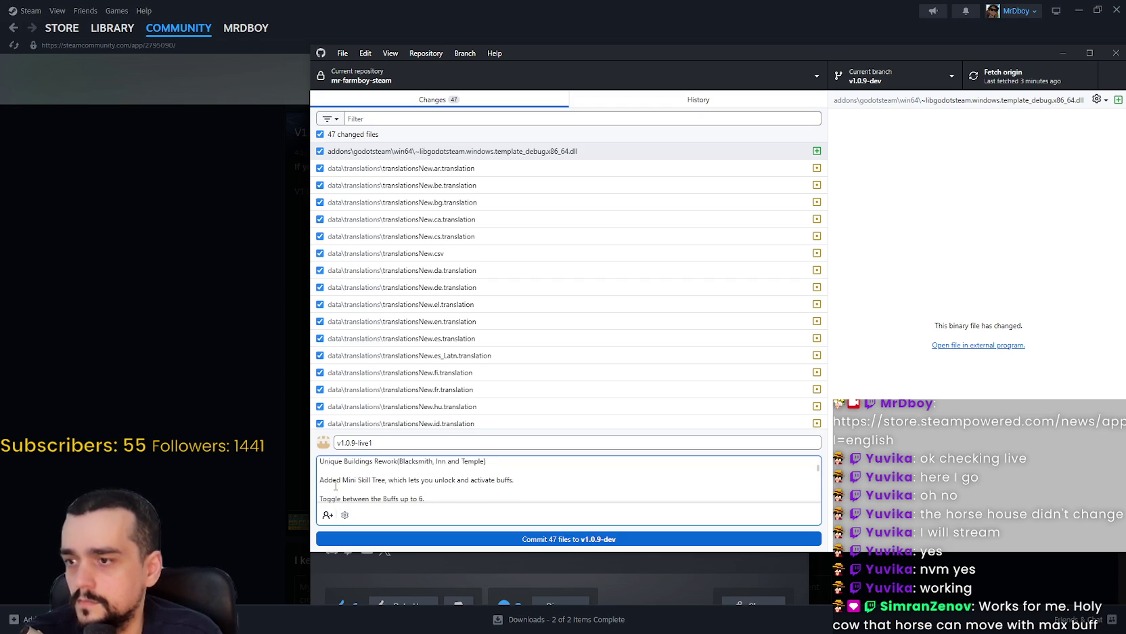
pyautogui.scroll(-2, 339, 488)
pyautogui.click(339, 495)
pyautogui.press('BackSpace')
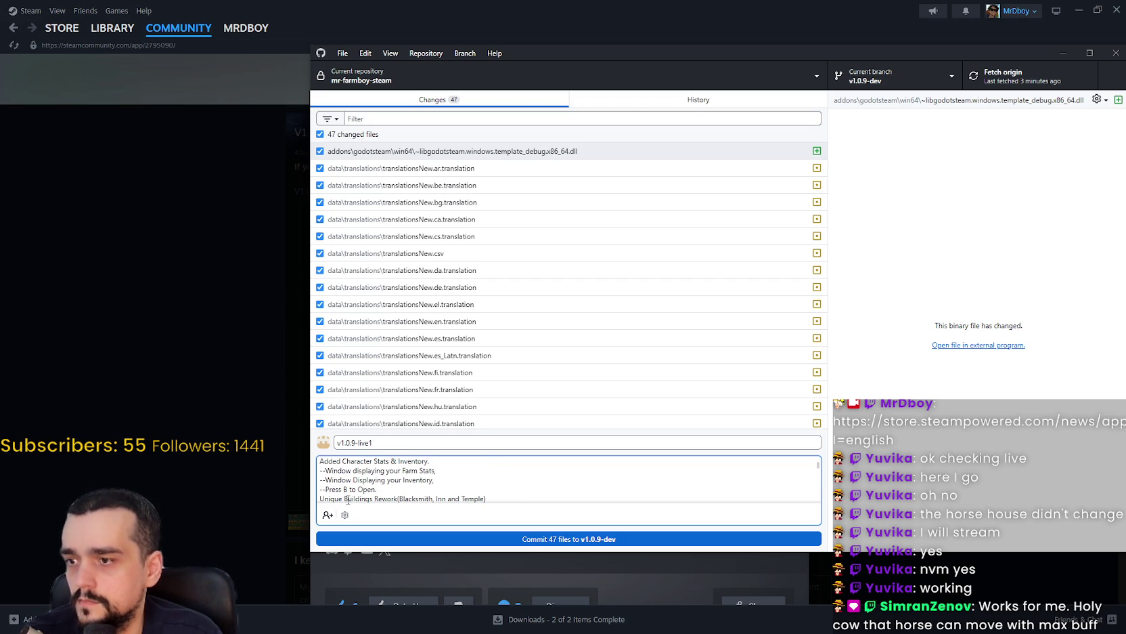
pyautogui.scroll(2, 346, 492)
pyautogui.scroll(-2, 342, 485)
pyautogui.scroll(-1, 349, 484)
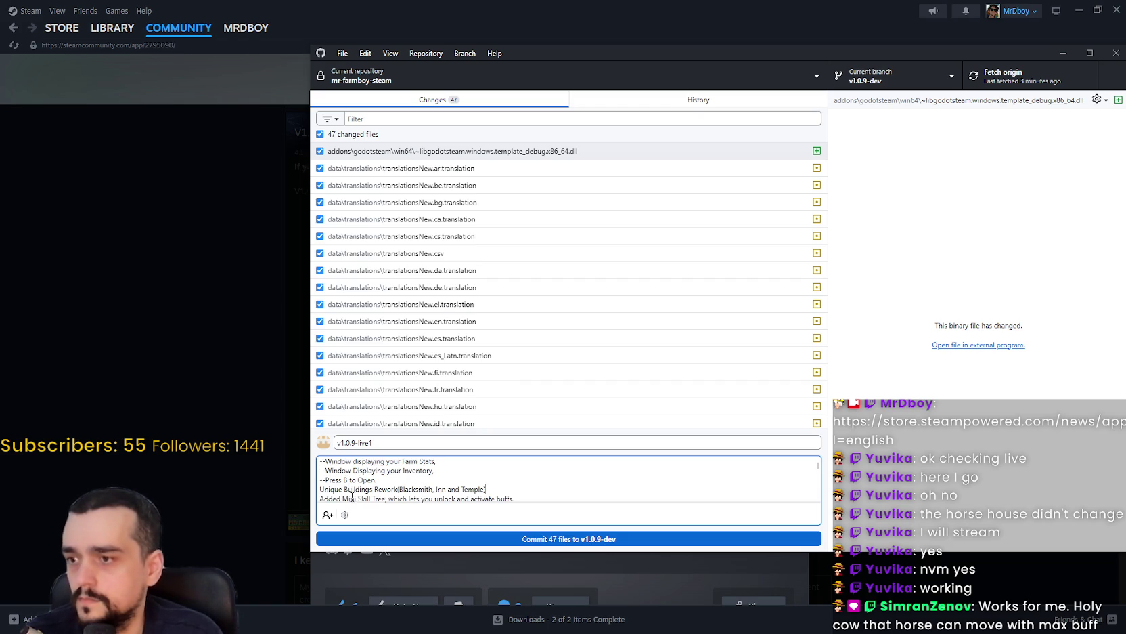
pyautogui.scroll(-2, 344, 483)
pyautogui.scroll(2, 340, 482)
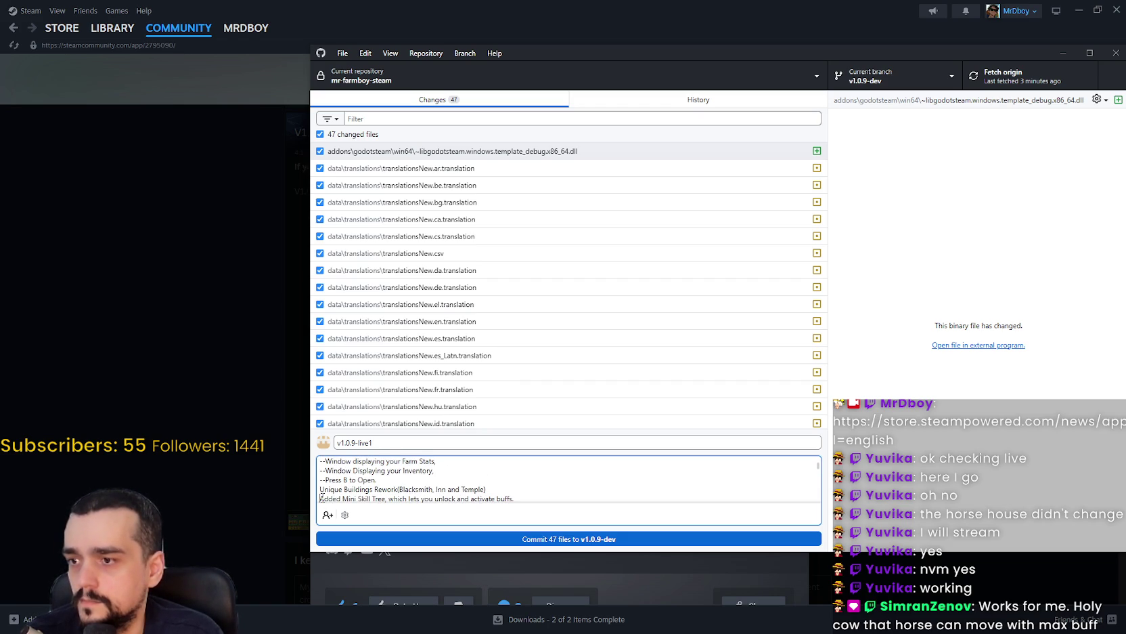
# Prefix the skill tree, Toggle buffs and Active Buffs lines with '--', deleting the blank lines between them.
pyautogui.click(320, 498)
pyautogui.write('--')
pyautogui.scroll(-2, 333, 495)
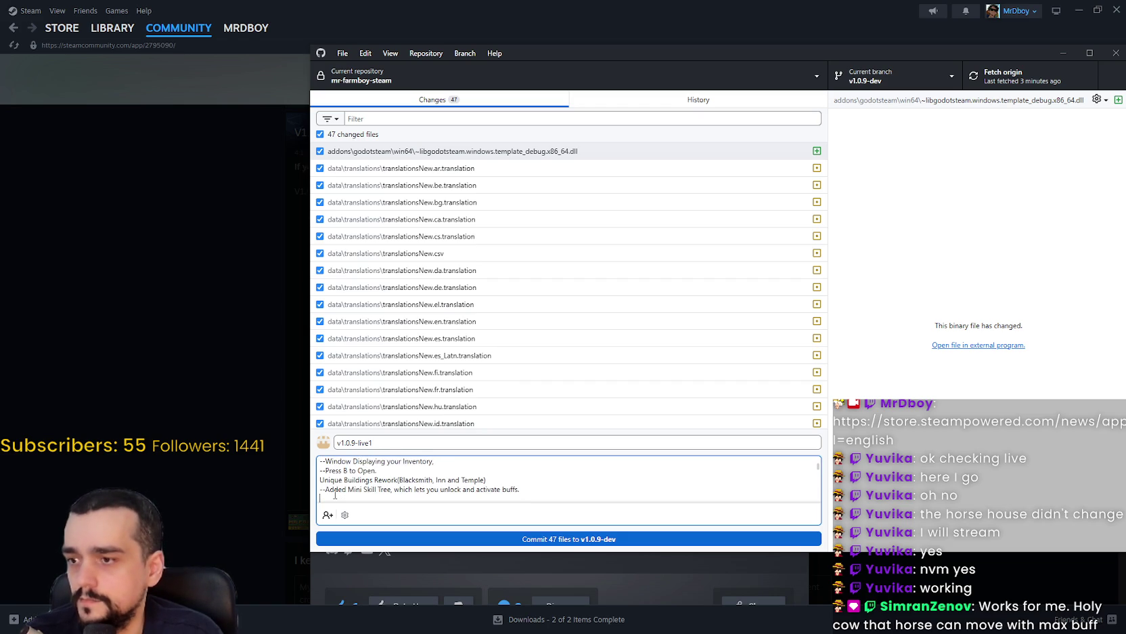
pyautogui.click(334, 495)
pyautogui.press('BackSpace')
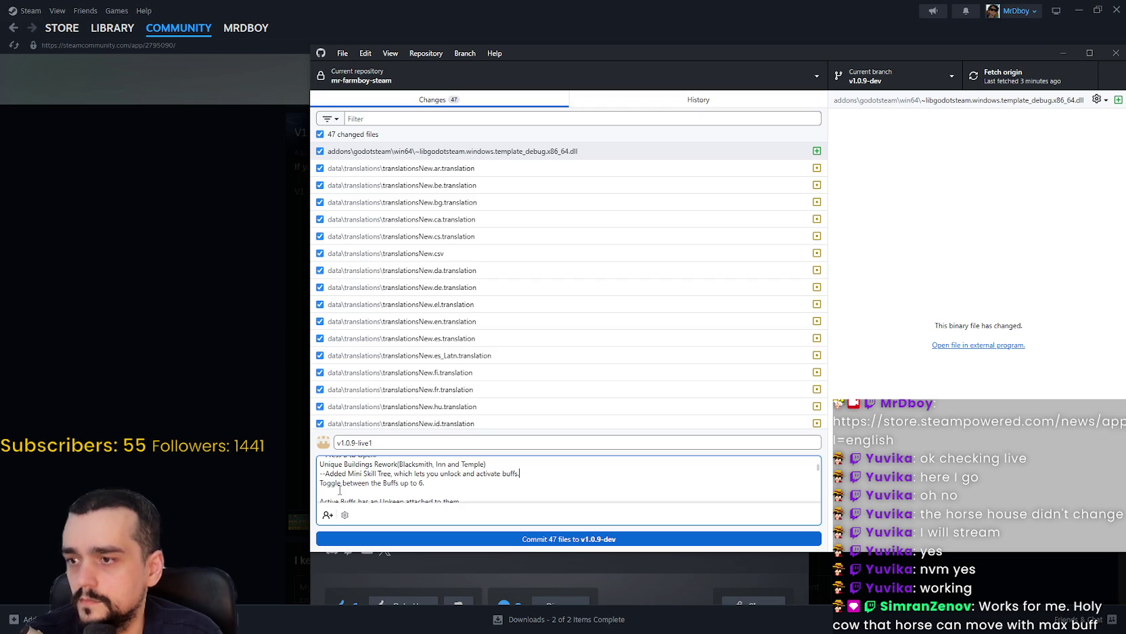
pyautogui.write('--')
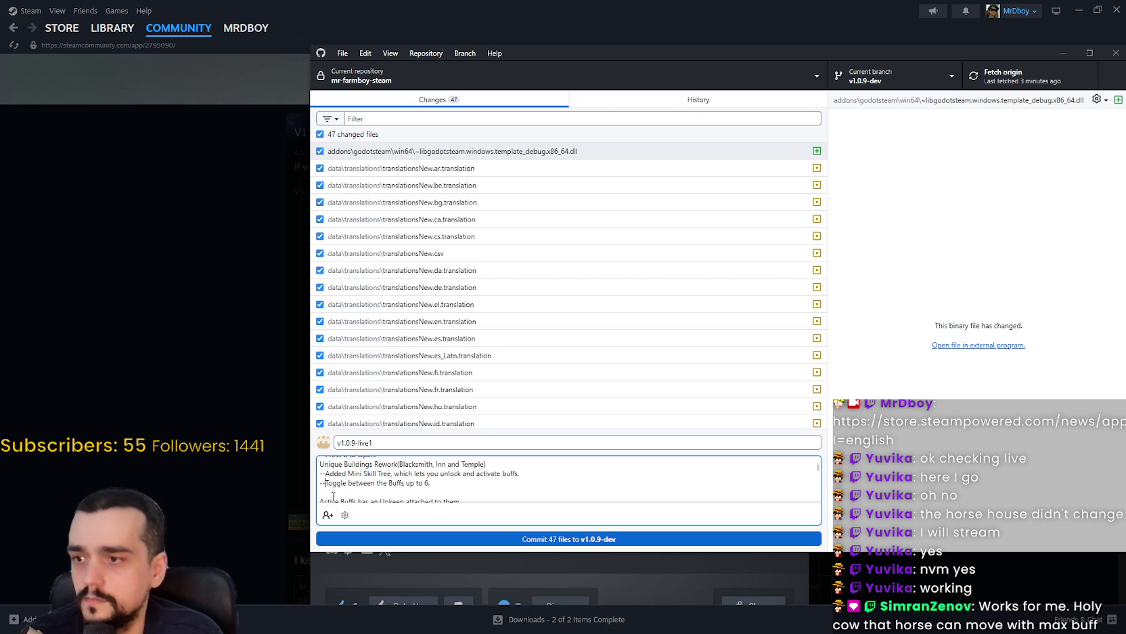
pyautogui.click(334, 491)
pyautogui.press('BackSpace')
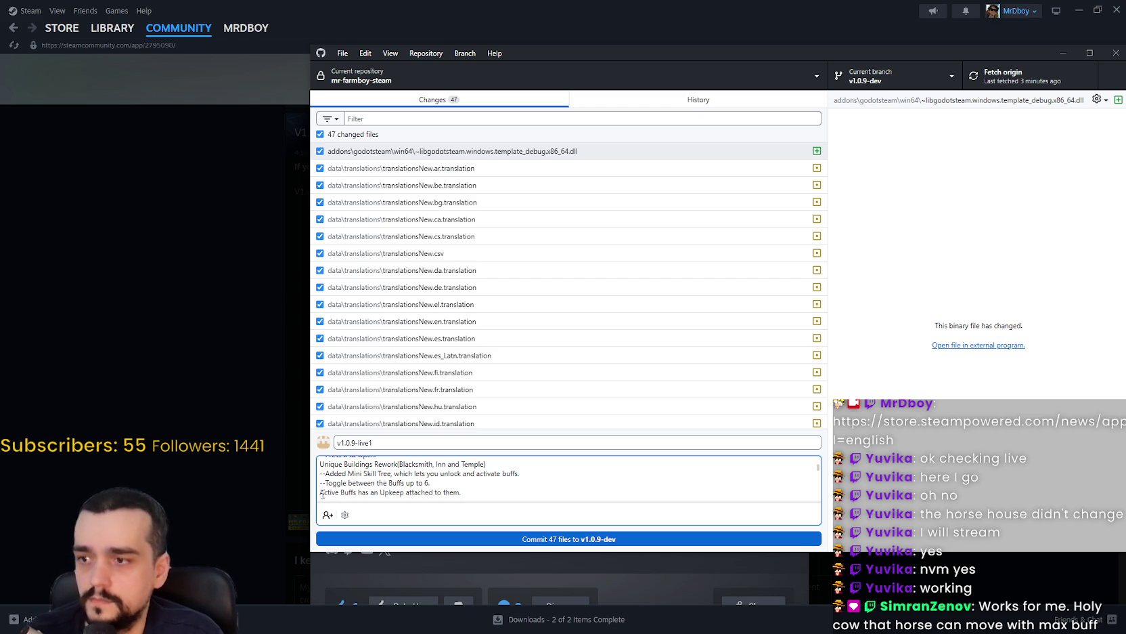
pyautogui.click(320, 492)
pyautogui.write('--')
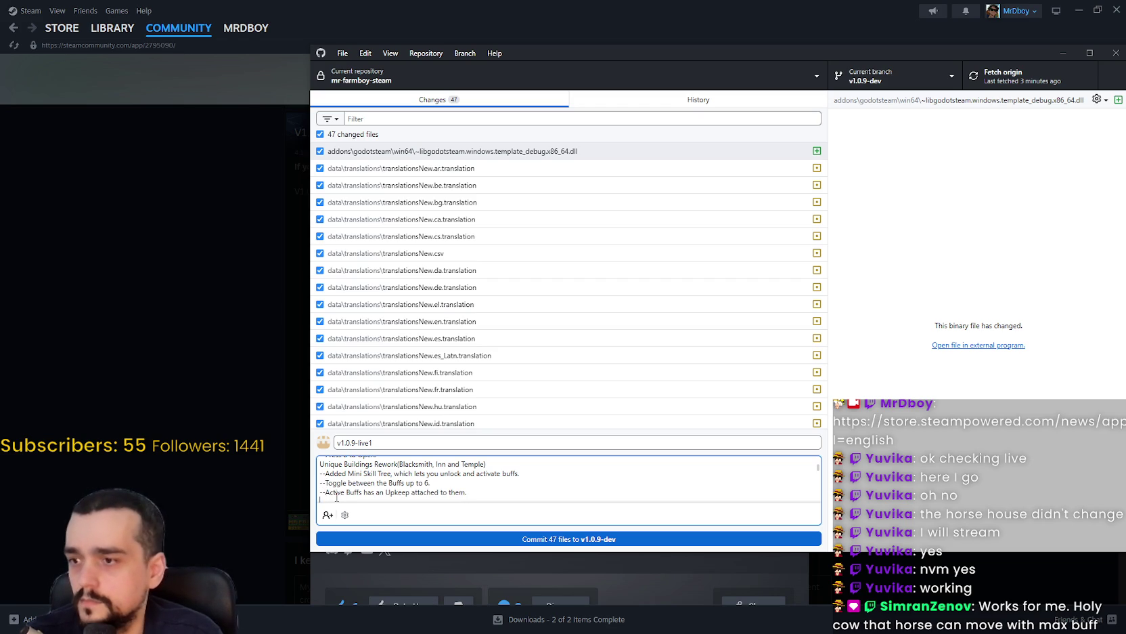
pyautogui.scroll(-2, 344, 489)
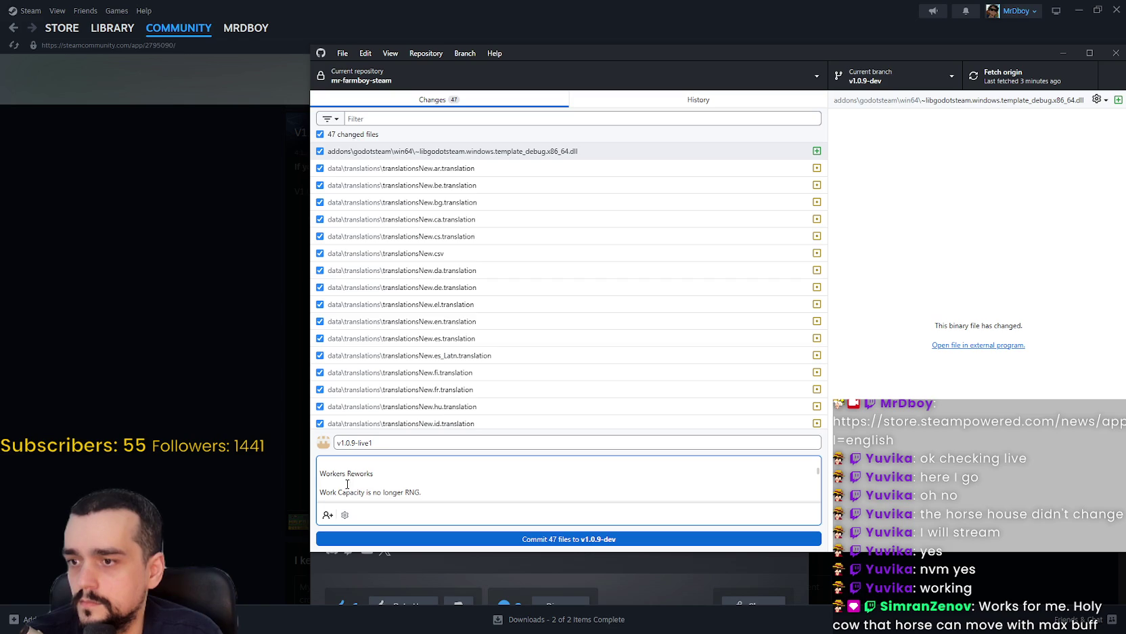
pyautogui.scroll(3, 337, 464)
pyautogui.scroll(-4, 343, 474)
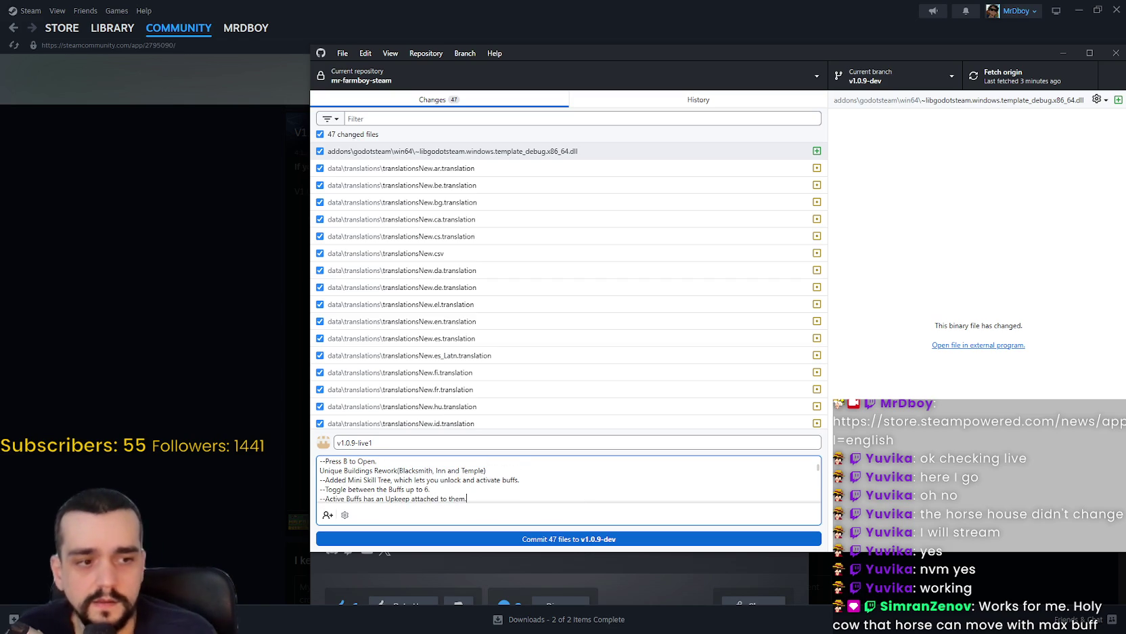
pyautogui.hotkey('alt', 'Tab')
pyautogui.scroll(-3, 535, 270)
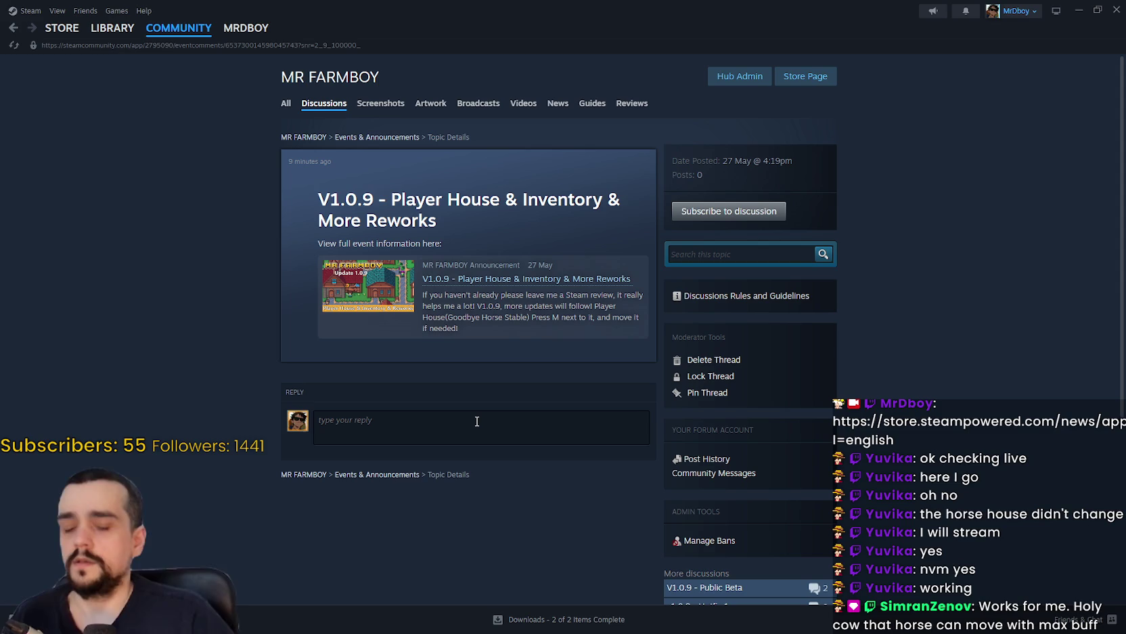
# Post the reply 'If you're encountering bugs let me know asap and I will hotfix them!' with :steamhappy:, then minimize Steam.
pyautogui.write('L')
pyautogui.write('If yo')
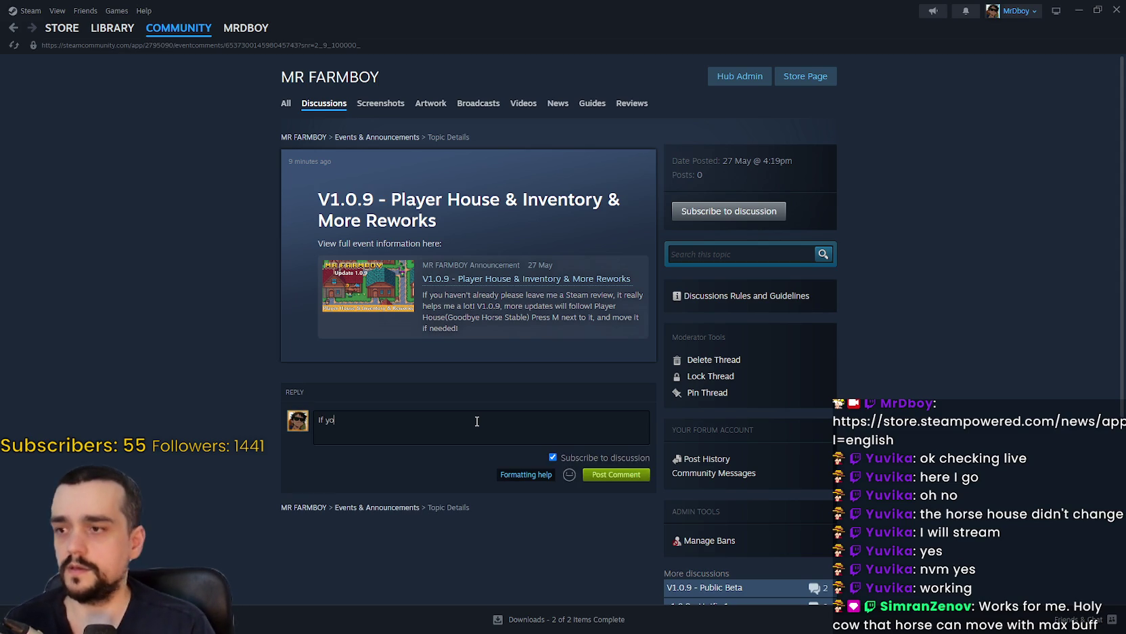
pyautogui.write("u're encount")
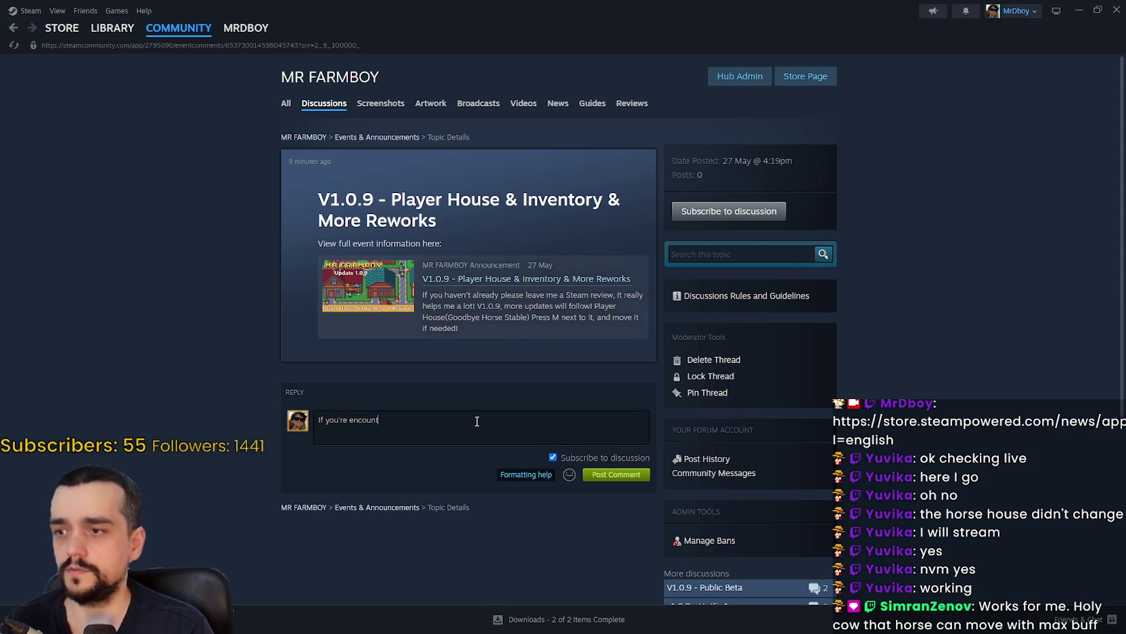
pyautogui.write('ering bugs let me ')
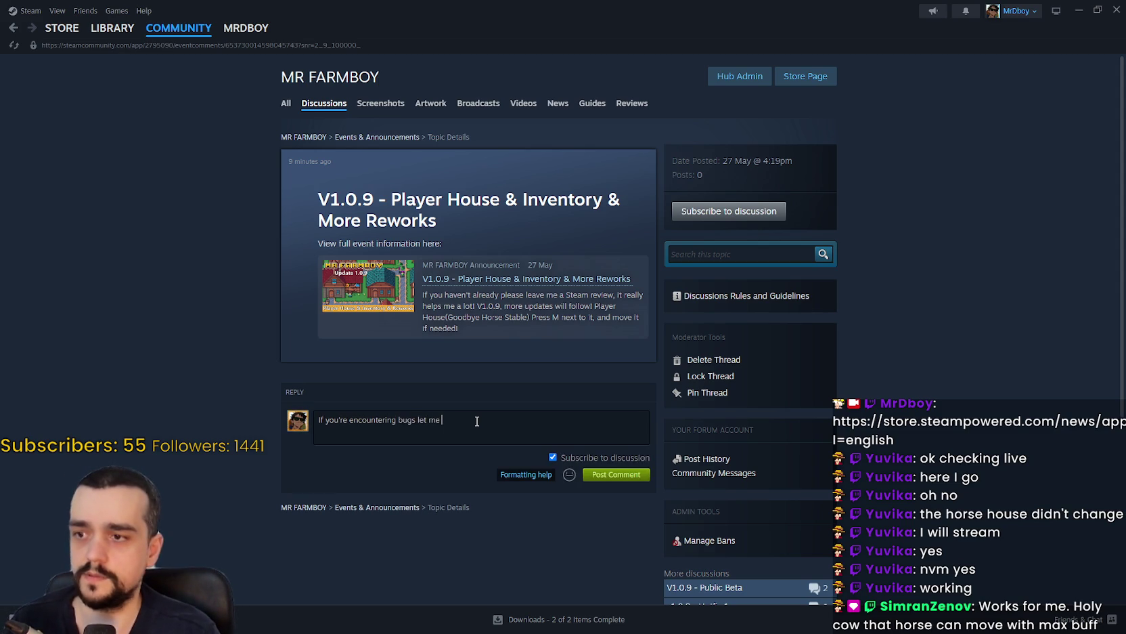
pyautogui.write('know asap and I')
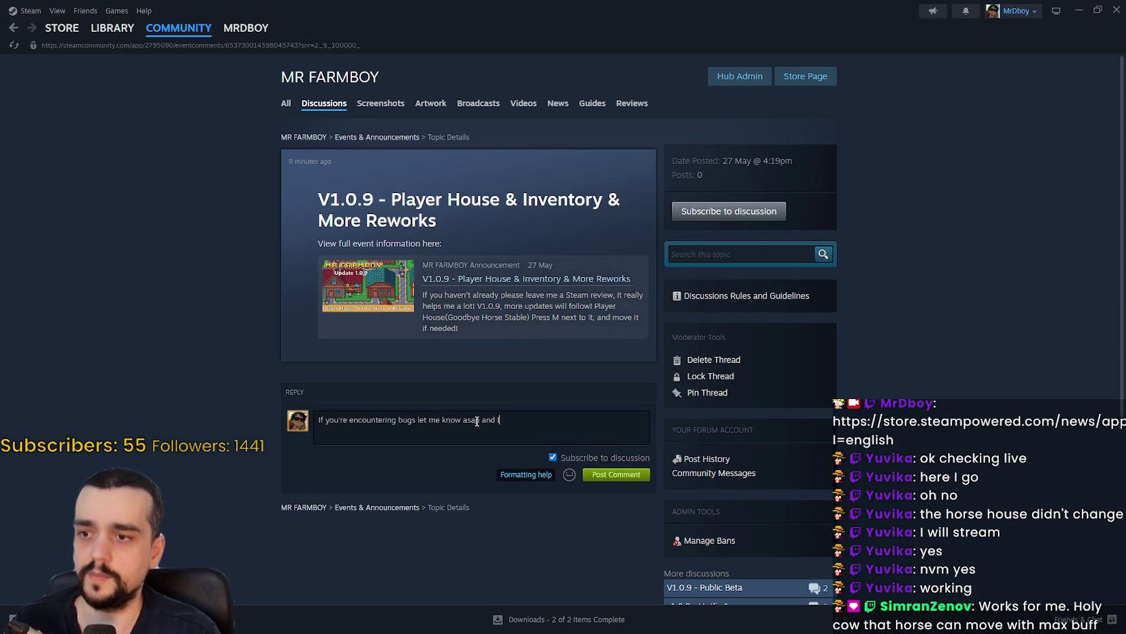
pyautogui.write(' will hotfix them!')
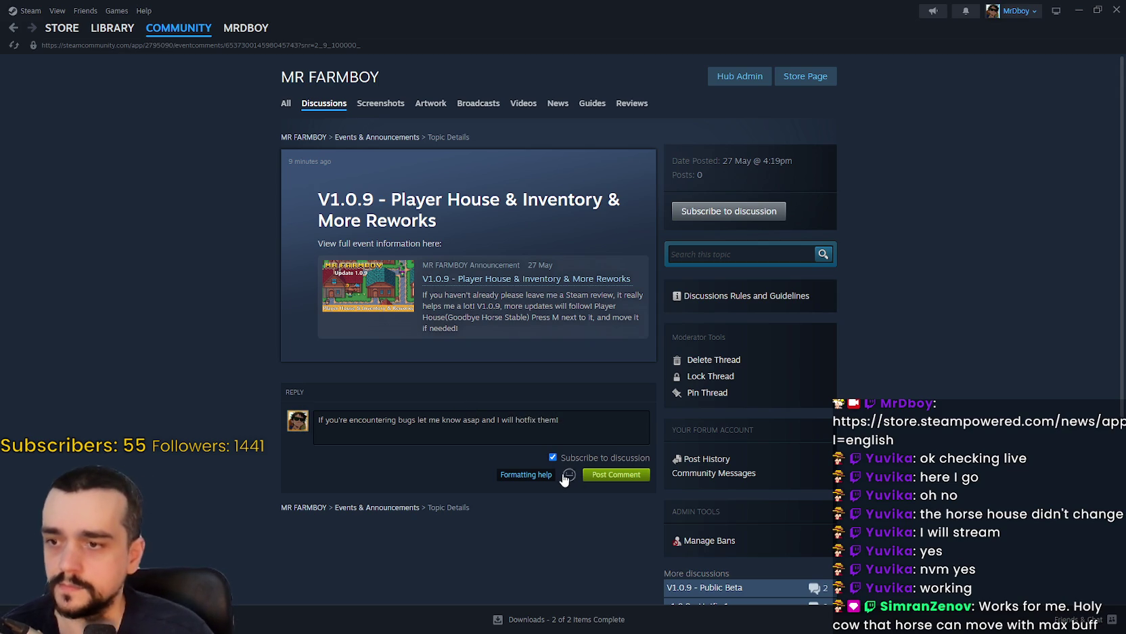
pyautogui.click(569, 474)
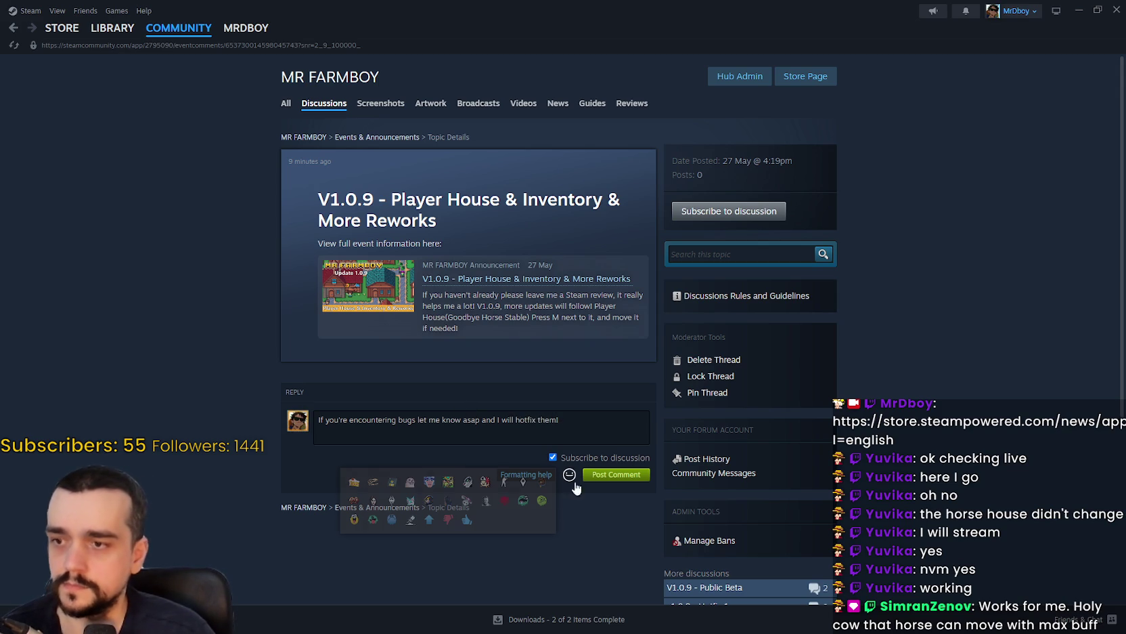
pyautogui.click(354, 519)
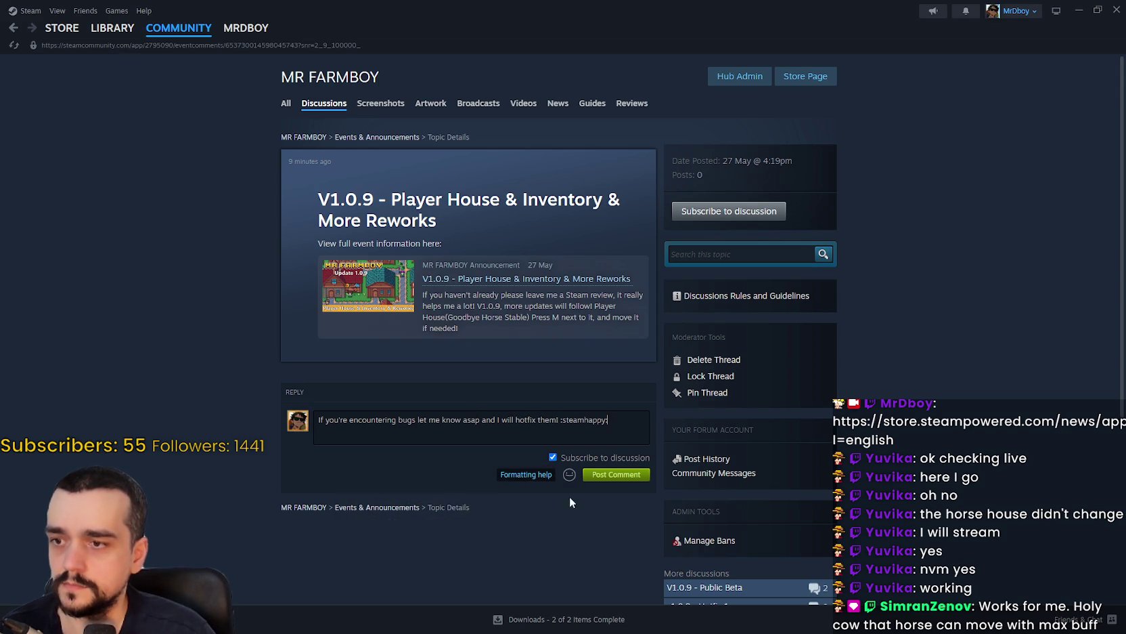
pyautogui.click(623, 473)
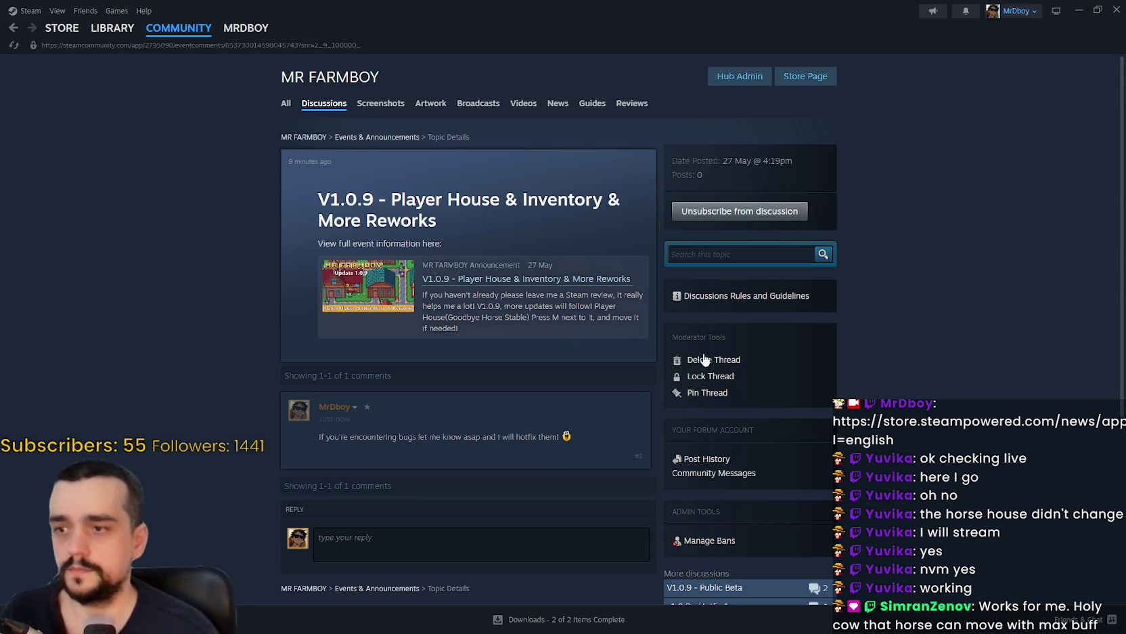
pyautogui.click(1078, 11)
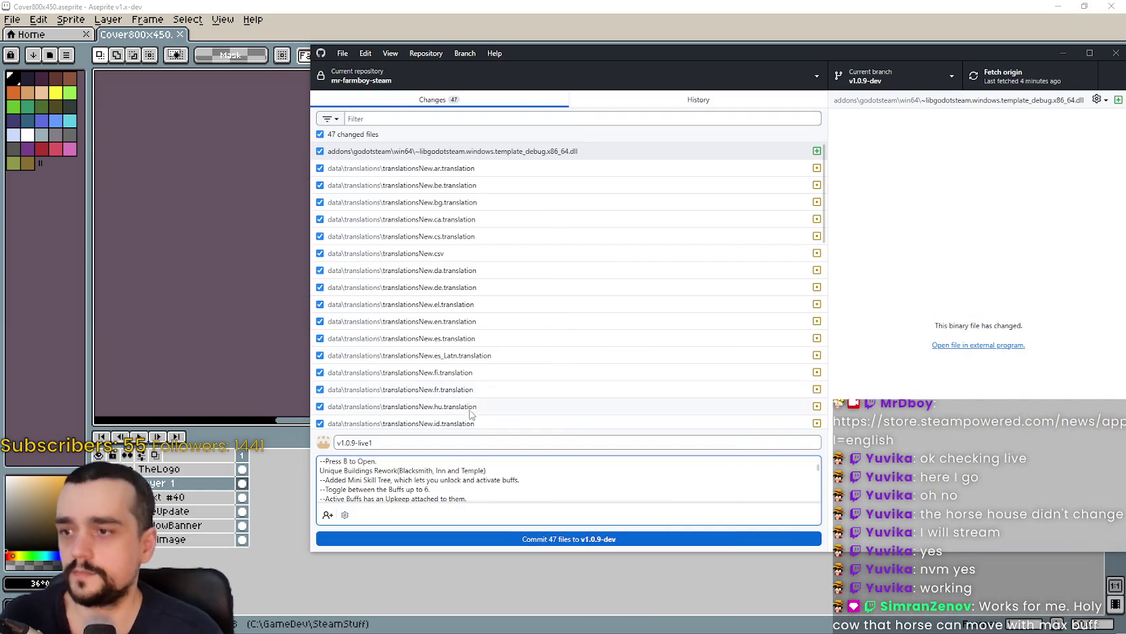
# Mark the Work Capacity line and pasted farmers-plant-6 Developer Note with '--', then add a 'Gatherer Rework' heading.
pyautogui.scroll(-5, 380, 482)
pyautogui.scroll(-5, 380, 481)
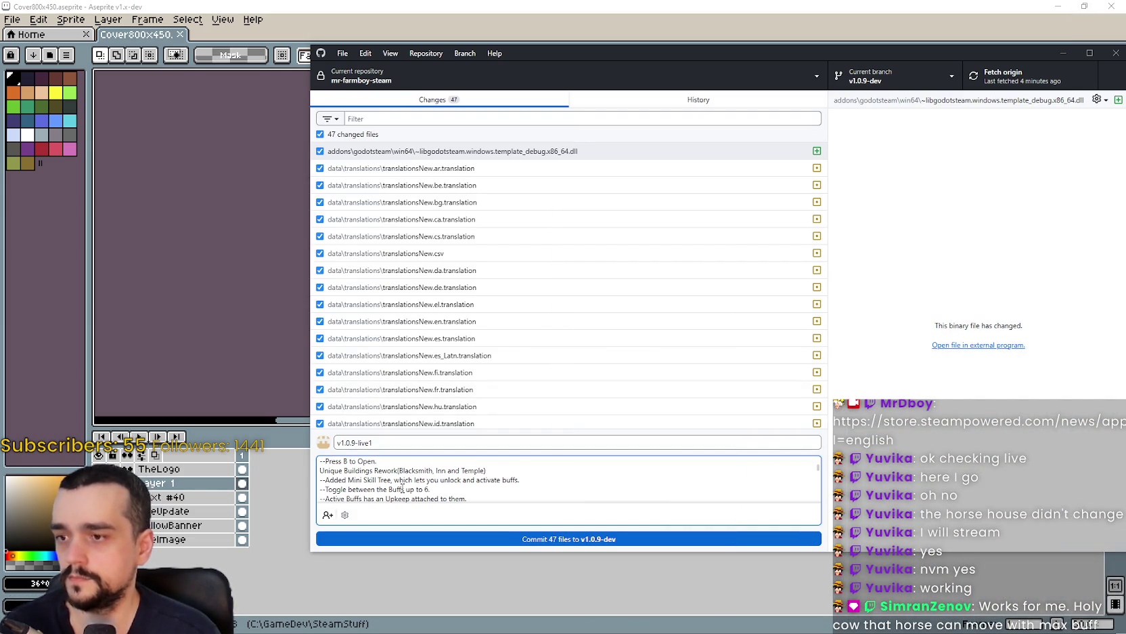
pyautogui.scroll(-1, 402, 488)
pyautogui.scroll(-1, 399, 488)
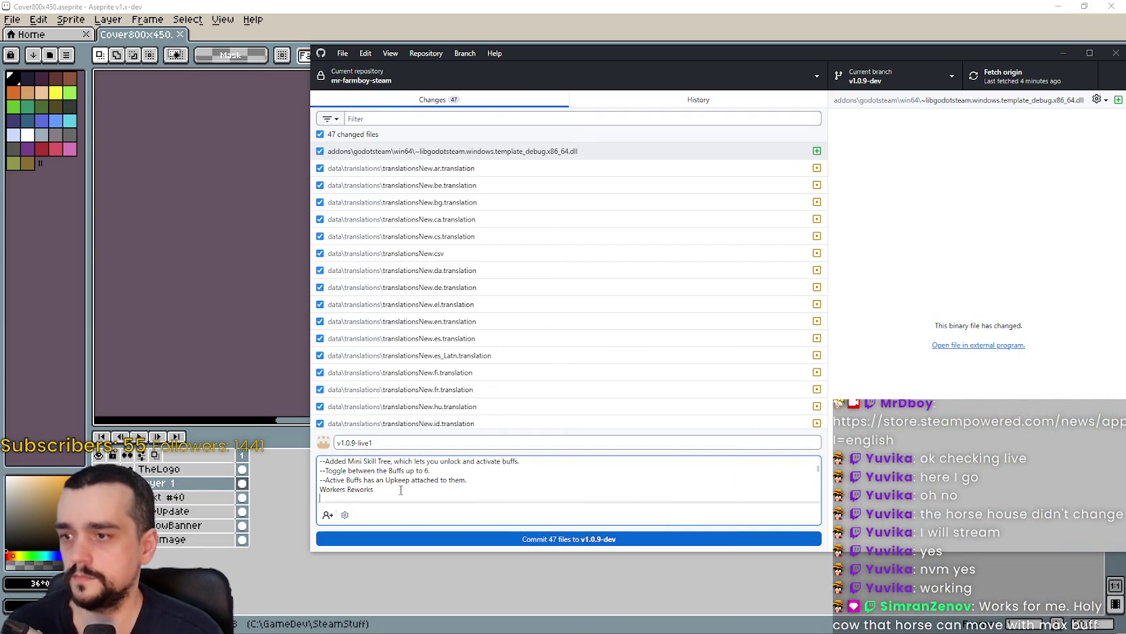
pyautogui.click(322, 495)
pyautogui.write('-')
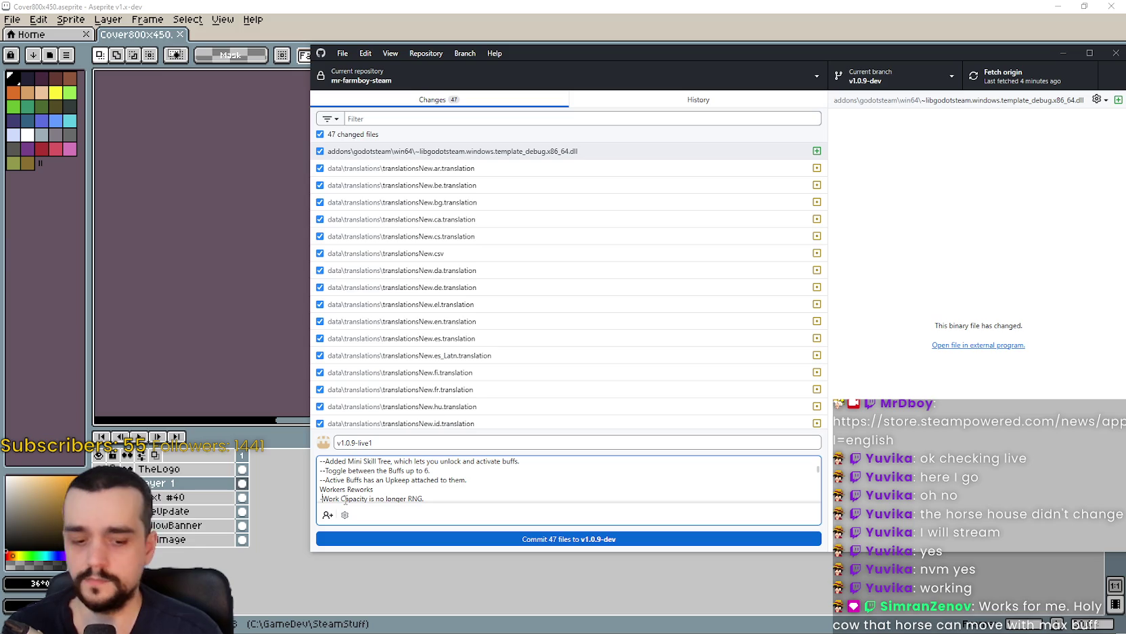
pyautogui.write('-')
pyautogui.press('End')
pyautogui.press('Return')
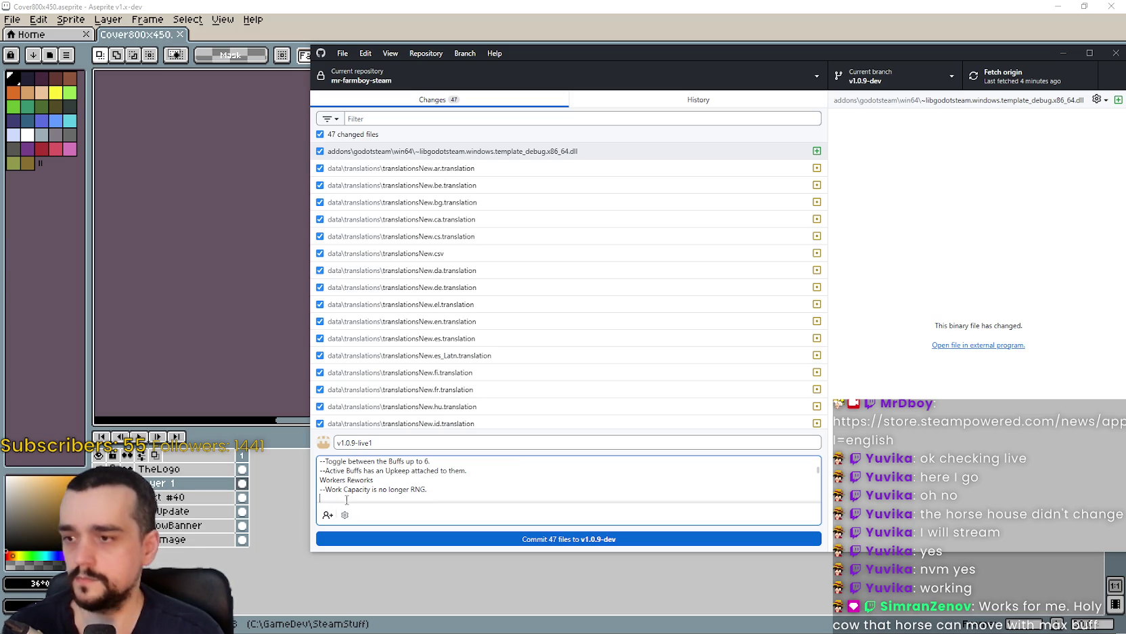
pyautogui.write("(Developer Note: Instead of a Farmer choosing to plant between 4 to 8, it's always 6.)")
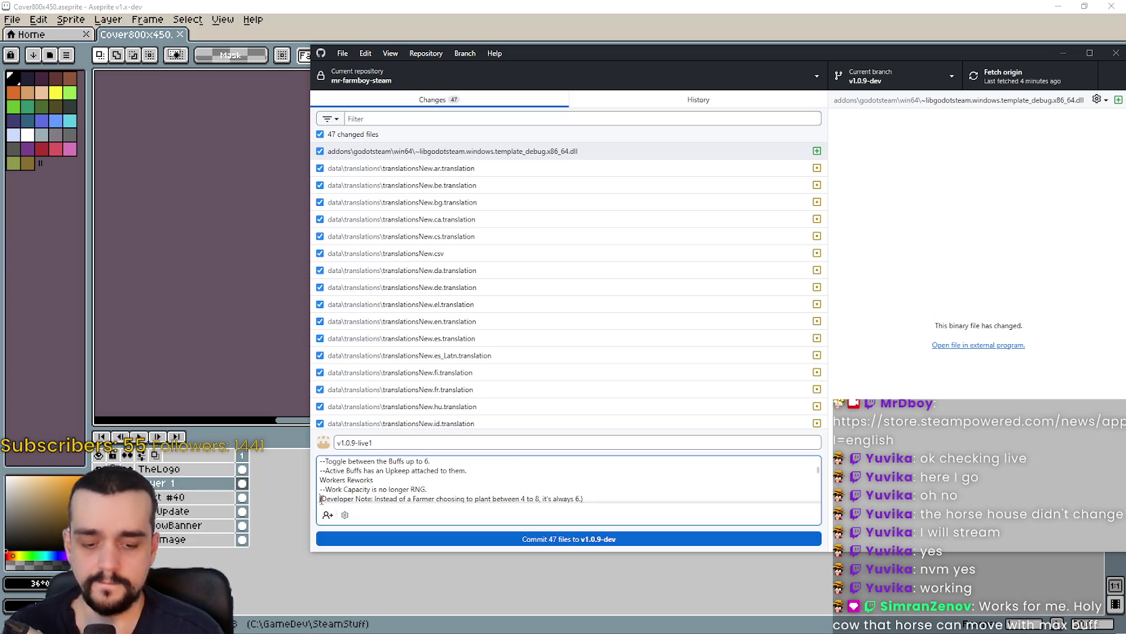
pyautogui.press('Home')
pyautogui.write('--')
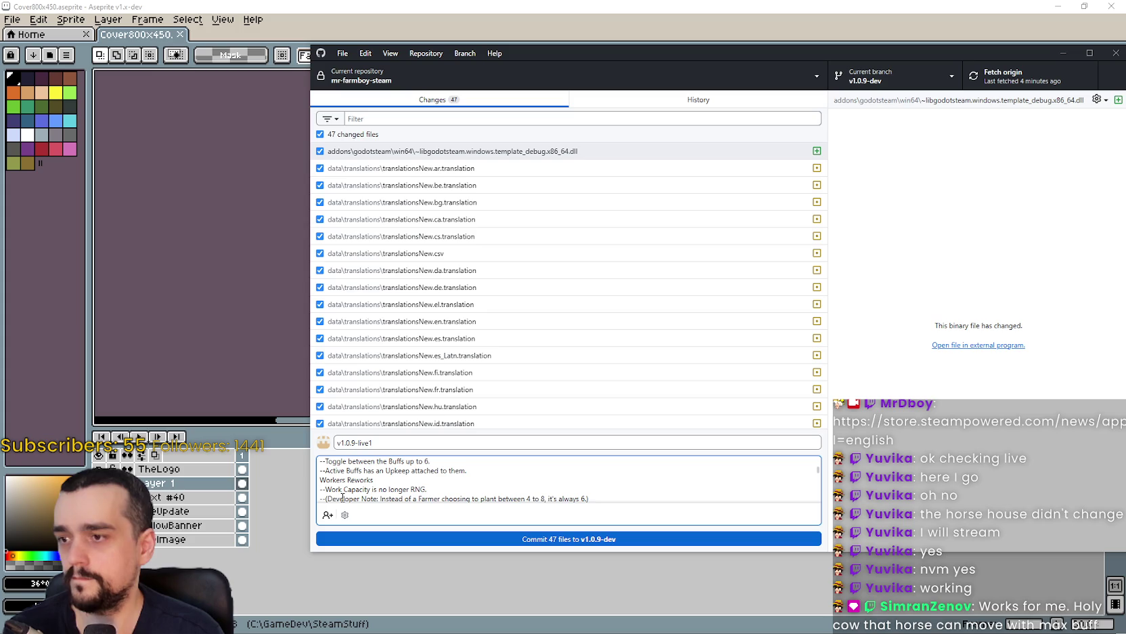
pyautogui.press('End')
pyautogui.press('Return')
pyautogui.write('Gatherer Rework')
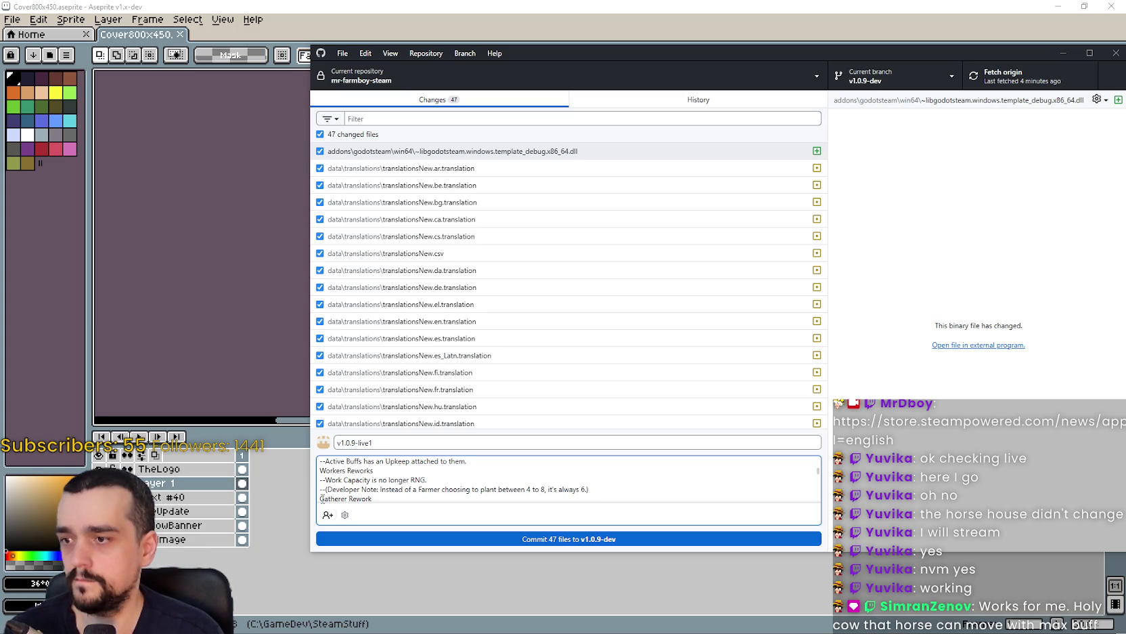
# Remove the blank lines in the Gatherer and Carrier sections, joining each continuation onto its Working line.
pyautogui.click(322, 499)
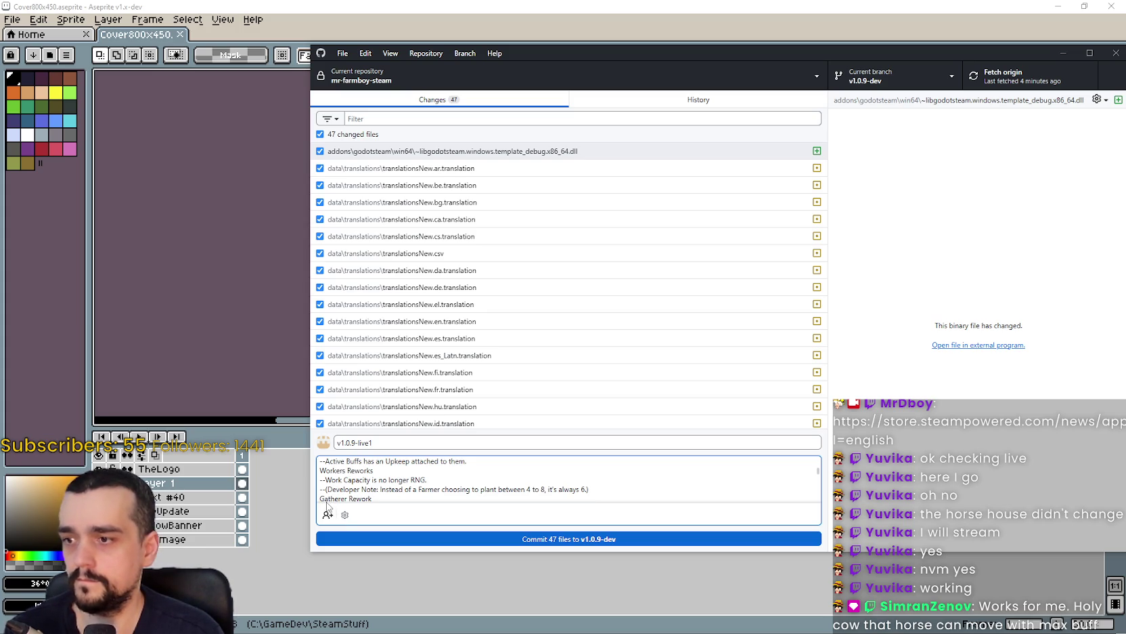
pyautogui.write('==')
pyautogui.press('BackSpace')
pyautogui.press('BackSpace')
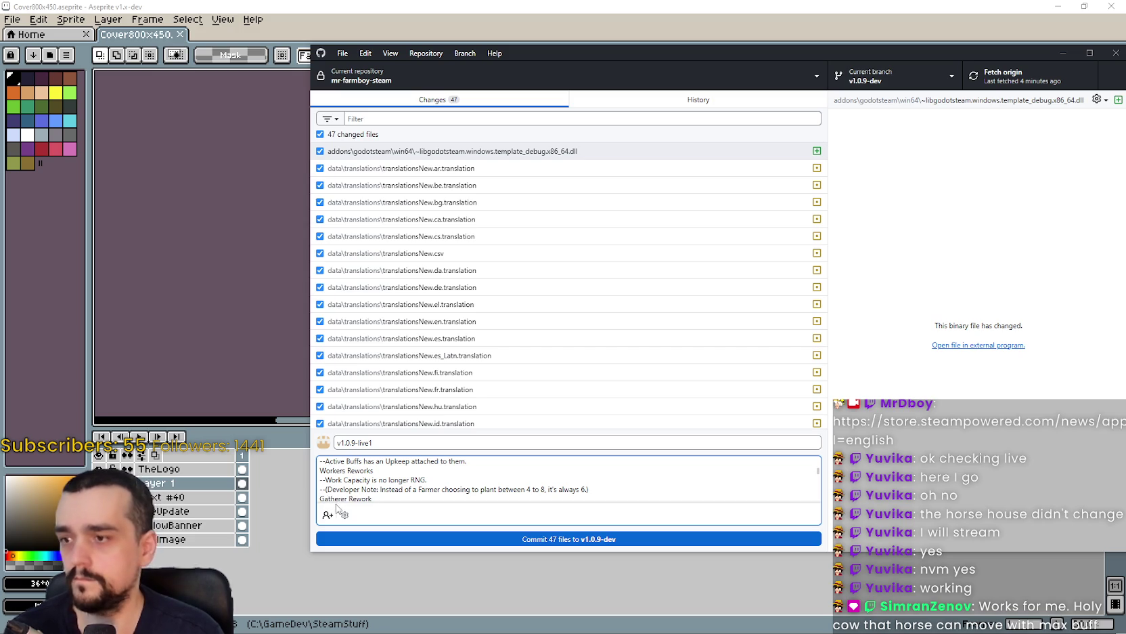
pyautogui.press('Down')
pyautogui.press('Down')
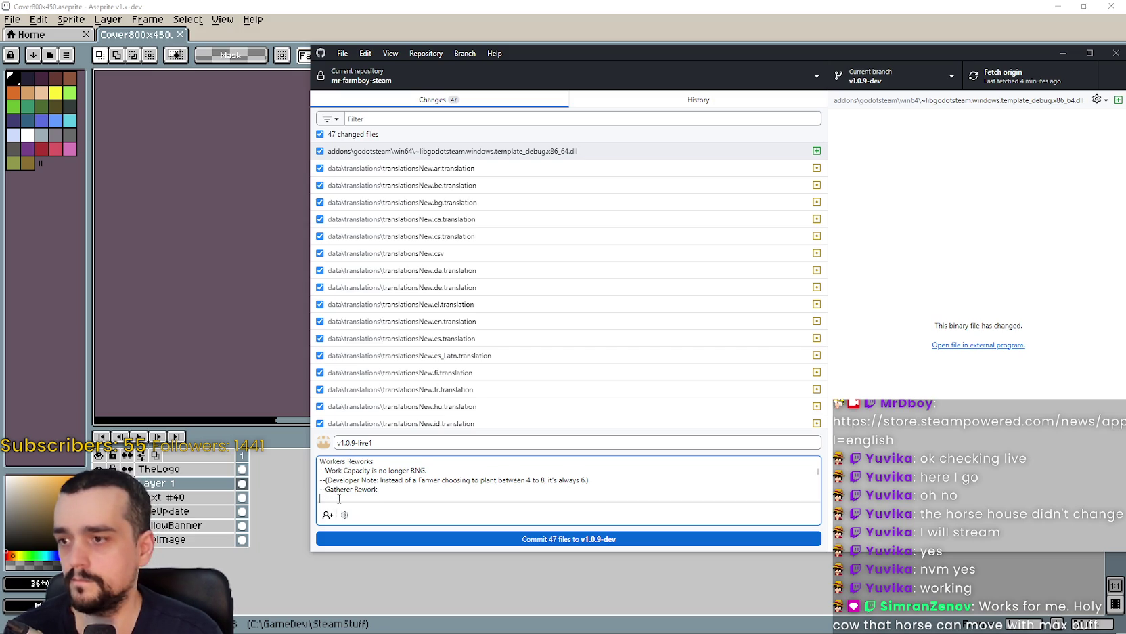
pyautogui.press('BackSpace')
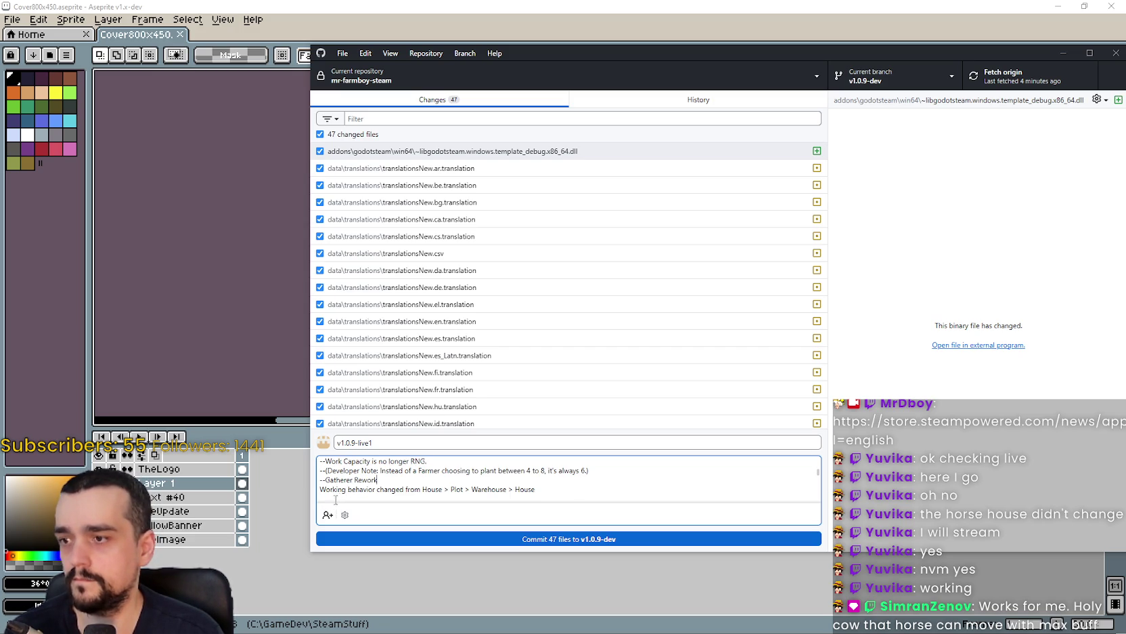
pyautogui.press('BackSpace')
pyautogui.write('to House > (Plot o Warehouse).')
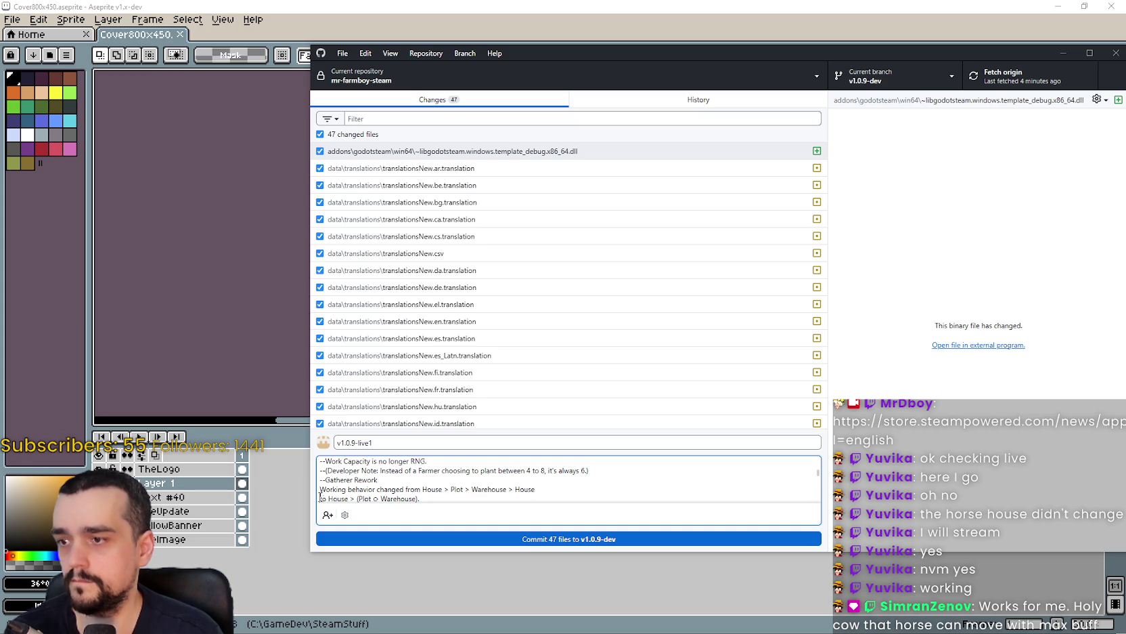
pyautogui.press('Delete')
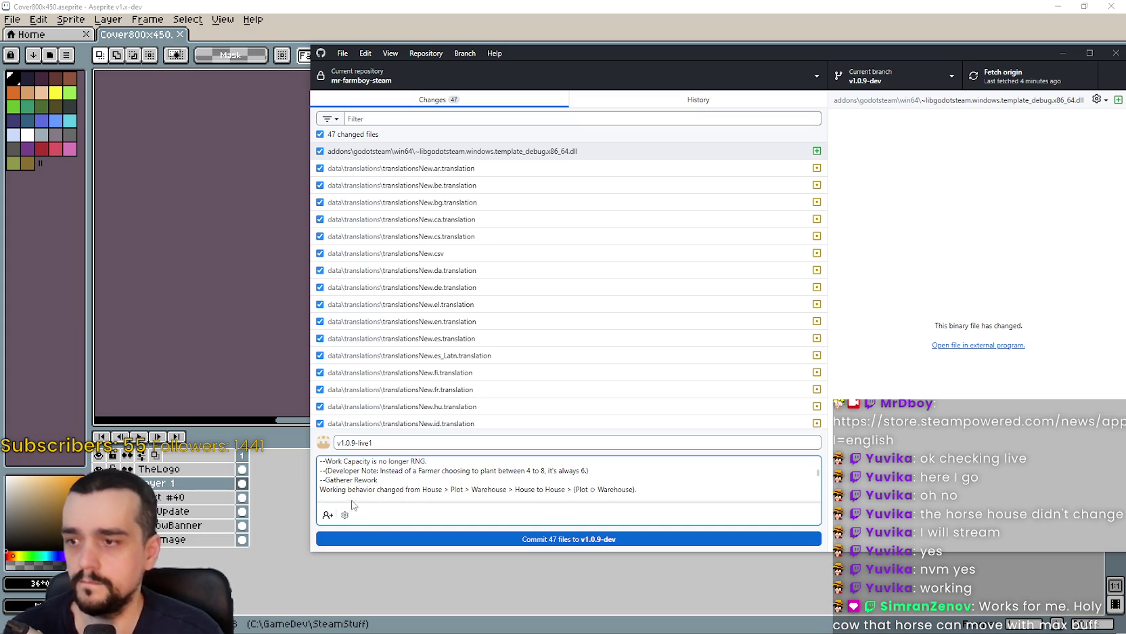
pyautogui.scroll(-2, 351, 496)
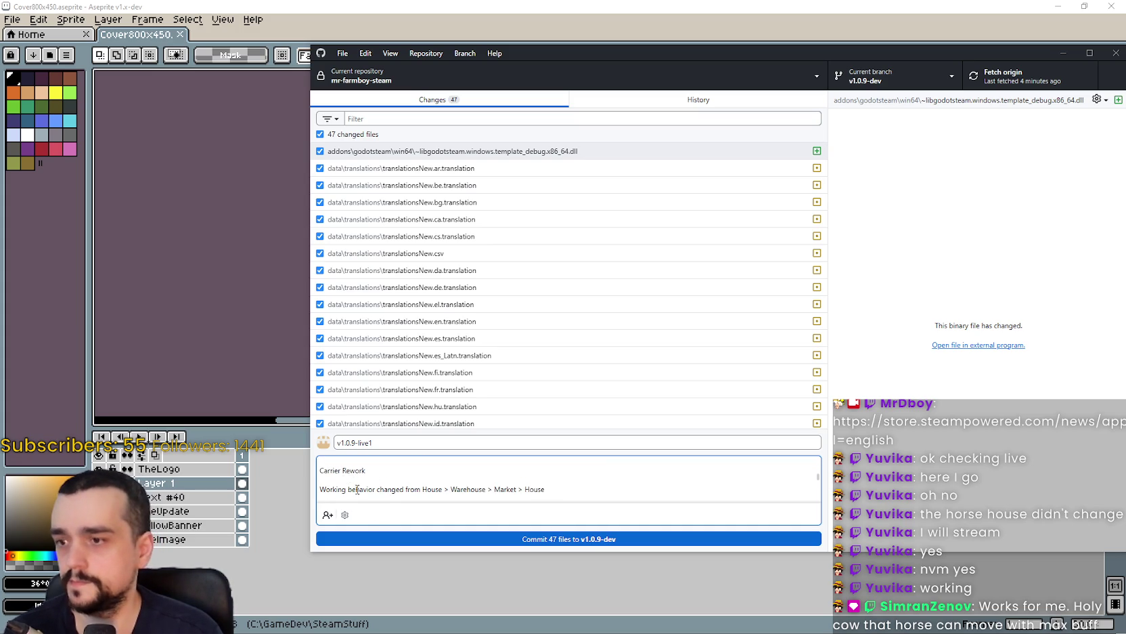
pyautogui.scroll(-3, 353, 487)
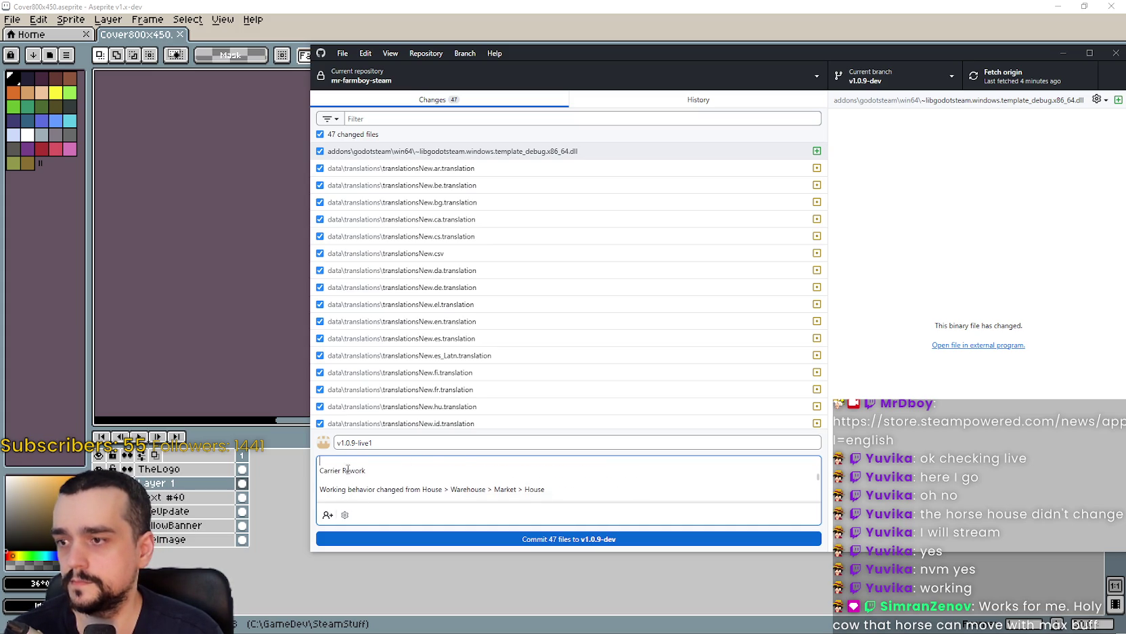
pyautogui.scroll(1, 352, 482)
pyautogui.press('Delete')
pyautogui.press('End')
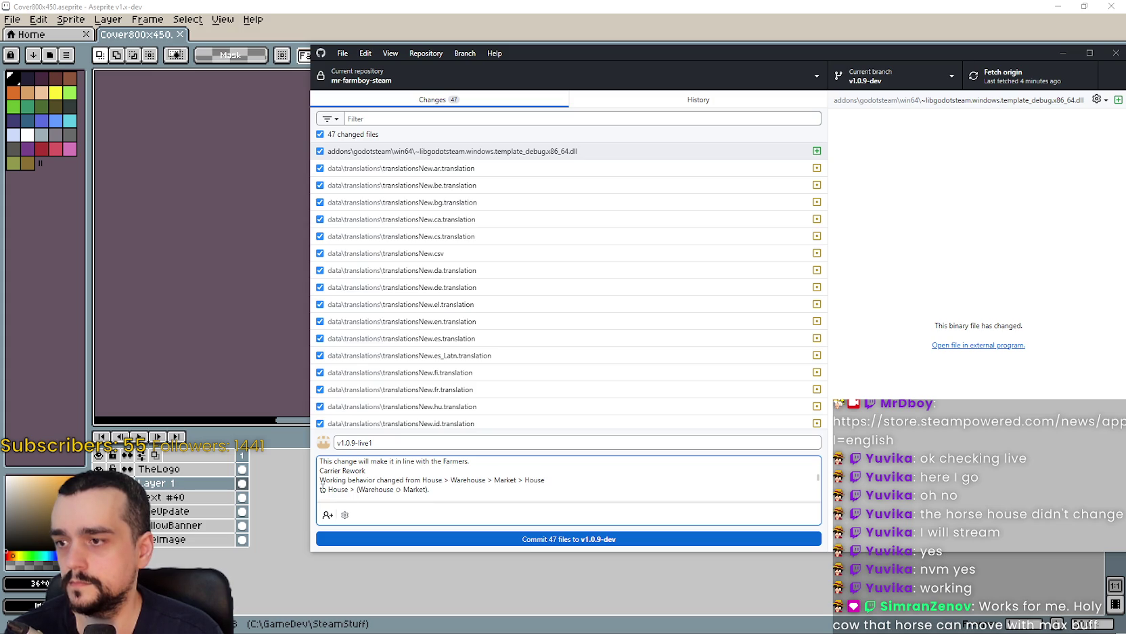
pyautogui.press('Delete')
pyautogui.press('End')
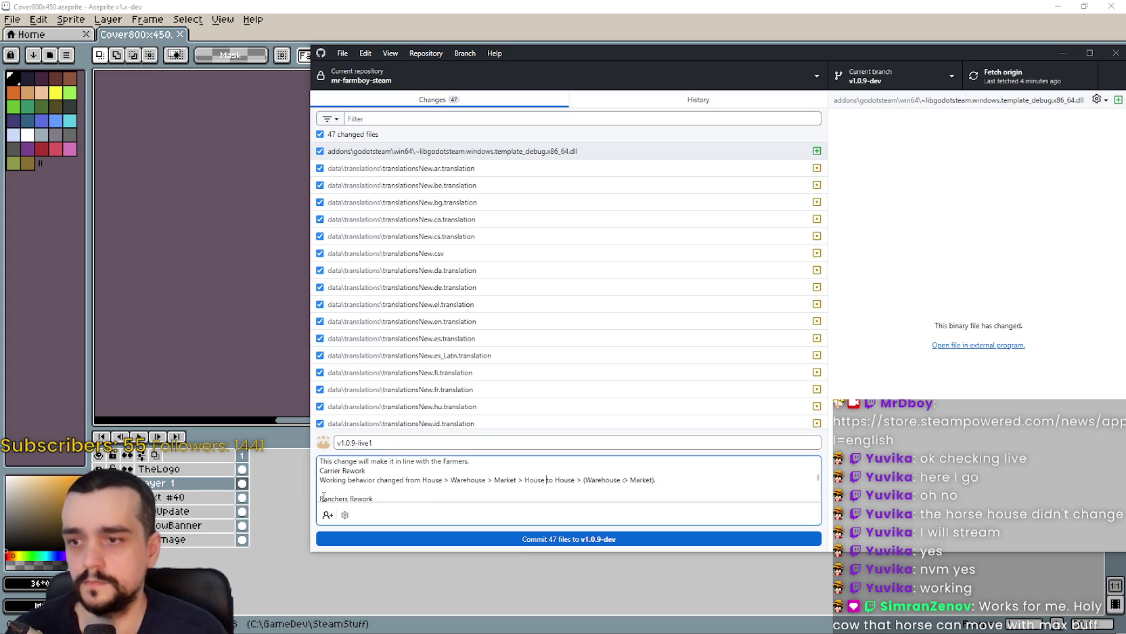
# Close the gap after Ranchers Rework and rejoin the ranchers Working behaviour into one line.
pyautogui.press('Down')
pyautogui.press('Delete')
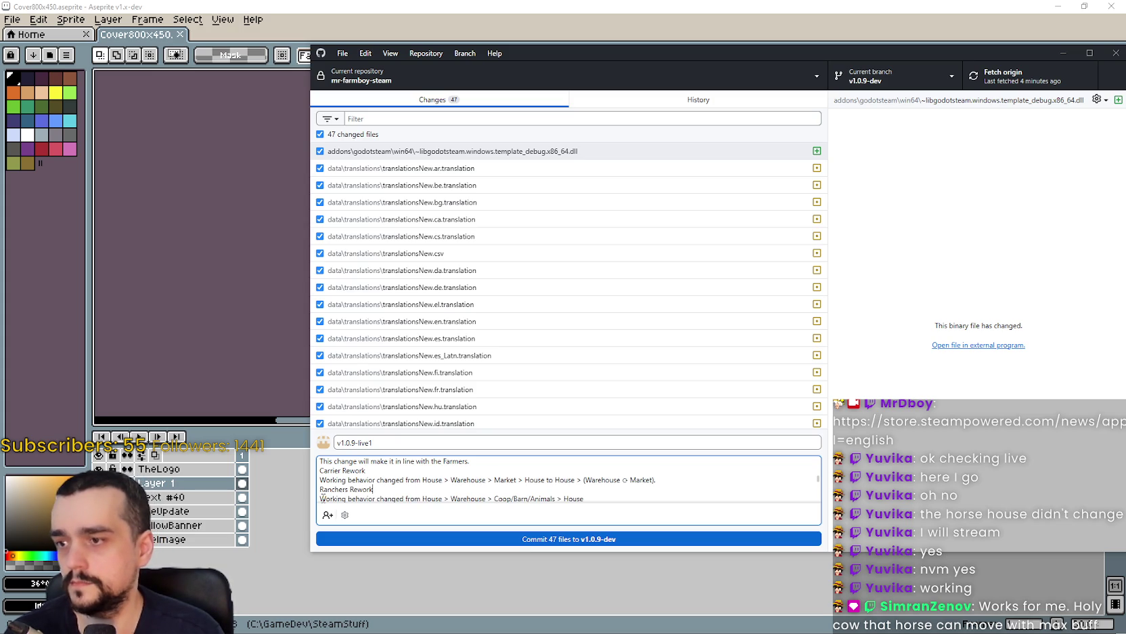
pyautogui.press('Delete')
pyautogui.press('Return')
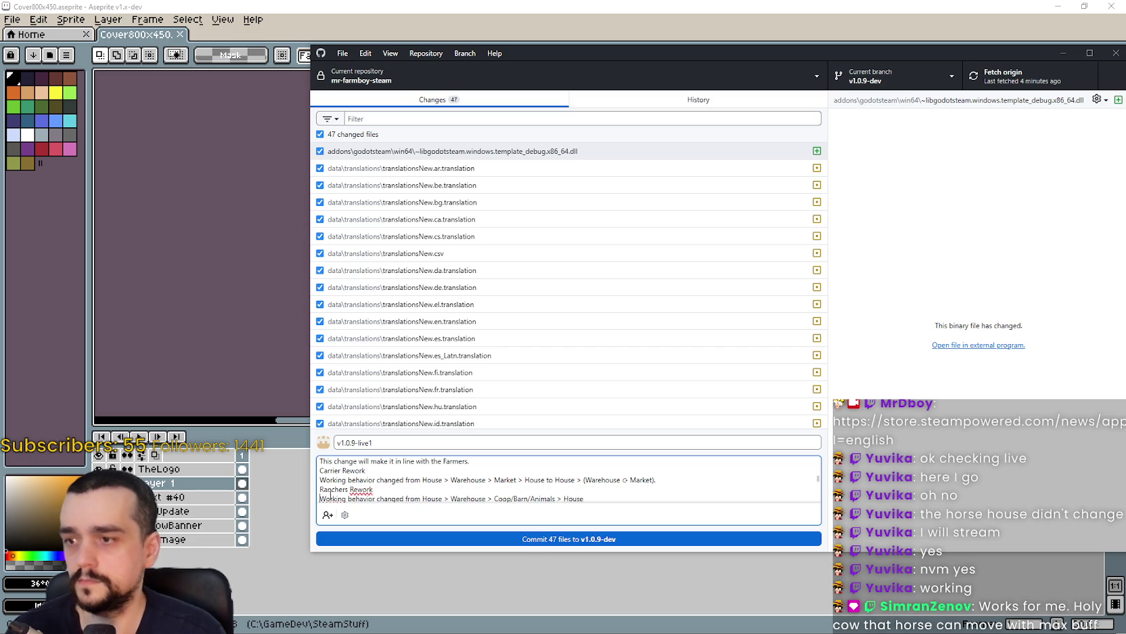
pyautogui.moveTo(343, 498); pyautogui.dragTo(338, 462)
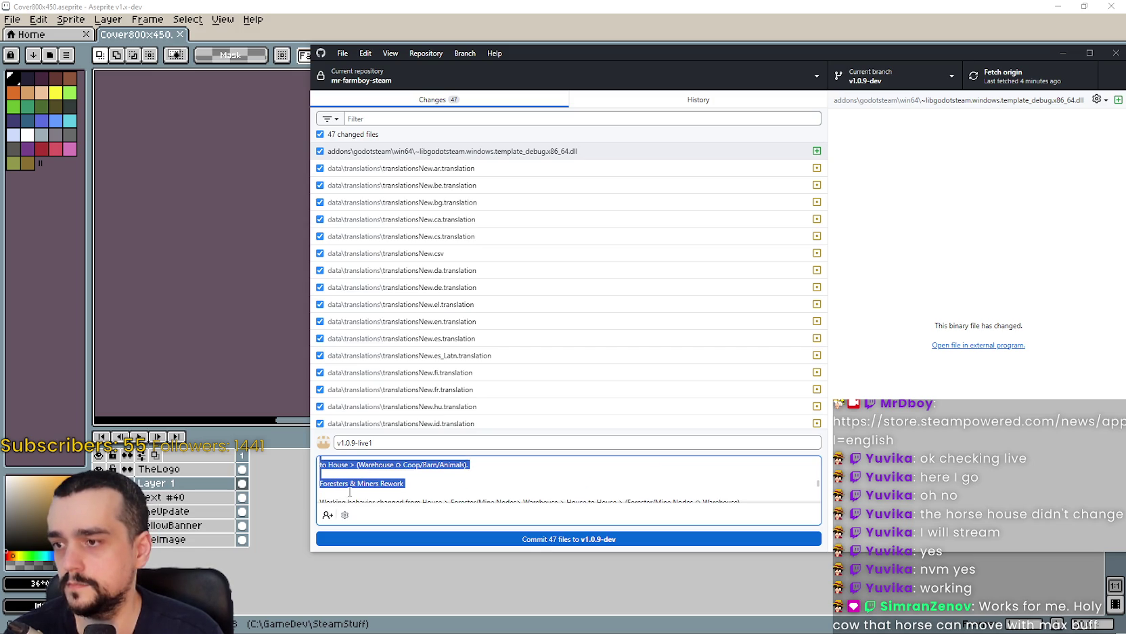
pyautogui.click(352, 478)
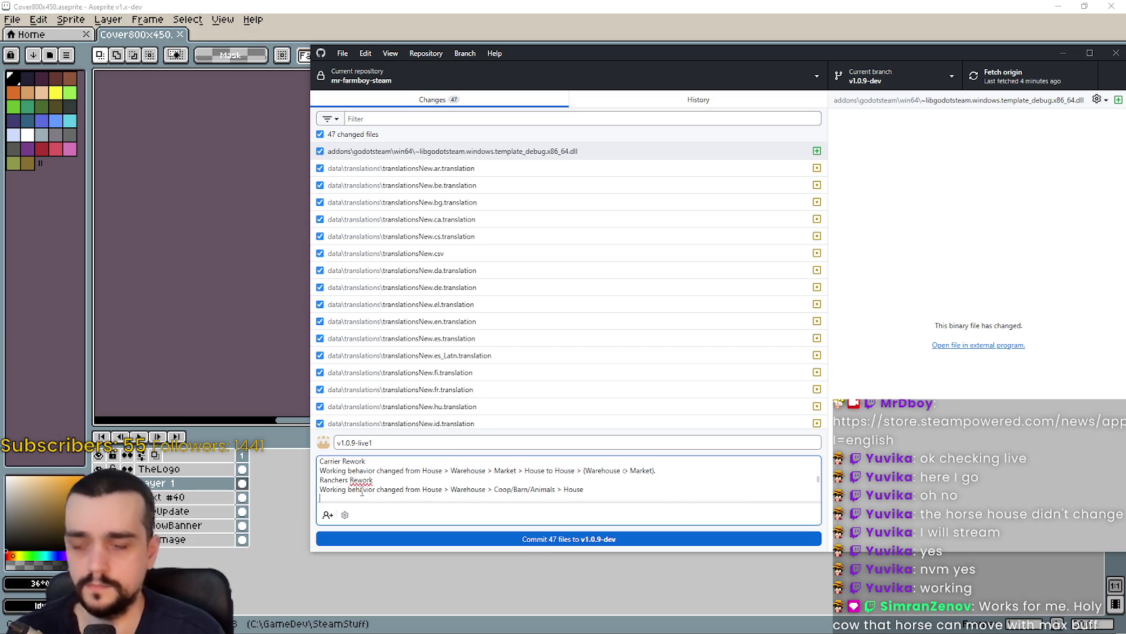
pyautogui.hotkey('ctrl', 'v')
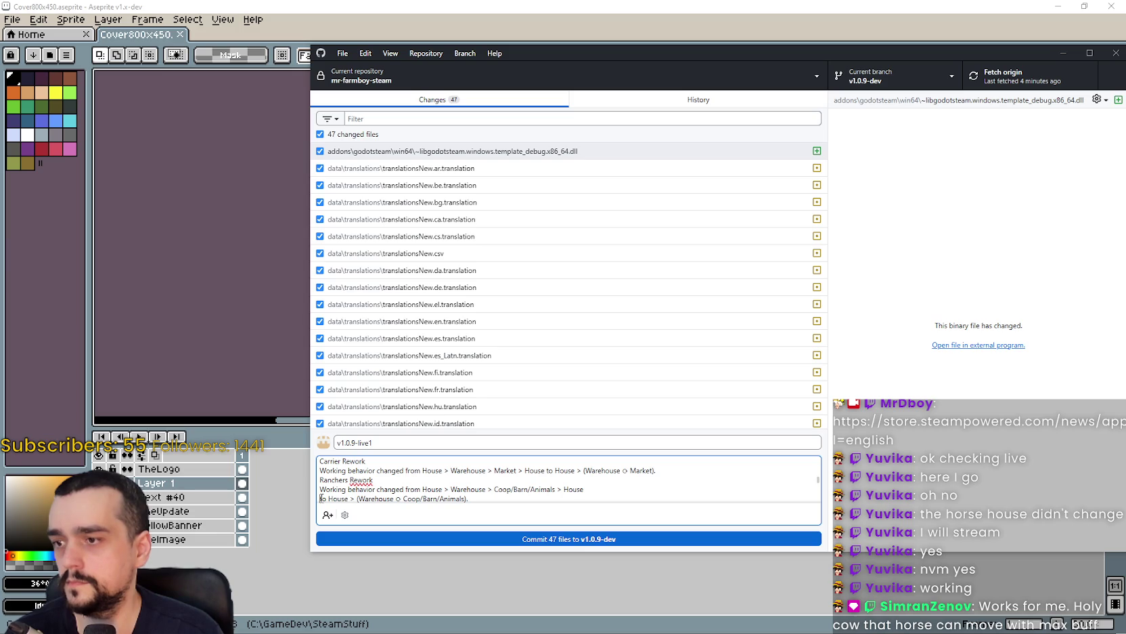
pyautogui.click(321, 498)
pyautogui.press('BackSpace')
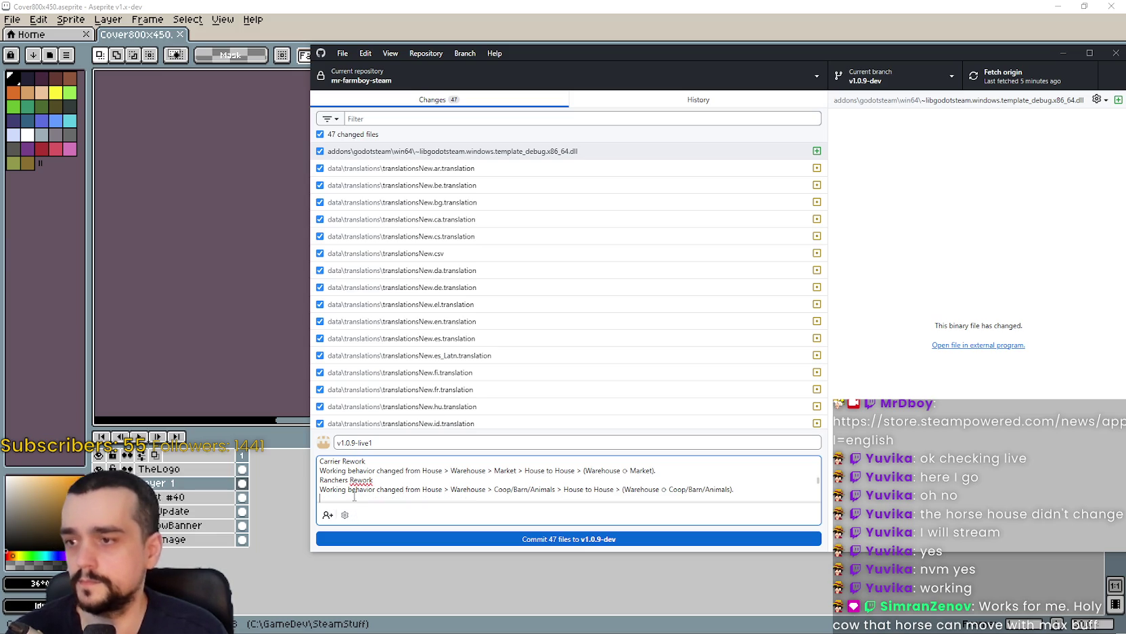
# Add the Forester, Miner and weighted-system notes, deleting blank lines before Weighted System and the Developer Note.
pyautogui.hotkey('ctrl', 'v')
pyautogui.hotkey('ctrl', 'v')
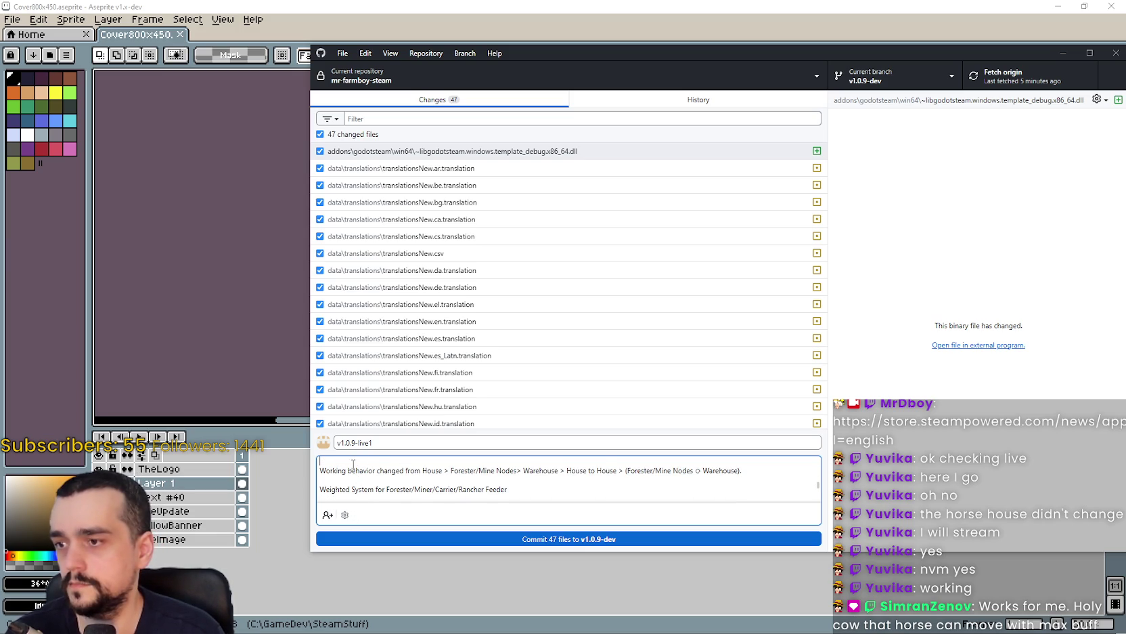
pyautogui.write('Foresters & Miners Rework')
pyautogui.click(322, 476)
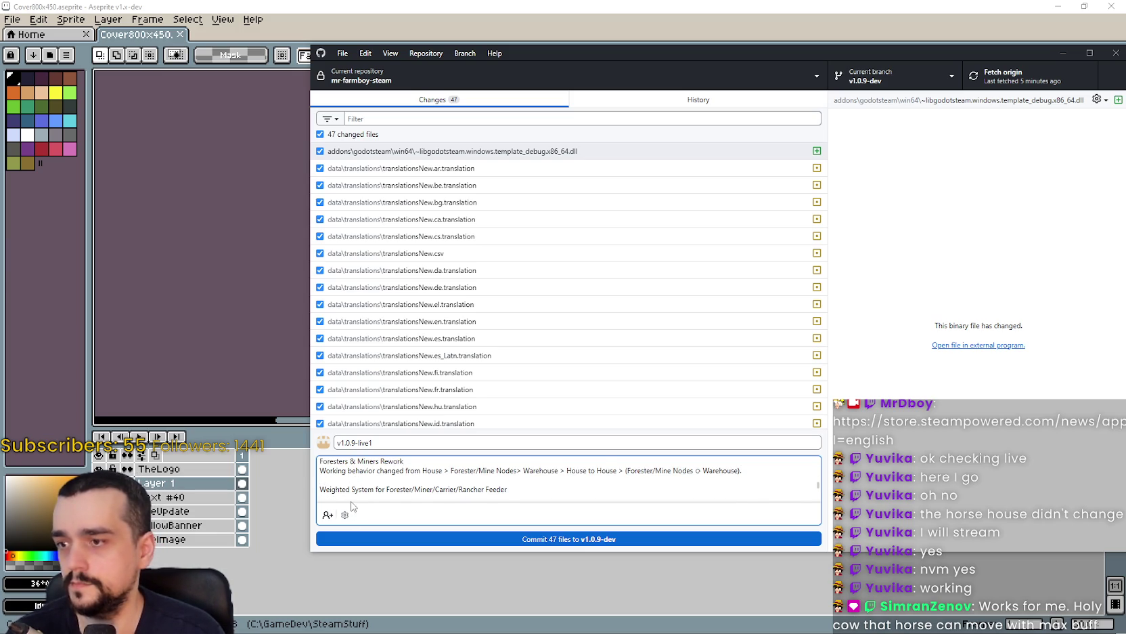
pyautogui.press('BackSpace')
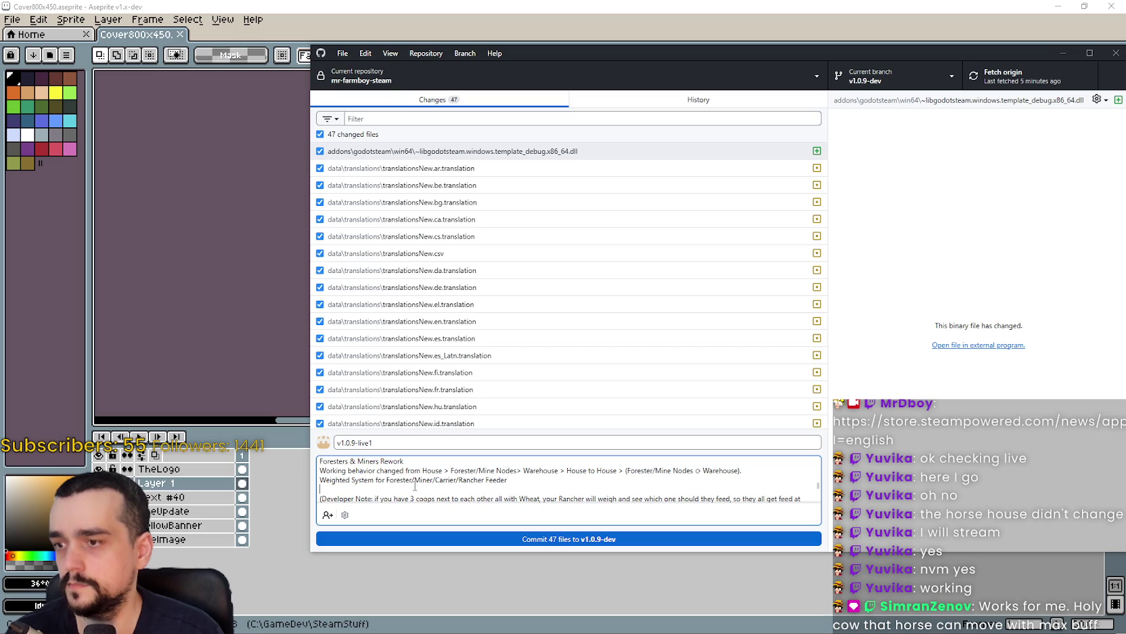
pyautogui.click(414, 489)
pyautogui.press('BackSpace')
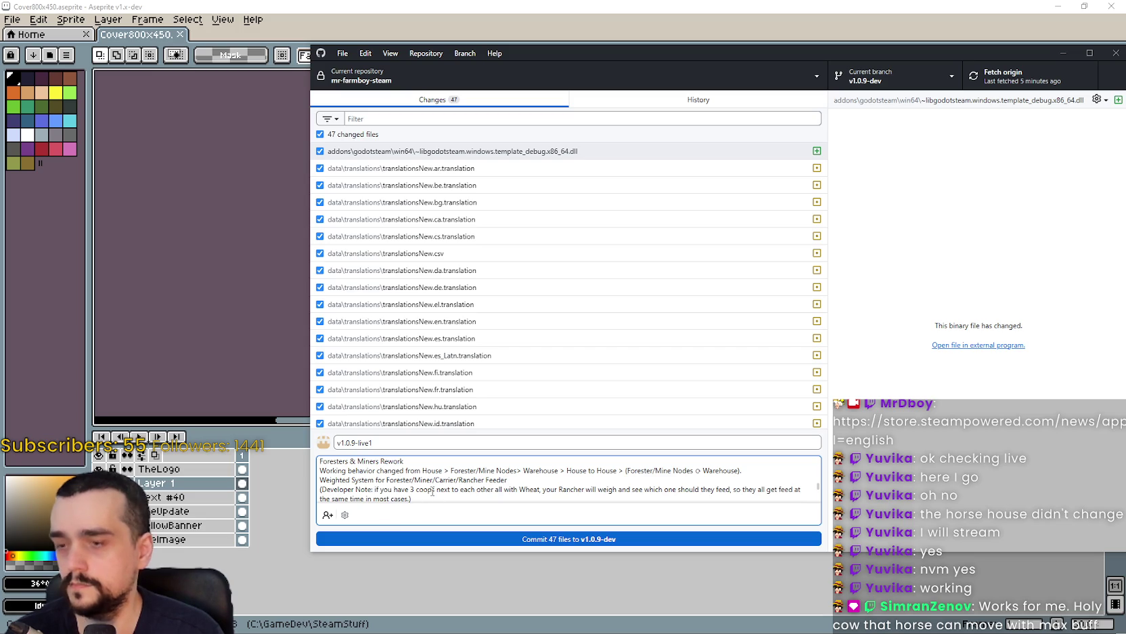
pyautogui.scroll(-3, 433, 491)
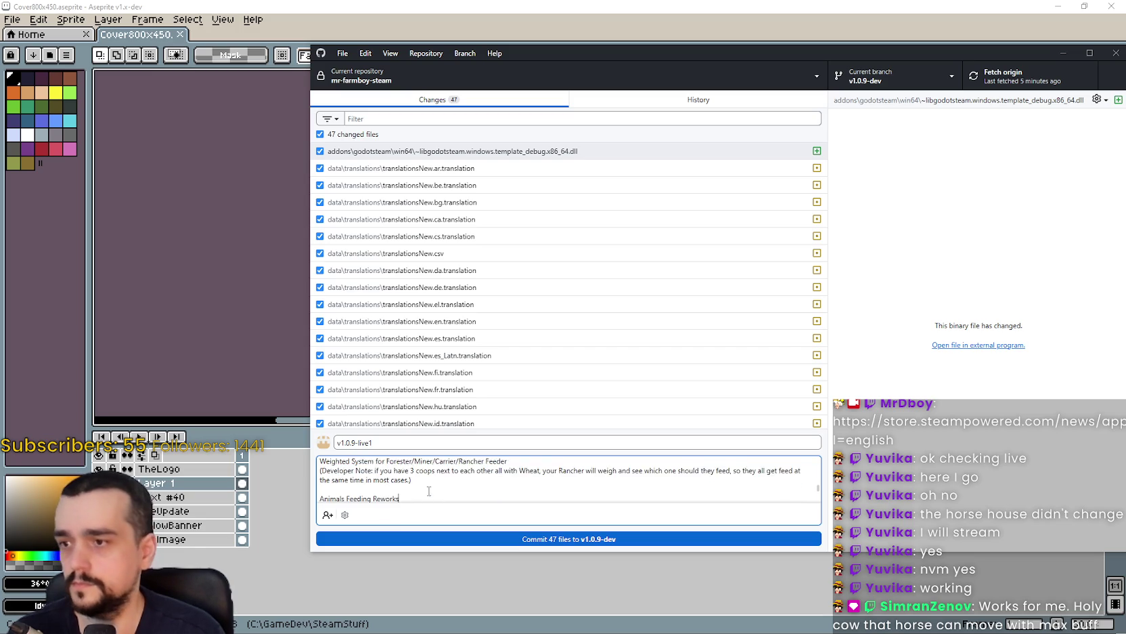
# Remove the blank line above Animals Feeding Reworks and paste the tooltip rework changelog lines after the per day line.
pyautogui.click(424, 483)
pyautogui.press('BackSpace')
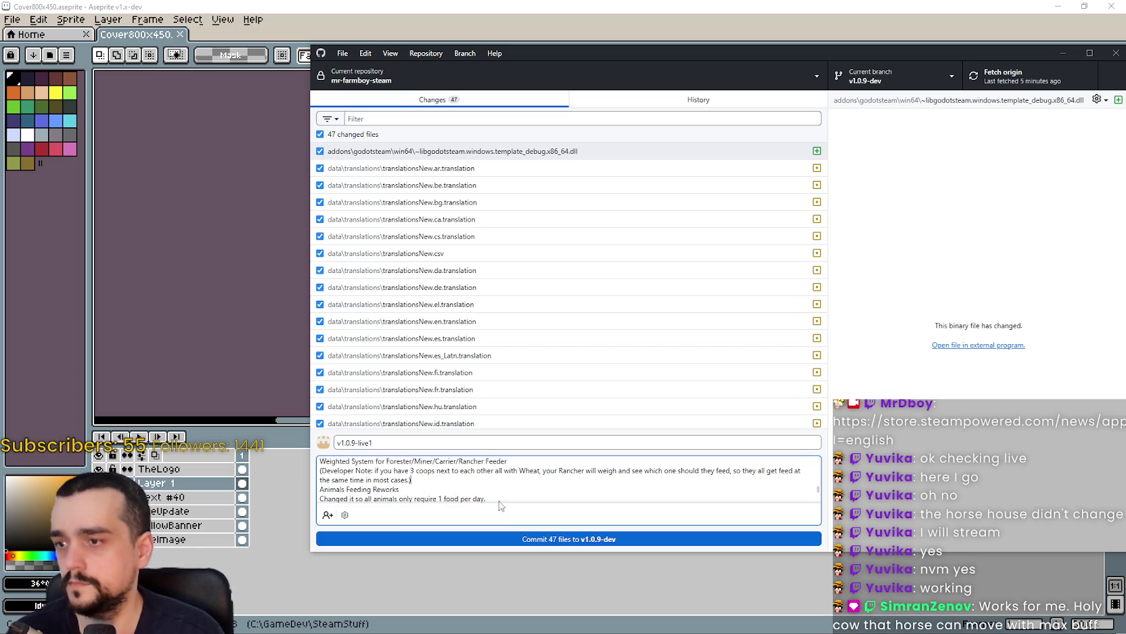
pyautogui.click(493, 497)
pyautogui.press('Return')
pyautogui.write('-Tooltips rework & Improvements')
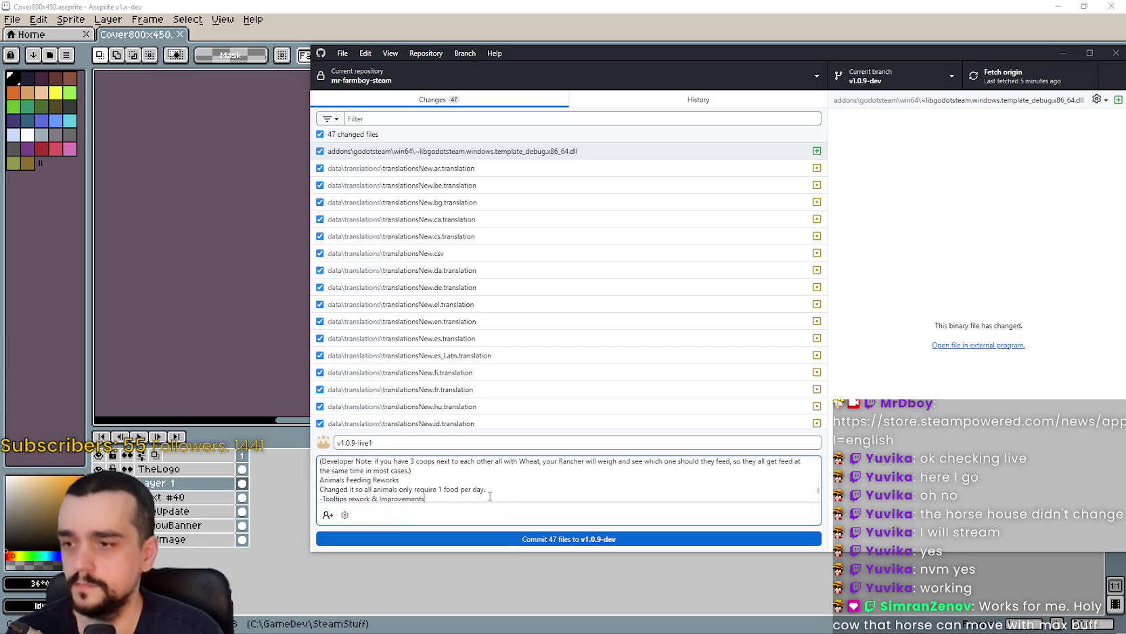
pyautogui.write('-Advancement tooltips now display stats')
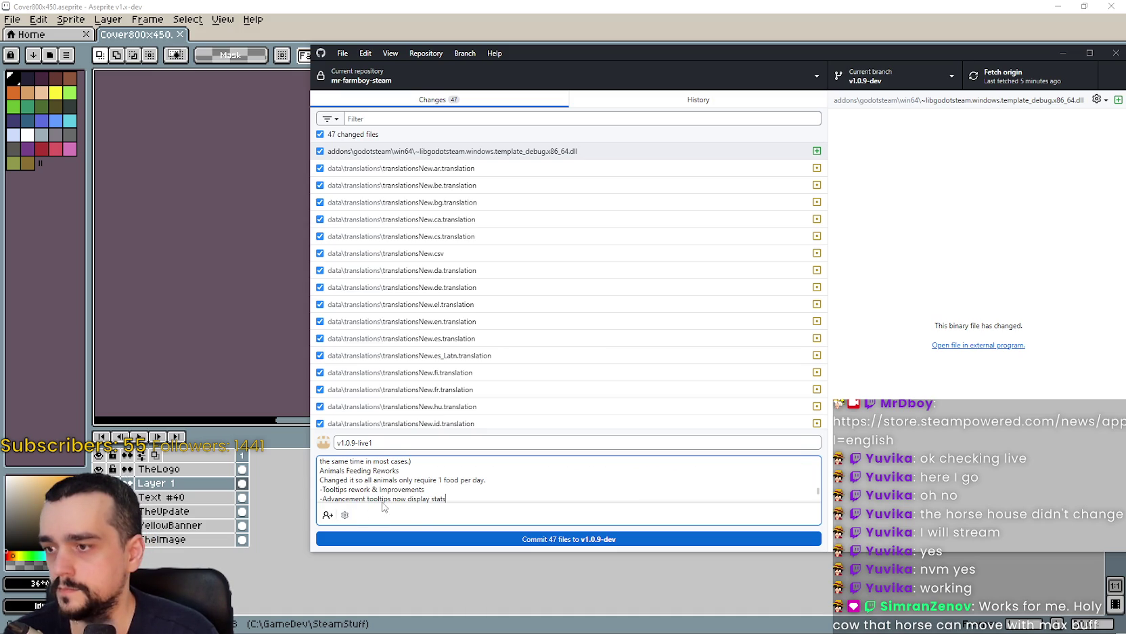
# Strip the leading dash from the Tooltips rework, Advancement tooltips, Upgrade tooltips and Added Capacity Stat lines.
pyautogui.click(323, 489)
pyautogui.press('BackSpace')
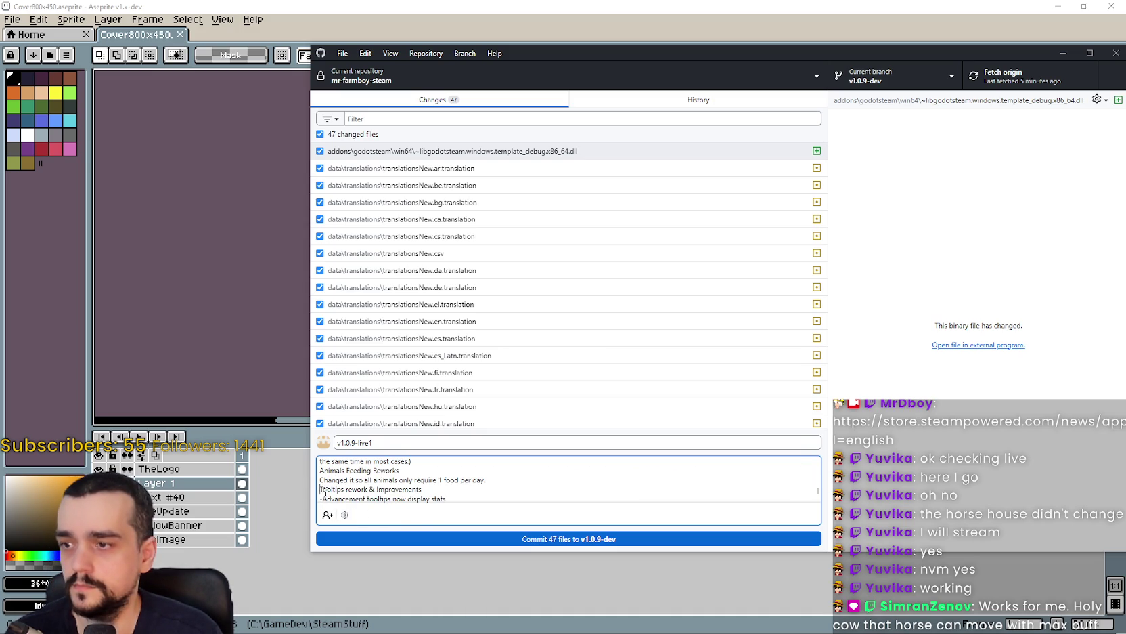
pyautogui.click(324, 499)
pyautogui.press('BackSpace')
pyautogui.scroll(-1, 331, 497)
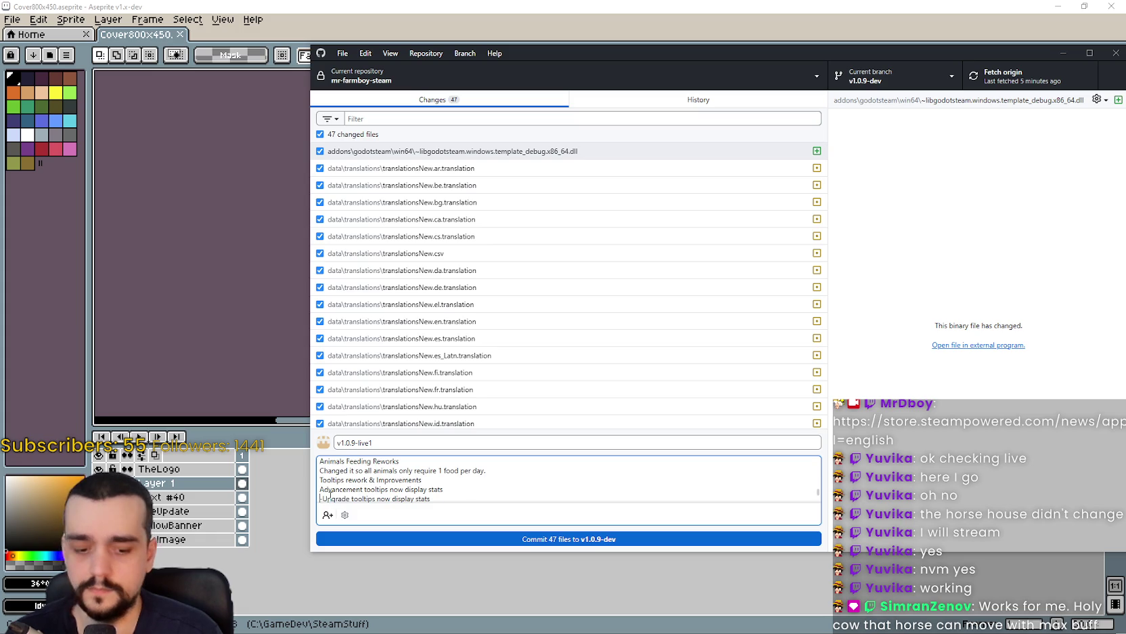
pyautogui.click(328, 499)
pyautogui.press('BackSpace')
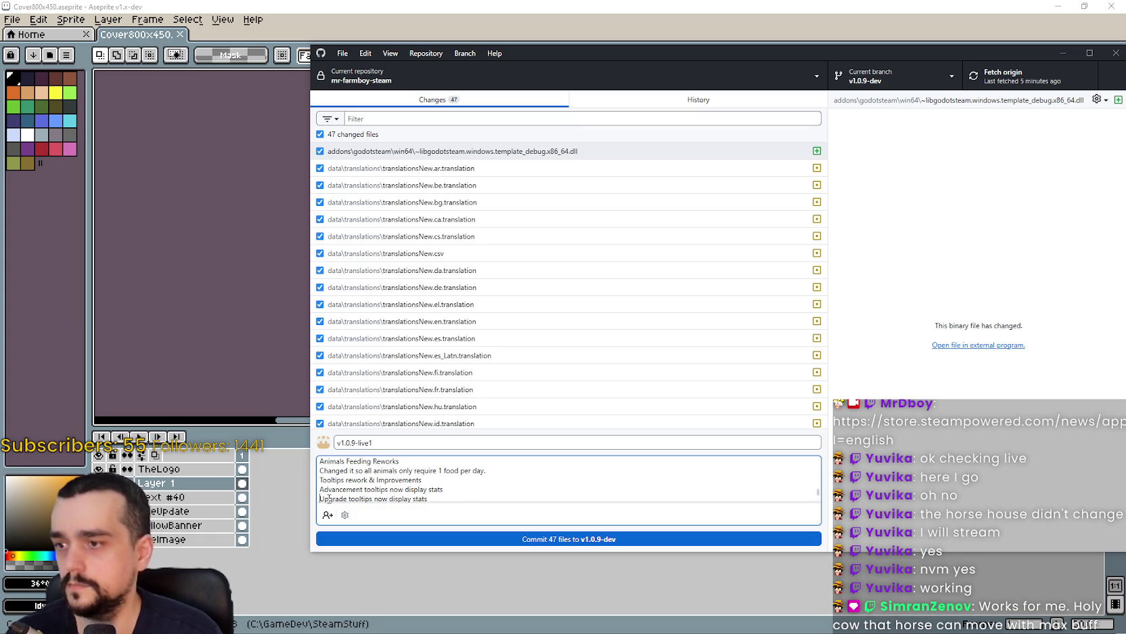
pyautogui.scroll(-1, 332, 494)
pyautogui.click(325, 499)
pyautogui.press('BackSpace')
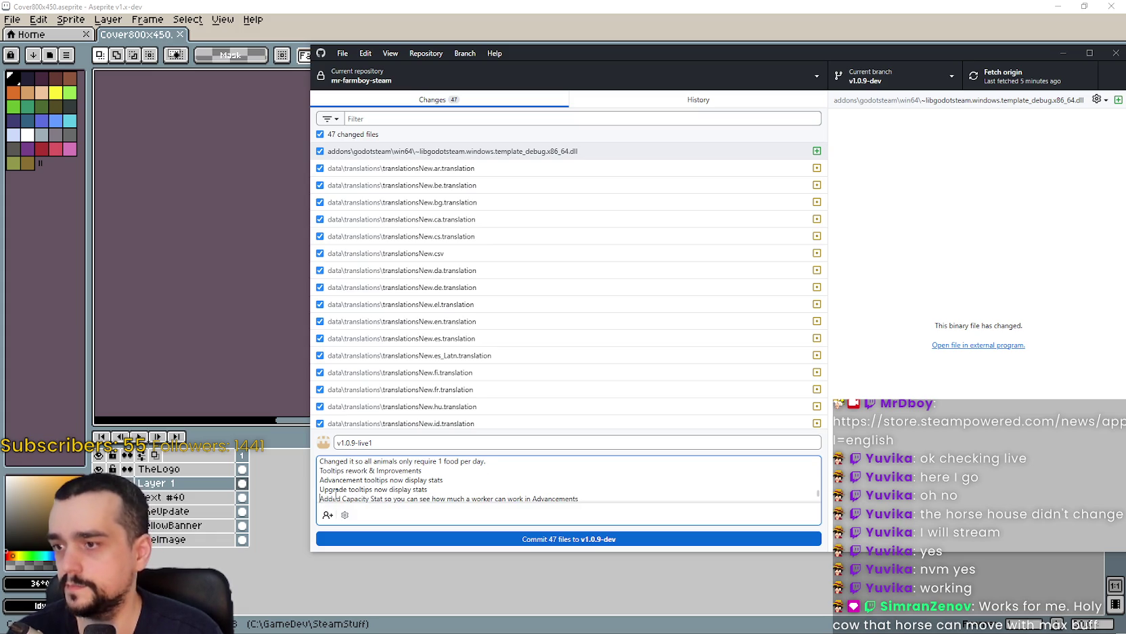
# Remove the dashes before the Shift fix, bridges fix and Added missing localization notes, ending with a period.
pyautogui.press('Down')
pyautogui.press('Down')
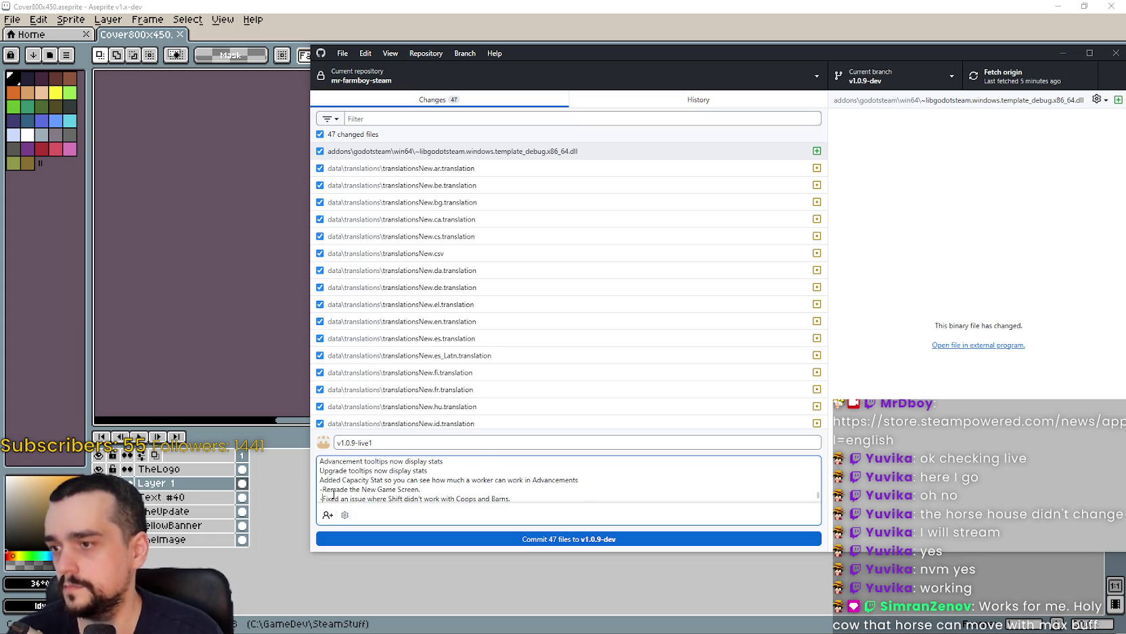
pyautogui.press('Delete')
pyautogui.press('Delete')
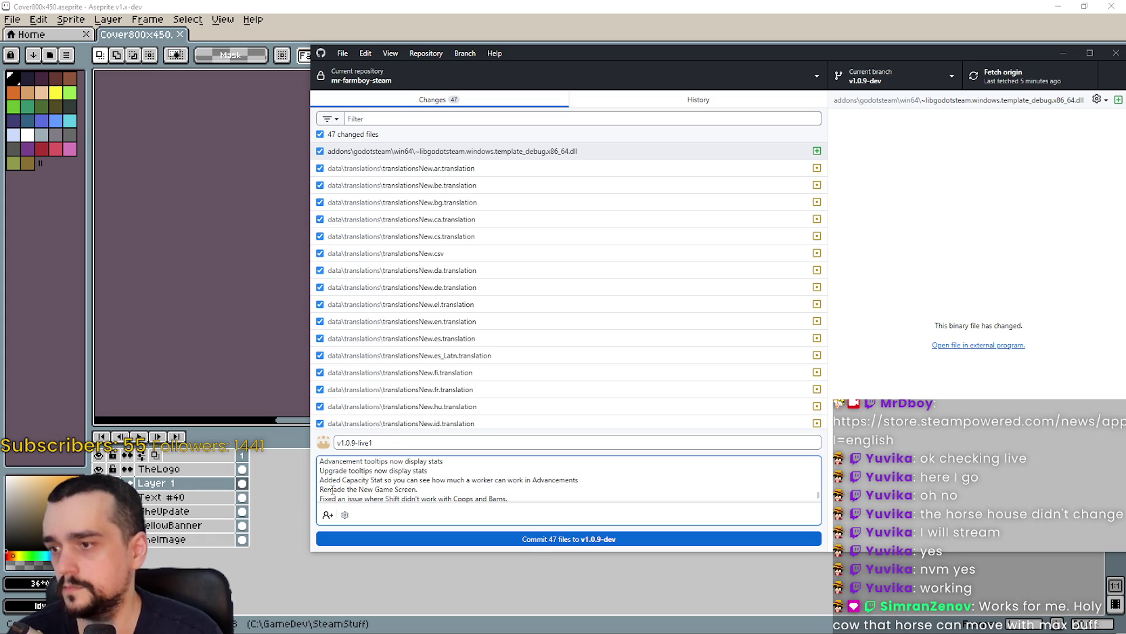
pyautogui.press('Down')
pyautogui.press('Down')
pyautogui.press('Down')
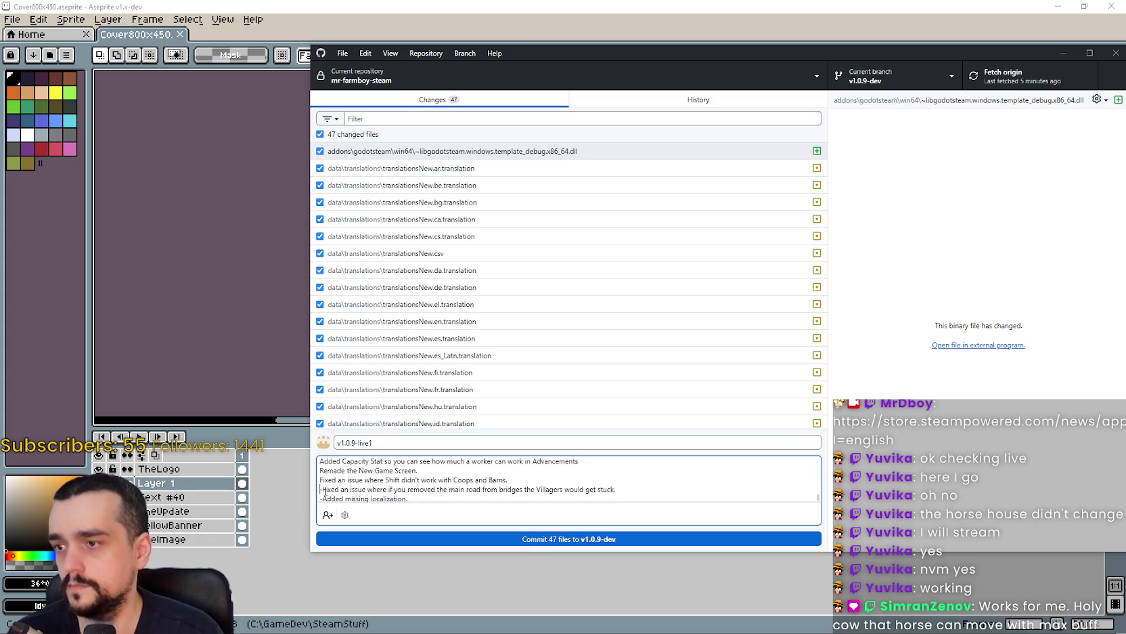
pyautogui.press('Delete')
pyautogui.press('BackSpace')
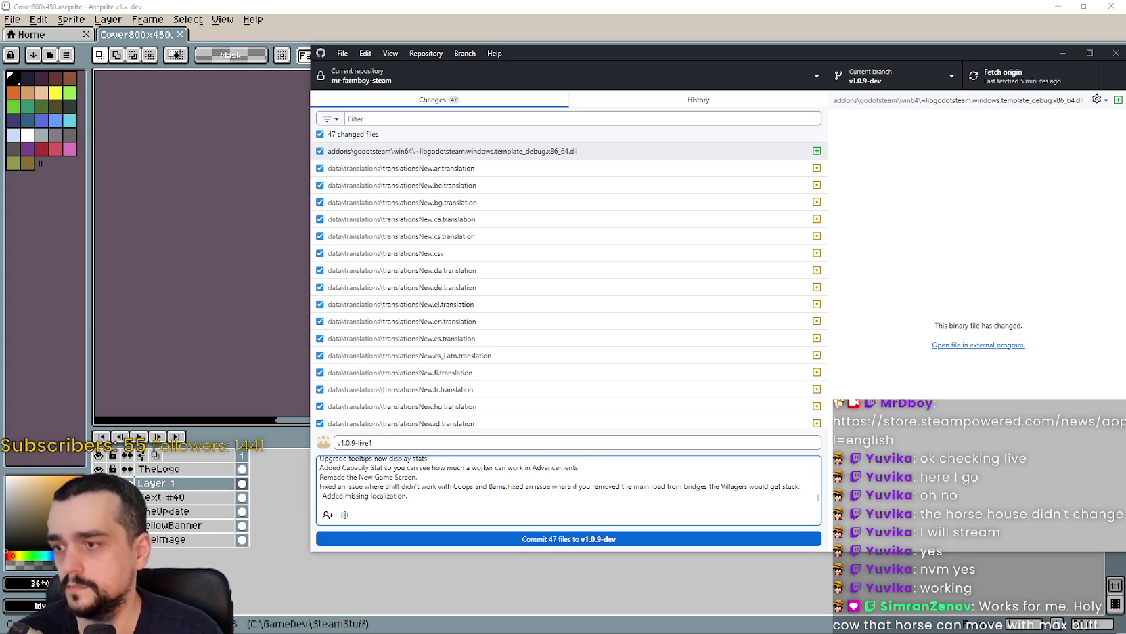
pyautogui.press('Return')
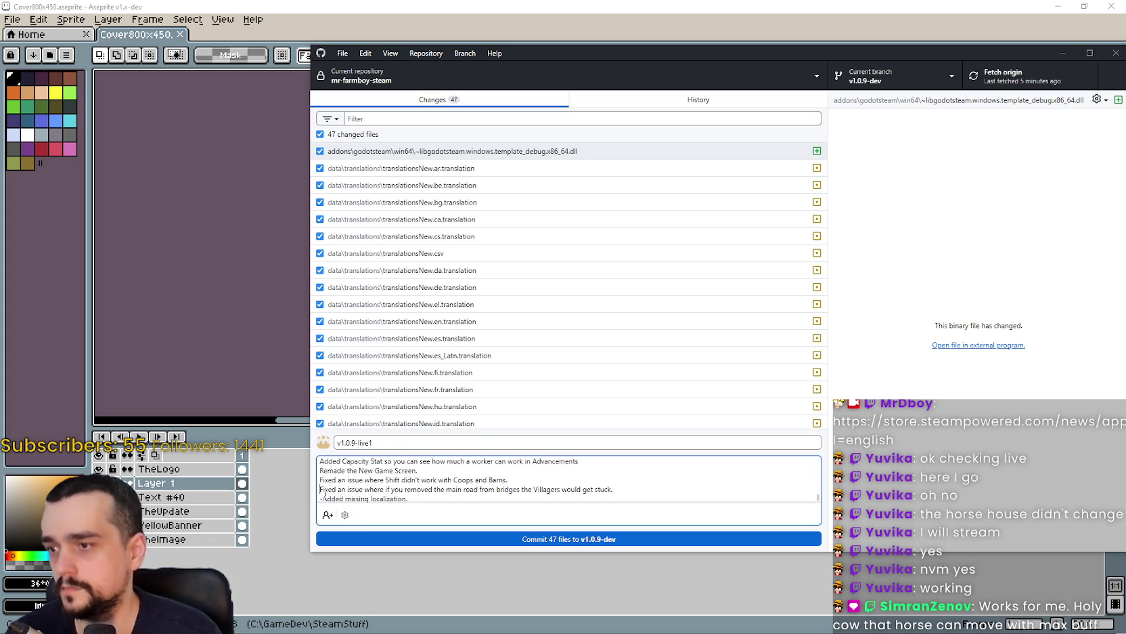
pyautogui.press('Down')
pyautogui.press('Delete')
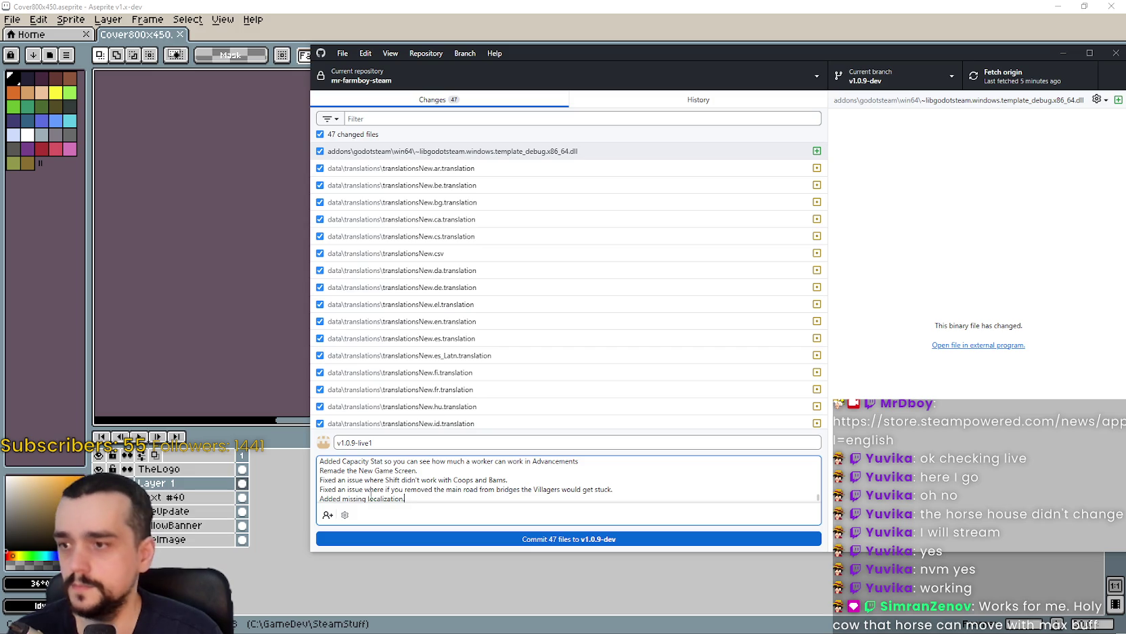
pyautogui.write('.')
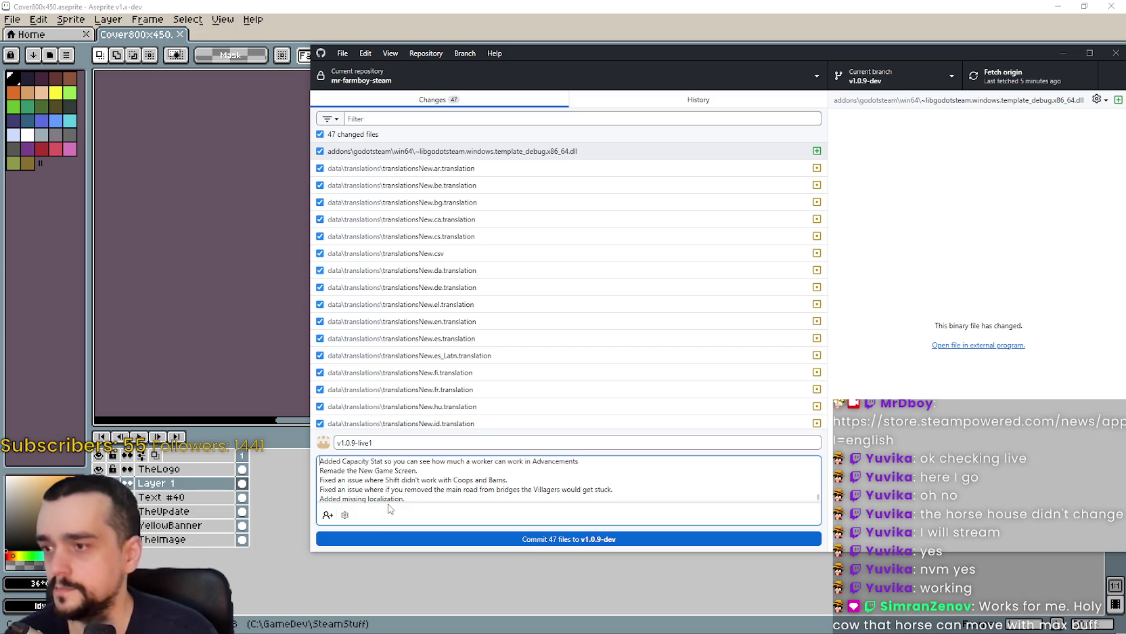
# Put a '----' separator before the Developer Note line.
pyautogui.press('Up')
pyautogui.press('Up')
pyautogui.press('Up')
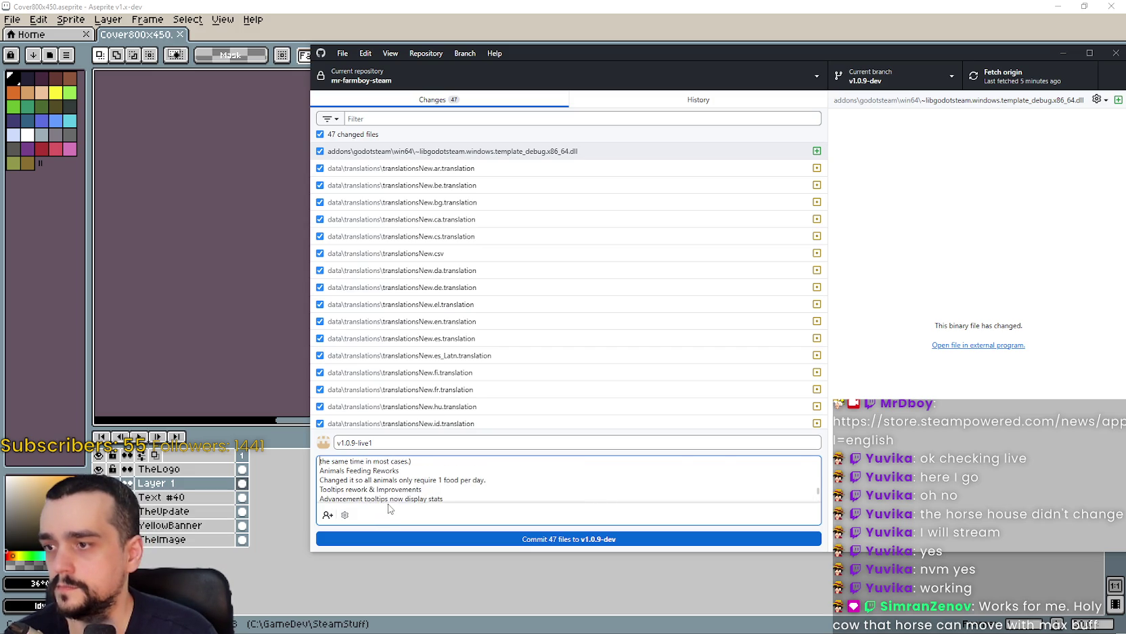
pyautogui.press('Up')
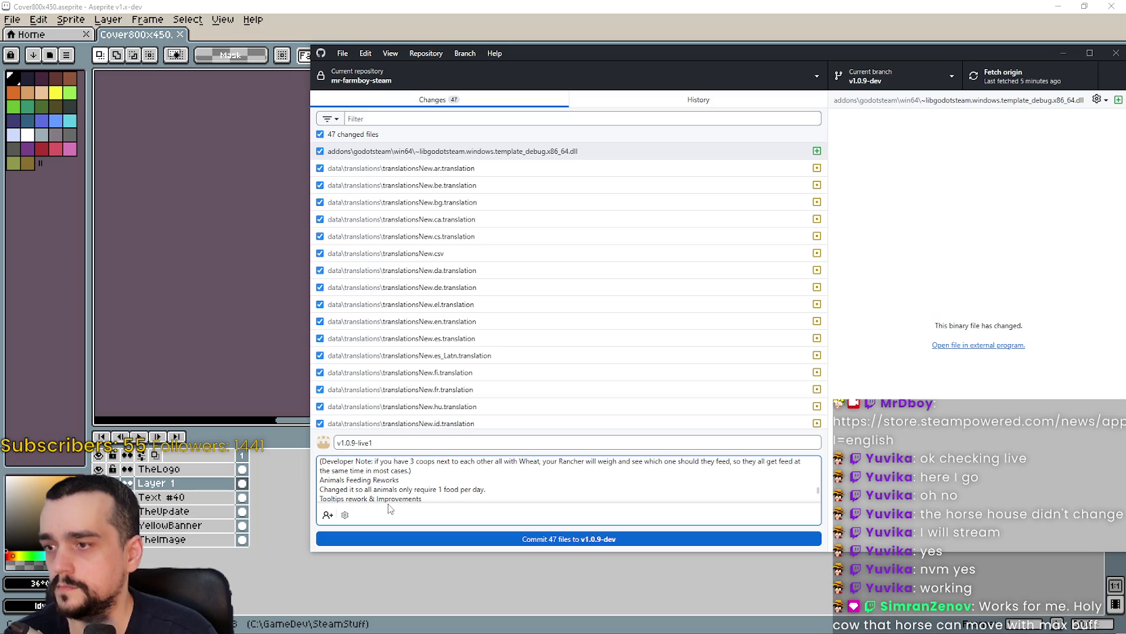
pyautogui.write('--')
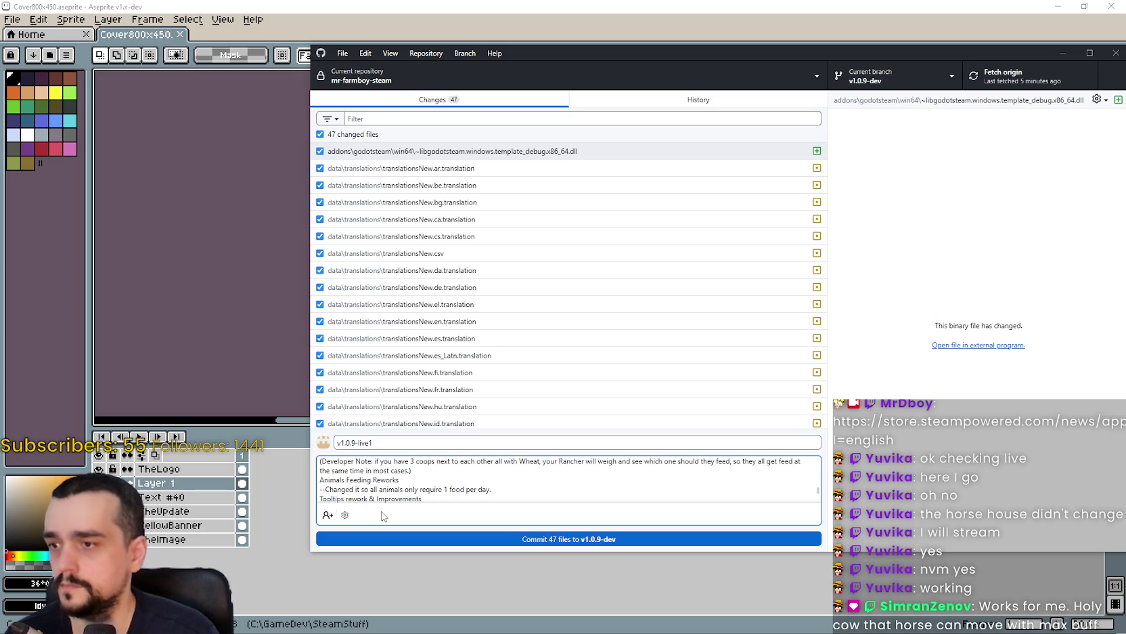
pyautogui.press('Up')
pyautogui.press('Up')
pyautogui.press('Up')
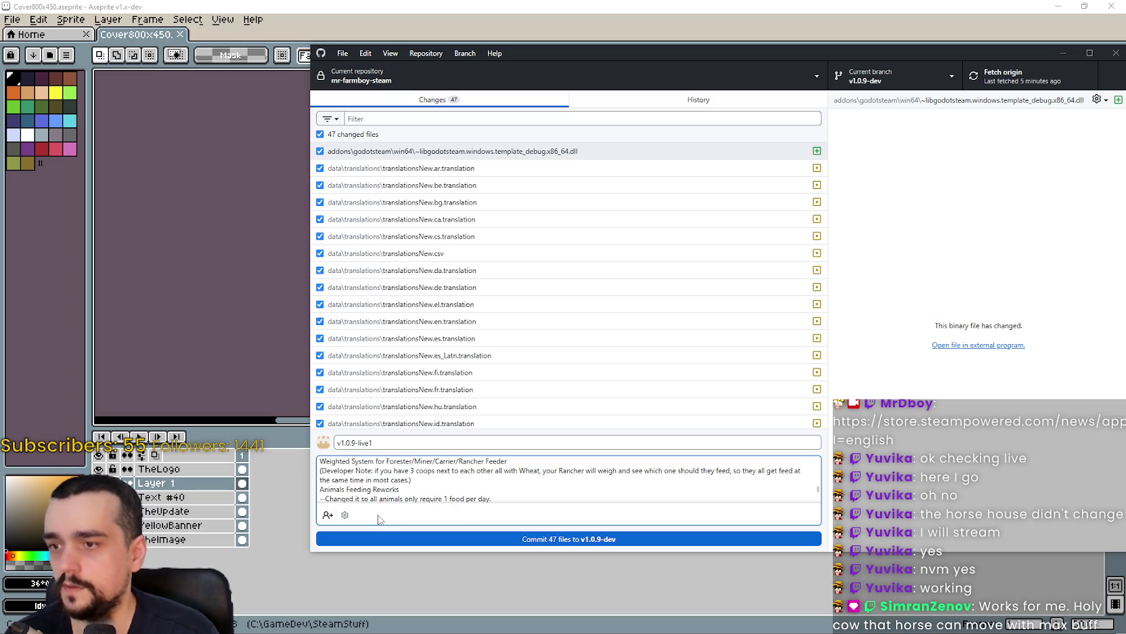
pyautogui.press('F11')
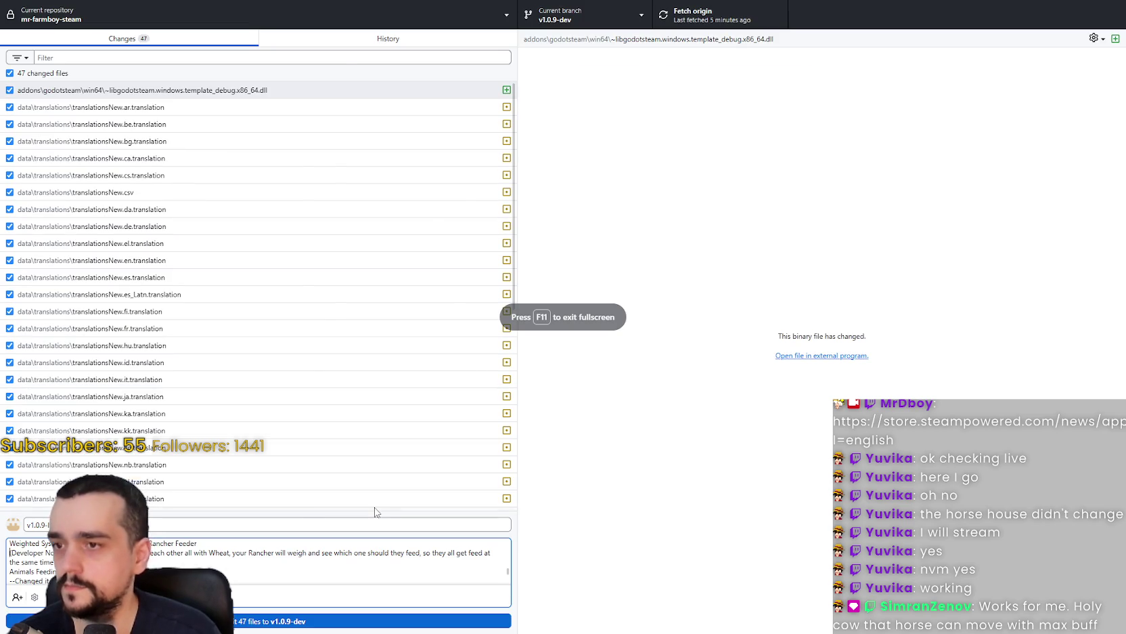
pyautogui.press('F11')
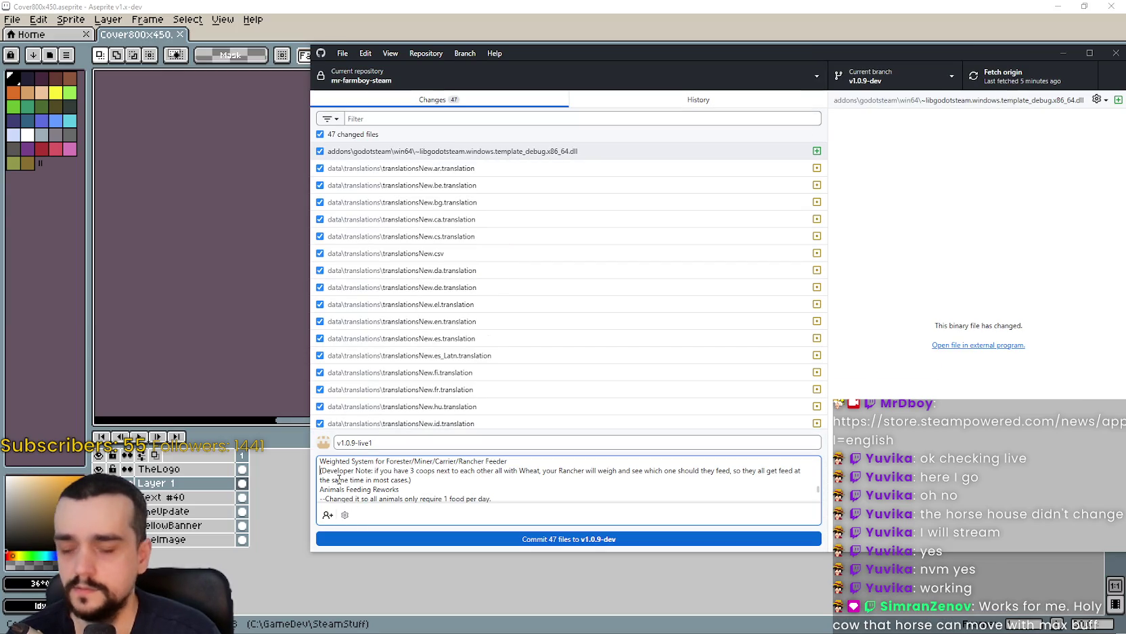
pyautogui.write('=')
pyautogui.press('BackSpace')
pyautogui.write('--')
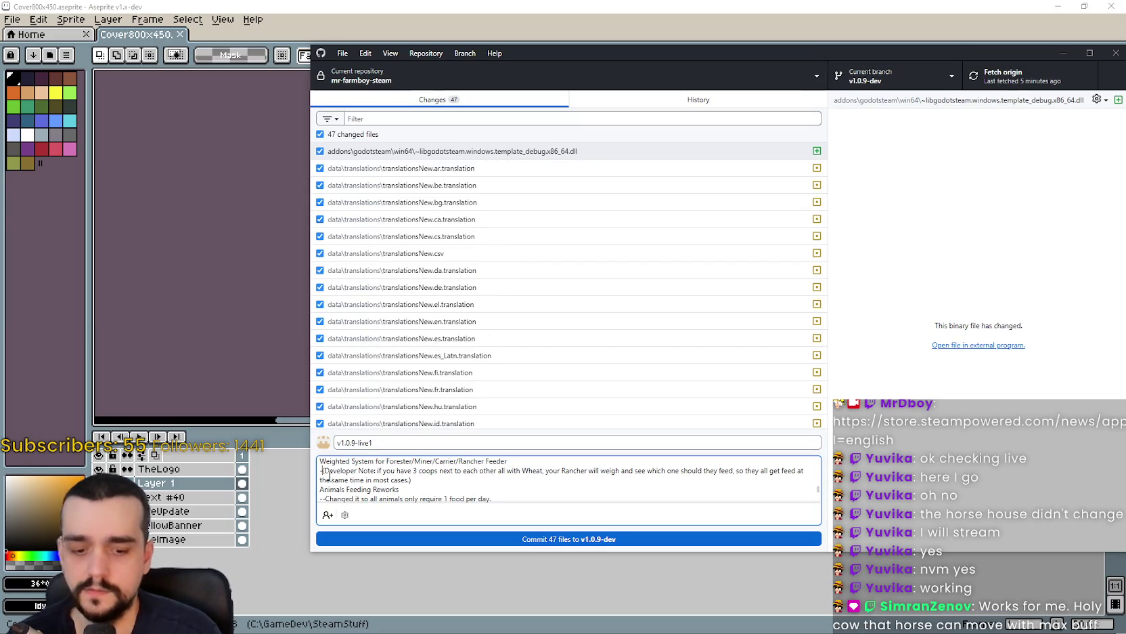
pyautogui.write('--')
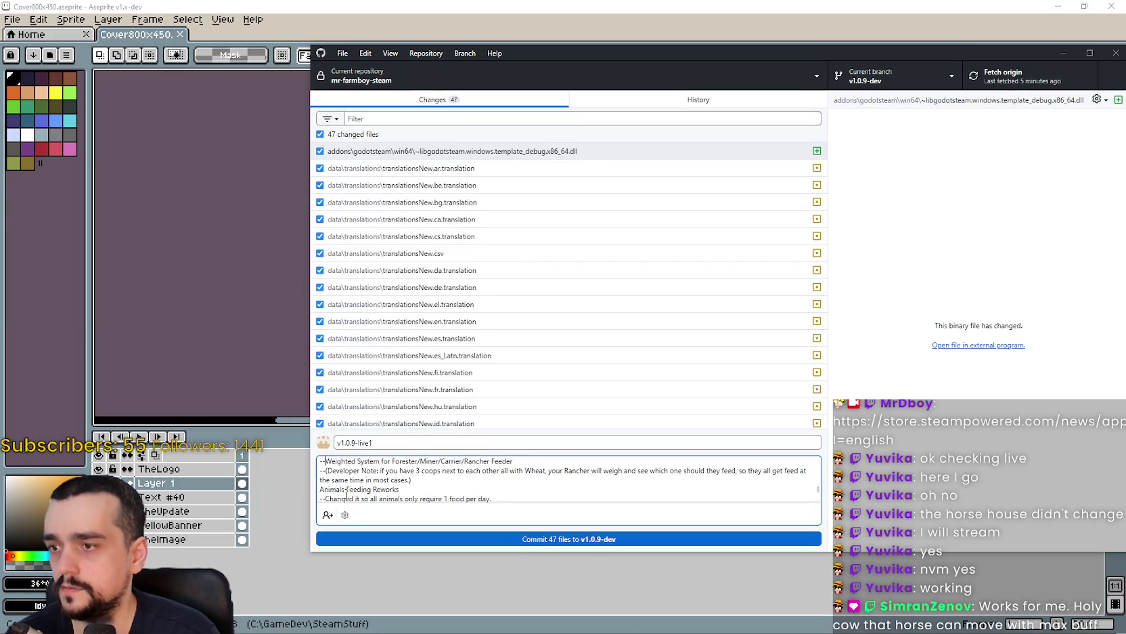
pyautogui.press('Home')
pyautogui.hotkey('ctrl', 'v')
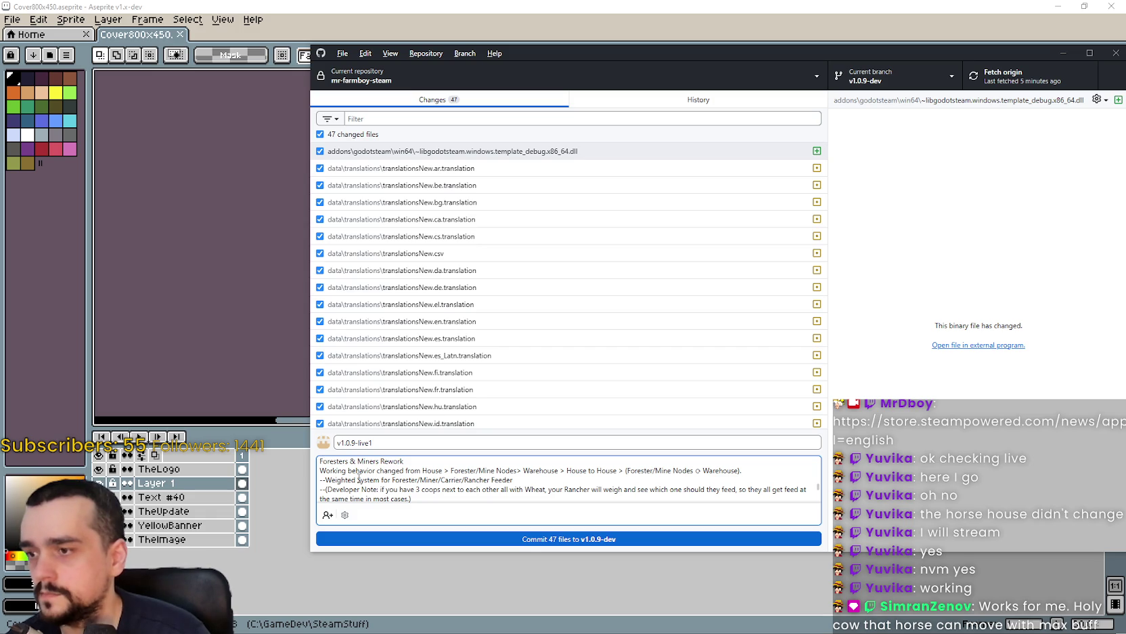
pyautogui.hotkey('alt', 'f')
pyautogui.press('Escape')
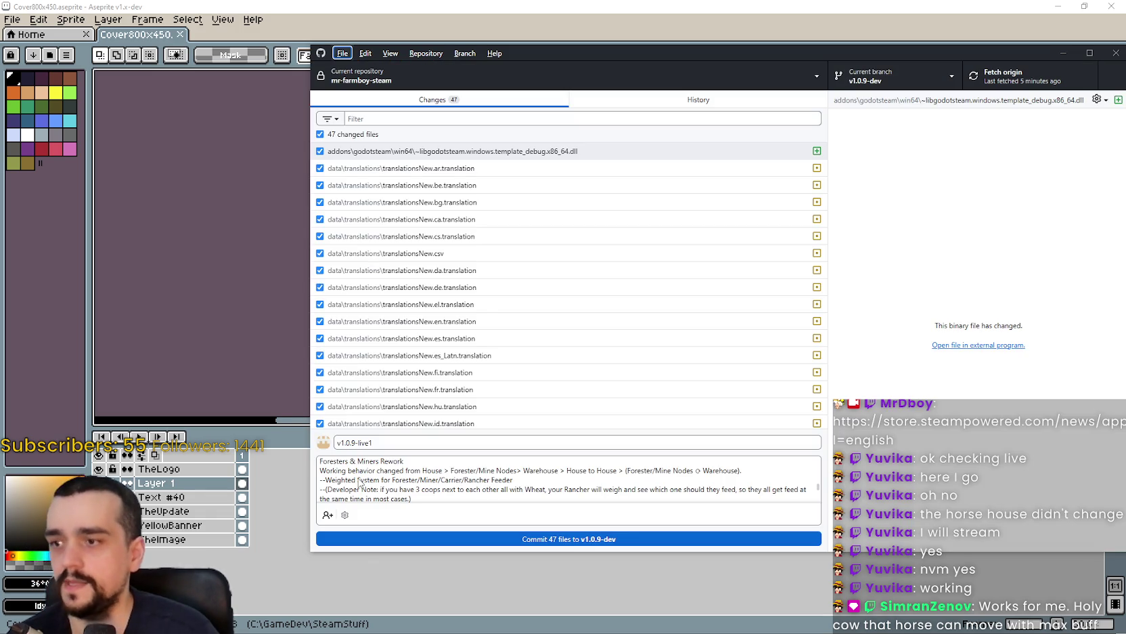
# Prefix '--' to the working-behavior lines for Market, Carrier and Plot, starting from the Working behavior line.
pyautogui.click(320, 479)
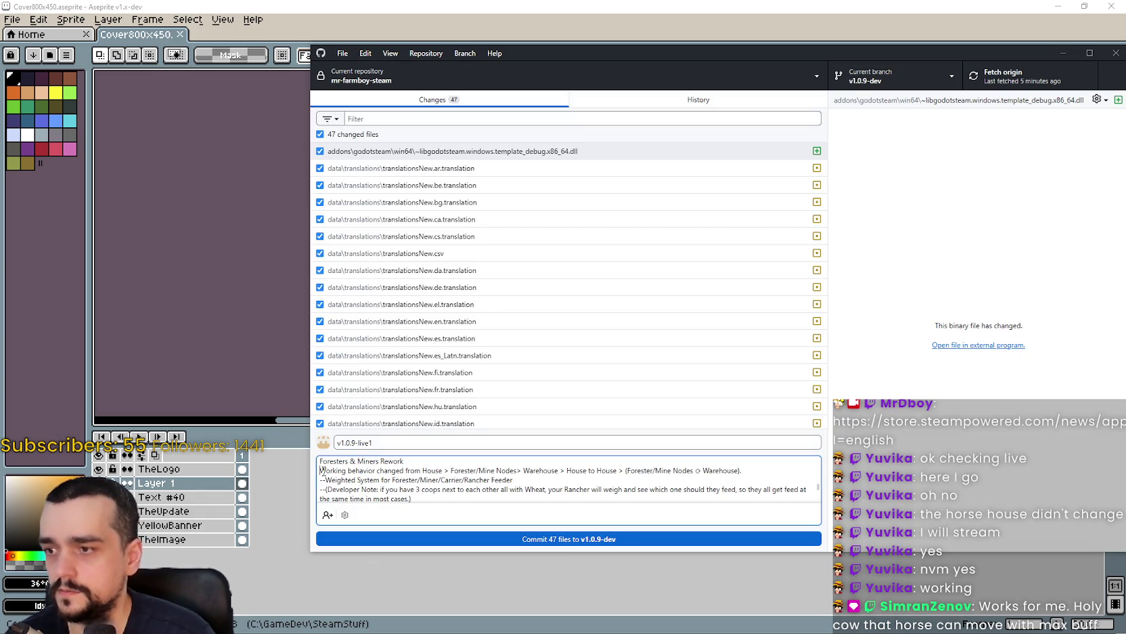
pyautogui.write('--')
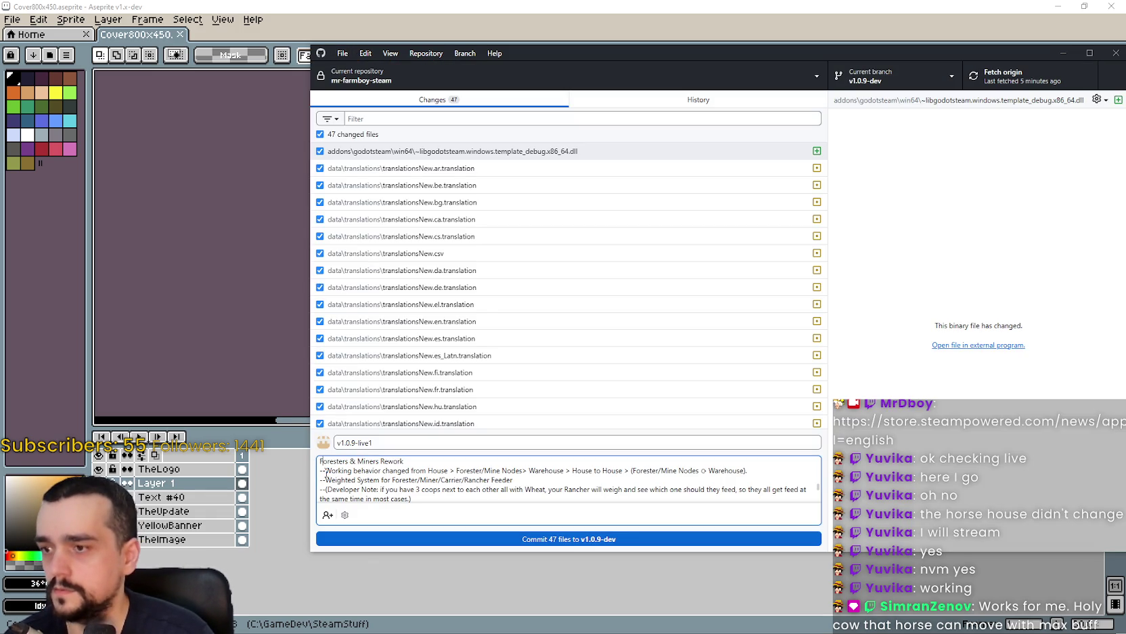
pyautogui.press('Up')
pyautogui.press('Up')
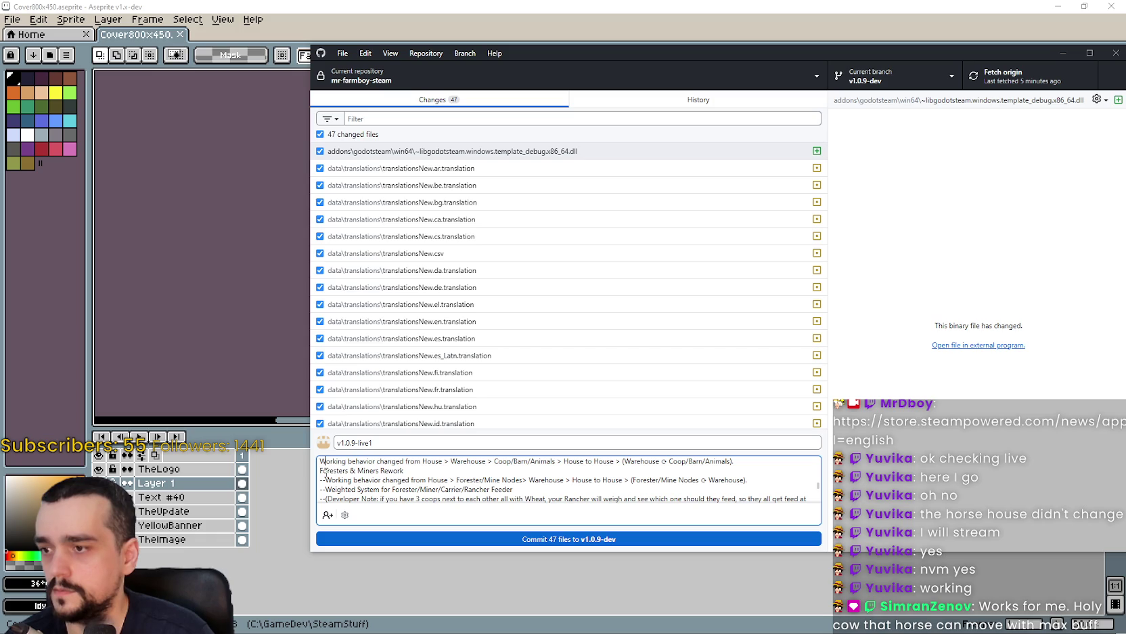
pyautogui.press('Up')
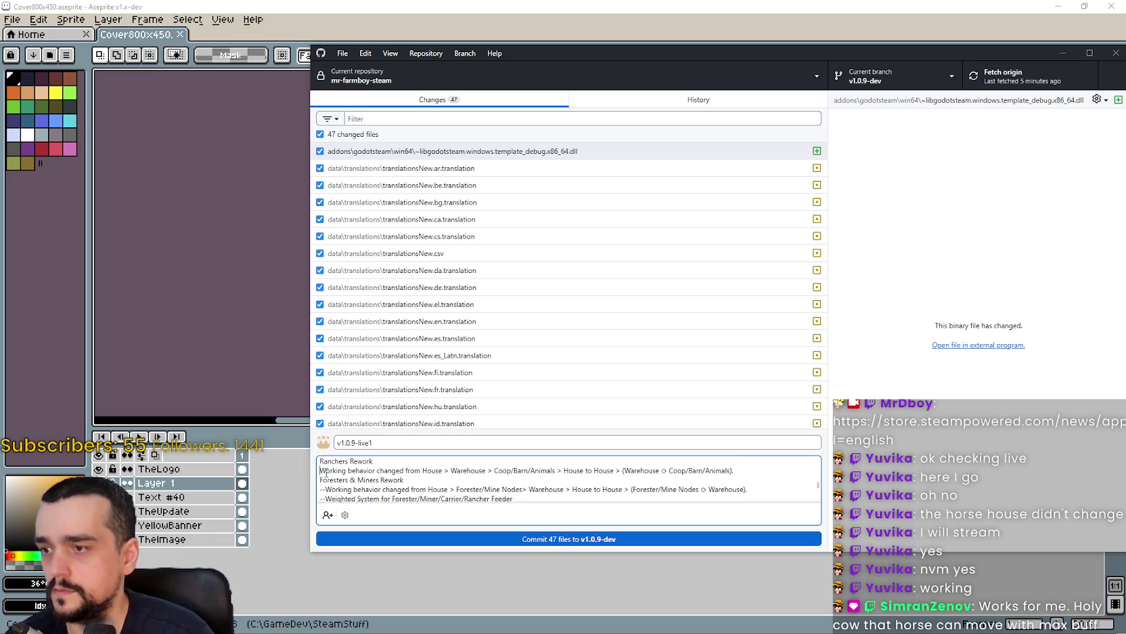
pyautogui.write('--')
pyautogui.press('Up')
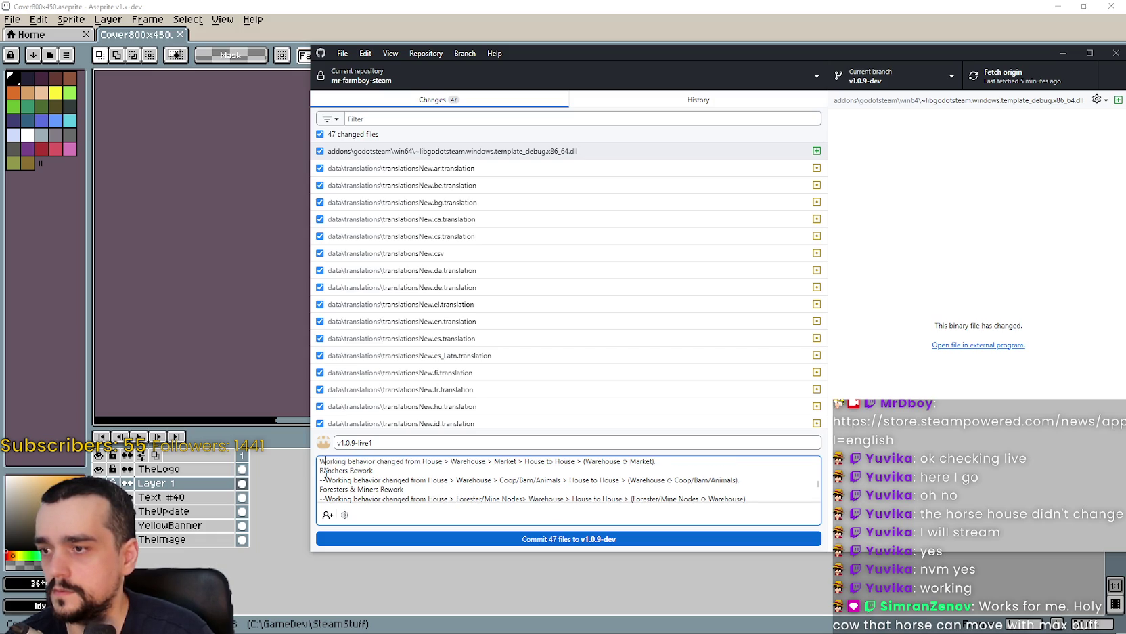
pyautogui.write('--')
pyautogui.press('Up')
pyautogui.press('Up')
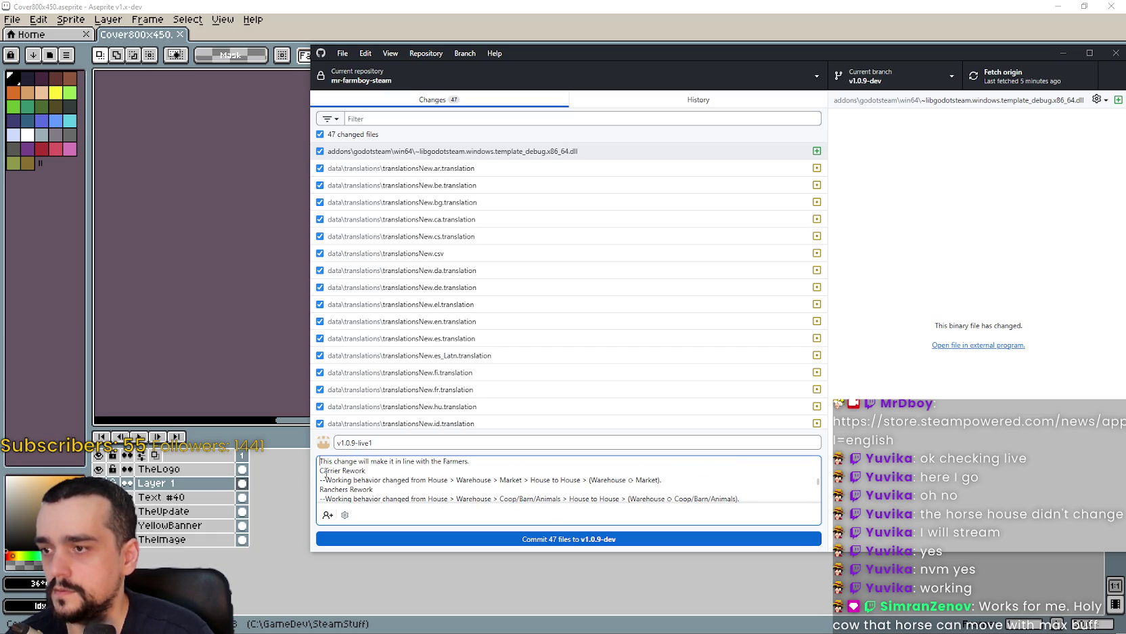
pyautogui.write('--')
pyautogui.press('Up')
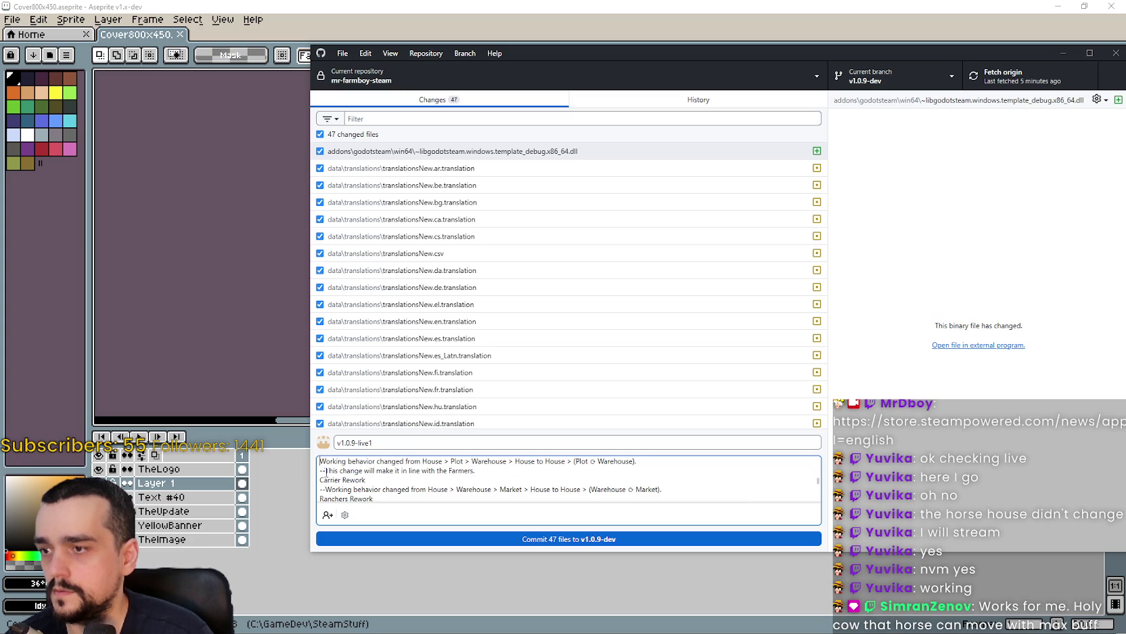
pyautogui.write('--')
# Prefix '--' to the remaining detail lines up through the Workers Reworks section.
pyautogui.press('Up')
pyautogui.press('Up')
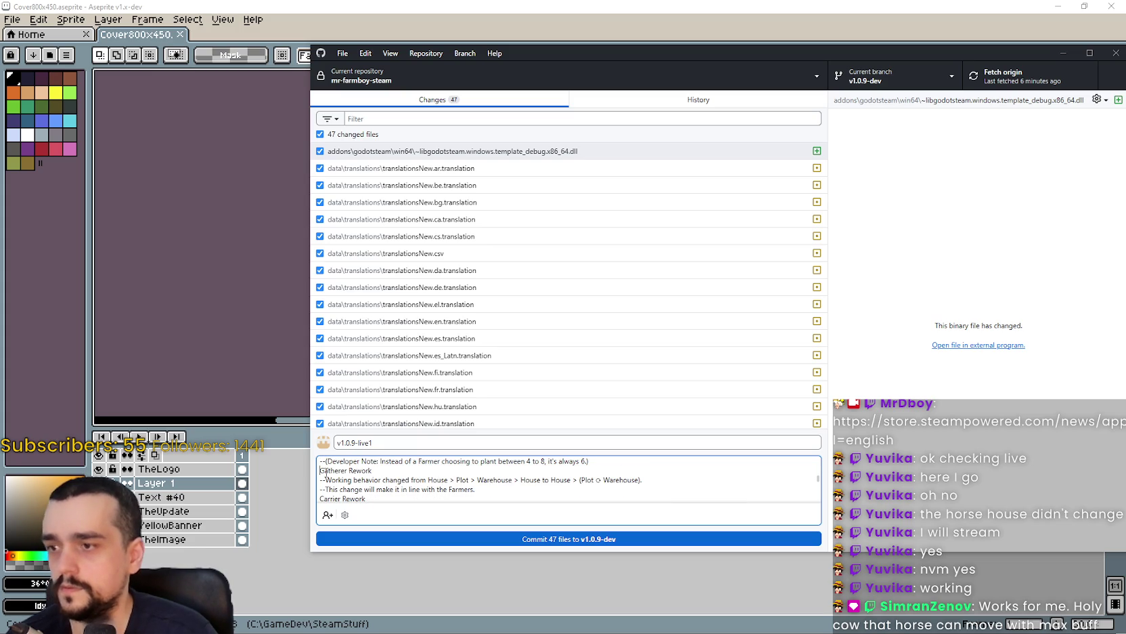
pyautogui.press('Up')
pyautogui.write('--')
pyautogui.press('Up')
pyautogui.press('Up')
pyautogui.write('--')
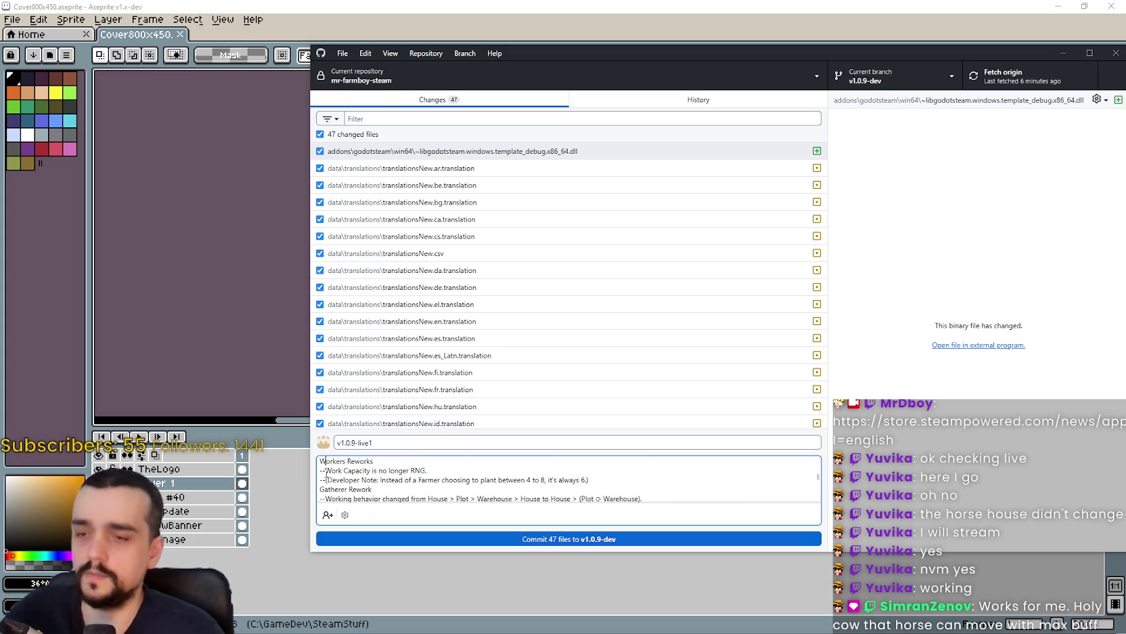
pyautogui.press('Up')
pyautogui.write('--')
pyautogui.press('Up')
pyautogui.write('--')
pyautogui.press('Up')
pyautogui.write('--')
pyautogui.press('Down')
pyautogui.press('Down')
pyautogui.press('Down')
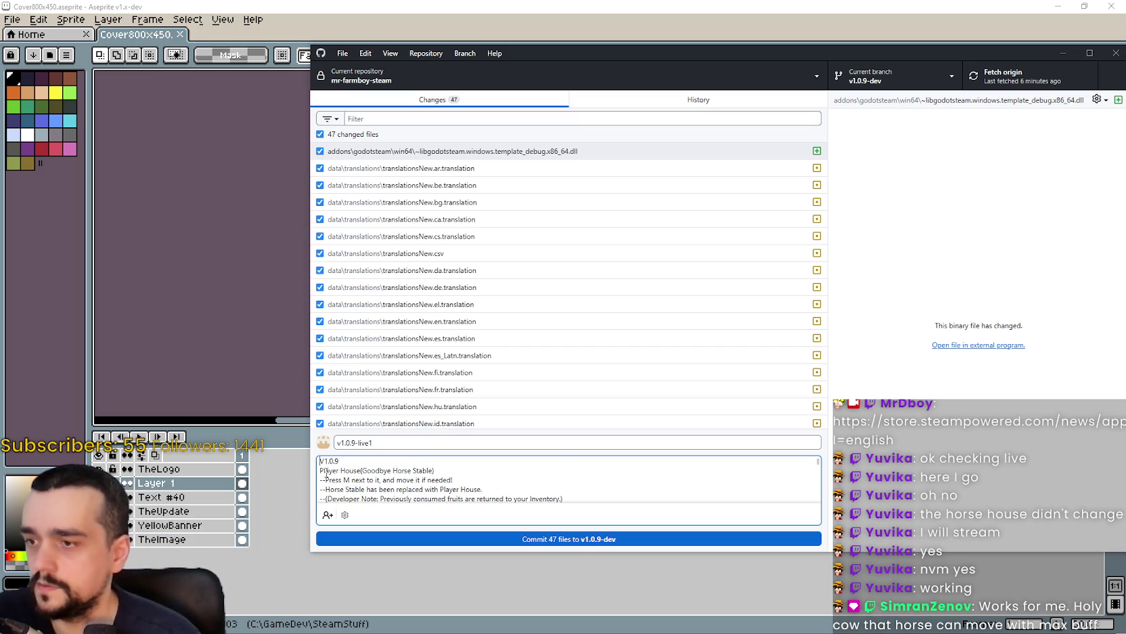
pyautogui.press('Down')
pyautogui.press('Down')
pyautogui.press('Down')
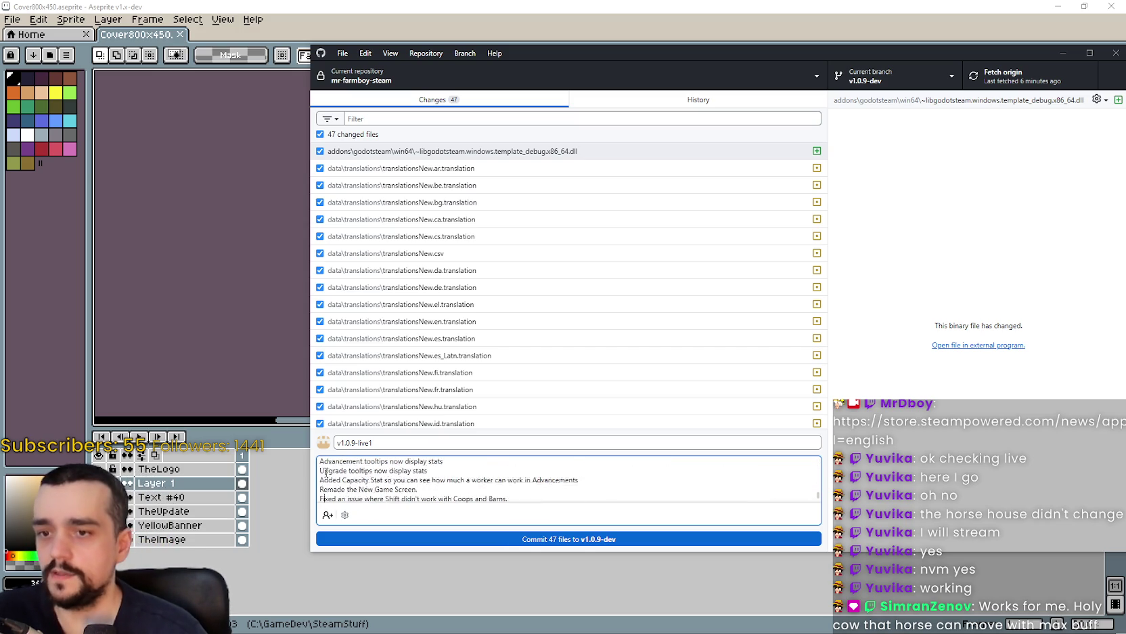
# Commit the 47 changed files and close the game screenshot snip without saving.
pyautogui.click(610, 538)
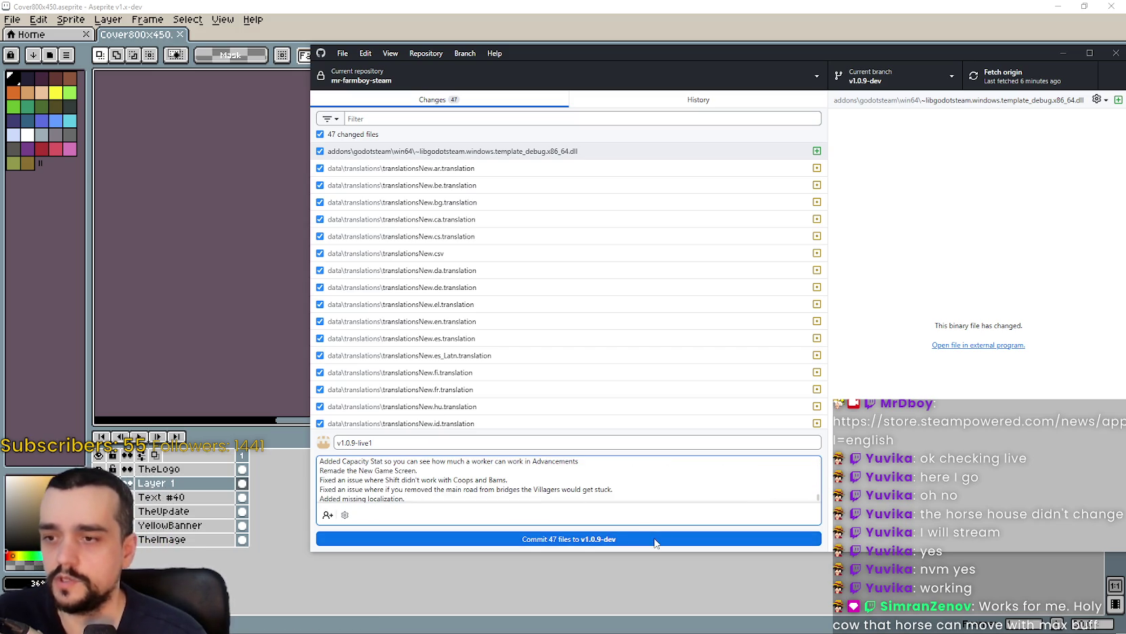
pyautogui.moveTo(766, 55)
pyautogui.mouseDown()
pyautogui.moveTo(757, 51)
pyautogui.moveTo(1125, 54)
pyautogui.mouseUp()
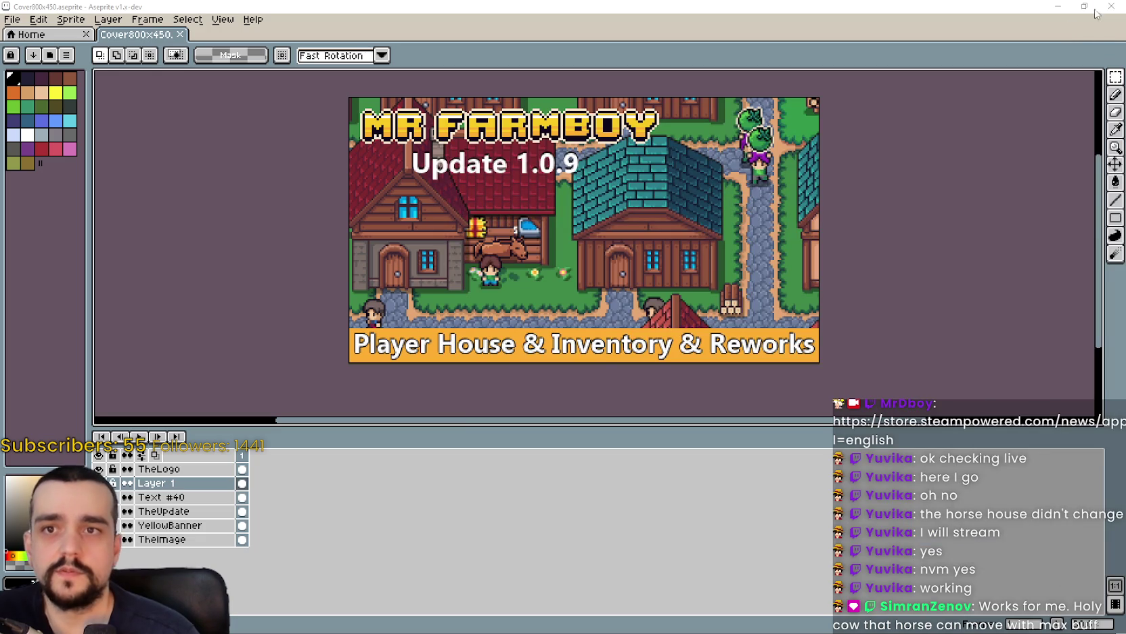
pyautogui.hotkey('alt', 'Tab')
pyautogui.click(1108, 9)
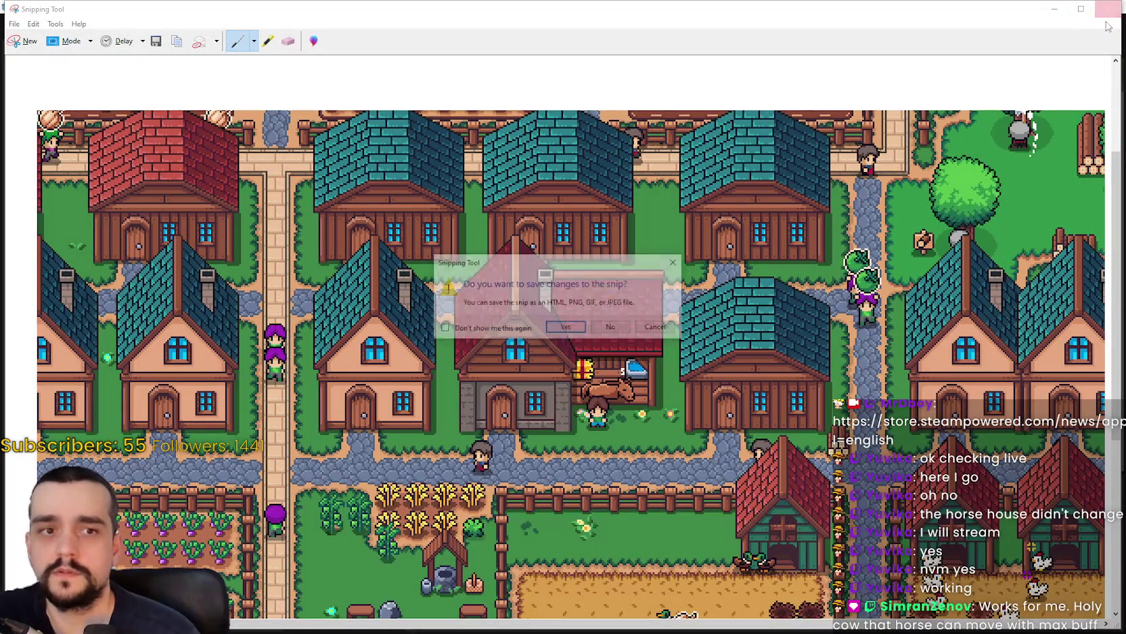
pyautogui.click(626, 328)
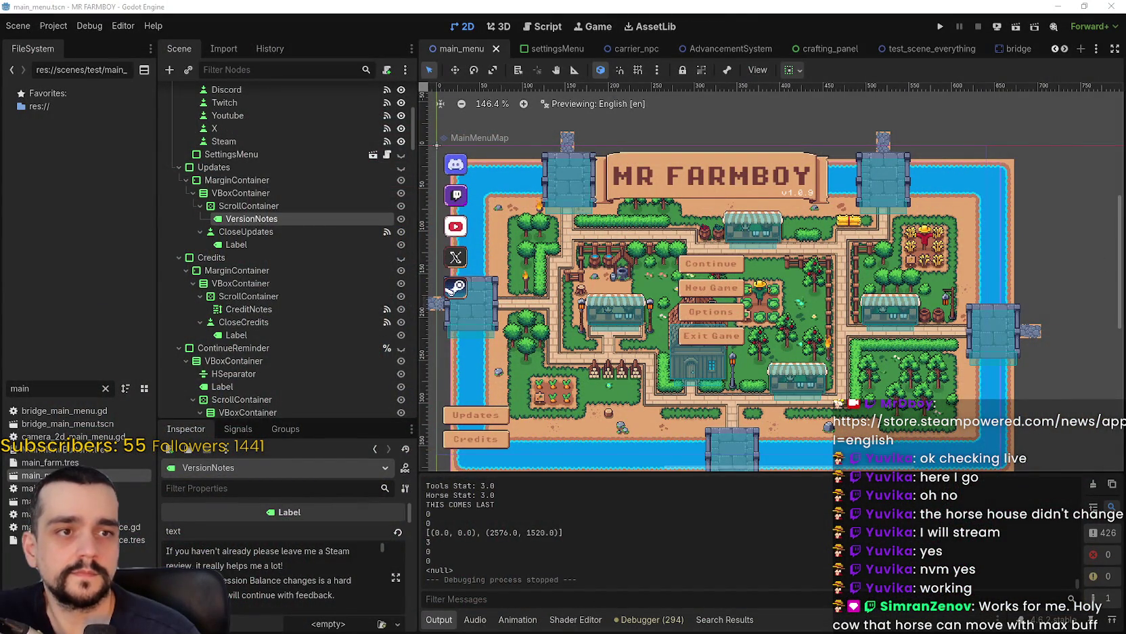
# Check the new v1.0.9-live1 commit at the top of the repository History.
pyautogui.hotkey('alt', 'Tab')
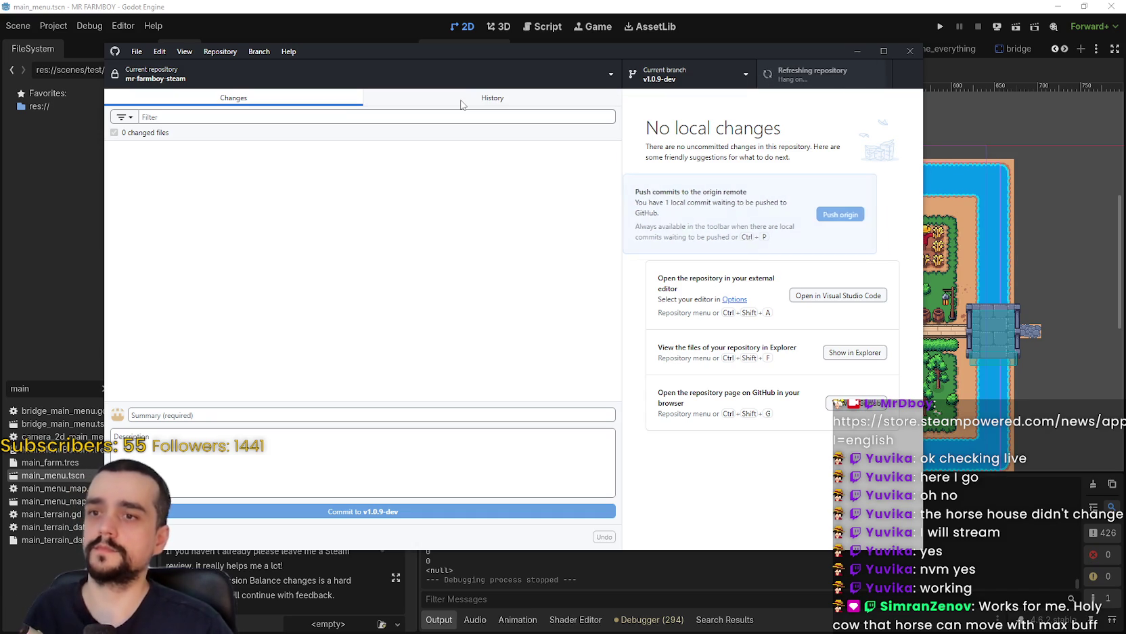
pyautogui.click(462, 100)
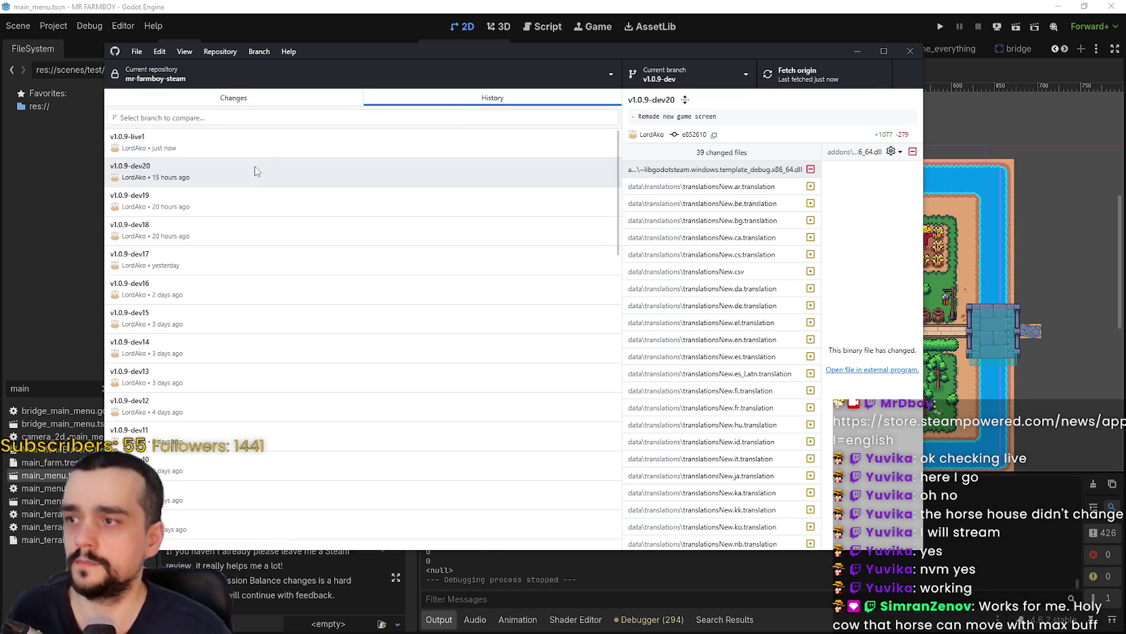
pyautogui.click(375, 147)
pyautogui.scroll(-5, 742, 135)
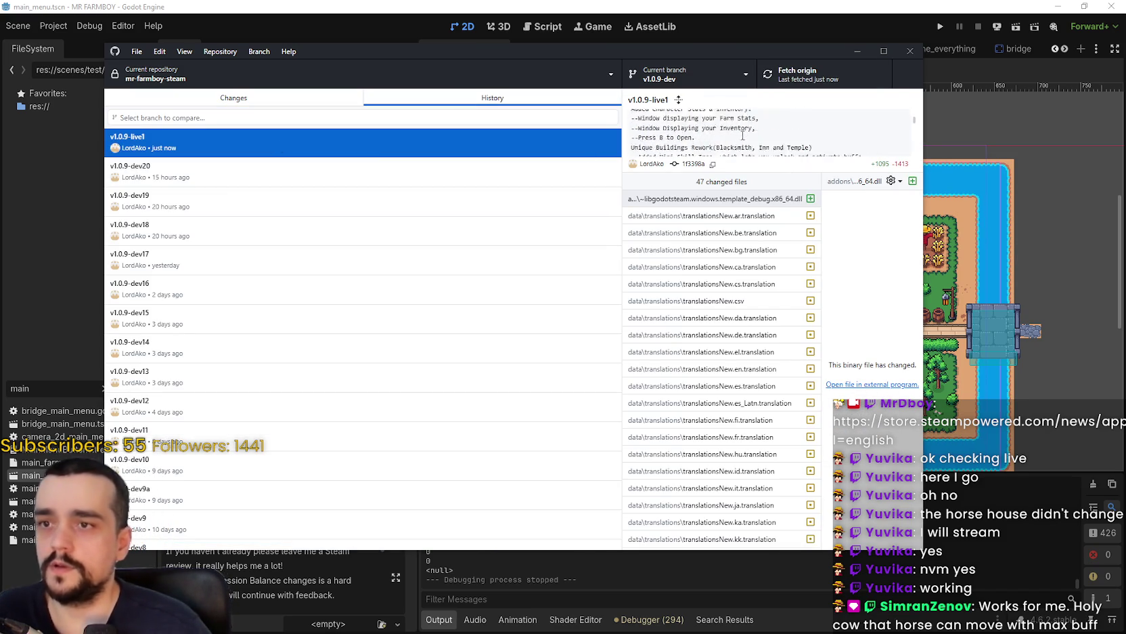
pyautogui.scroll(5, 743, 135)
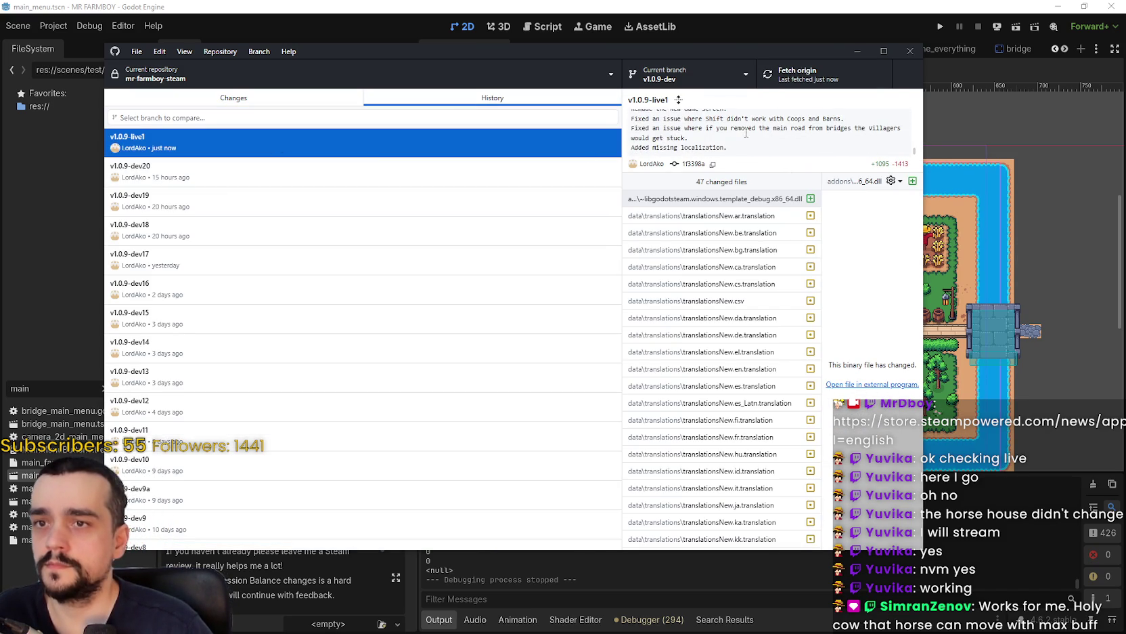
pyautogui.click(857, 50)
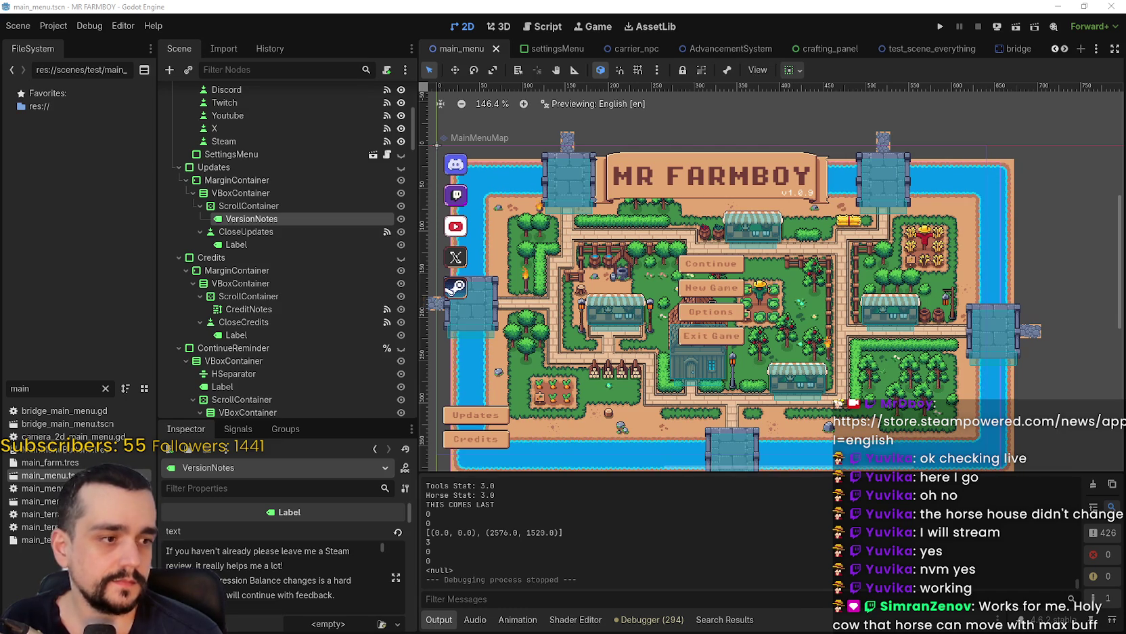
pyautogui.hotkey('alt', 'Tab')
pyautogui.click(61, 28)
# Scroll the MR FARMBOY store page to Recent Events & Announcements and open the V1.0.9 update post.
pyautogui.click(99, 30)
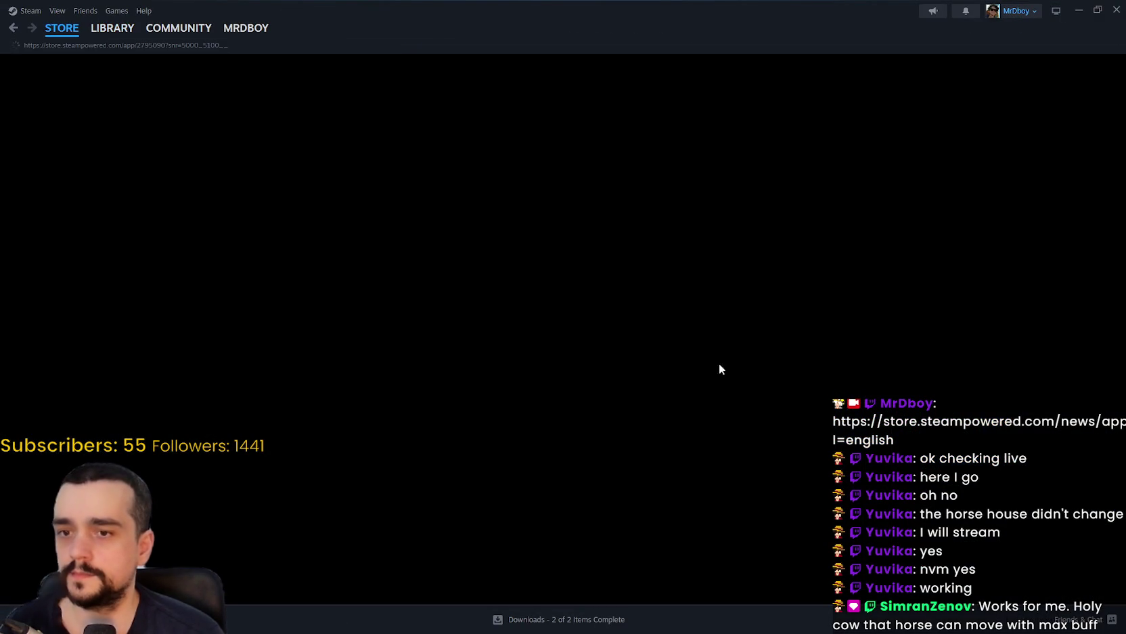
pyautogui.scroll(-10, 745, 413)
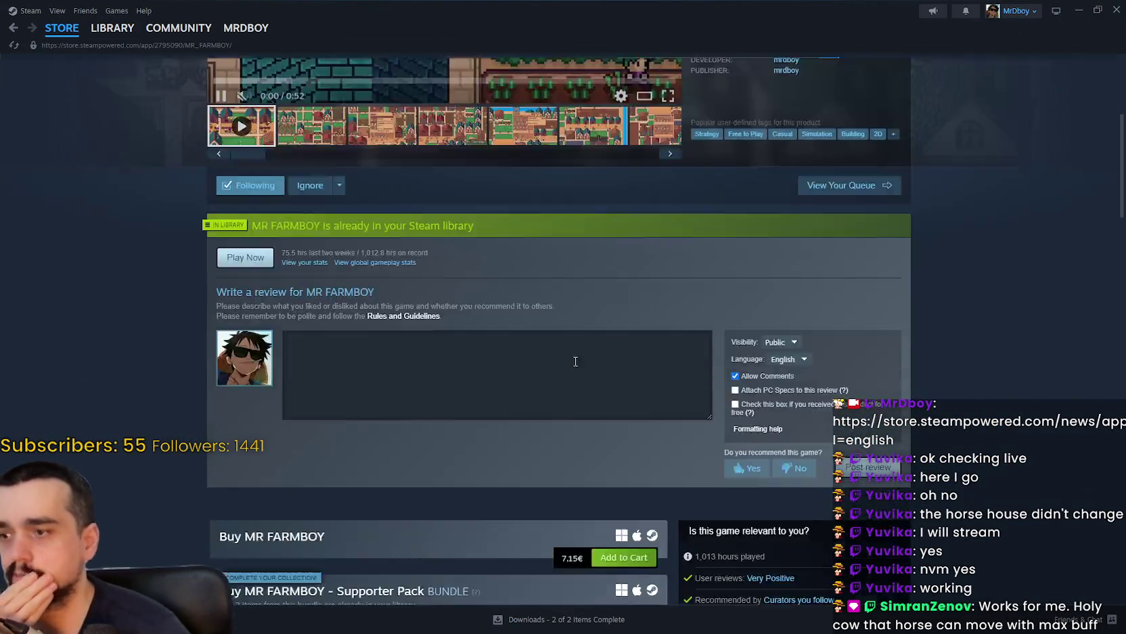
pyautogui.scroll(-3, 524, 427)
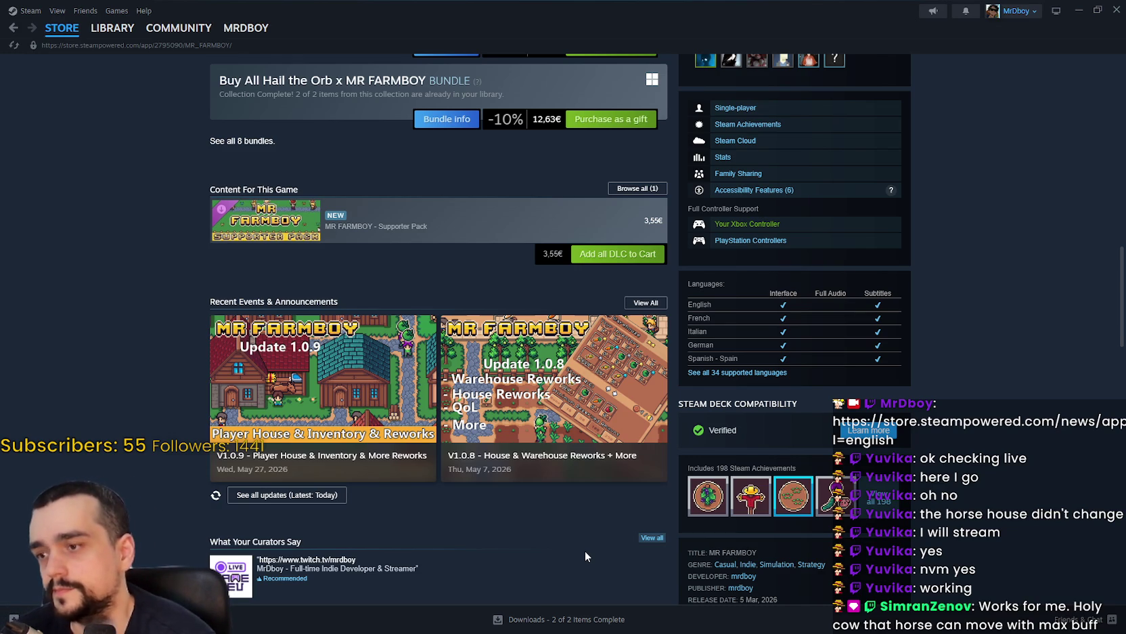
pyautogui.scroll(7, 585, 551)
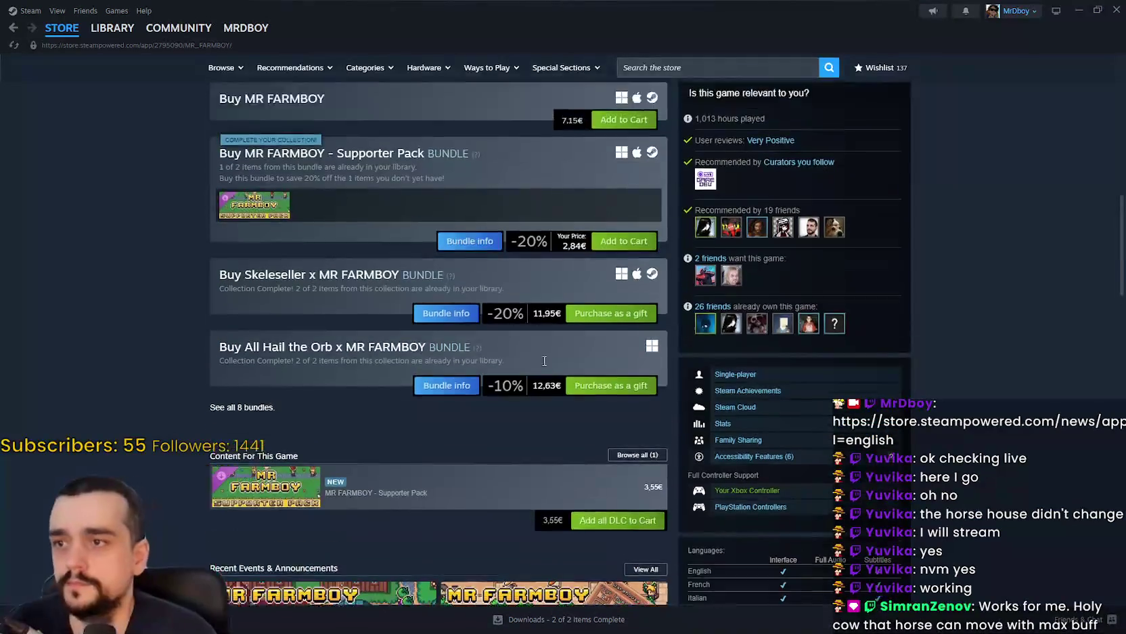
pyautogui.scroll(-6, 544, 360)
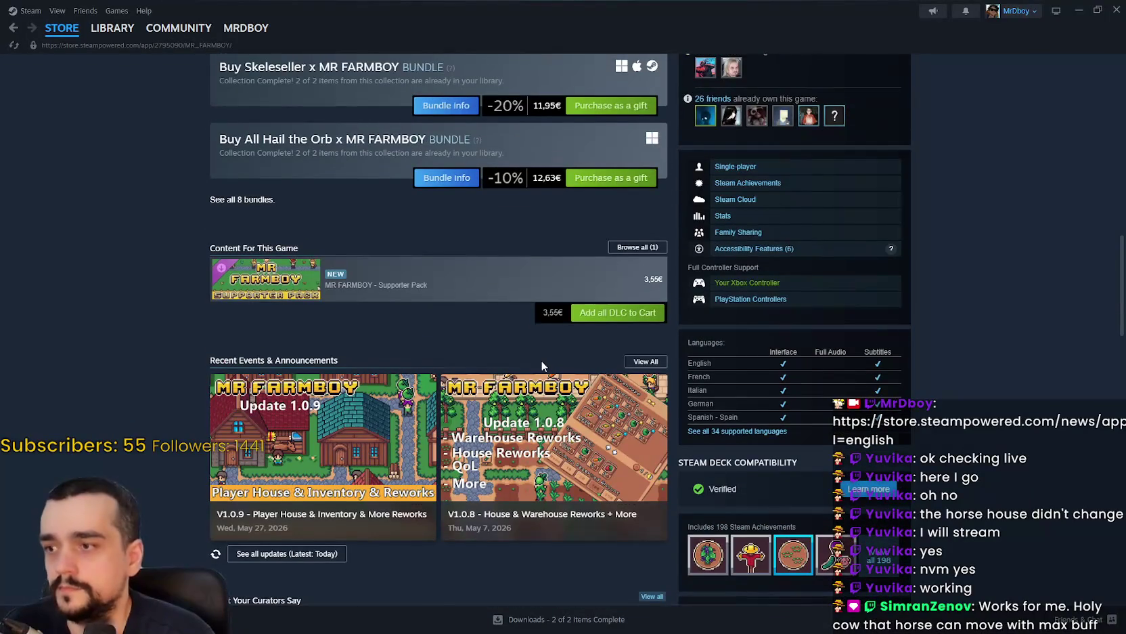
pyautogui.scroll(-2, 541, 365)
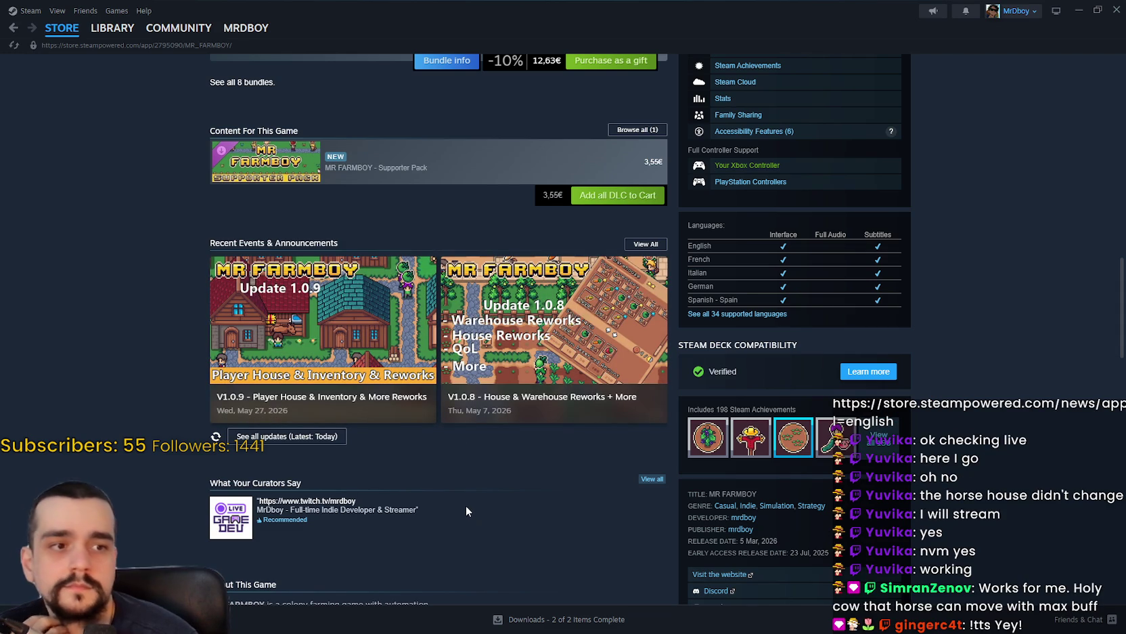
pyautogui.click(377, 315)
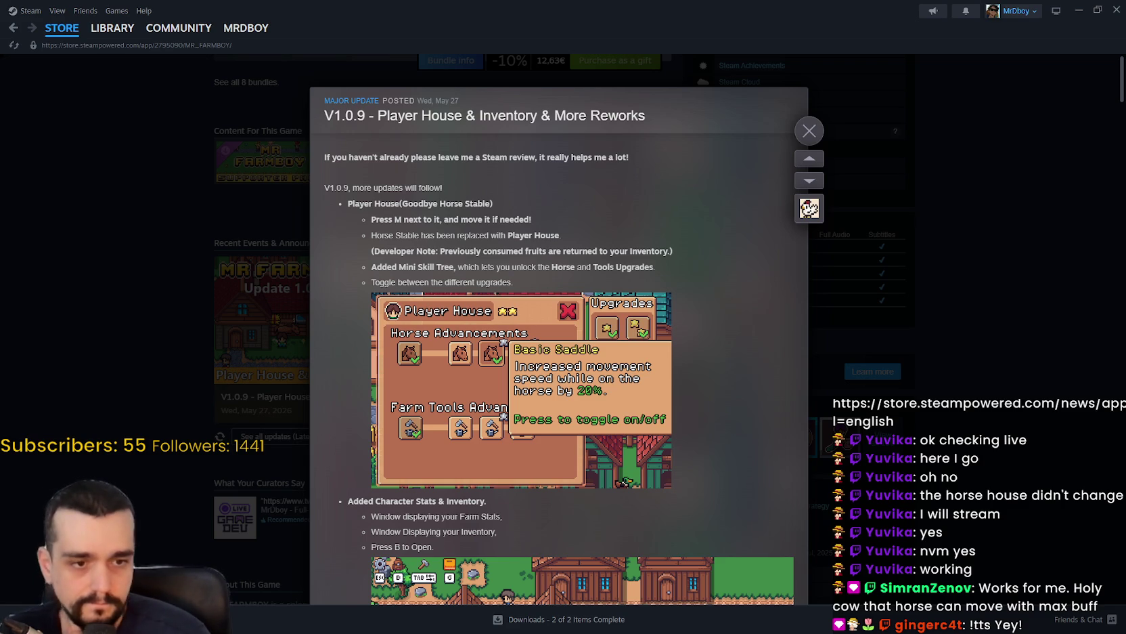
pyautogui.hotkey('alt', 'Tab')
# Reload the SteamDB charts to show 58 players, then go to the 'Home - Soulframe' tab.
pyautogui.rightClick(868, 284)
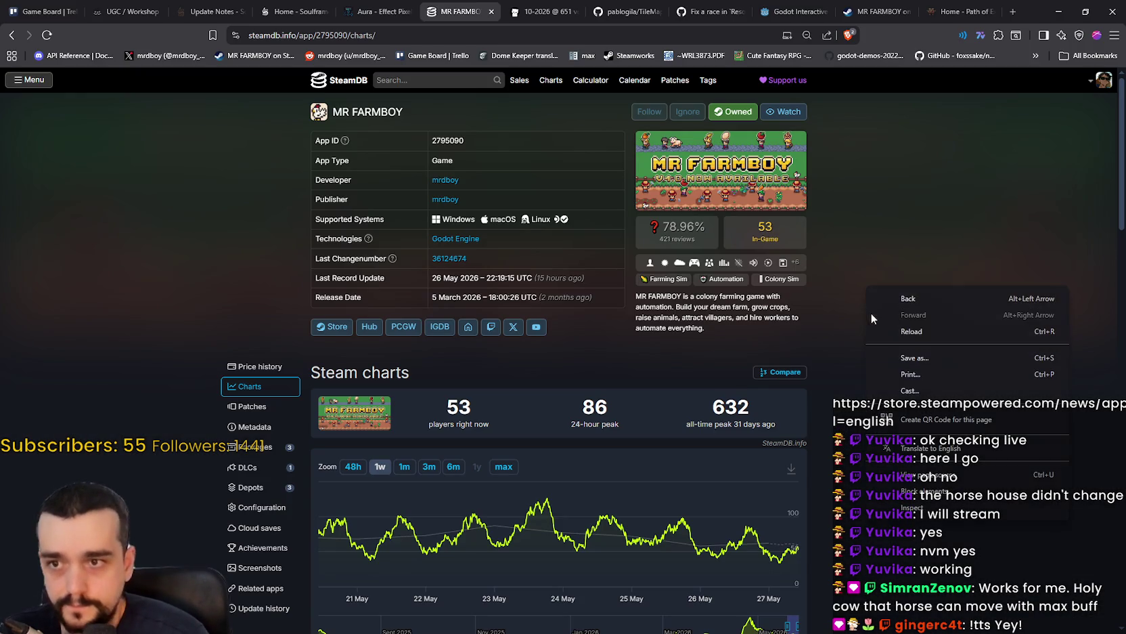
pyautogui.click(884, 326)
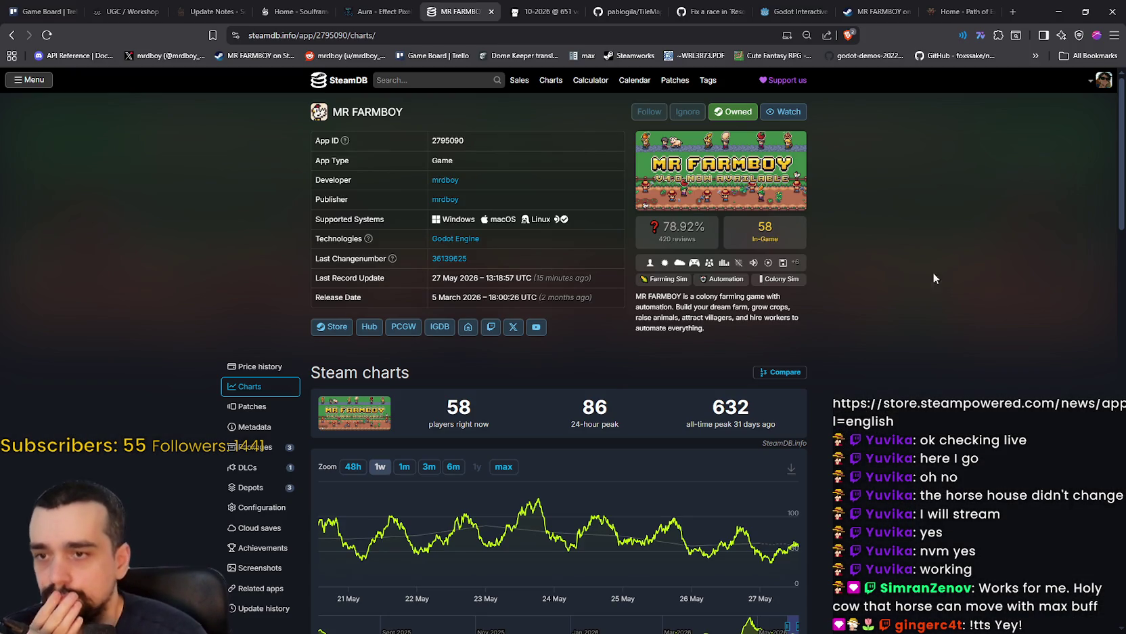
pyautogui.click(322, 6)
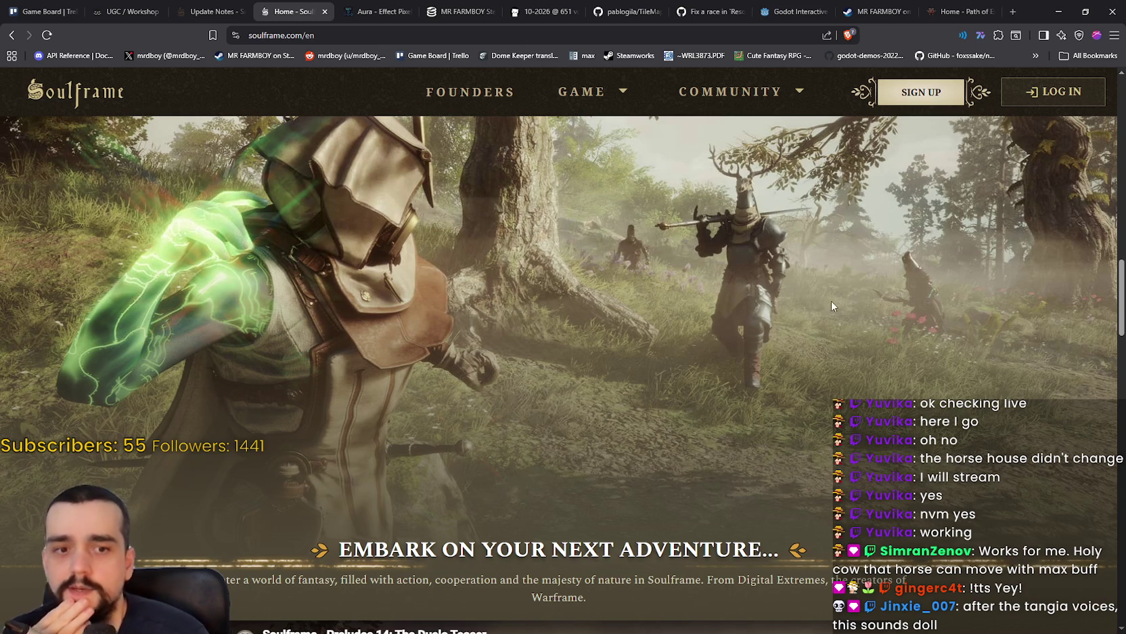
# Switch to the 'Home - Path of Exile' browser tab.
pyautogui.click(961, 7)
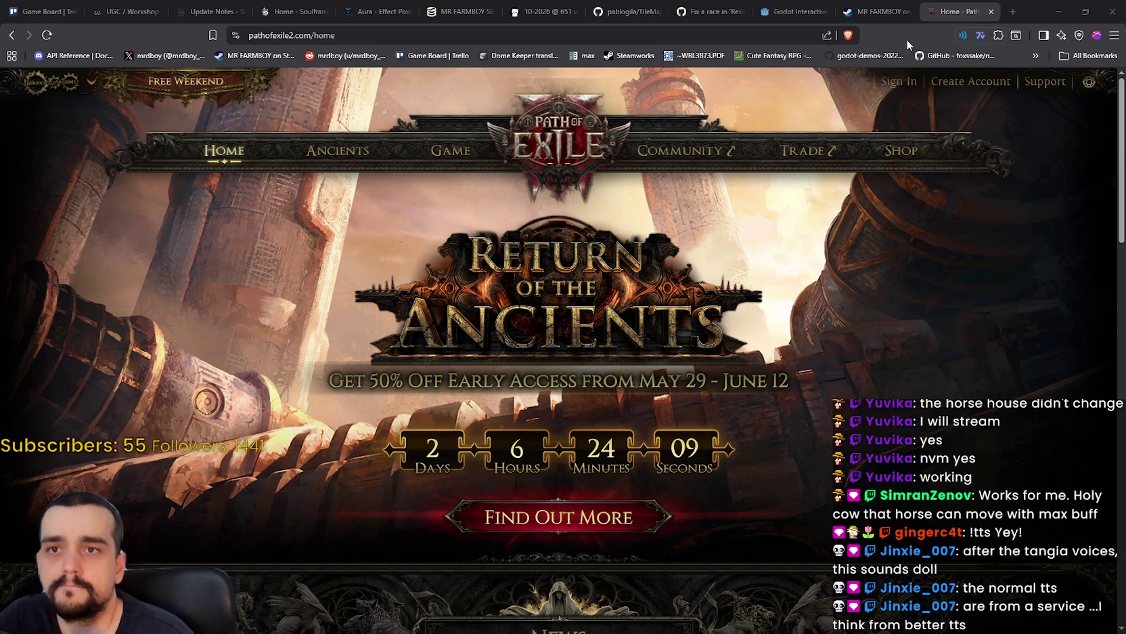
# Load the No Man's Sky website in a new tab and open its latest patch notes.
pyautogui.click(1011, 13)
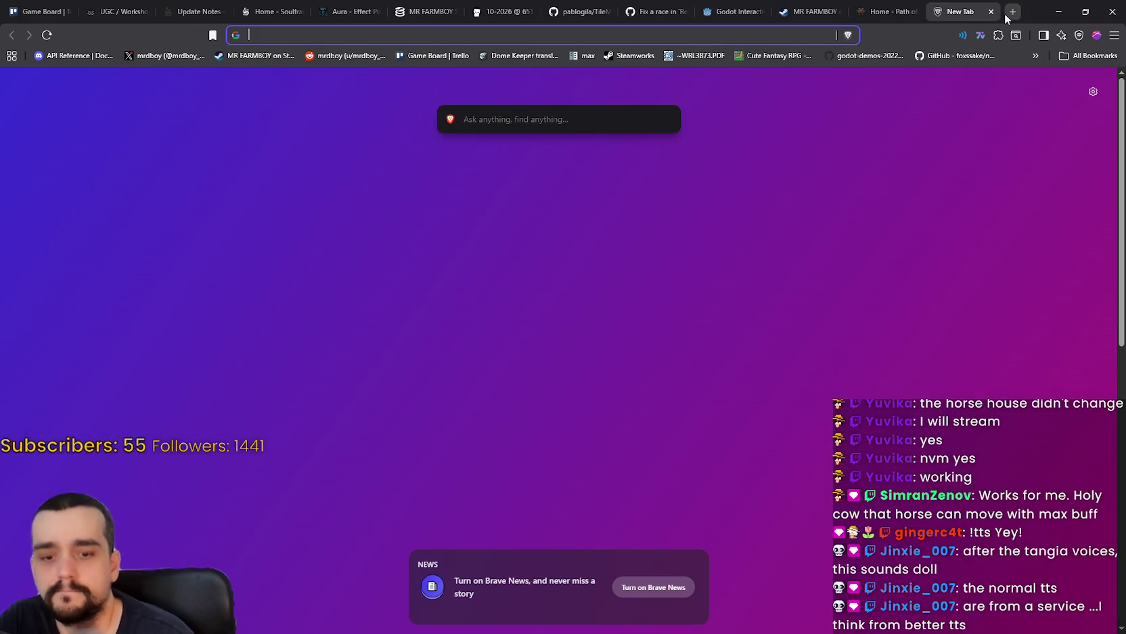
pyautogui.write('noman')
pyautogui.press('Return')
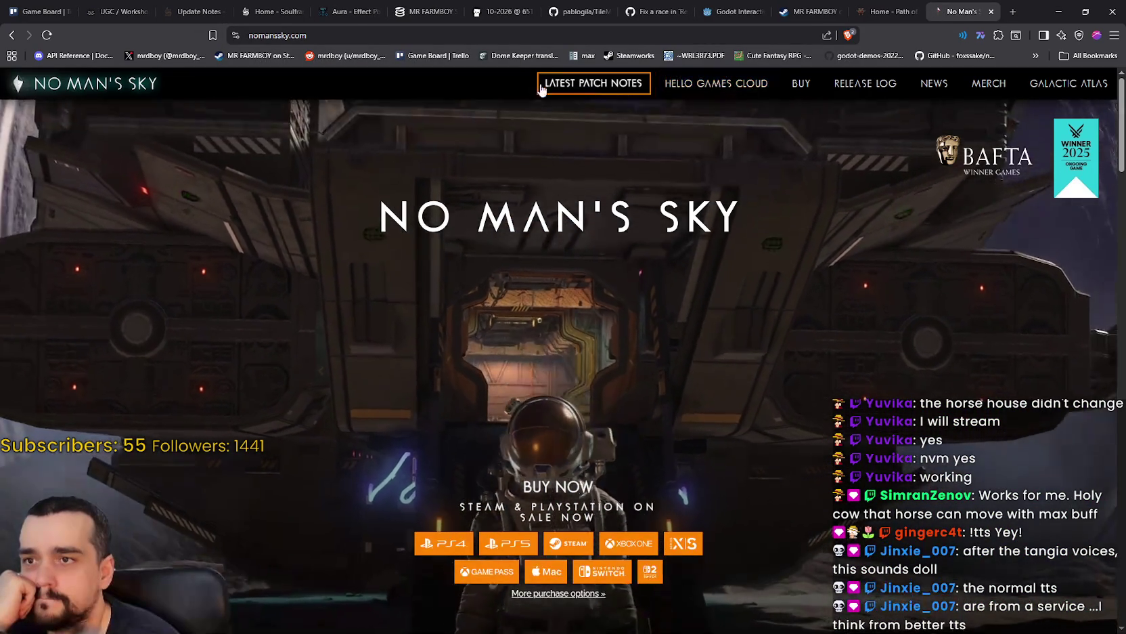
pyautogui.click(594, 84)
# Scroll to the Swarm trailer, copy its Watch on YouTube link, and open it on YouTube.
pyautogui.scroll(-3, 795, 425)
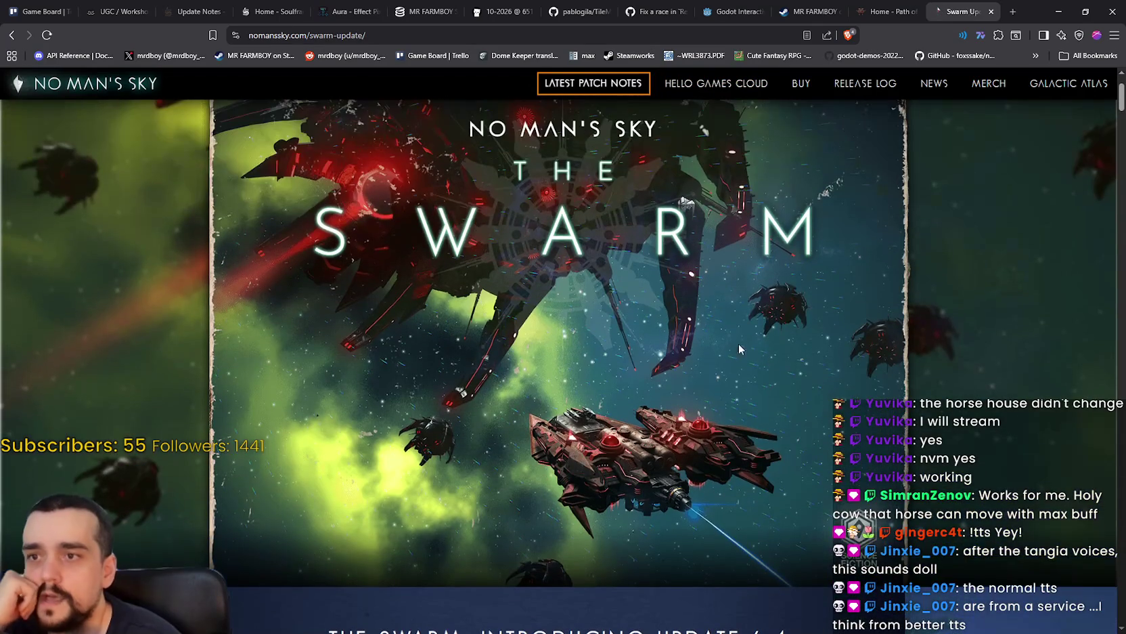
pyautogui.scroll(-5, 660, 415)
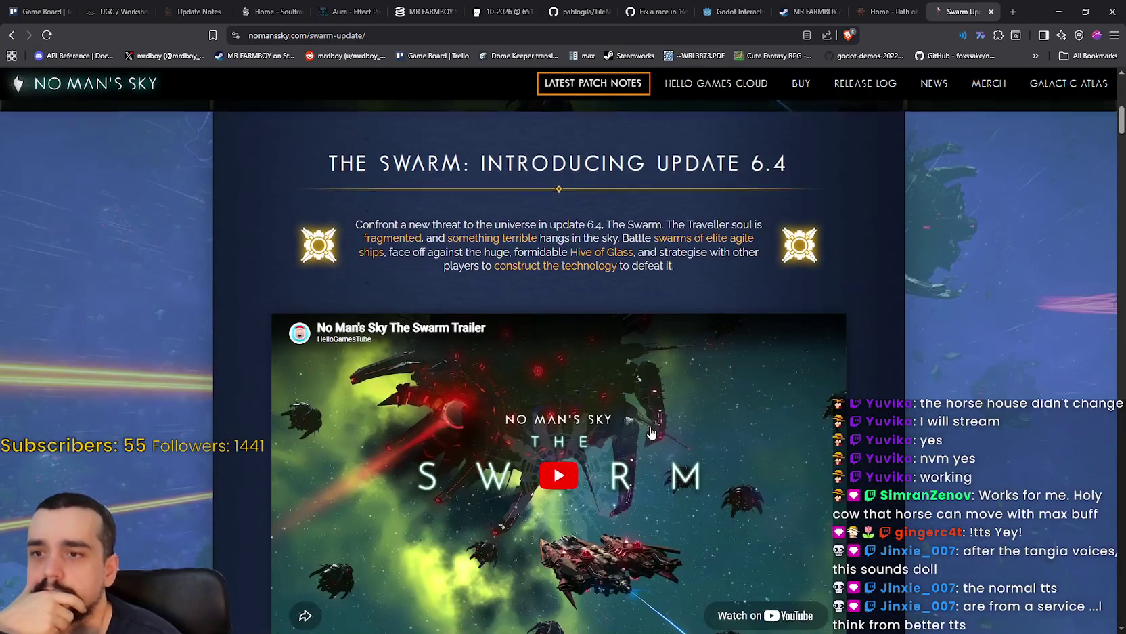
pyautogui.scroll(-1, 660, 416)
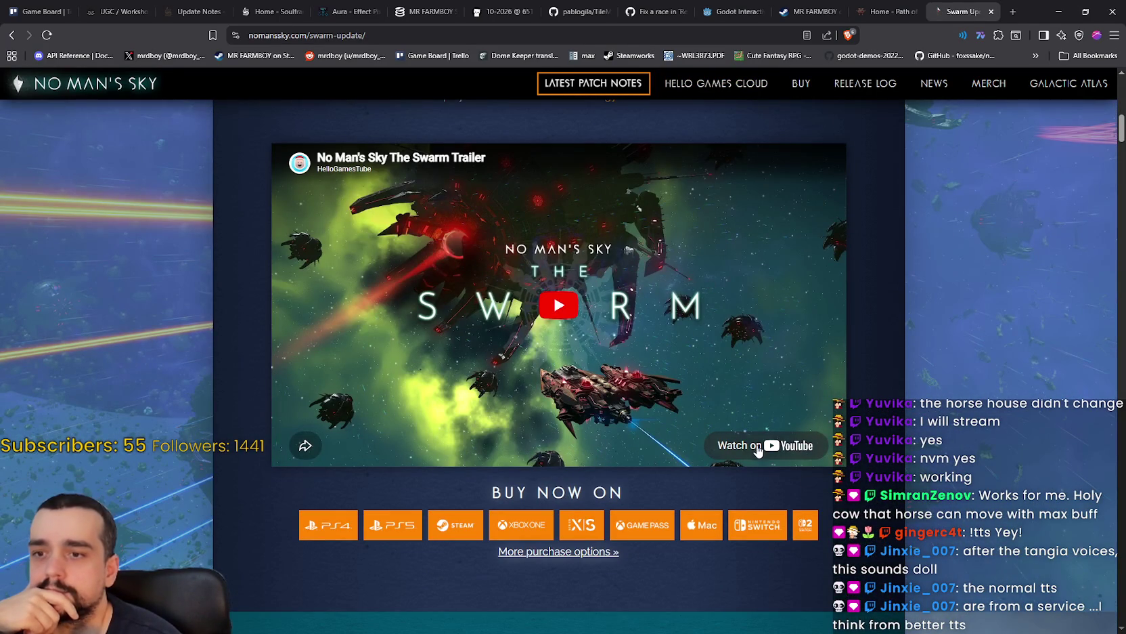
pyautogui.rightClick(726, 449)
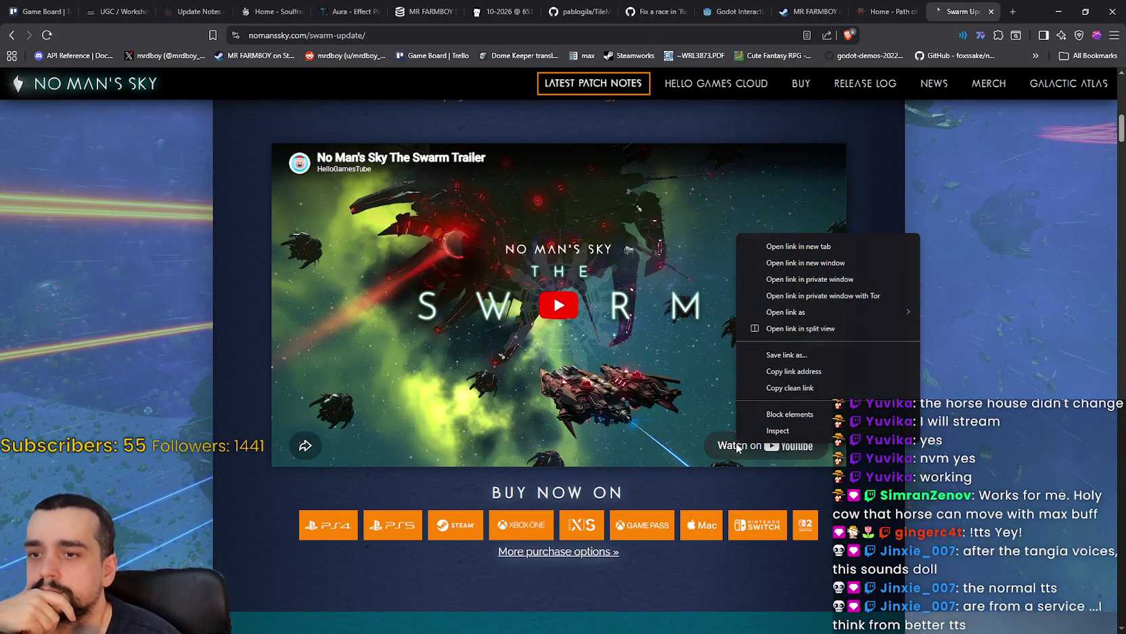
pyautogui.click(805, 371)
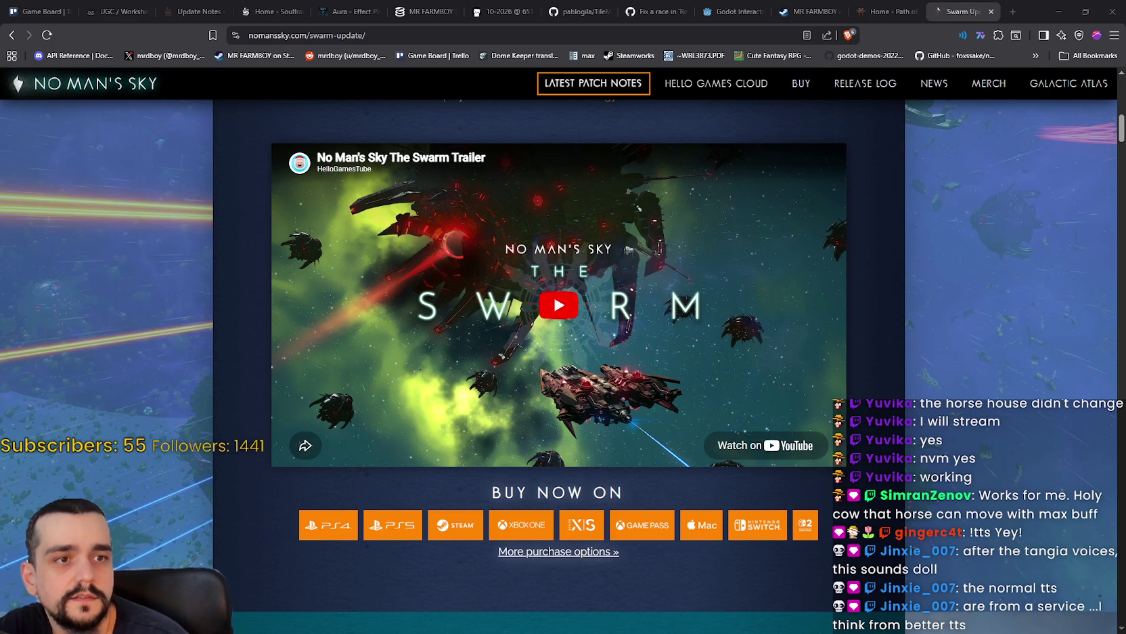
pyautogui.click(628, 249)
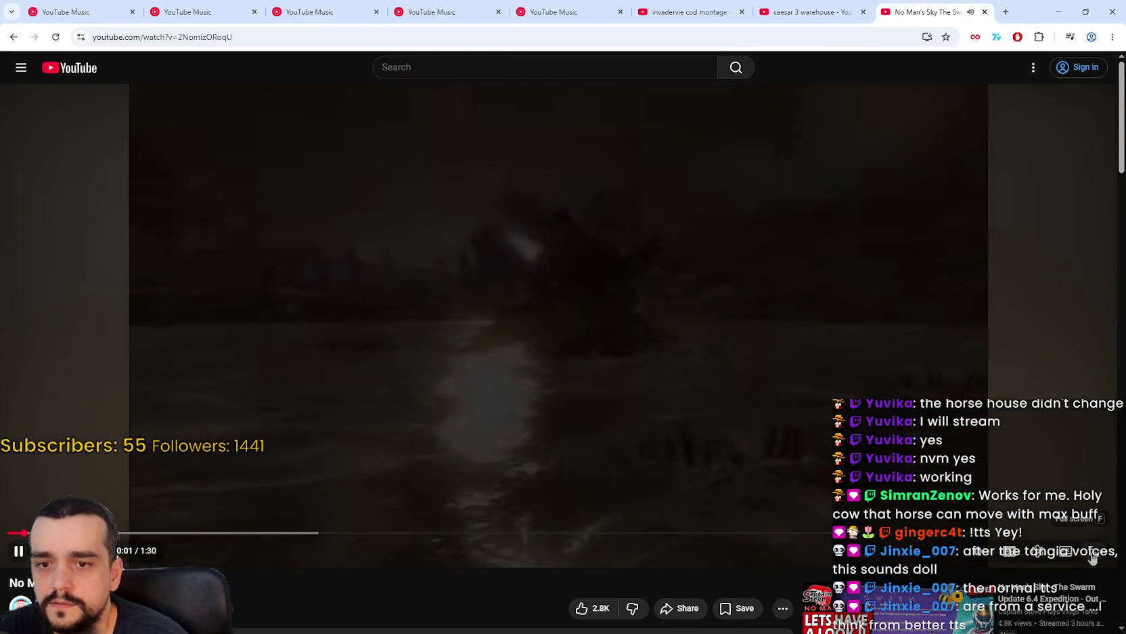
# Play The Swarm trailer full screen at 1080p60 quality.
pyautogui.click(1094, 550)
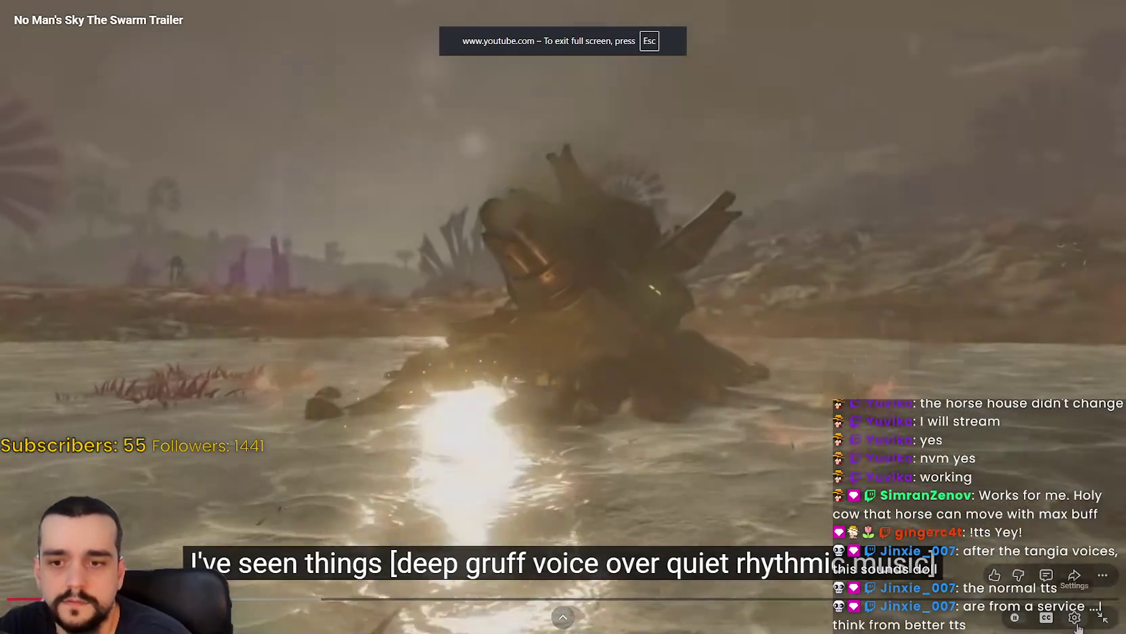
pyautogui.click(1074, 618)
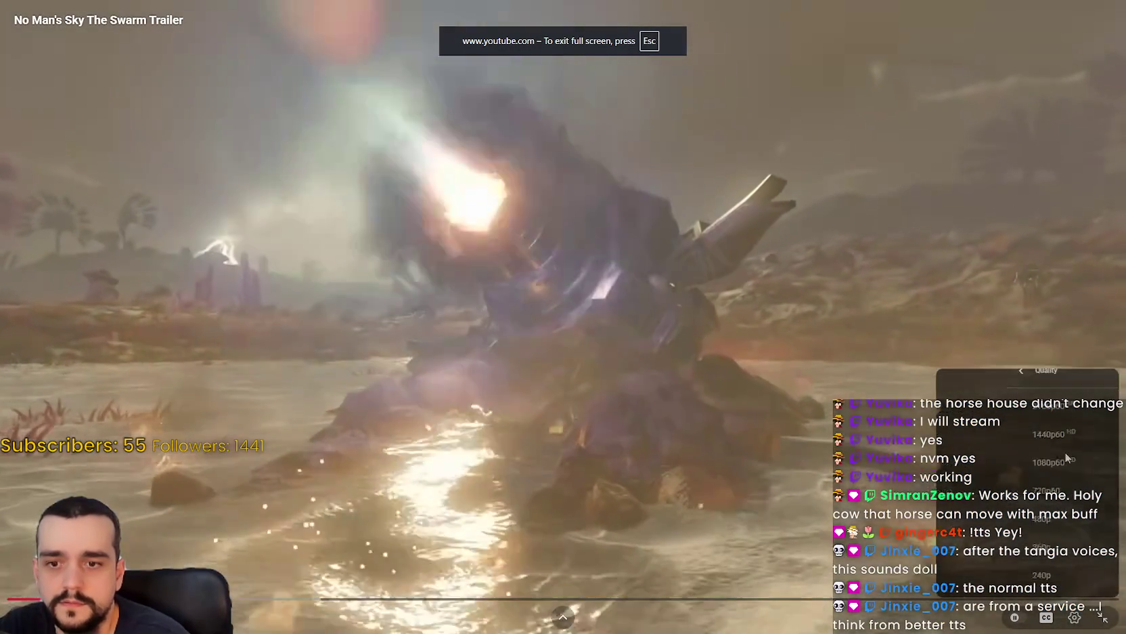
pyautogui.click(1056, 577)
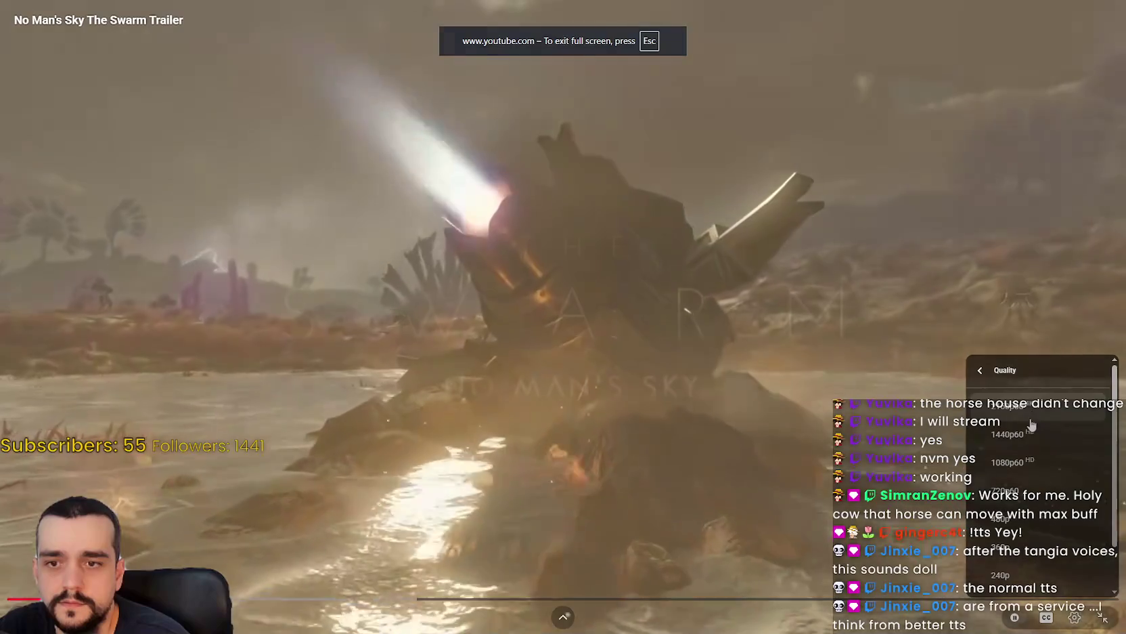
pyautogui.click(1043, 464)
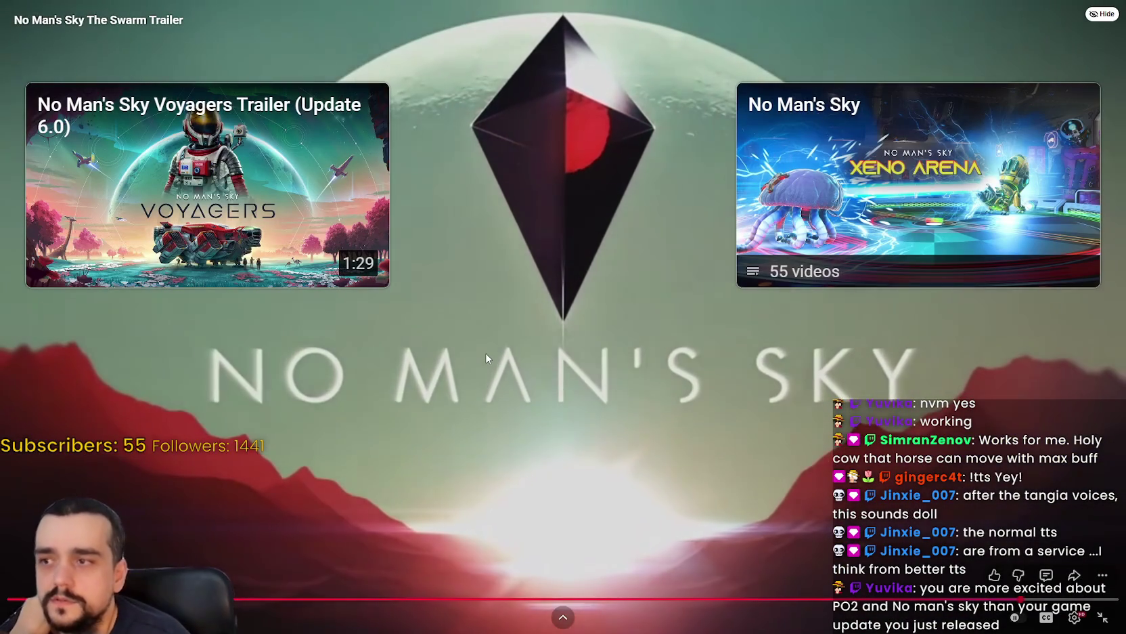
# Exit full screen after the trailer ends and return to the No Man's Sky Swarm page.
pyautogui.click(486, 352)
pyautogui.doubleClick(486, 352)
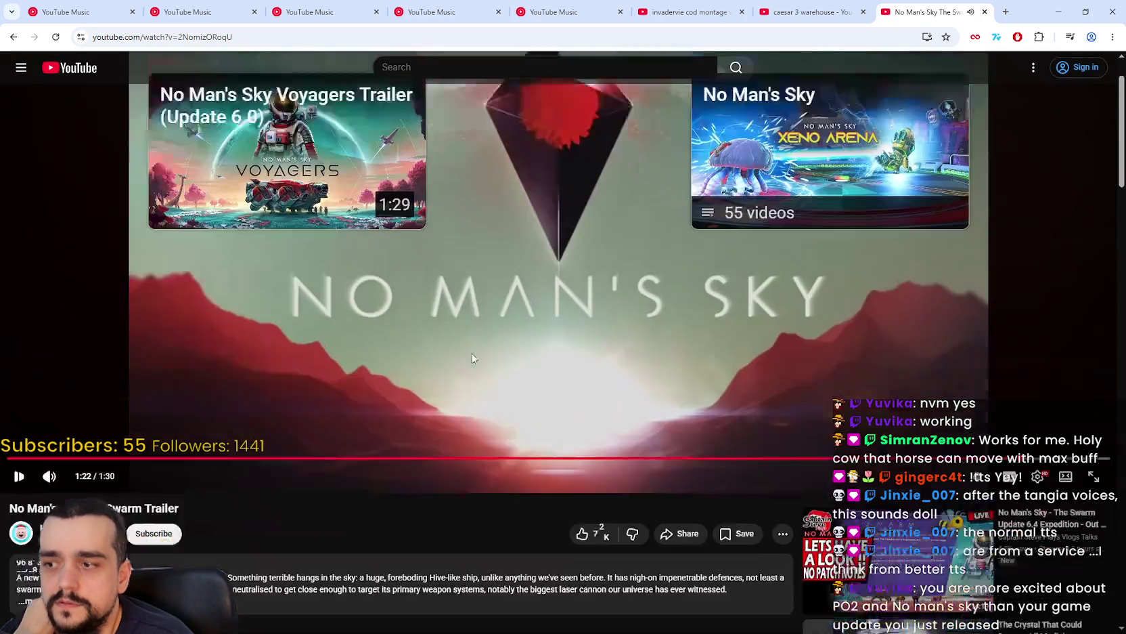
pyautogui.scroll(-4, 485, 427)
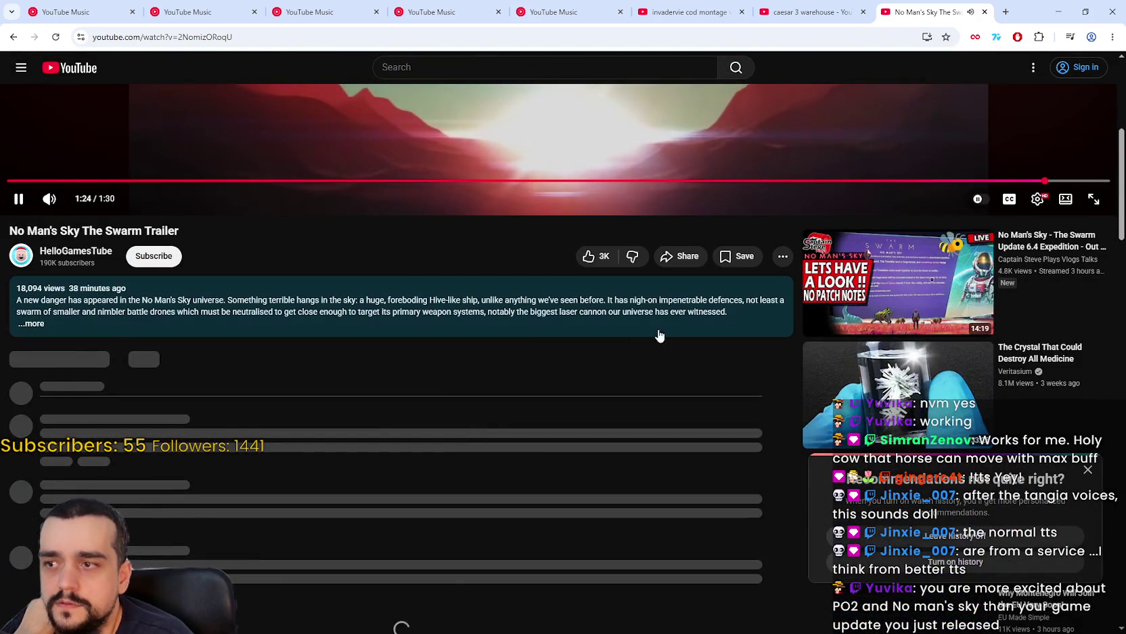
pyautogui.scroll(4, 460, 453)
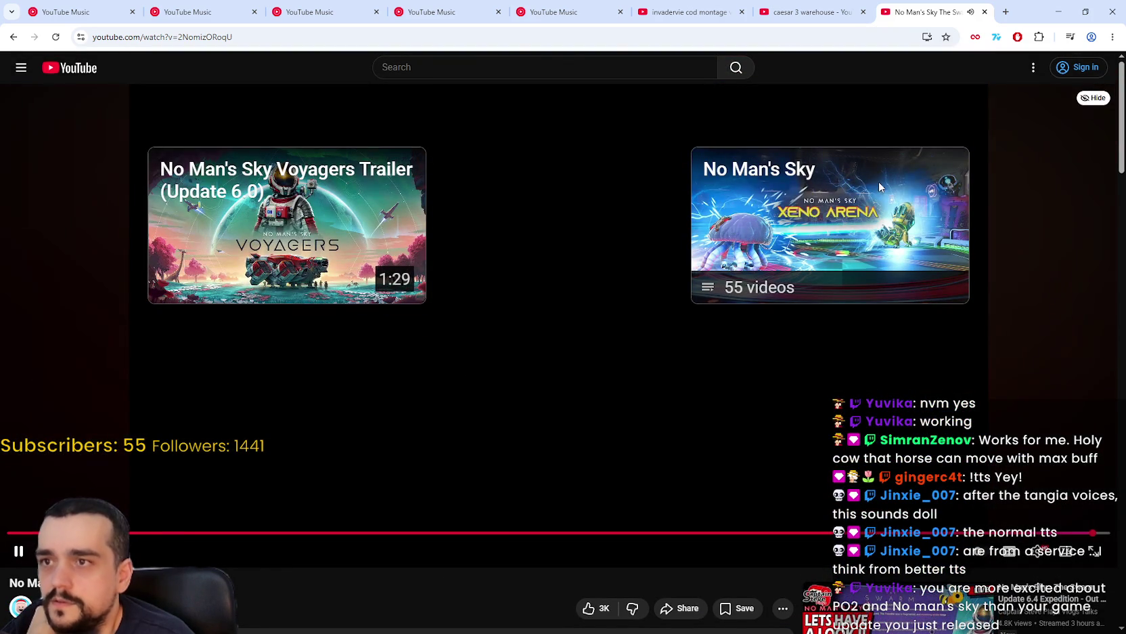
pyautogui.hotkey('alt', 'Tab')
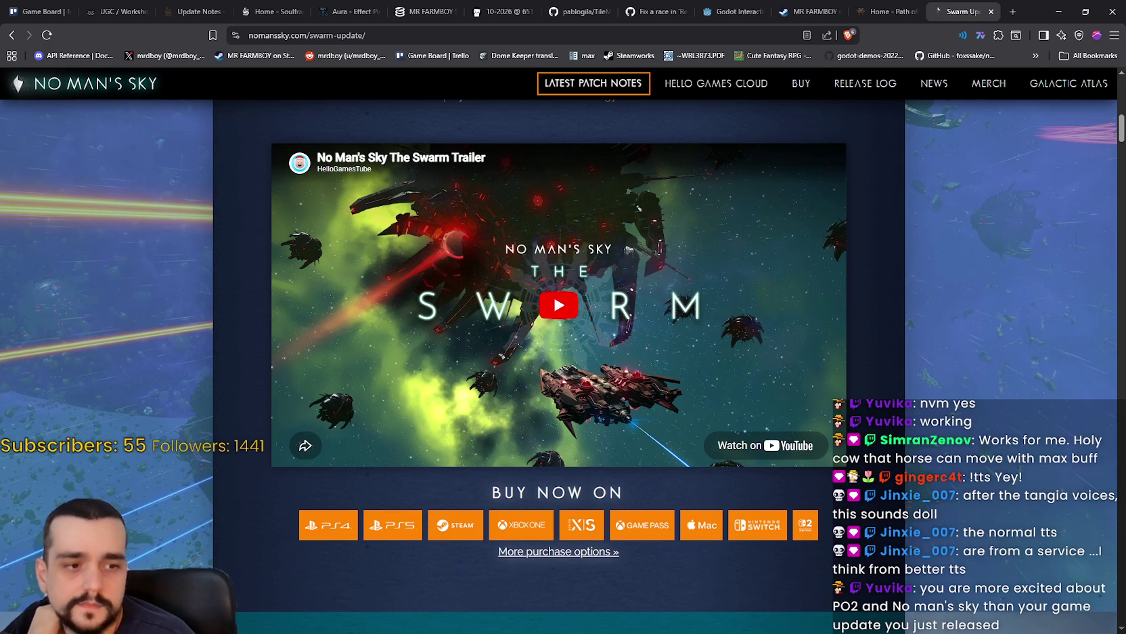
# Minimize the YouTube Music window.
pyautogui.hotkey('alt', 'Tab')
pyautogui.click(572, 6)
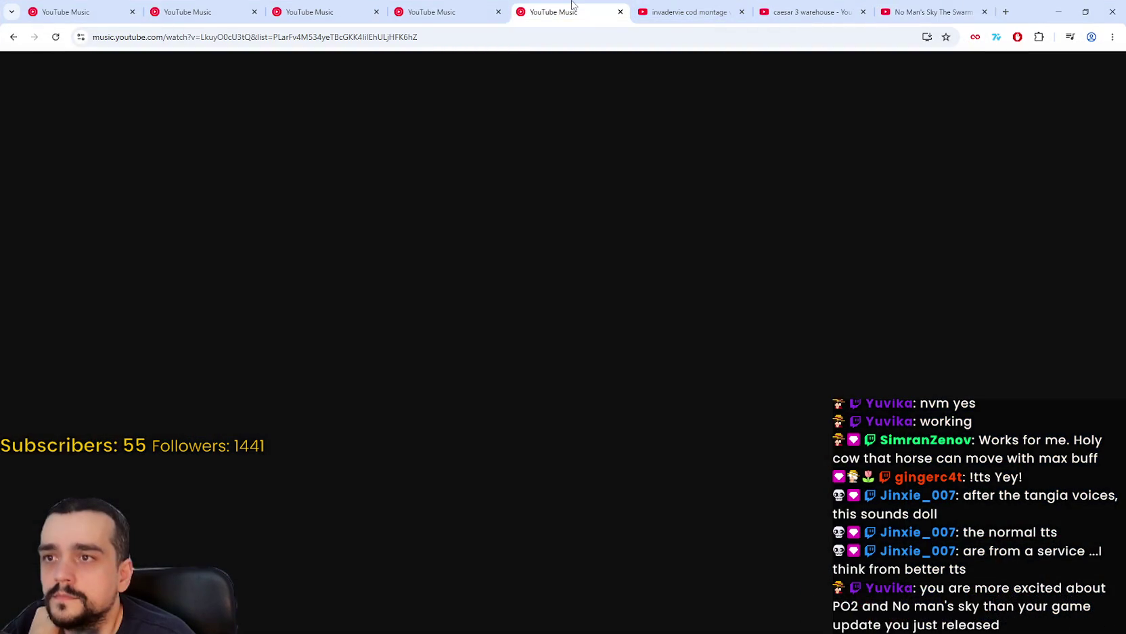
pyautogui.click(1055, 12)
pyautogui.scroll(7, 731, 427)
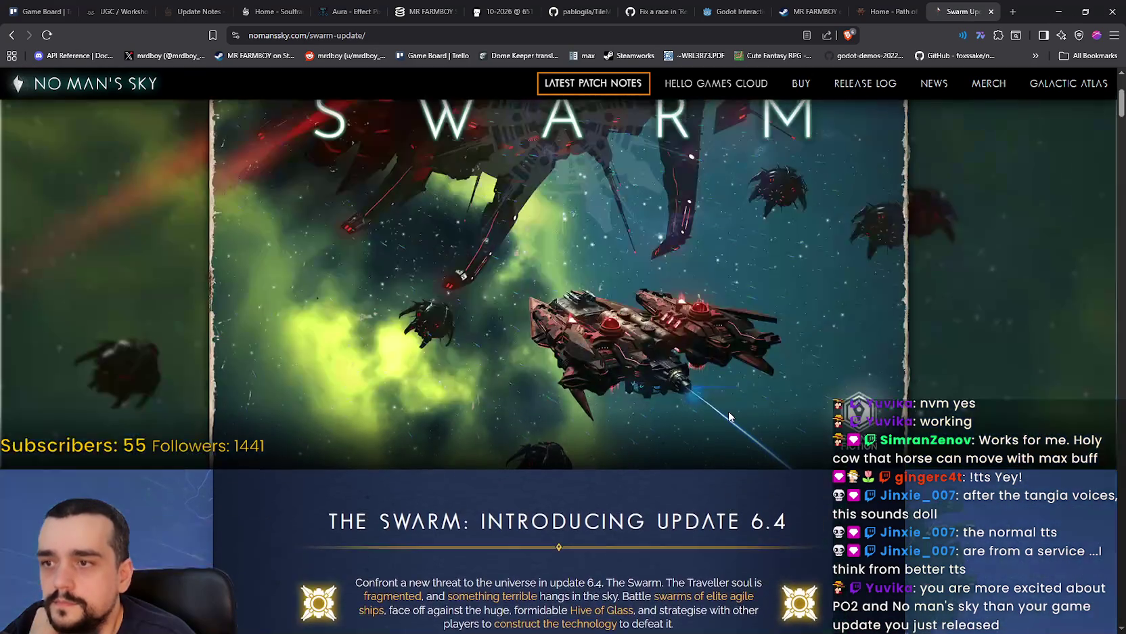
pyautogui.scroll(-5, 733, 420)
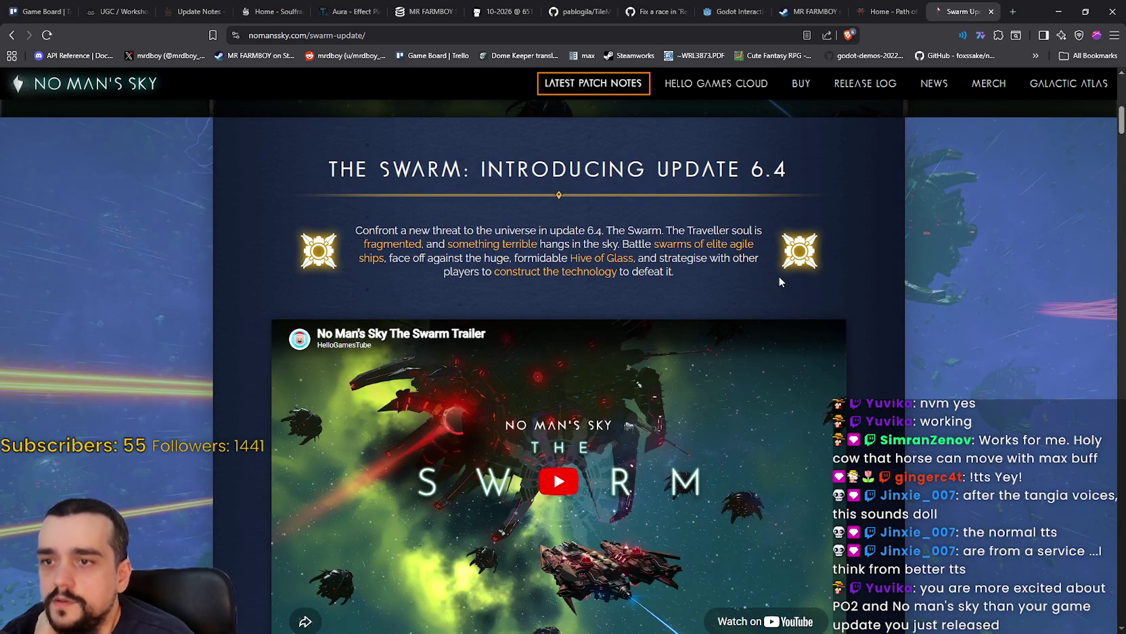
# Read down the Swarm update page past Direwasp Armour to The Hive of Glass section.
pyautogui.scroll(-4, 703, 247)
pyautogui.scroll(1, 779, 311)
pyautogui.scroll(-8, 863, 383)
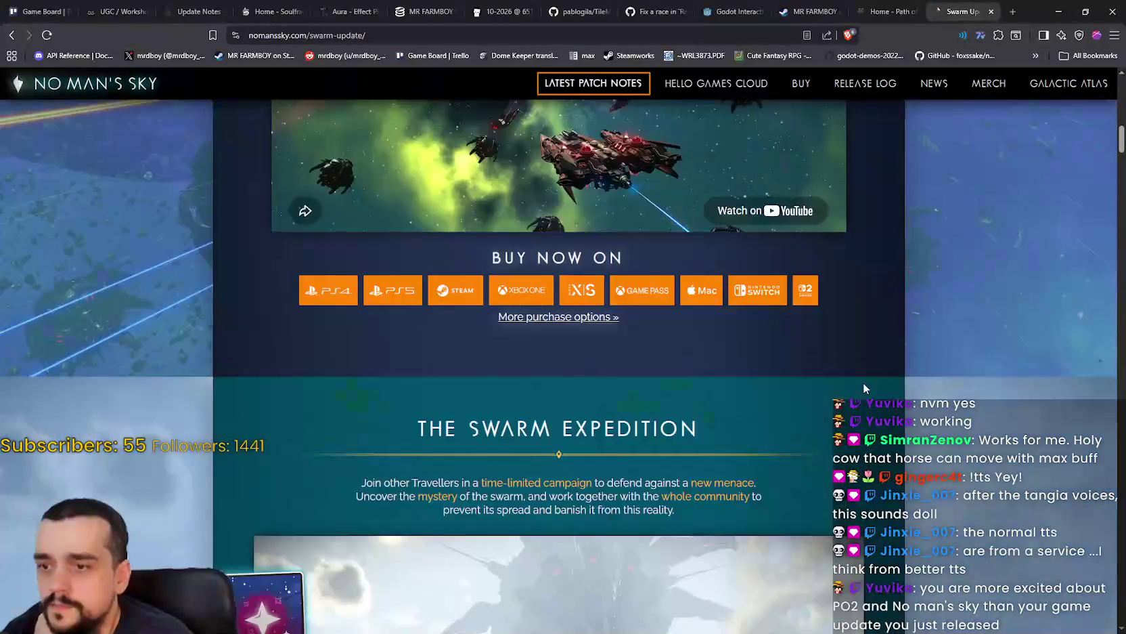
pyautogui.scroll(-4, 865, 368)
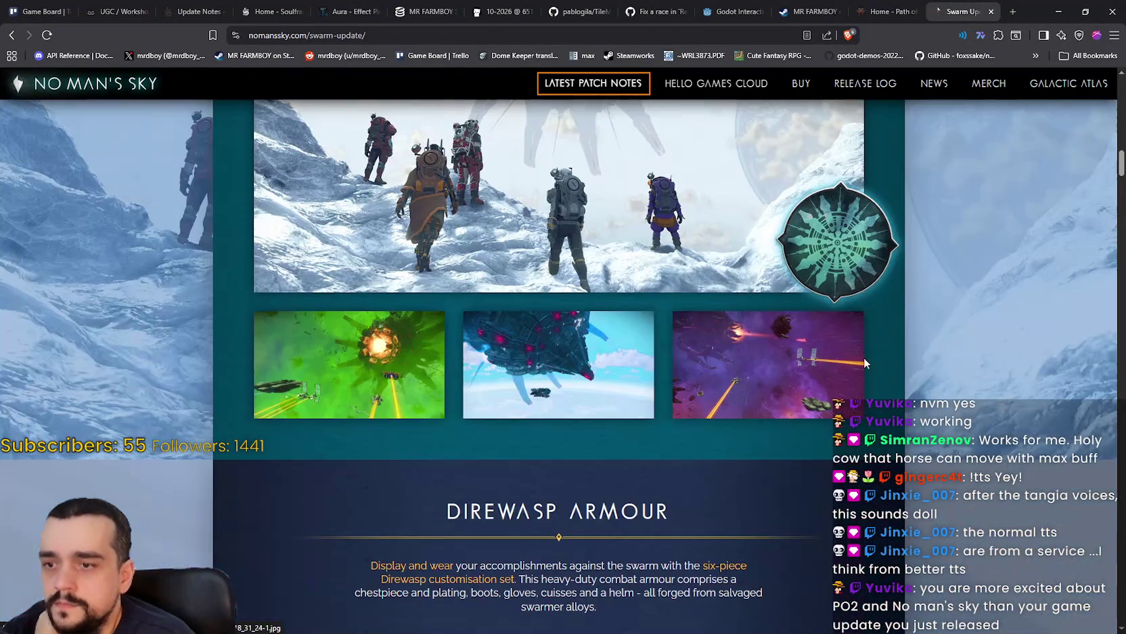
pyautogui.scroll(3, 445, 373)
pyautogui.scroll(-9, 519, 349)
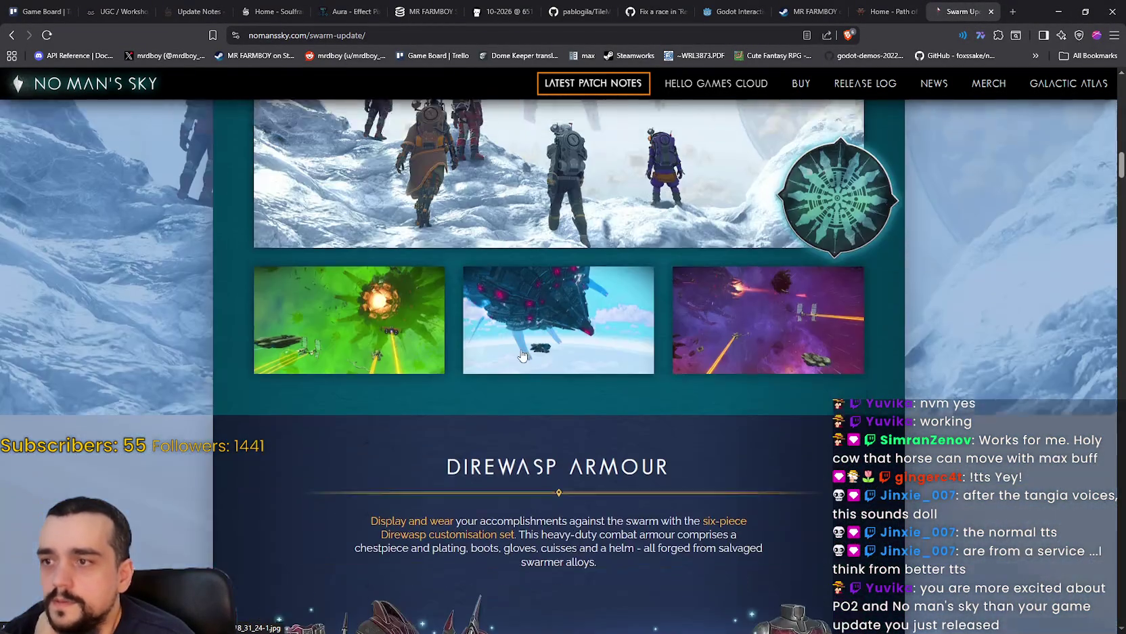
pyautogui.scroll(2, 866, 418)
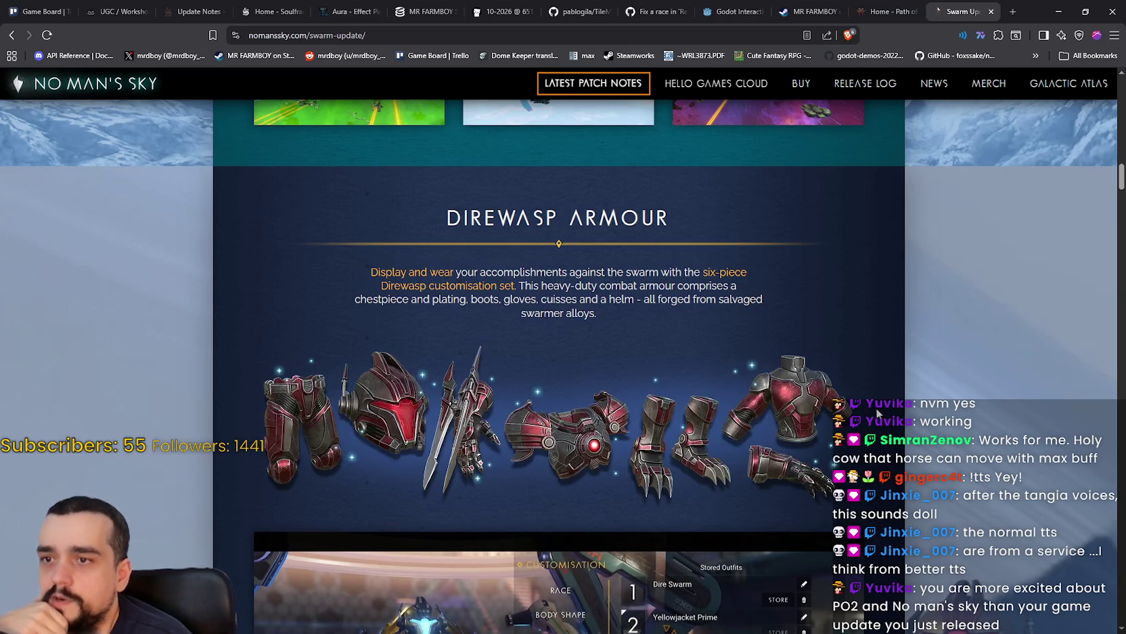
pyautogui.scroll(-1, 389, 420)
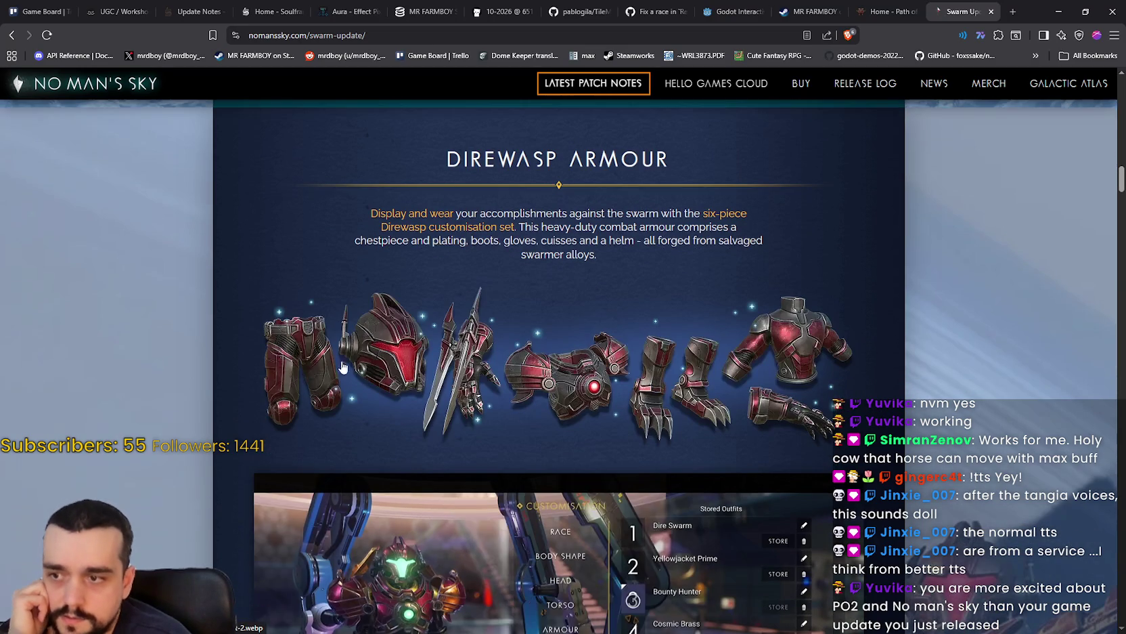
pyautogui.scroll(-4, 376, 381)
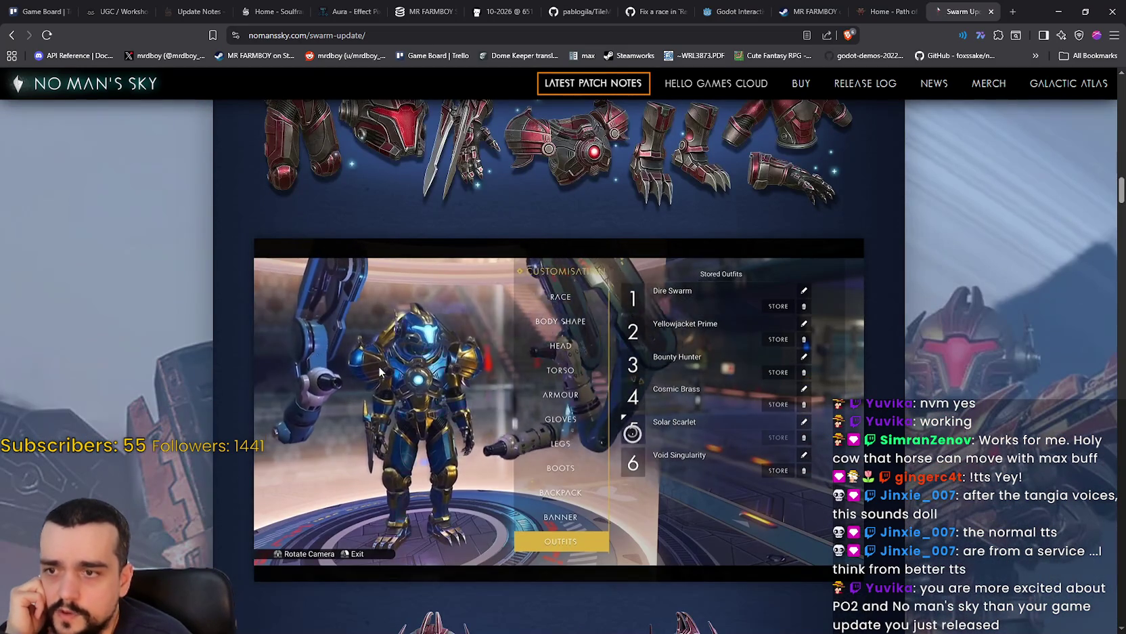
pyautogui.scroll(-10, 779, 433)
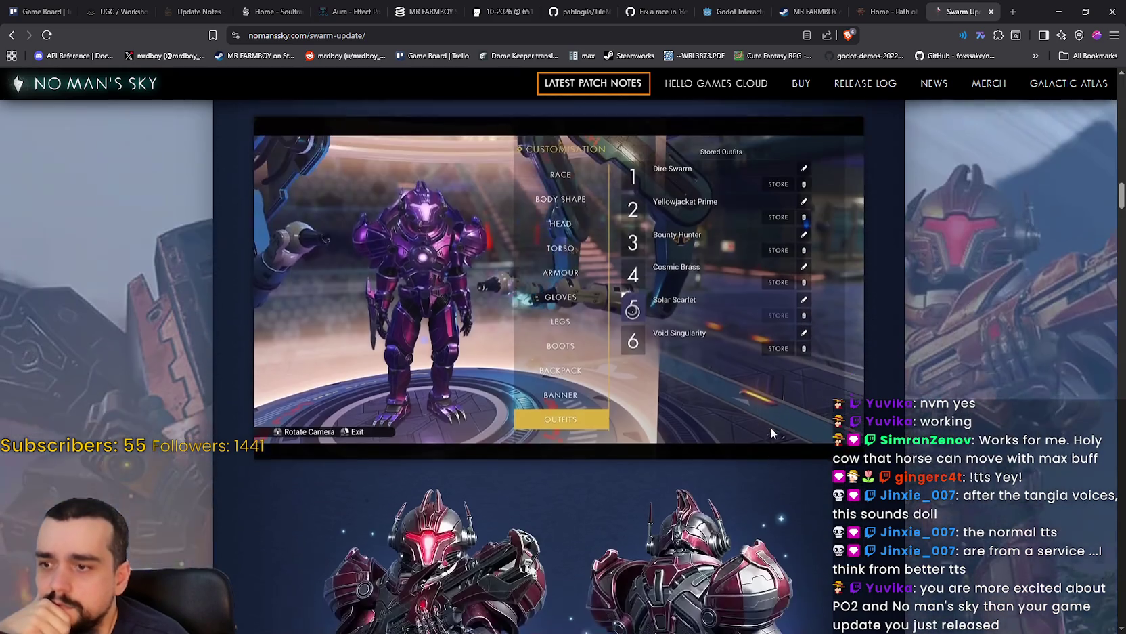
pyautogui.scroll(-7, 763, 433)
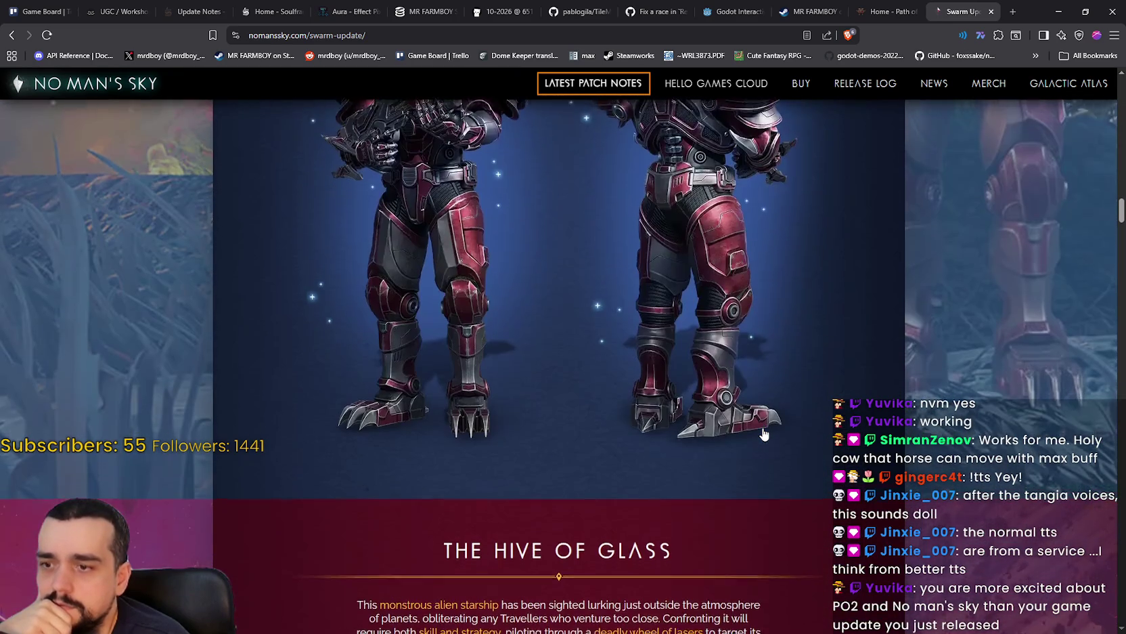
pyautogui.scroll(1, 758, 426)
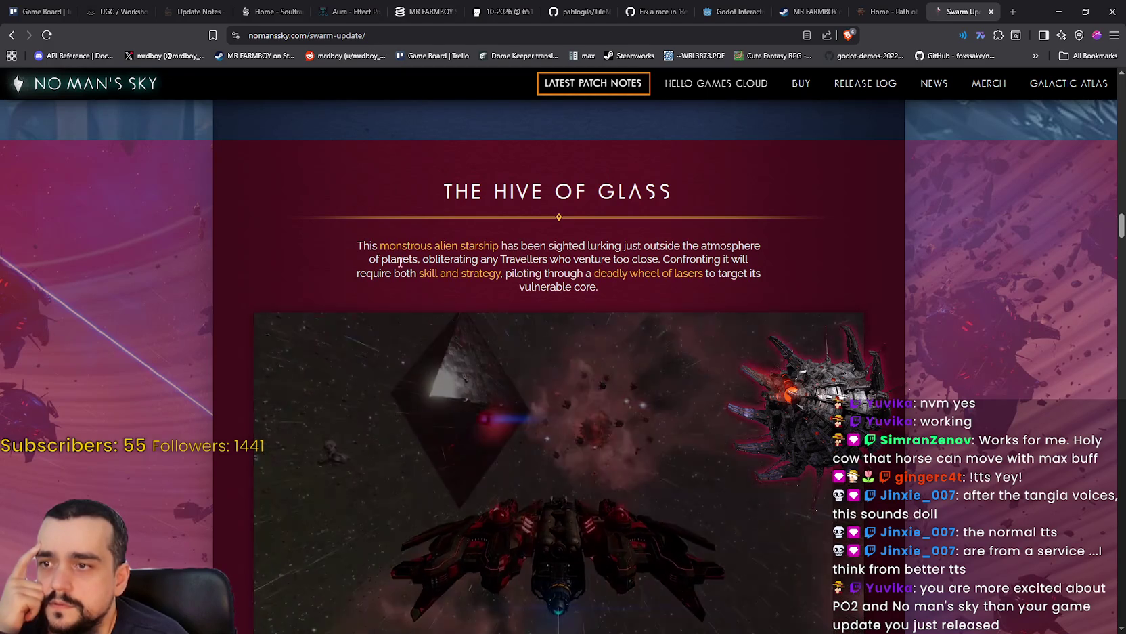
# Highlight the Hive of Glass description, then scroll down to the Rival Teams section.
pyautogui.moveTo(382, 259)
pyautogui.mouseDown()
pyautogui.moveTo(776, 258)
pyautogui.moveTo(768, 293)
pyautogui.mouseUp()
pyautogui.scroll(-2, 744, 305)
pyautogui.scroll(-10, 730, 327)
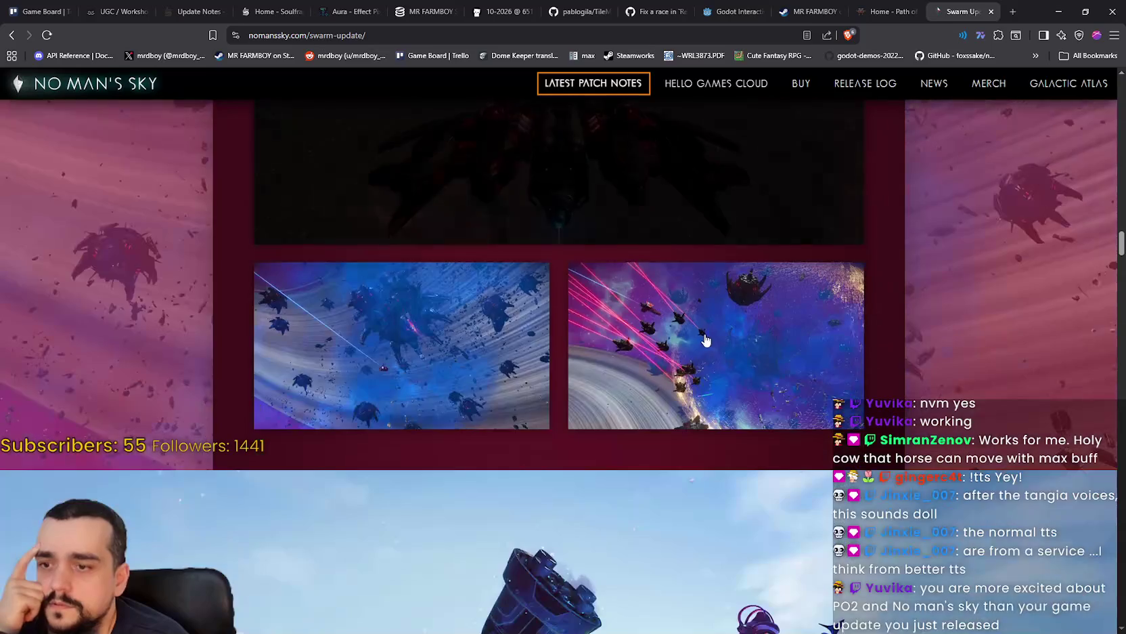
pyautogui.scroll(-6, 909, 400)
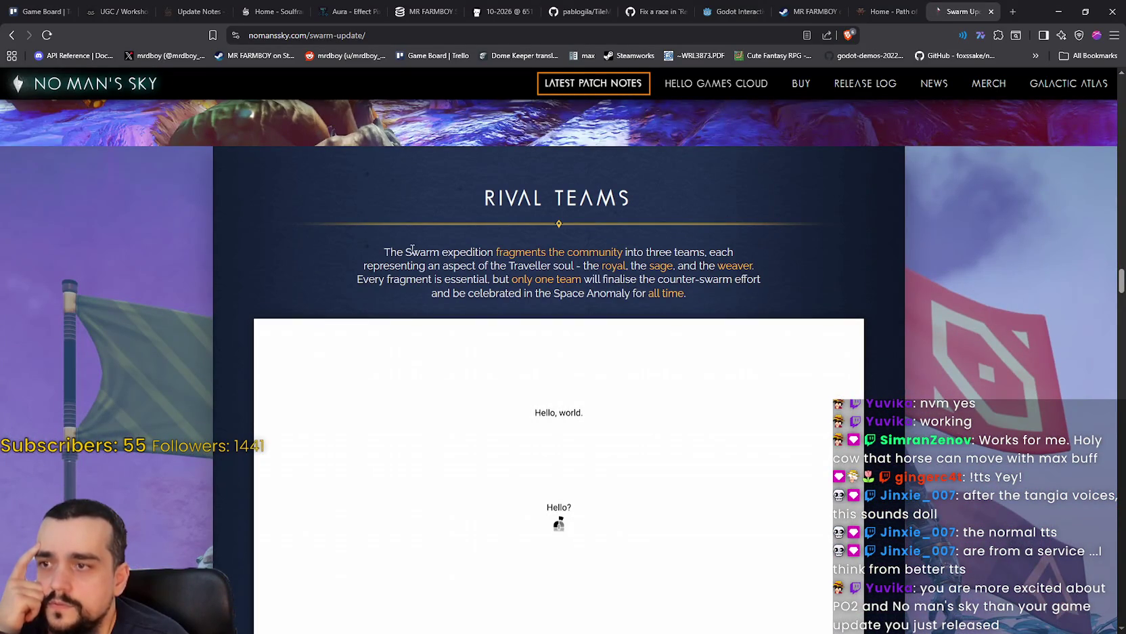
# Highlight the Rival Teams text, including Traveller, team names royal, sage, weaver, and the one-winner sentence.
pyautogui.moveTo(385, 252); pyautogui.dragTo(536, 251)
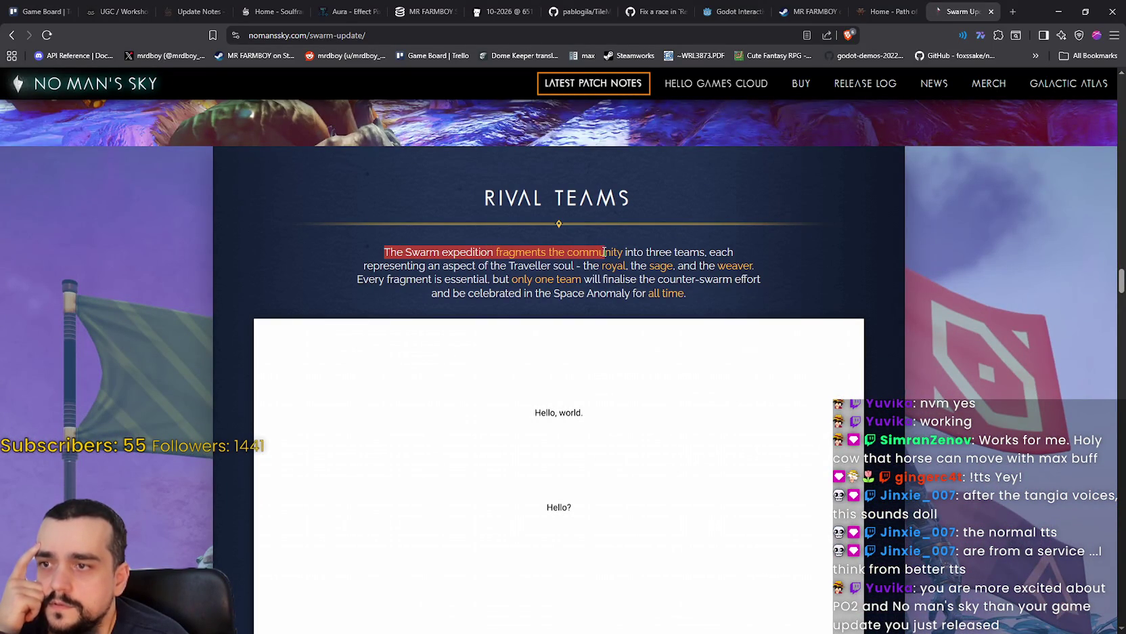
pyautogui.moveTo(748, 263); pyautogui.dragTo(509, 263)
pyautogui.moveTo(416, 266)
pyautogui.mouseDown()
pyautogui.moveTo(542, 251)
pyautogui.moveTo(548, 264)
pyautogui.mouseUp()
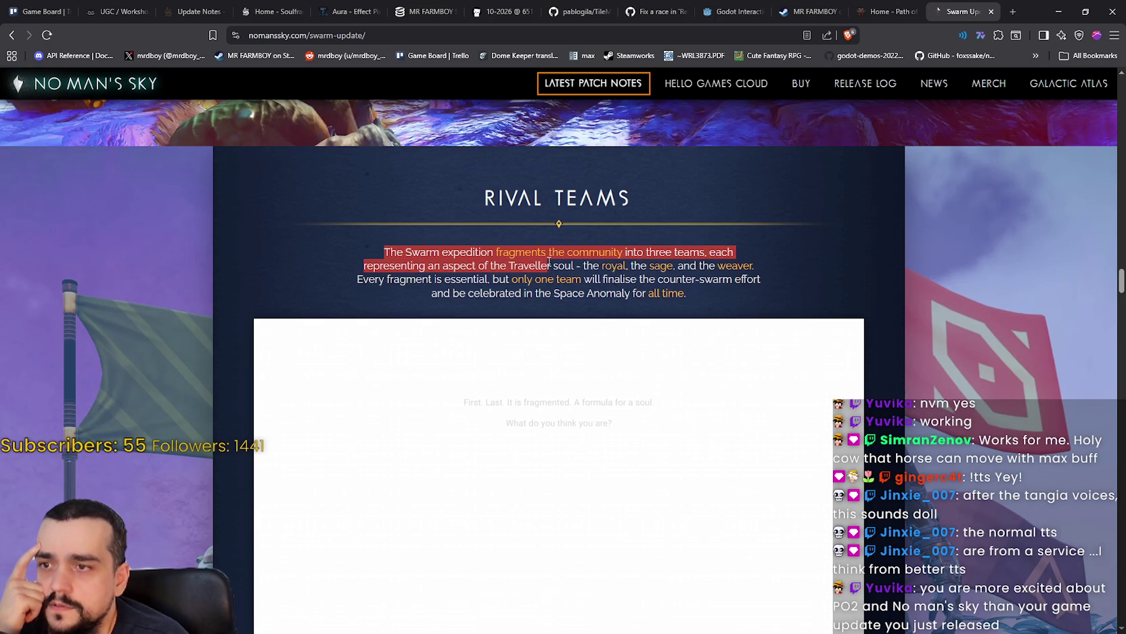
pyautogui.doubleClick(522, 263)
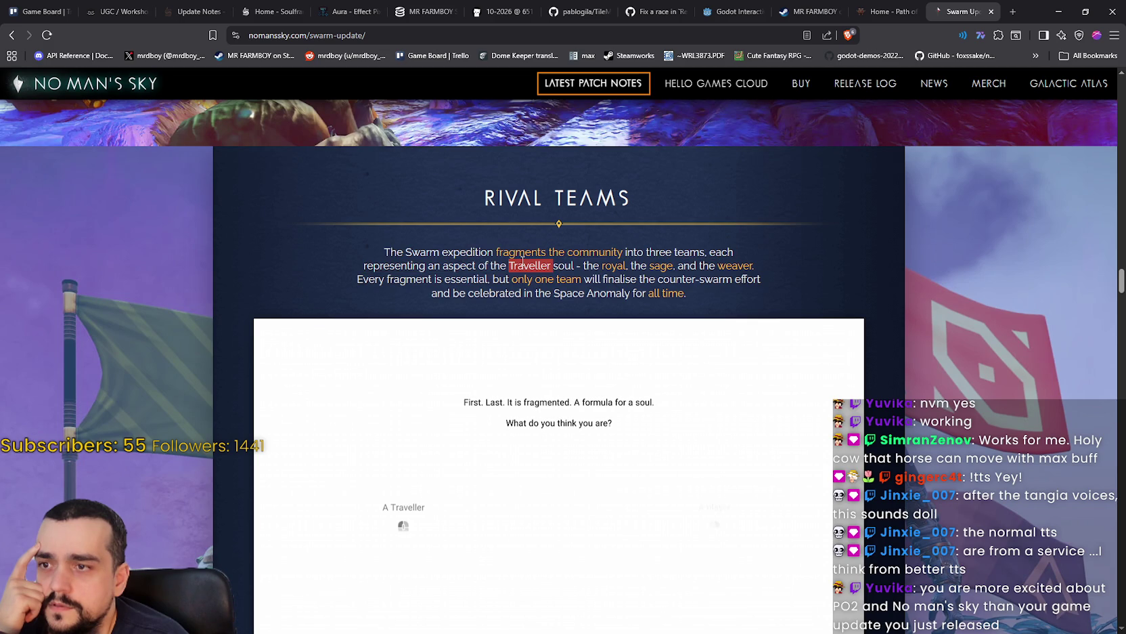
pyautogui.doubleClick(613, 265)
pyautogui.doubleClick(661, 265)
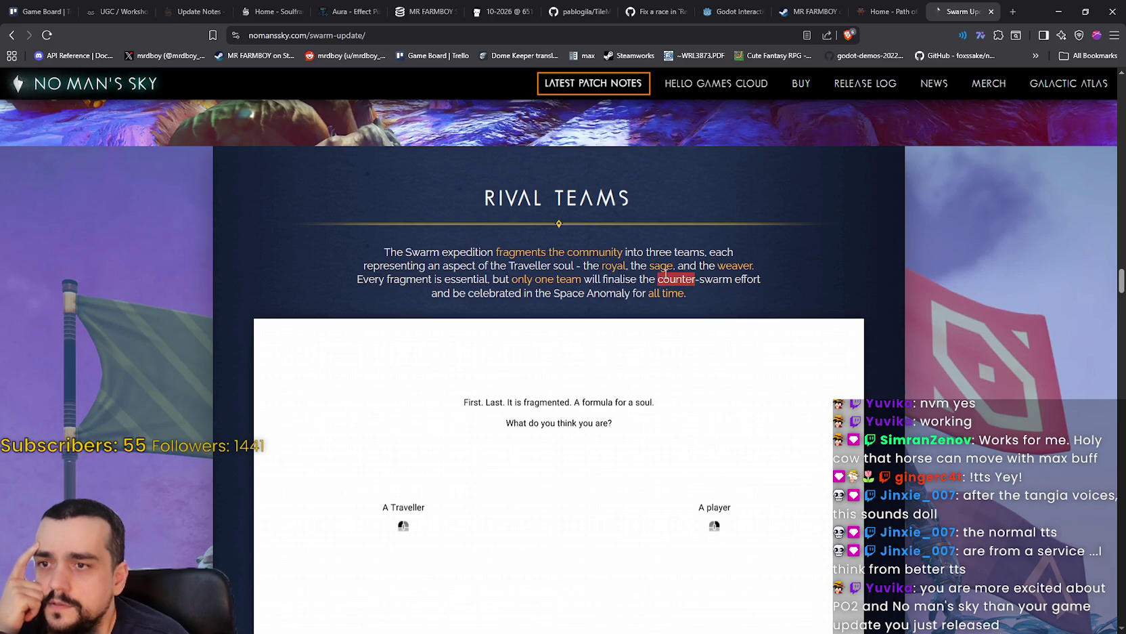
pyautogui.doubleClick(727, 266)
pyautogui.moveTo(387, 279)
pyautogui.mouseDown()
pyautogui.moveTo(768, 279)
pyautogui.moveTo(764, 291)
pyautogui.mouseUp()
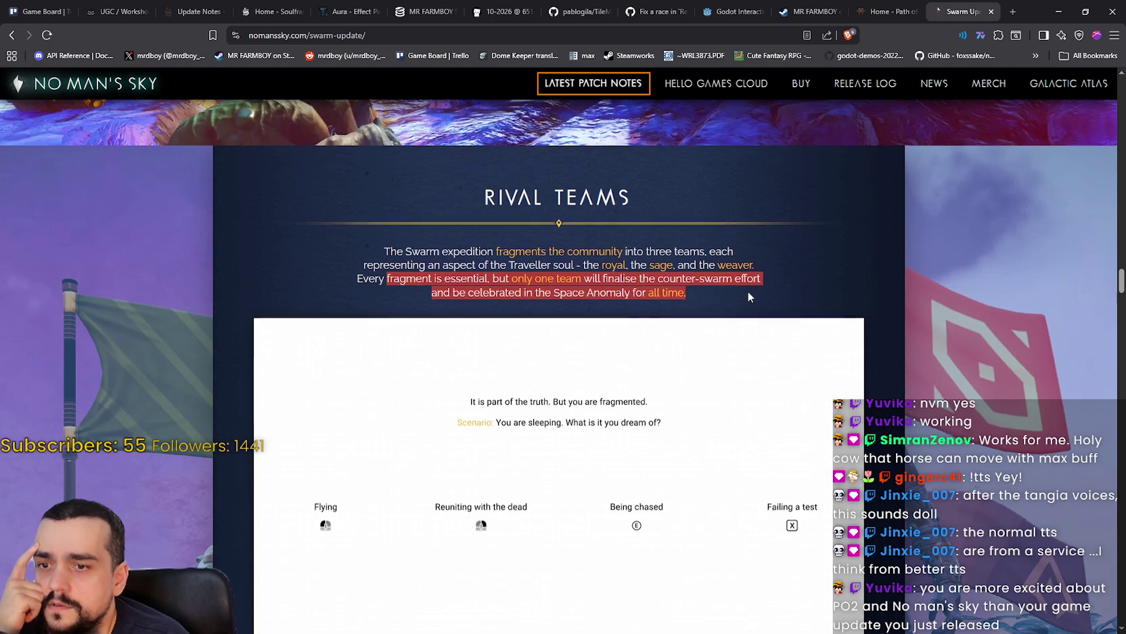
# Read down past The Swarm, Research the Enemy, Direwasp Flightpack and Ground Enemies to Restore Planets.
pyautogui.scroll(-4, 748, 291)
pyautogui.scroll(-3, 607, 462)
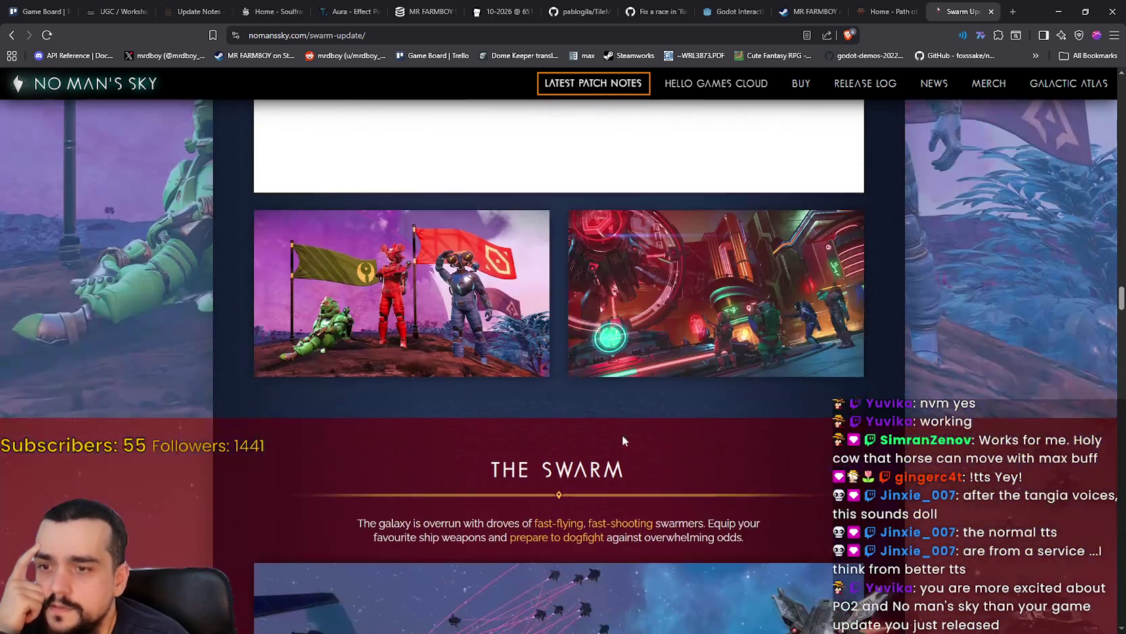
pyautogui.scroll(-1, 607, 426)
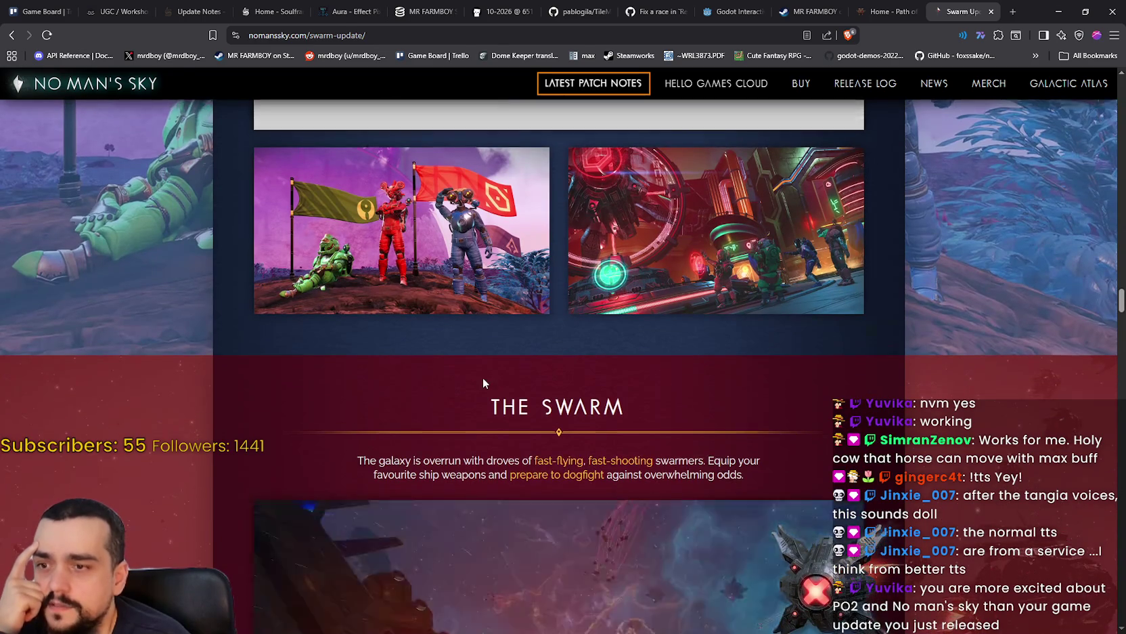
pyautogui.scroll(-2, 484, 379)
pyautogui.scroll(10, 484, 379)
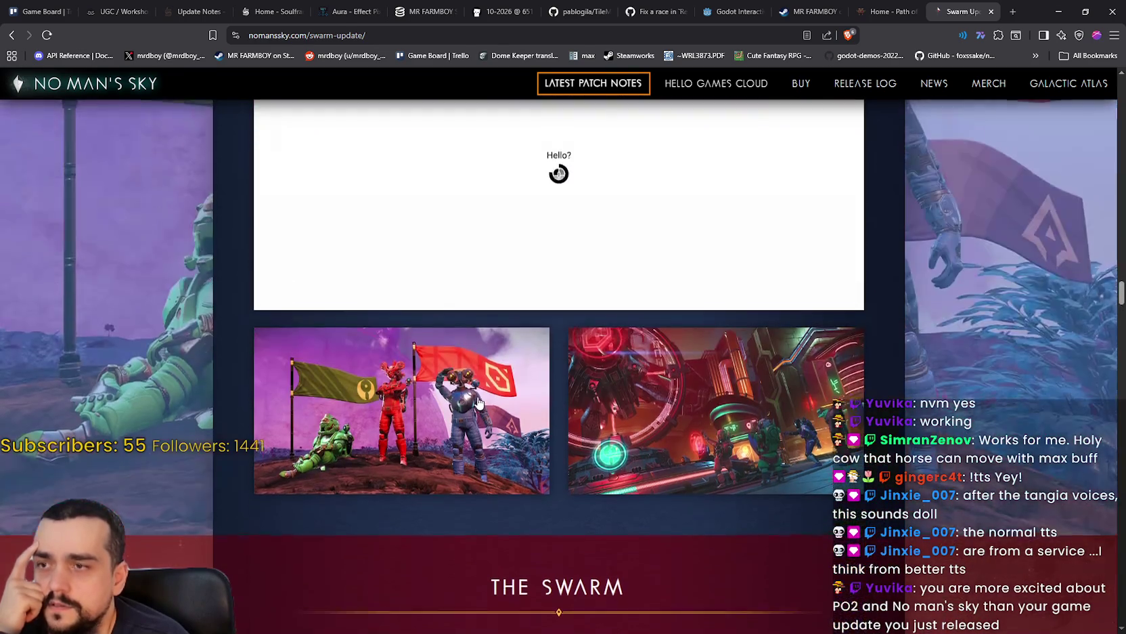
pyautogui.scroll(-3, 716, 499)
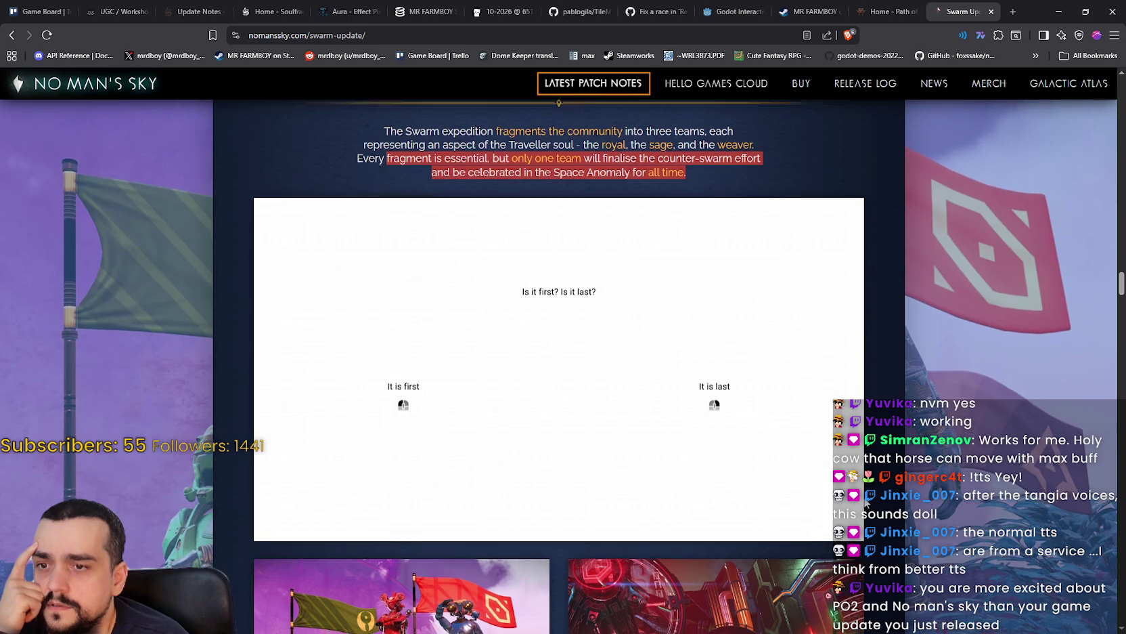
pyautogui.scroll(-5, 873, 506)
pyautogui.scroll(-3, 827, 480)
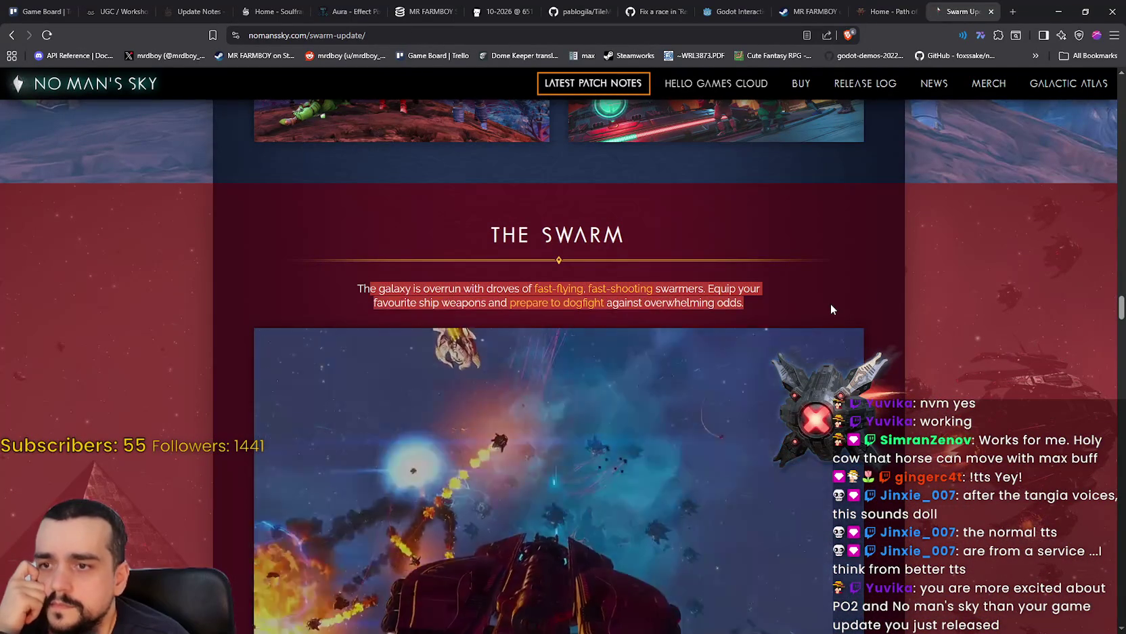
pyautogui.scroll(-3, 780, 437)
pyautogui.scroll(-8, 779, 434)
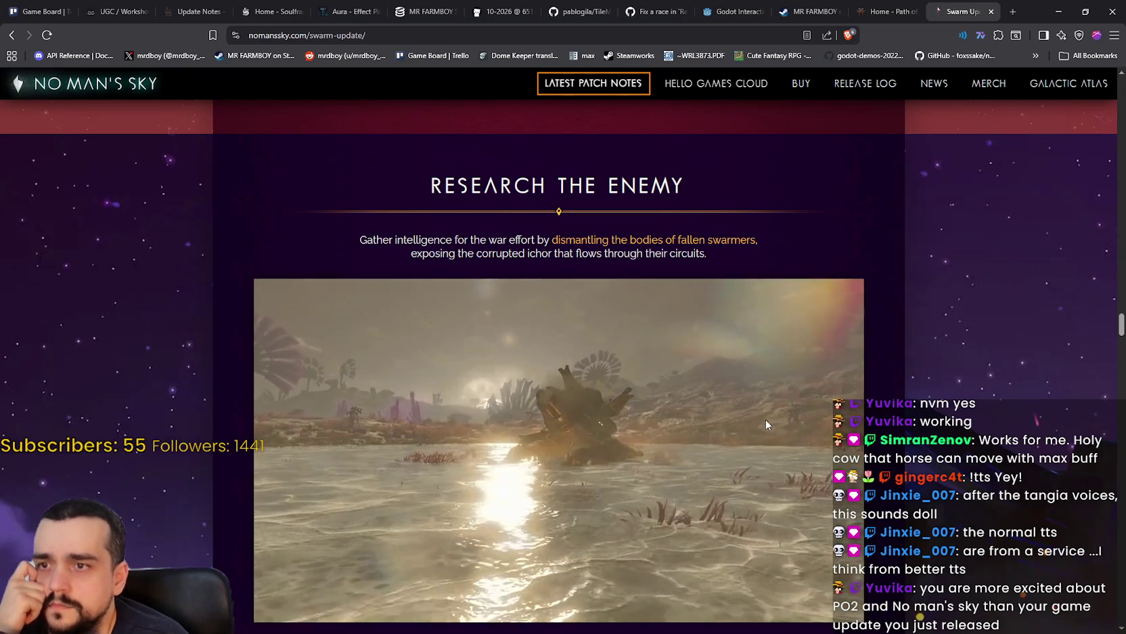
pyautogui.scroll(-4, 686, 420)
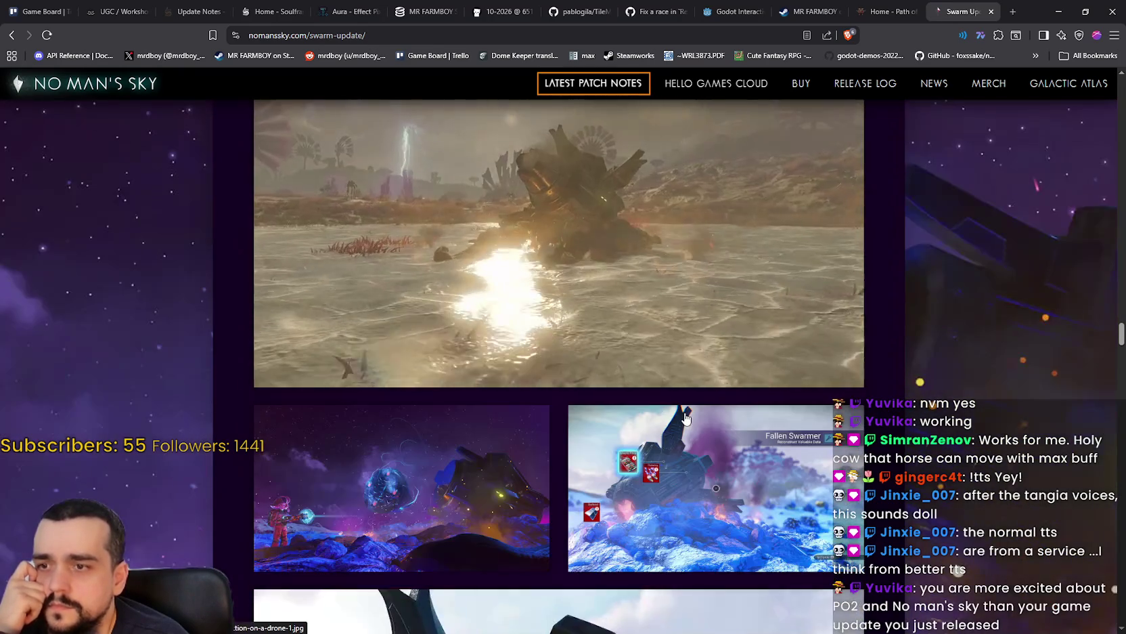
pyautogui.scroll(4, 683, 409)
pyautogui.scroll(-5, 683, 409)
pyautogui.scroll(-4, 685, 413)
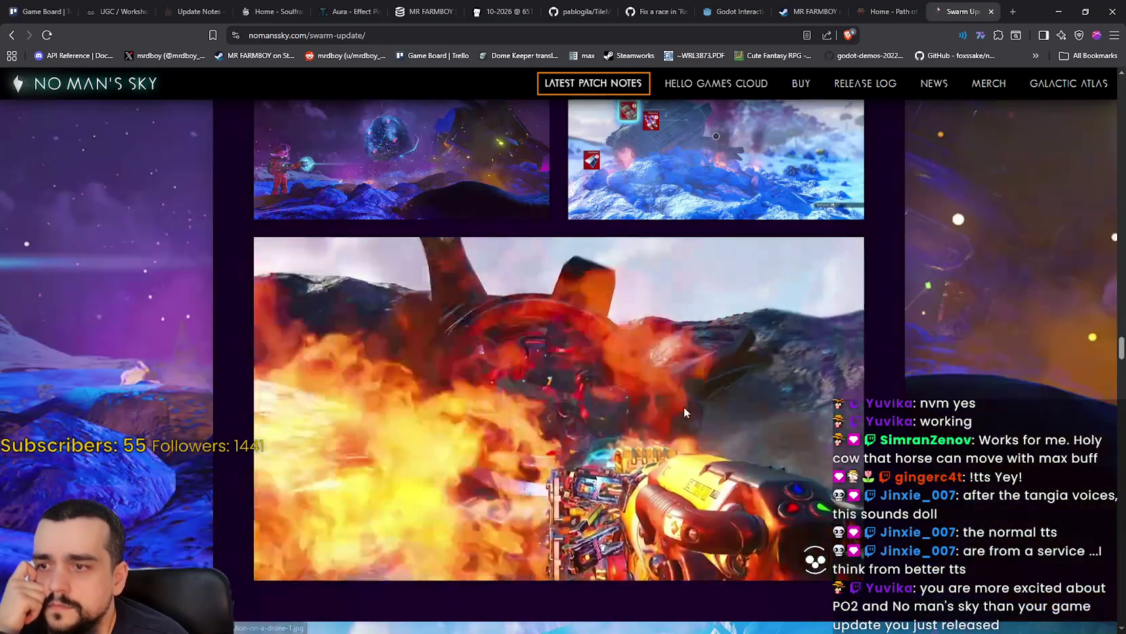
pyautogui.scroll(-18, 684, 405)
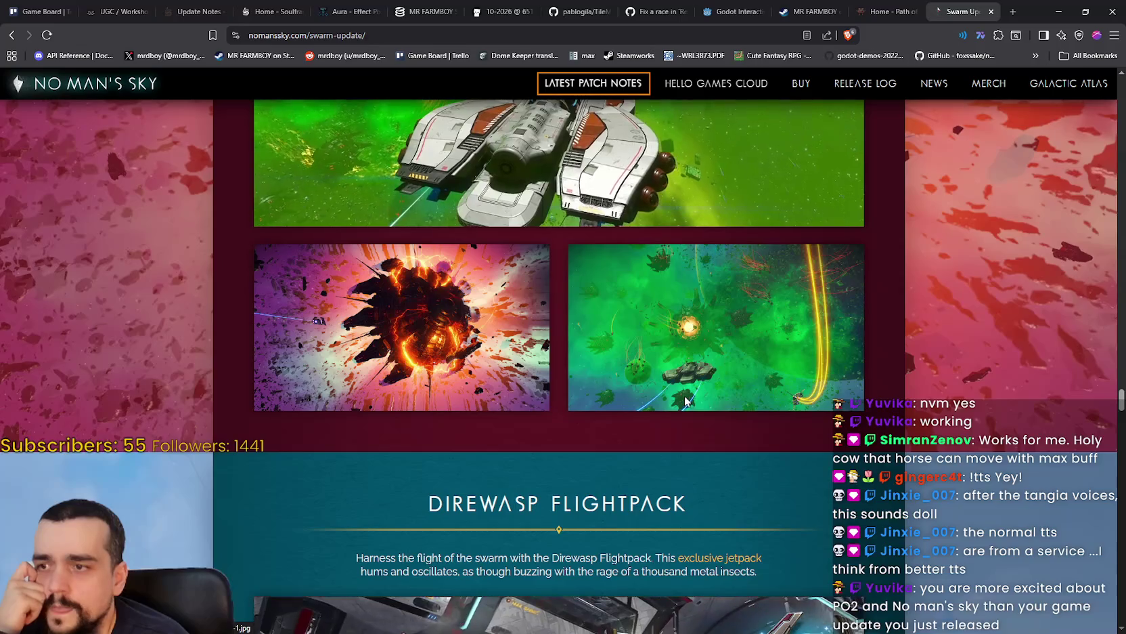
pyautogui.scroll(4, 684, 400)
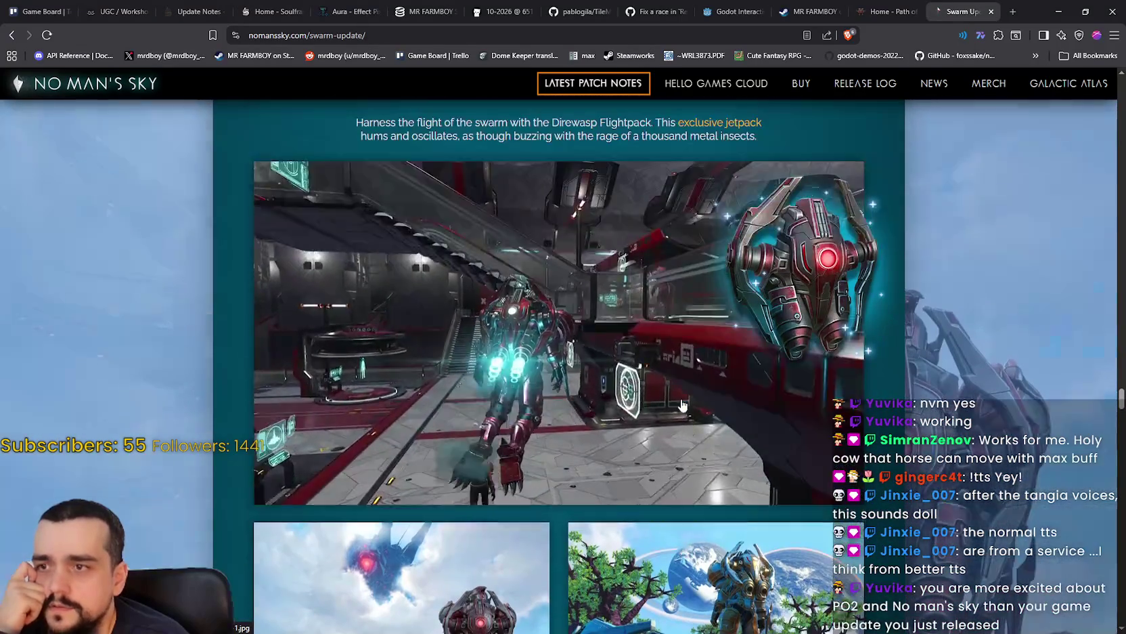
pyautogui.scroll(-7, 682, 404)
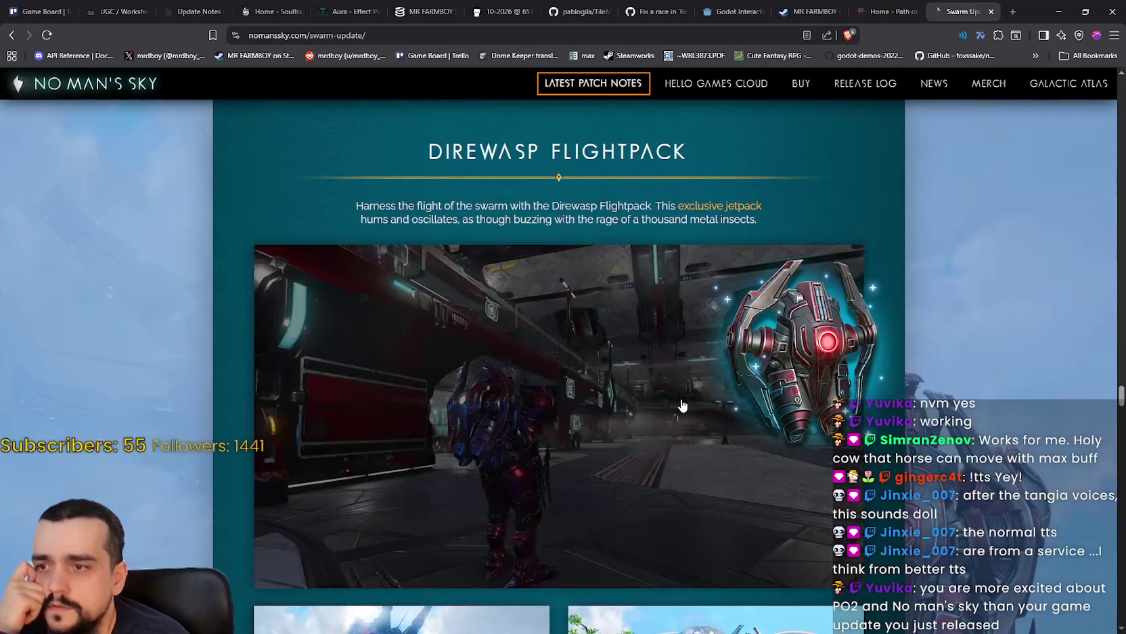
pyautogui.scroll(7, 680, 399)
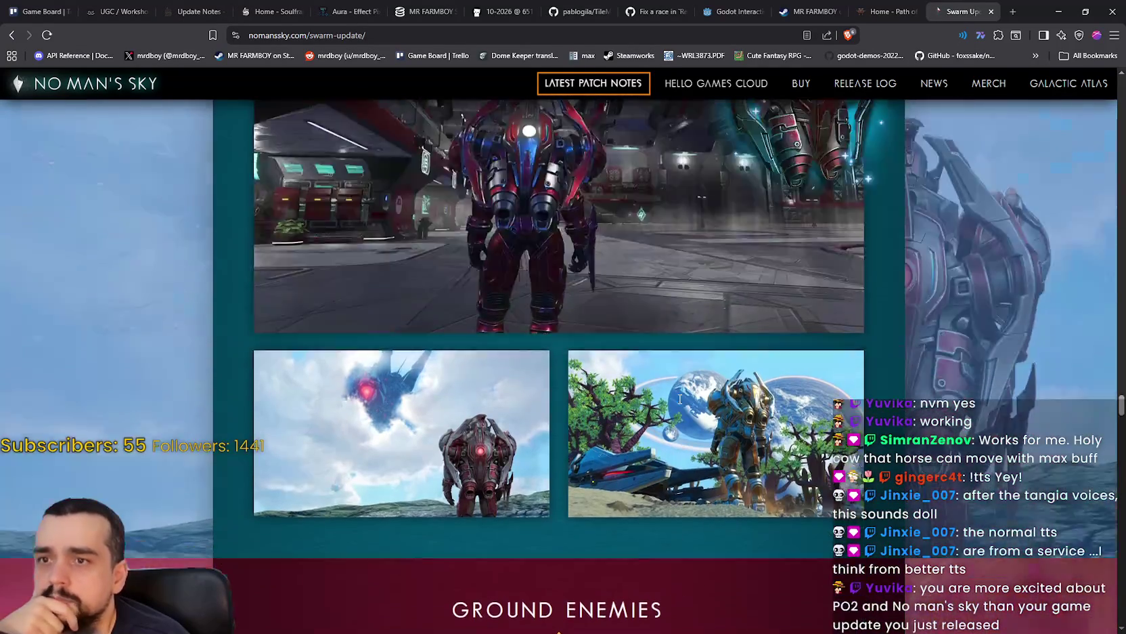
pyautogui.scroll(-12, 680, 405)
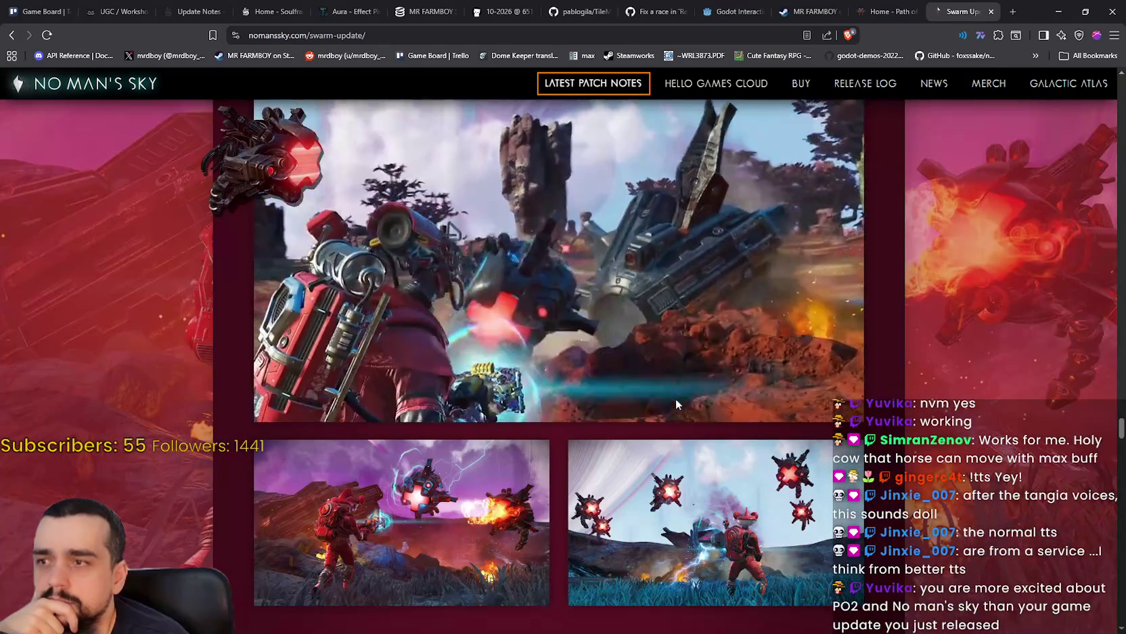
pyautogui.scroll(4, 675, 403)
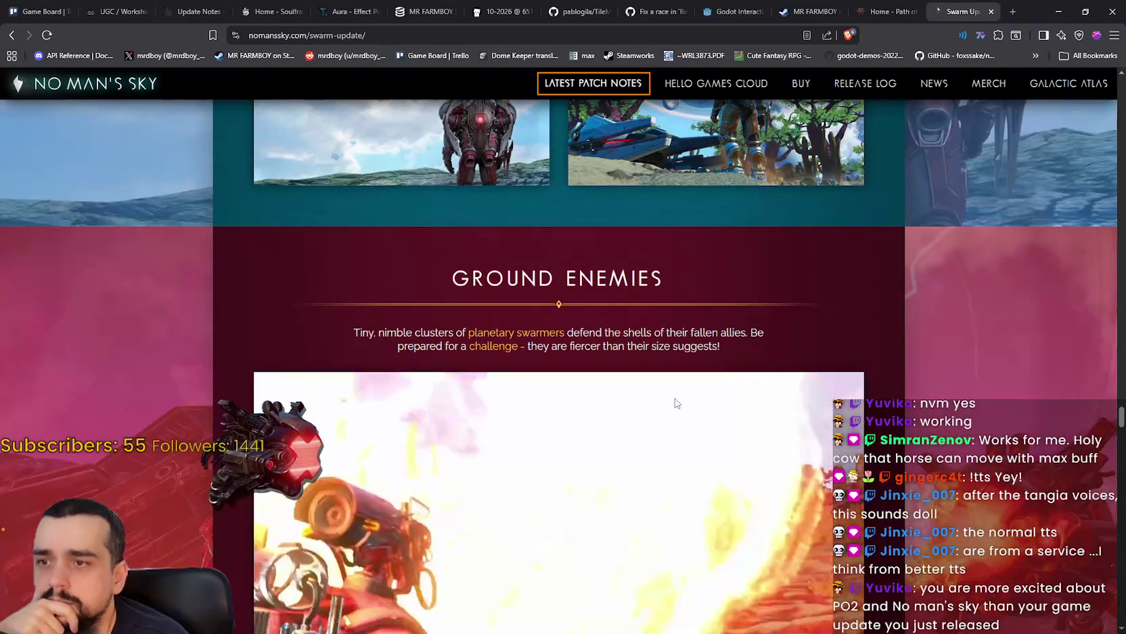
pyautogui.scroll(-6, 675, 403)
pyautogui.scroll(-12, 668, 407)
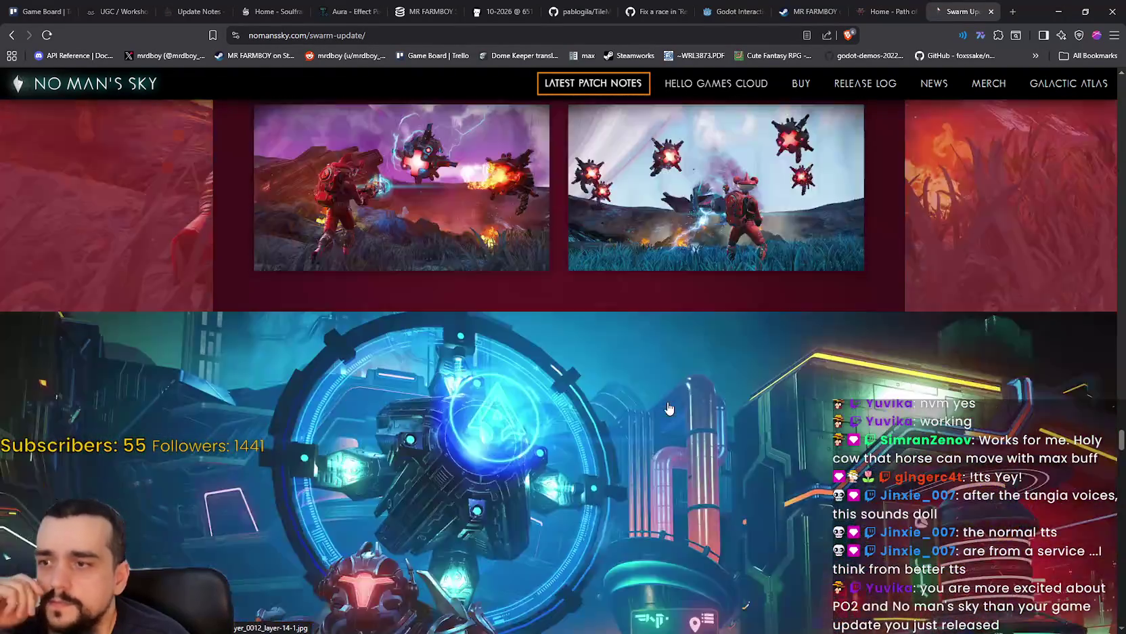
pyautogui.scroll(-1, 666, 405)
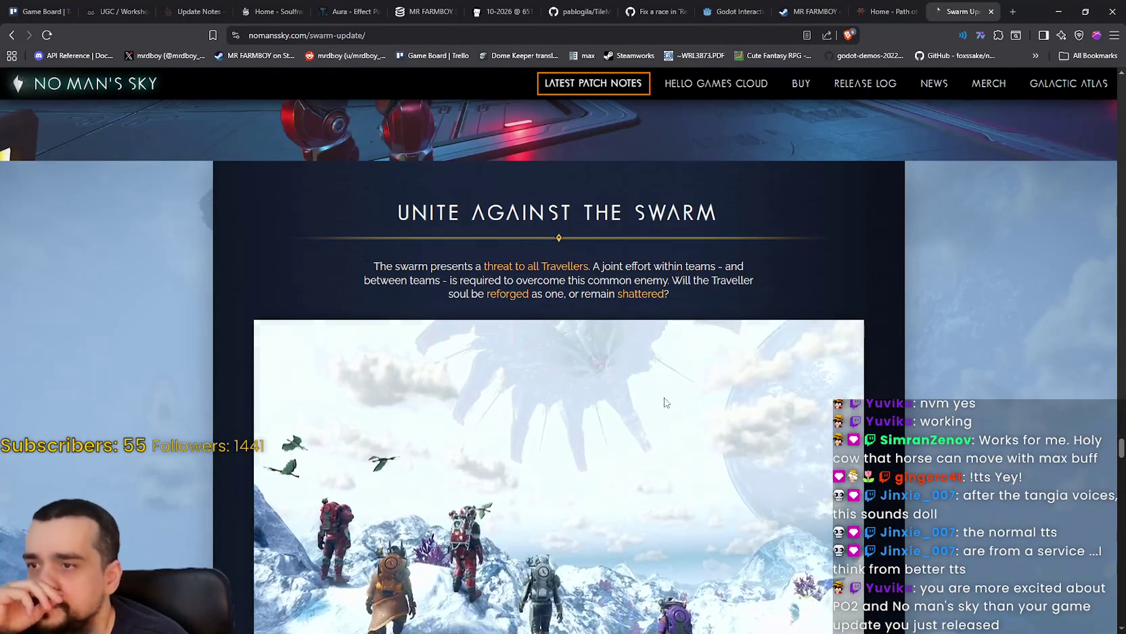
pyautogui.scroll(-3, 664, 400)
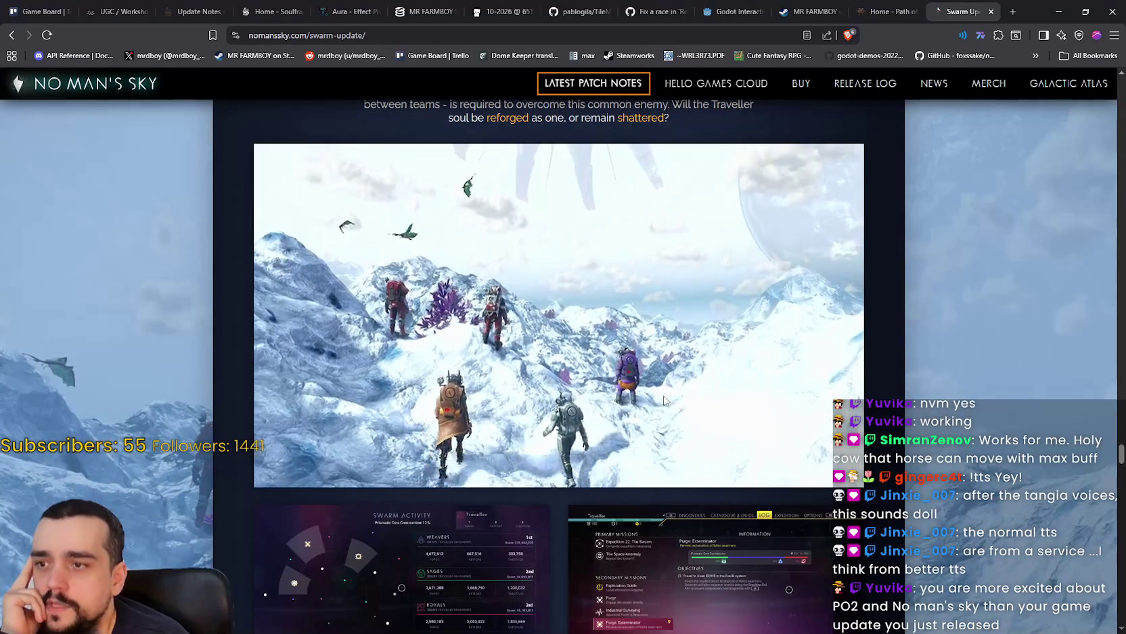
pyautogui.scroll(3, 664, 400)
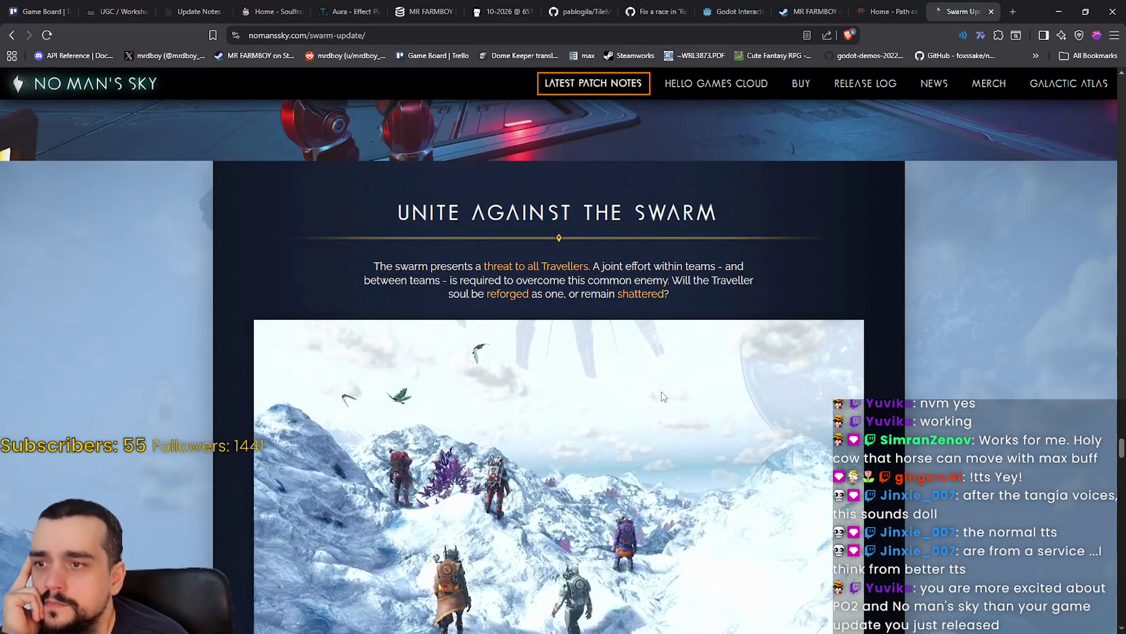
pyautogui.scroll(-5, 662, 392)
pyautogui.scroll(-1, 662, 383)
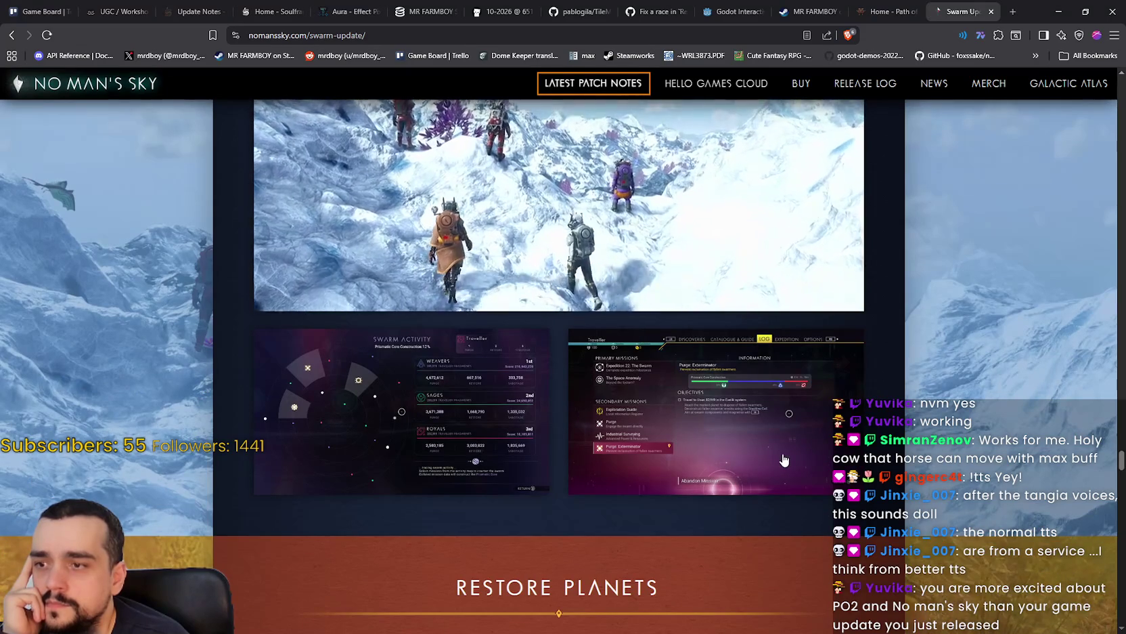
pyautogui.scroll(-2, 331, 376)
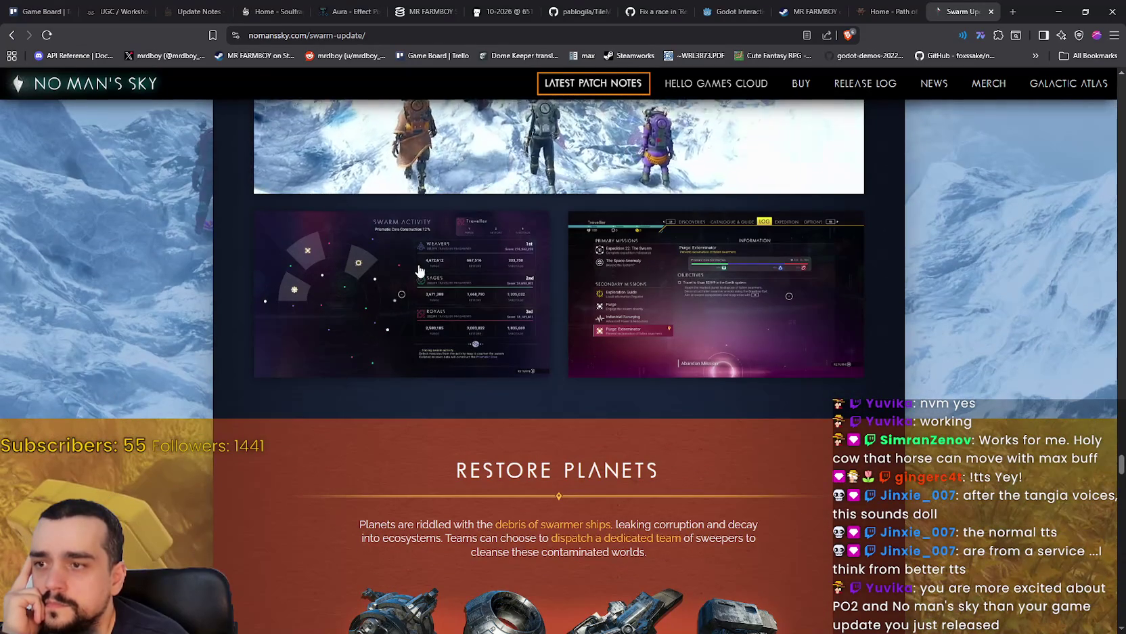
pyautogui.click(407, 304)
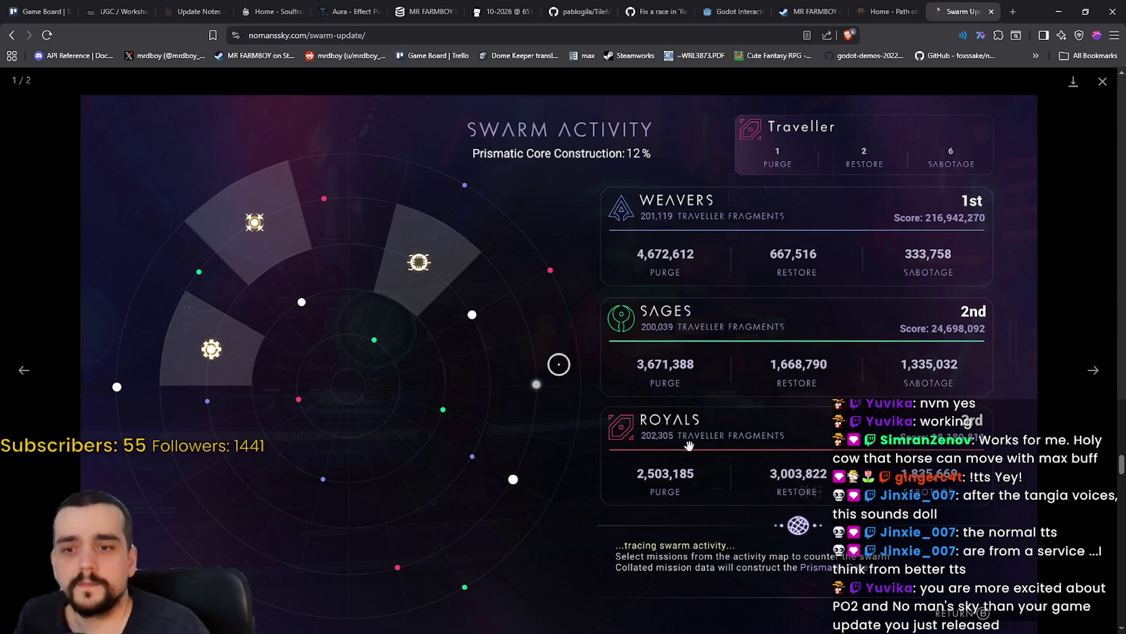
pyautogui.press('Escape')
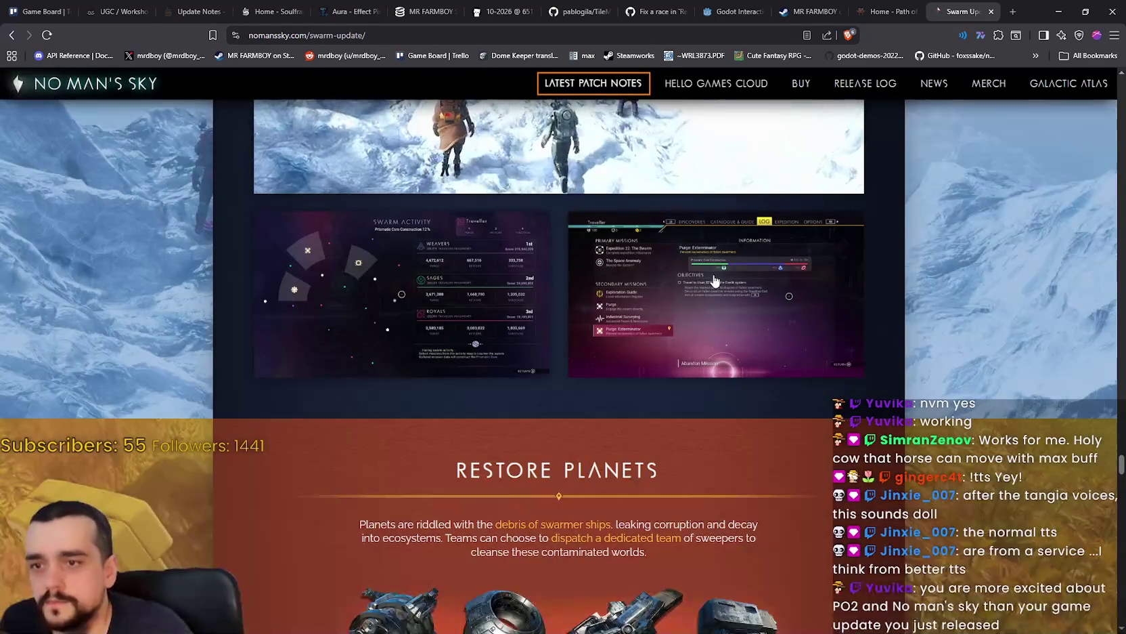
pyautogui.click(714, 280)
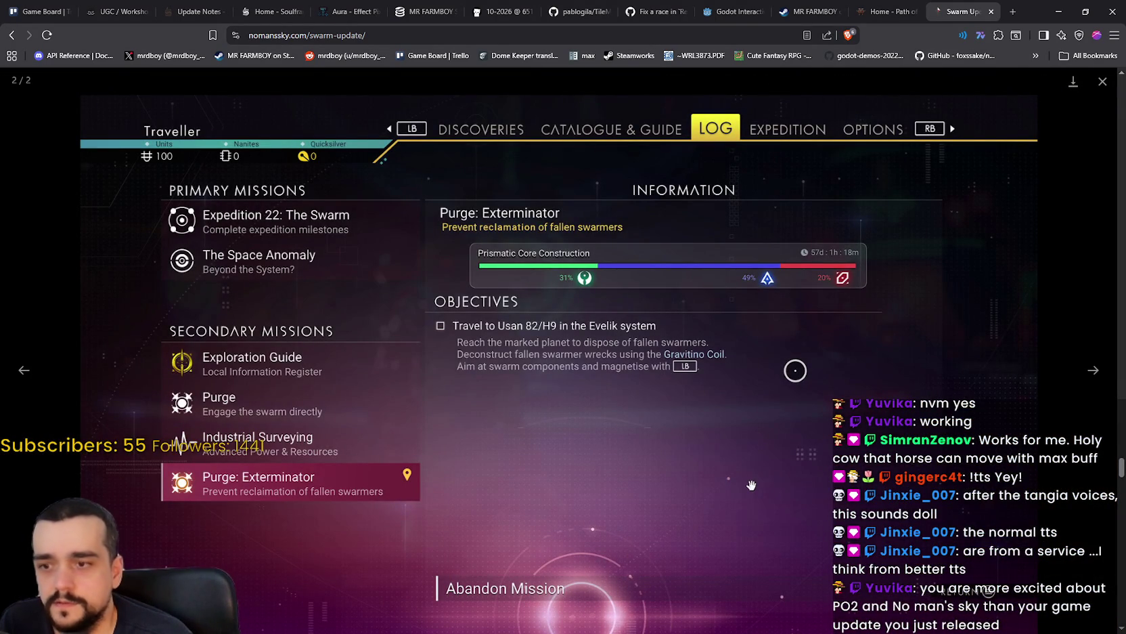
pyautogui.click(1102, 82)
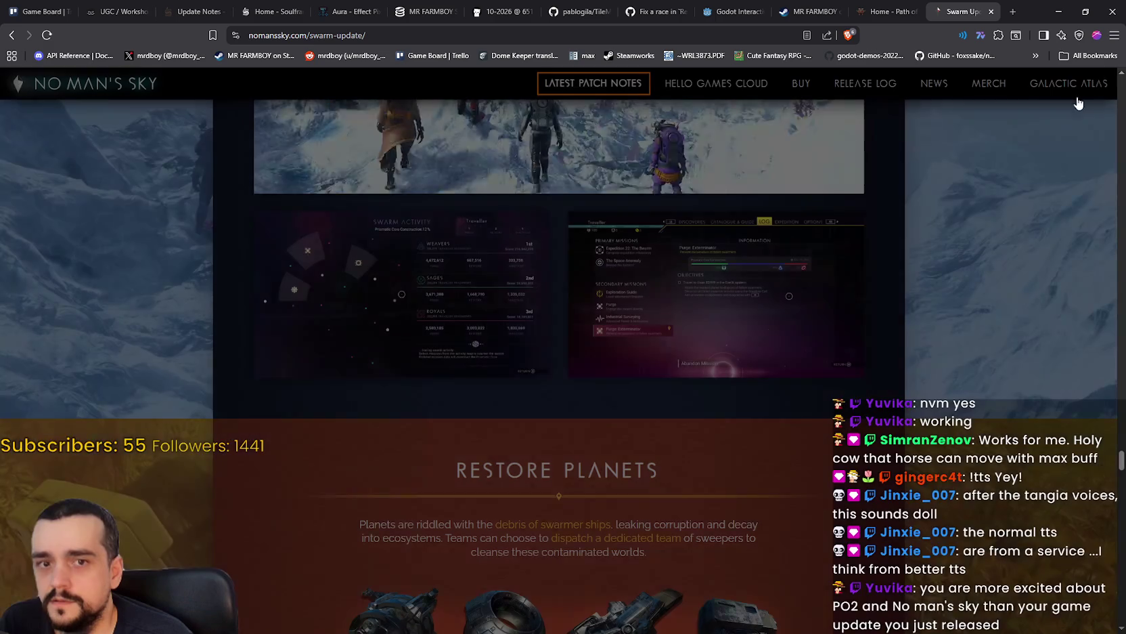
pyautogui.scroll(-3, 554, 517)
pyautogui.scroll(-3, 550, 522)
pyautogui.scroll(3, 553, 473)
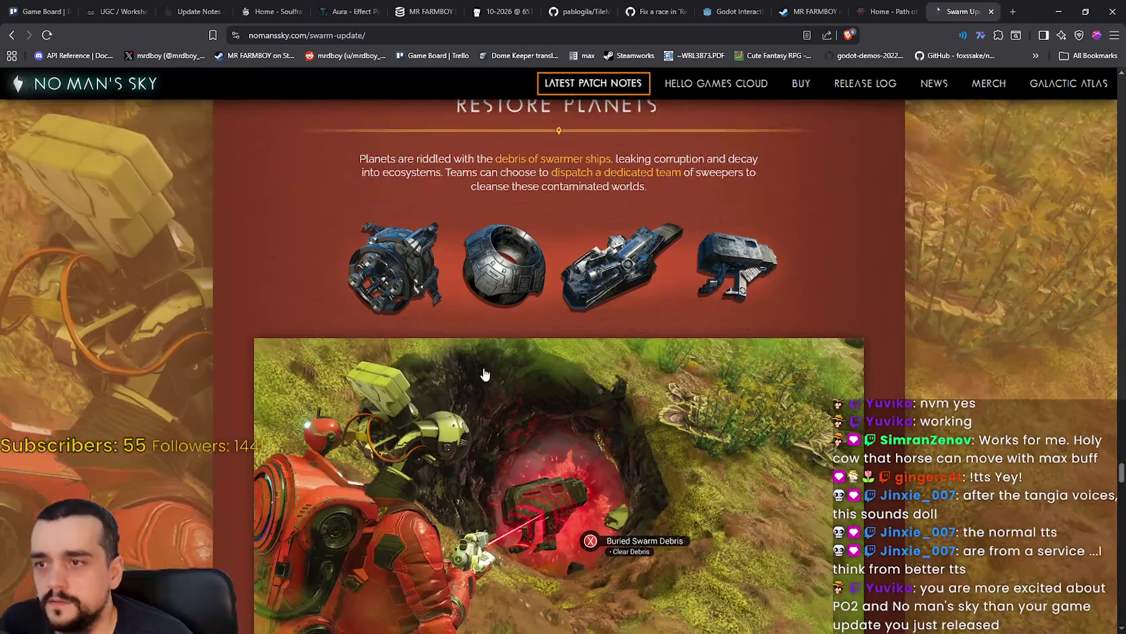
pyautogui.scroll(-2, 816, 506)
pyautogui.scroll(2, 327, 334)
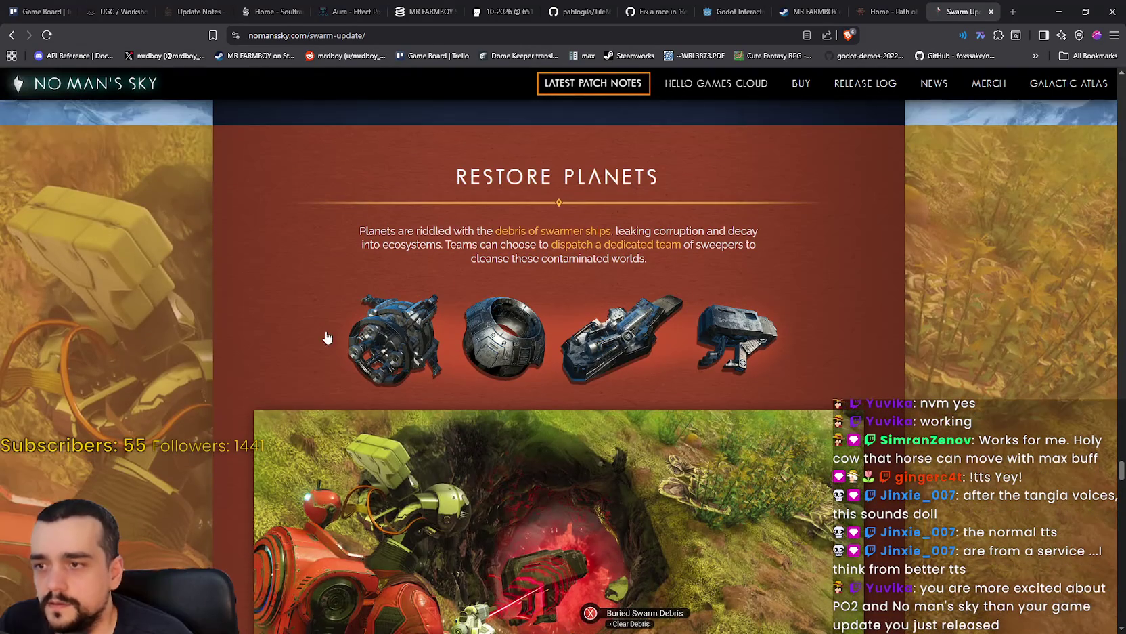
pyautogui.scroll(-8, 484, 396)
pyautogui.scroll(-15, 660, 436)
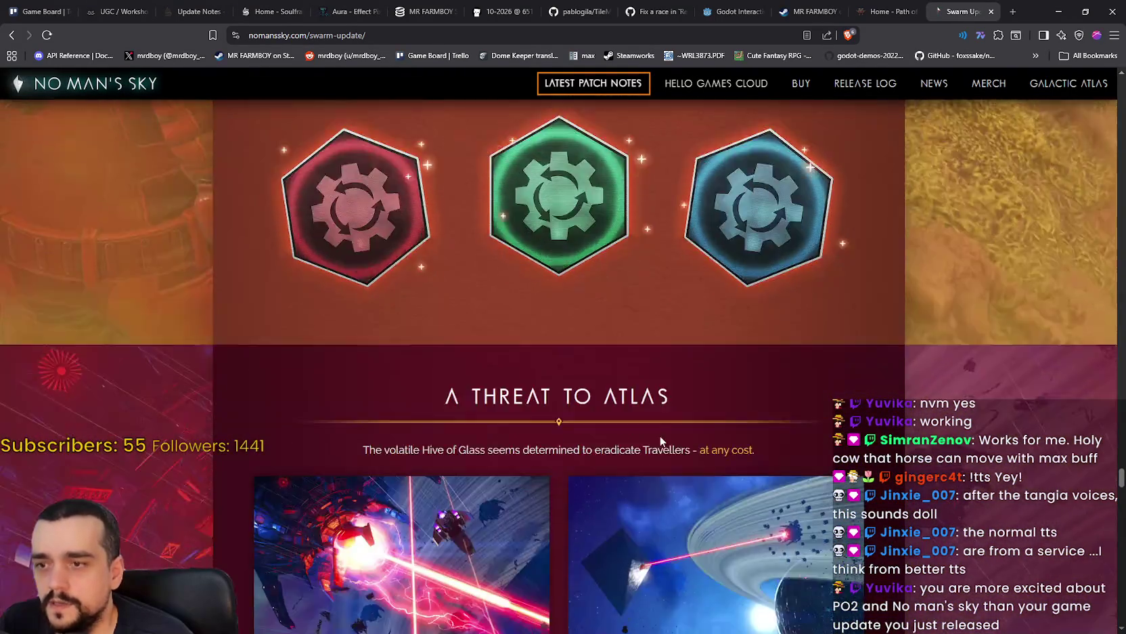
pyautogui.scroll(-6, 662, 442)
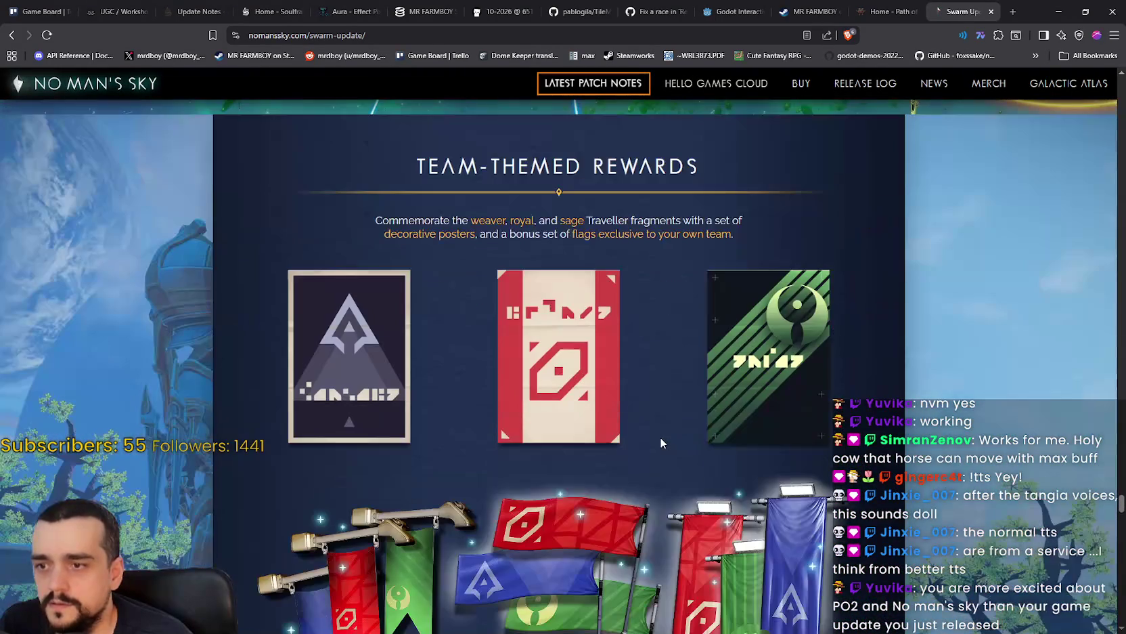
pyautogui.scroll(-15, 662, 442)
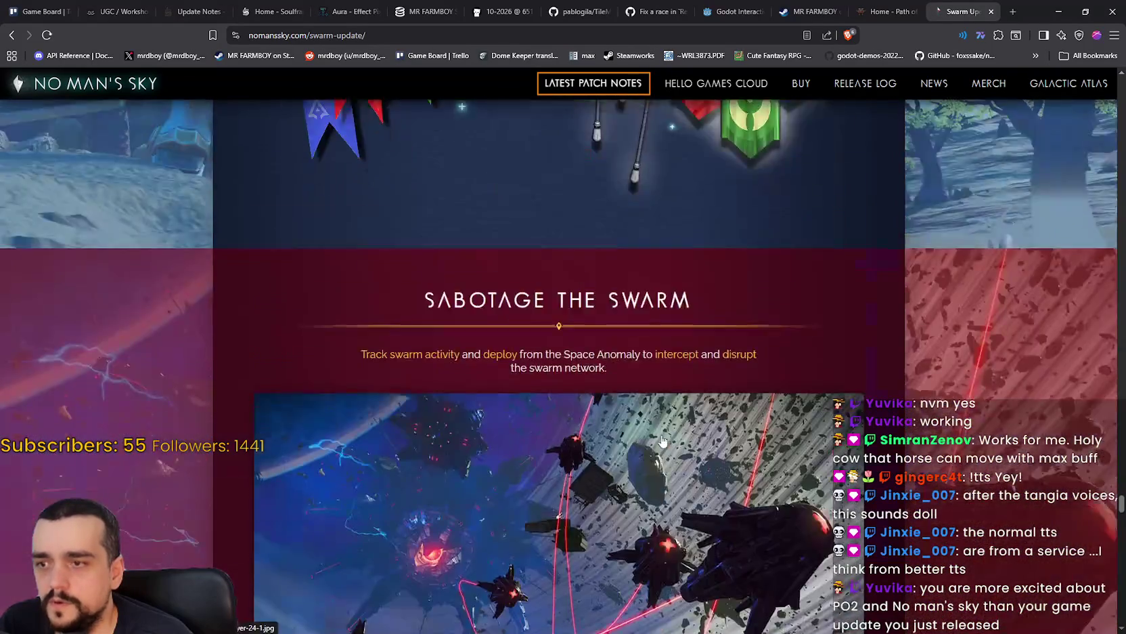
pyautogui.scroll(6, 662, 442)
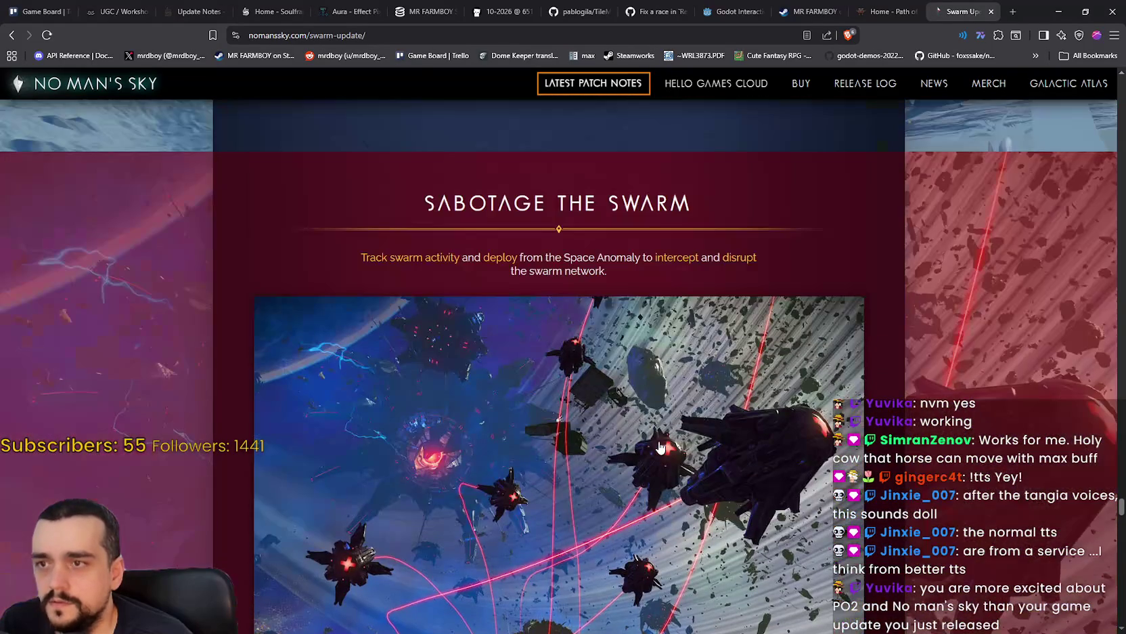
pyautogui.scroll(-3, 727, 401)
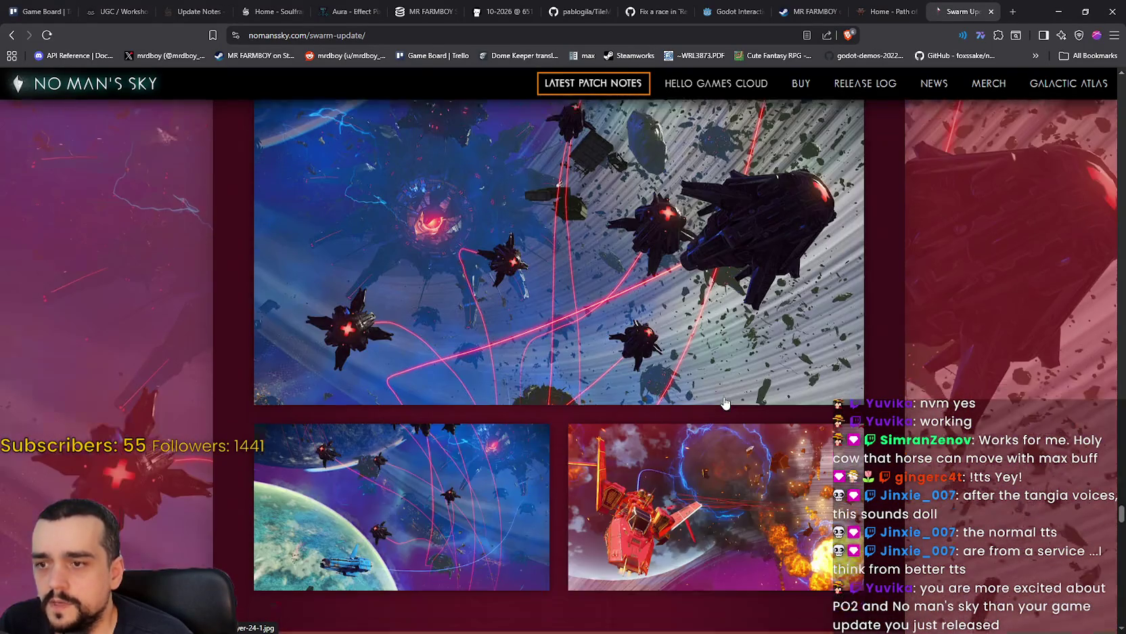
pyautogui.scroll(2, 725, 401)
pyautogui.click(723, 402)
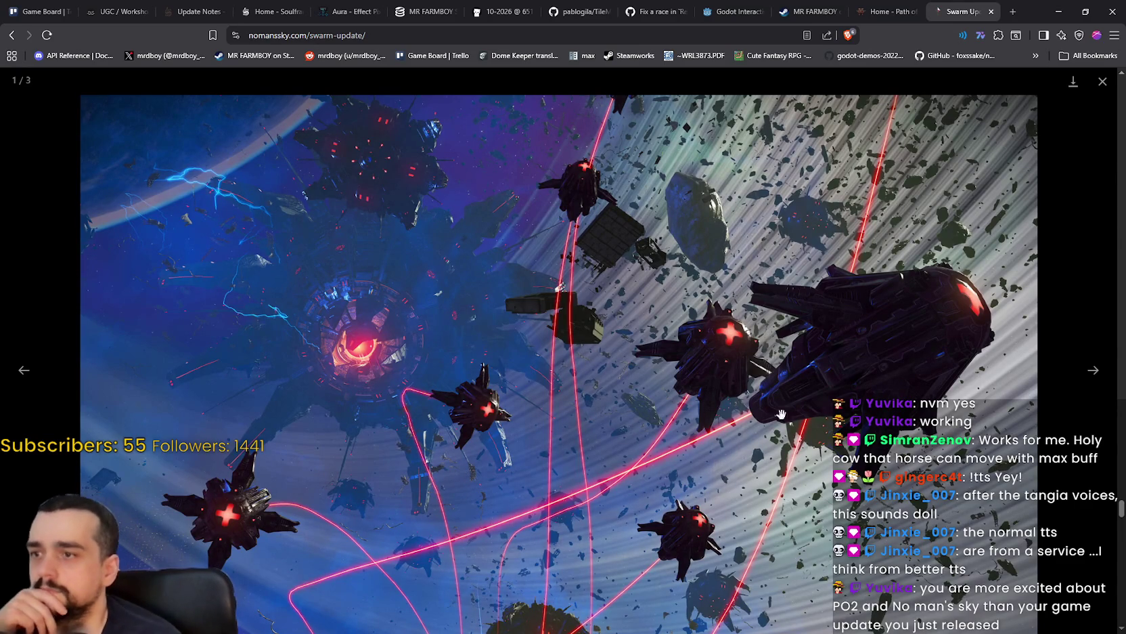
pyautogui.click(1050, 512)
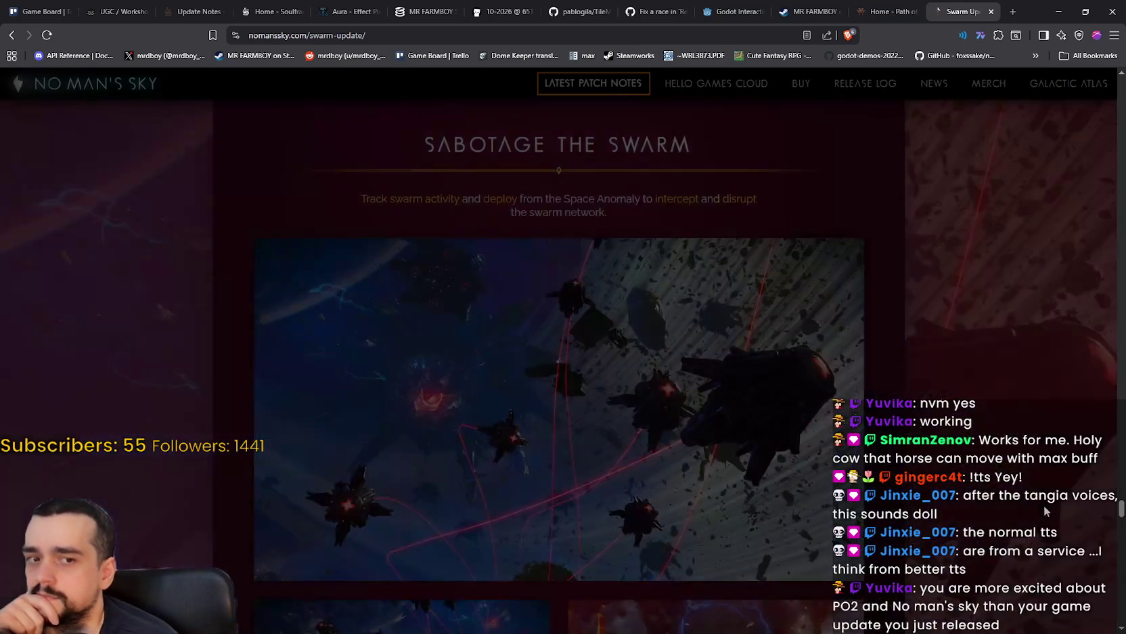
pyautogui.click(708, 365)
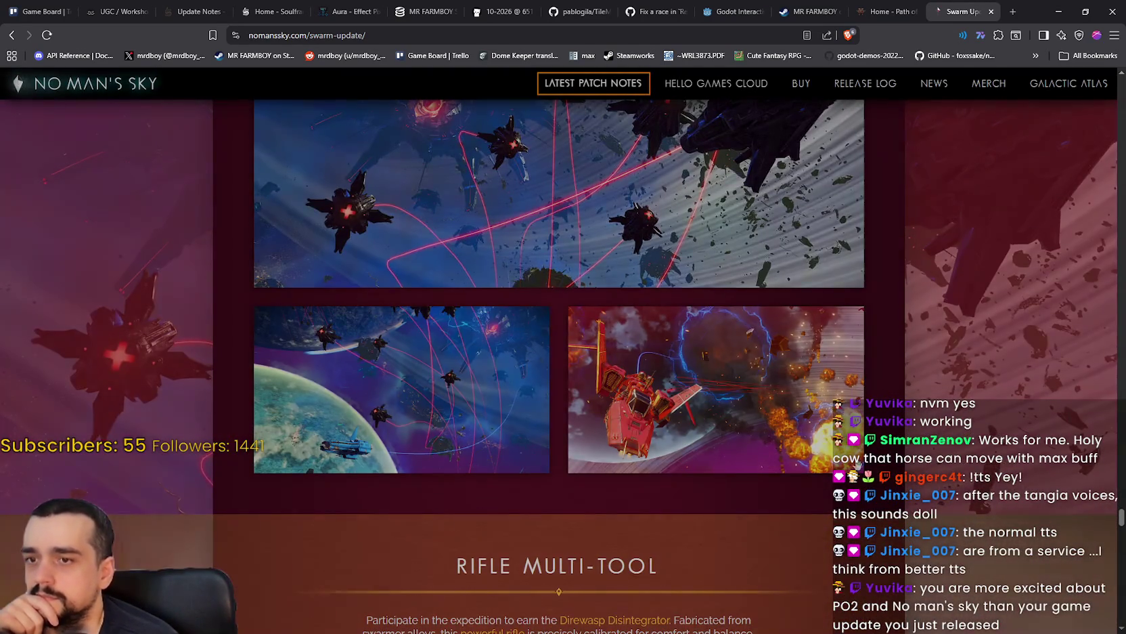
pyautogui.click(1074, 499)
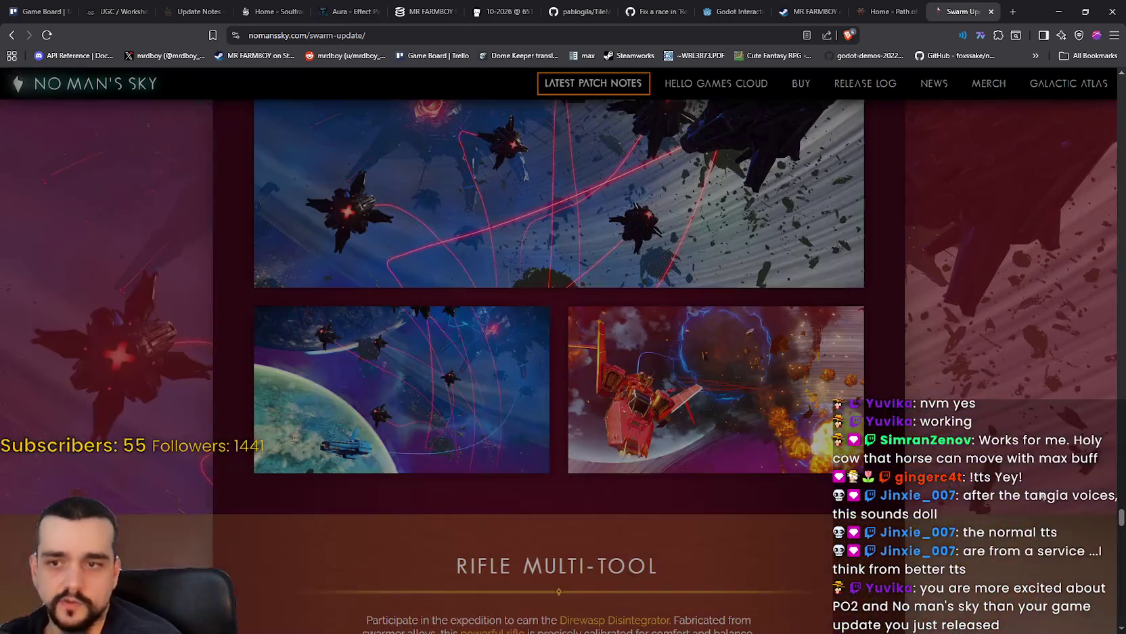
pyautogui.scroll(-7, 939, 467)
pyautogui.scroll(2, 937, 467)
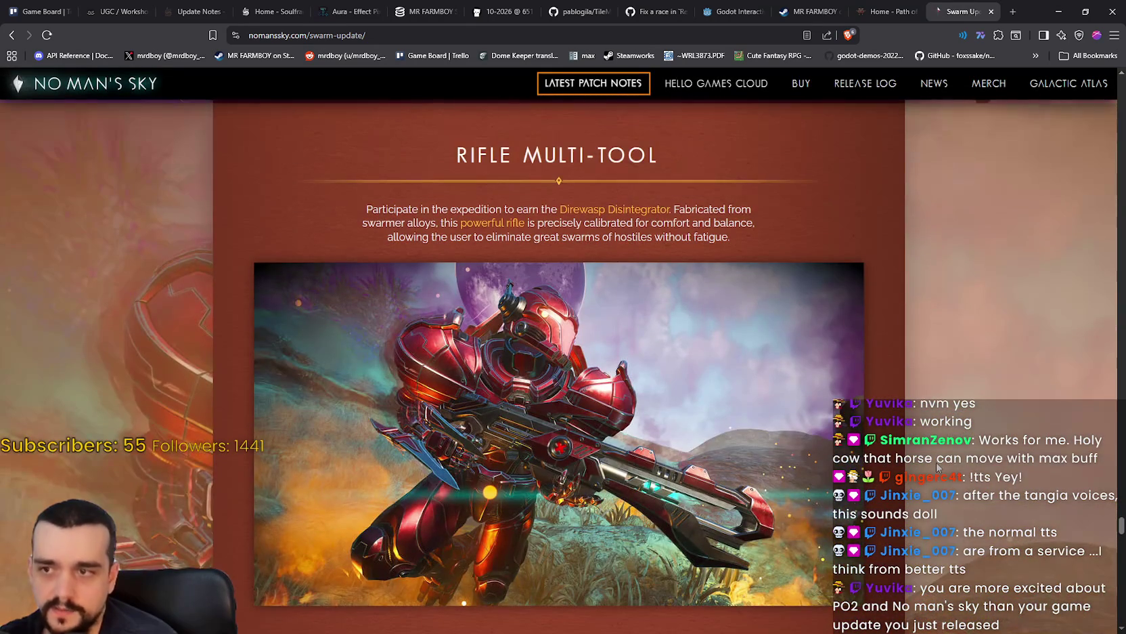
pyautogui.scroll(-3, 752, 425)
pyautogui.scroll(4, 611, 455)
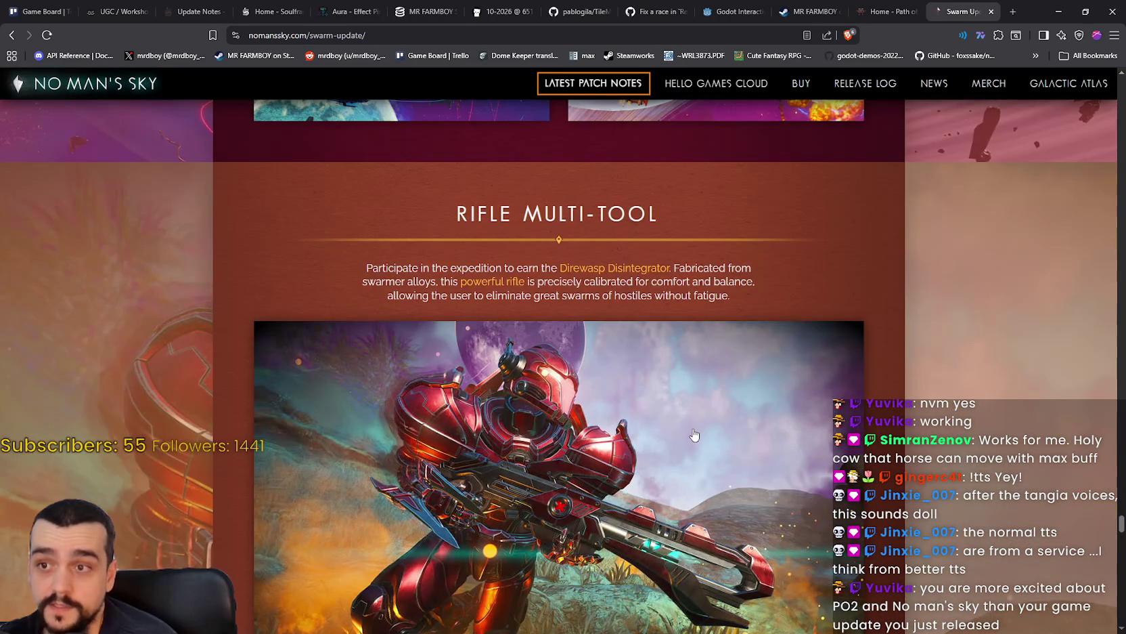
pyautogui.scroll(-7, 694, 434)
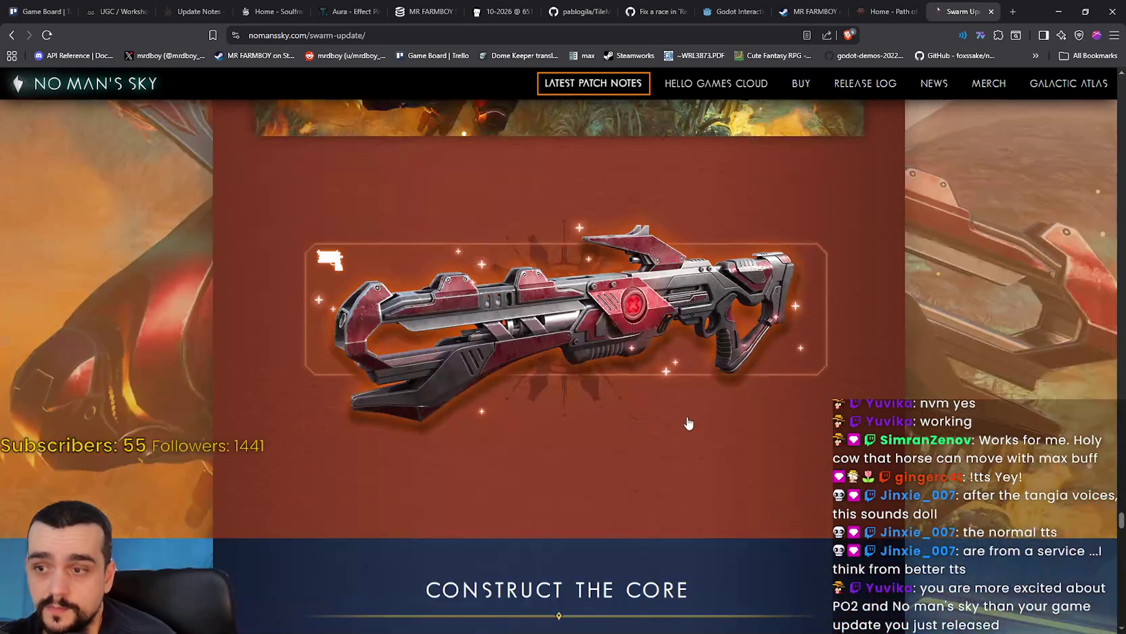
pyautogui.scroll(-5, 736, 481)
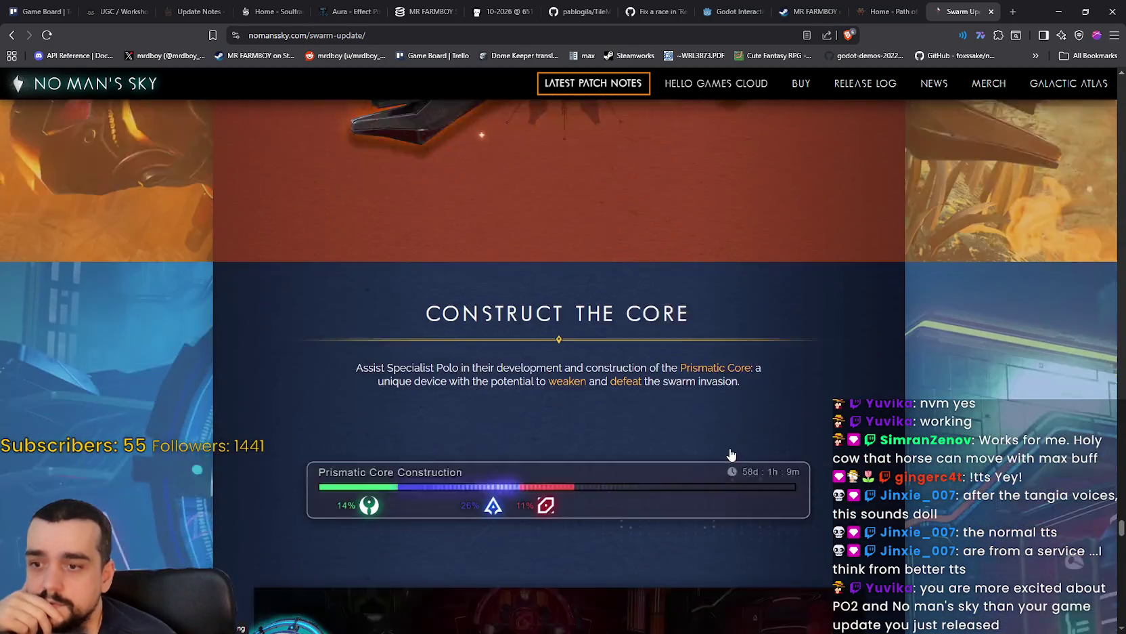
pyautogui.scroll(-4, 736, 482)
pyautogui.scroll(-7, 735, 480)
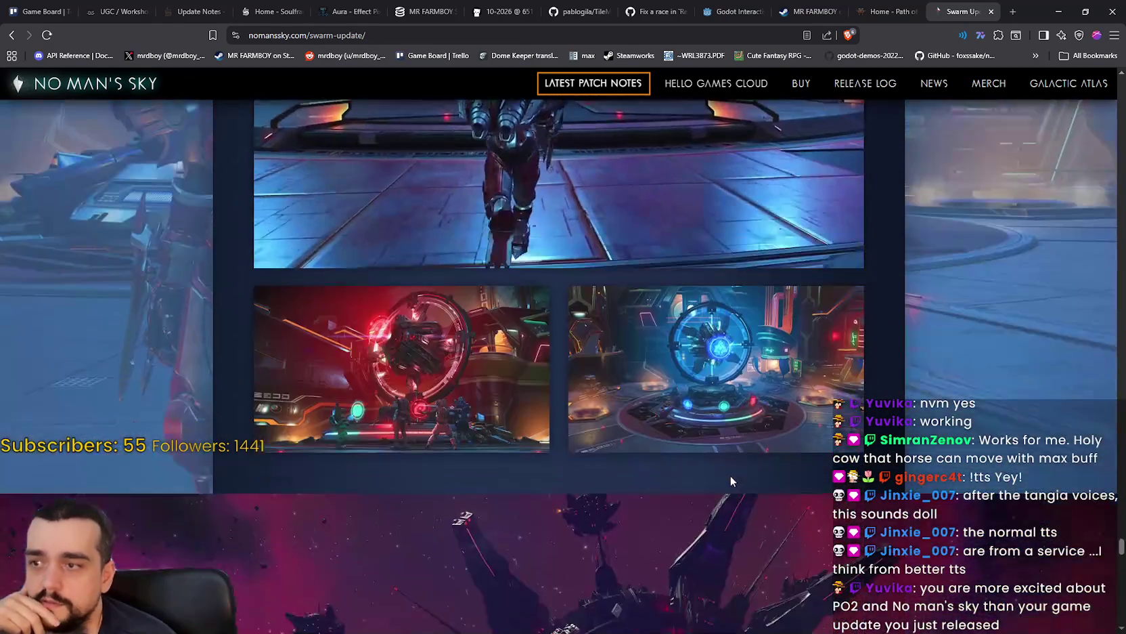
pyautogui.scroll(2, 730, 474)
pyautogui.scroll(-6, 729, 473)
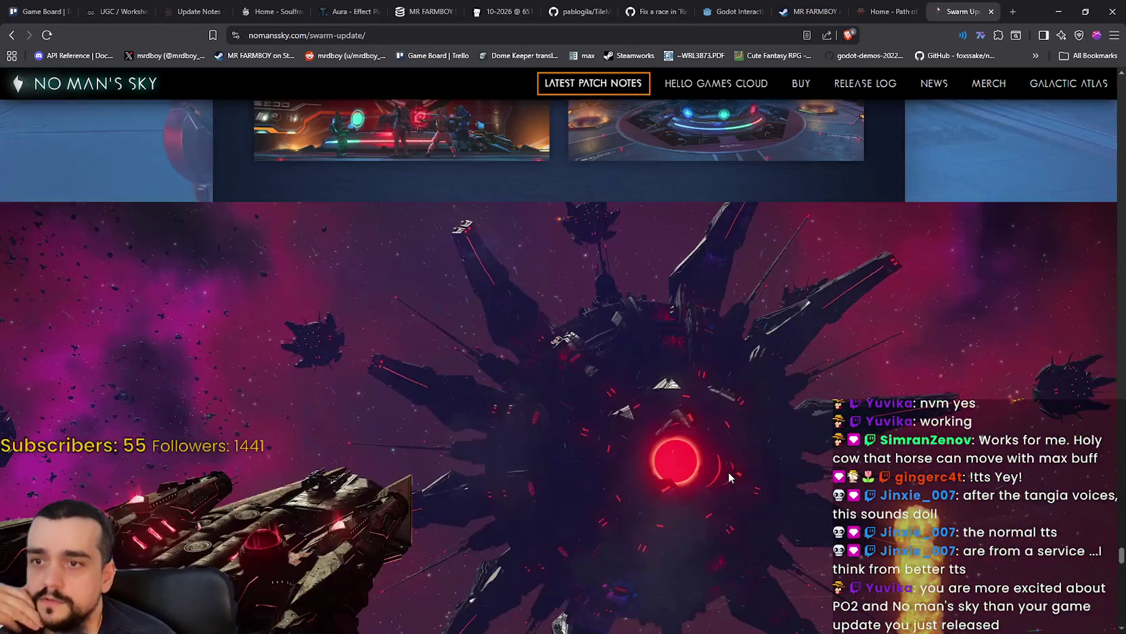
pyautogui.scroll(-8, 724, 466)
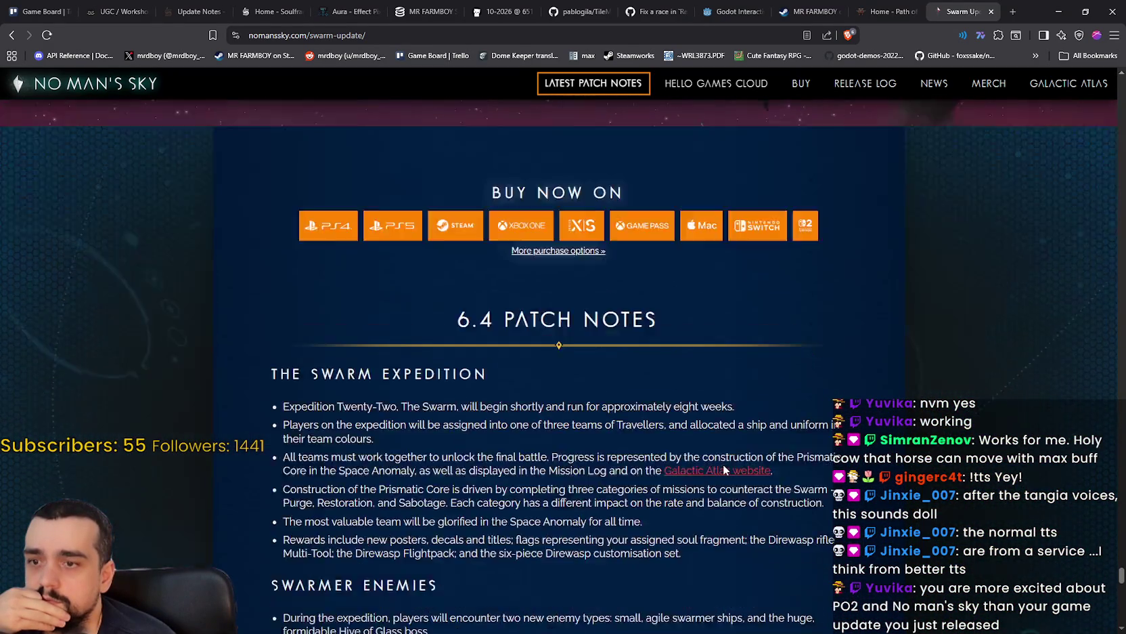
pyautogui.scroll(-1, 724, 464)
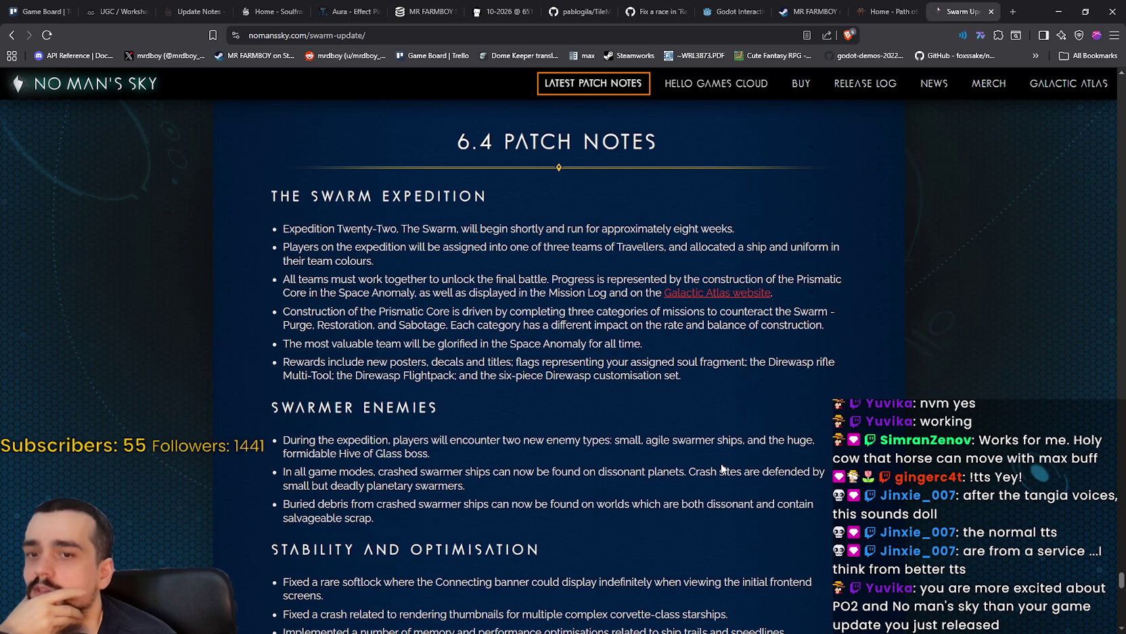
pyautogui.scroll(-4, 722, 468)
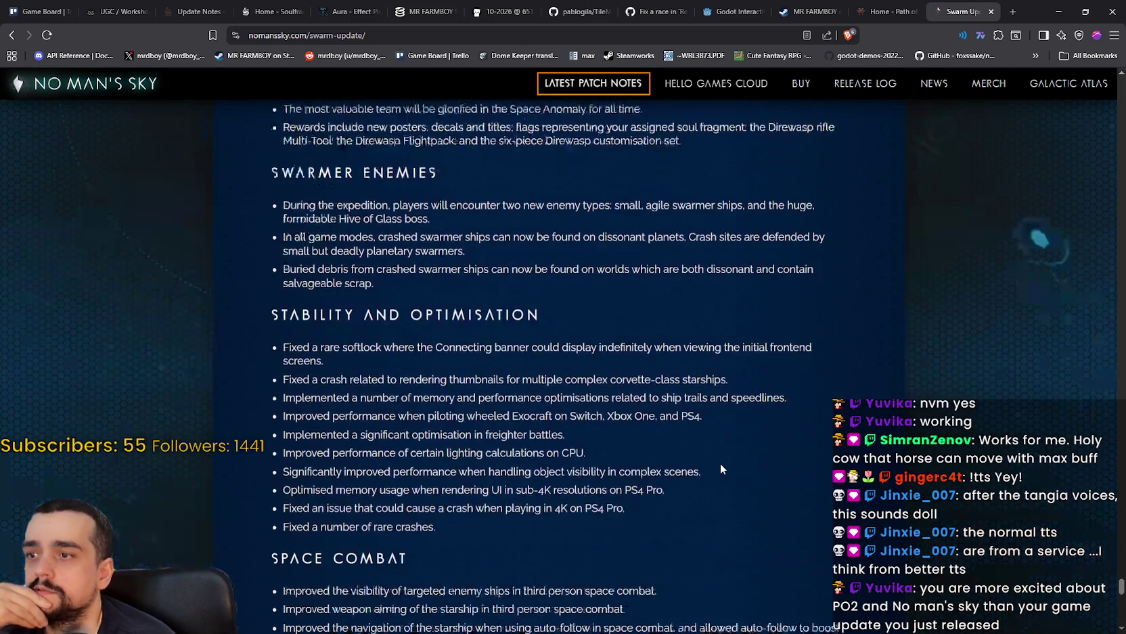
pyautogui.scroll(-5, 721, 468)
pyautogui.scroll(-10, 721, 468)
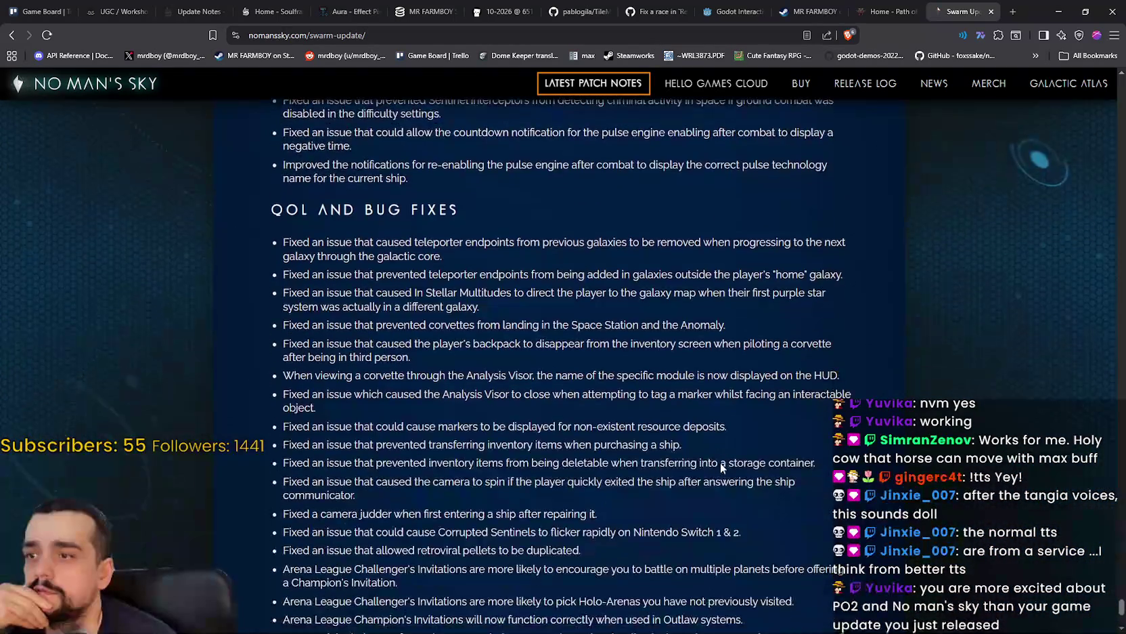
pyautogui.scroll(6, 709, 454)
pyautogui.scroll(15, 710, 454)
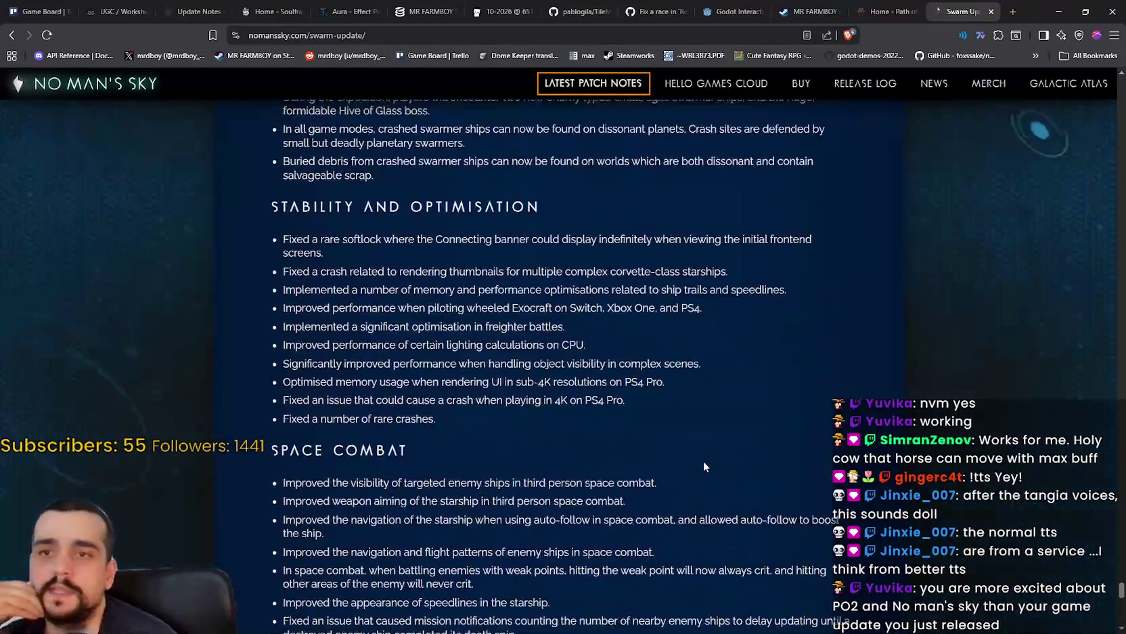
pyautogui.scroll(3, 702, 466)
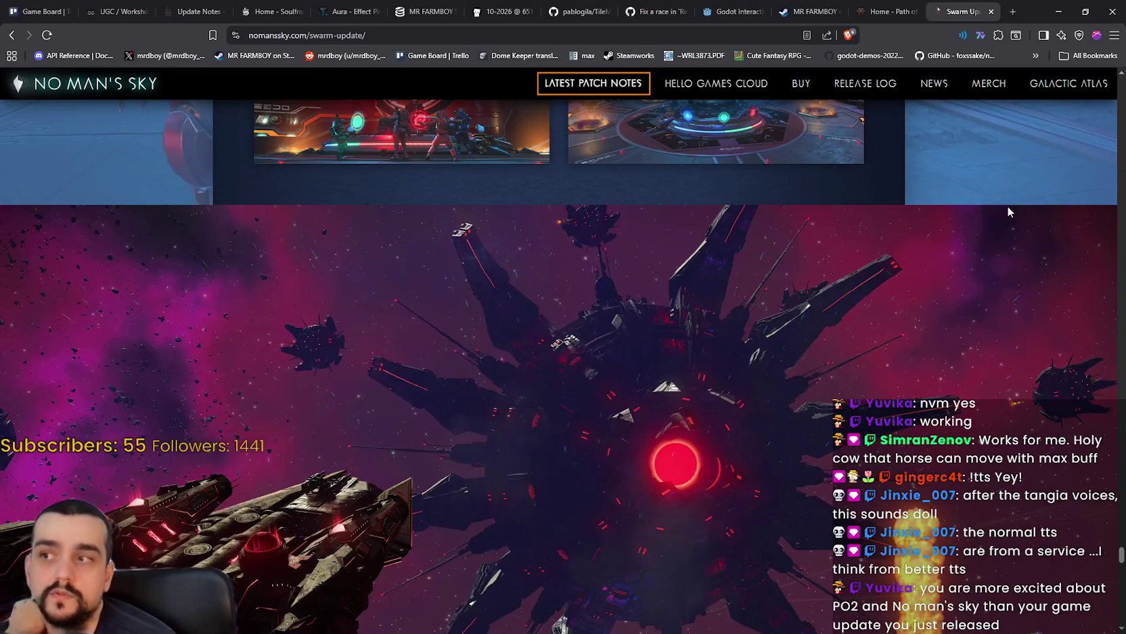
# Minimize the browser, dismiss the Steam update news overlay, and reload the MR FARMBOY store page.
pyautogui.click(1060, 15)
pyautogui.click(809, 131)
pyautogui.scroll(10, 959, 369)
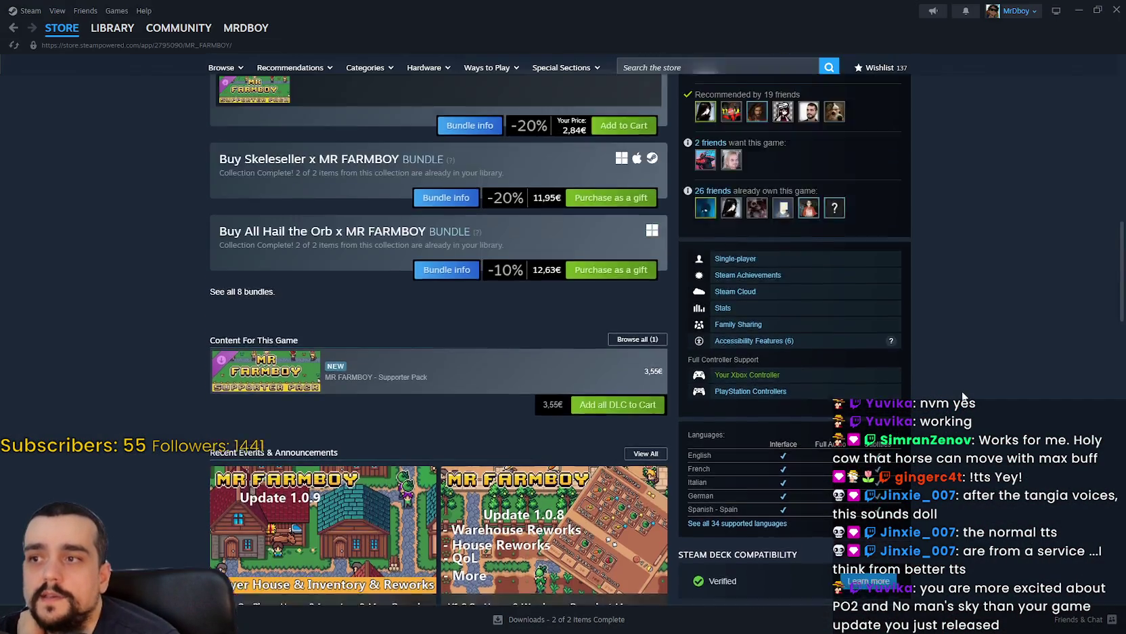
pyautogui.scroll(5, 958, 366)
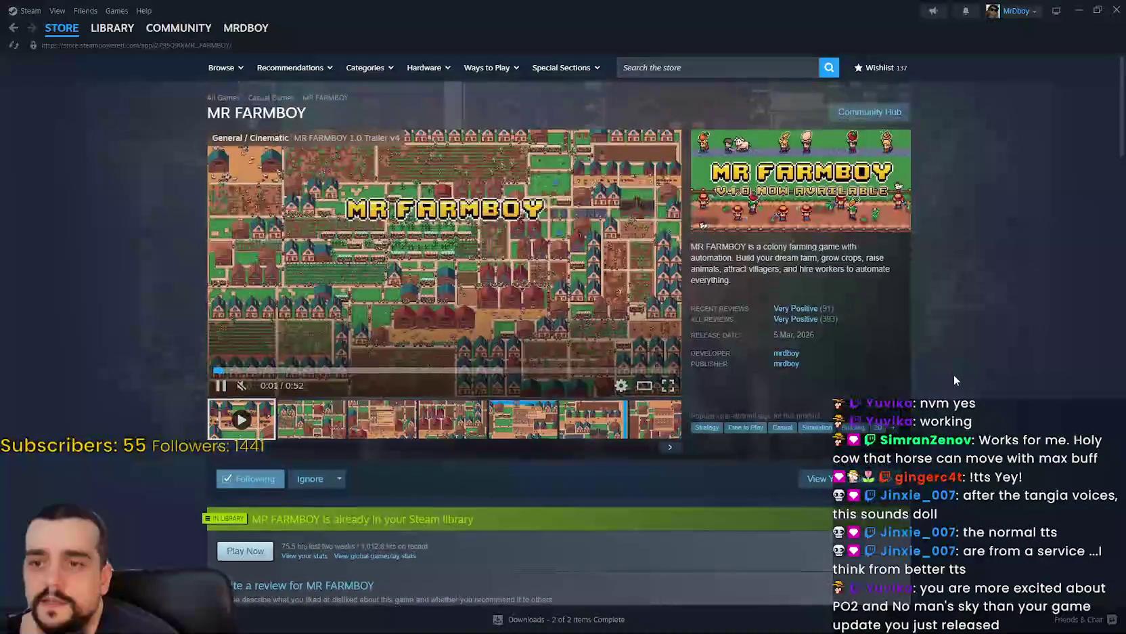
pyautogui.rightClick(953, 369)
pyautogui.click(977, 417)
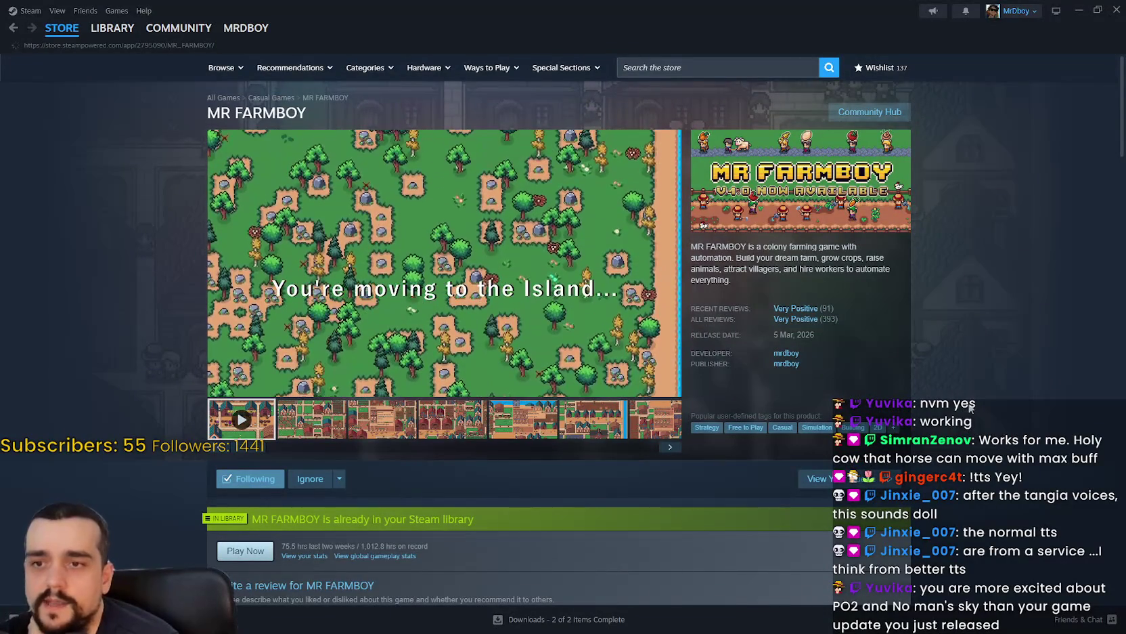
# Browse the MR FARMBOY community hub and its discussions, then return to the store page.
pyautogui.click(870, 112)
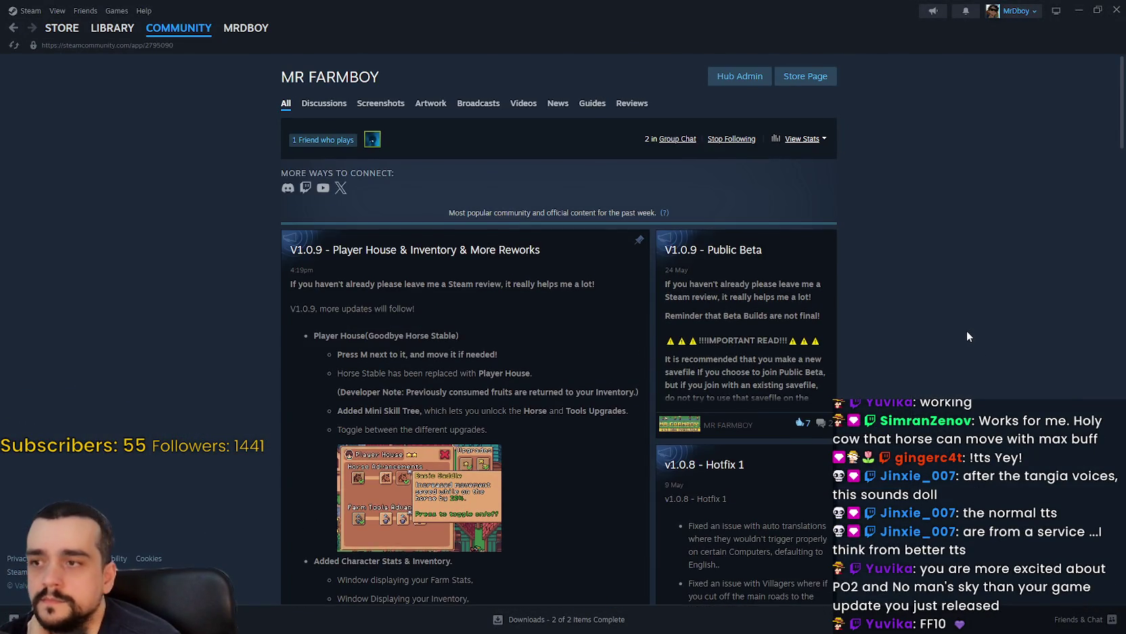
pyautogui.scroll(-3, 965, 330)
pyautogui.scroll(3, 962, 322)
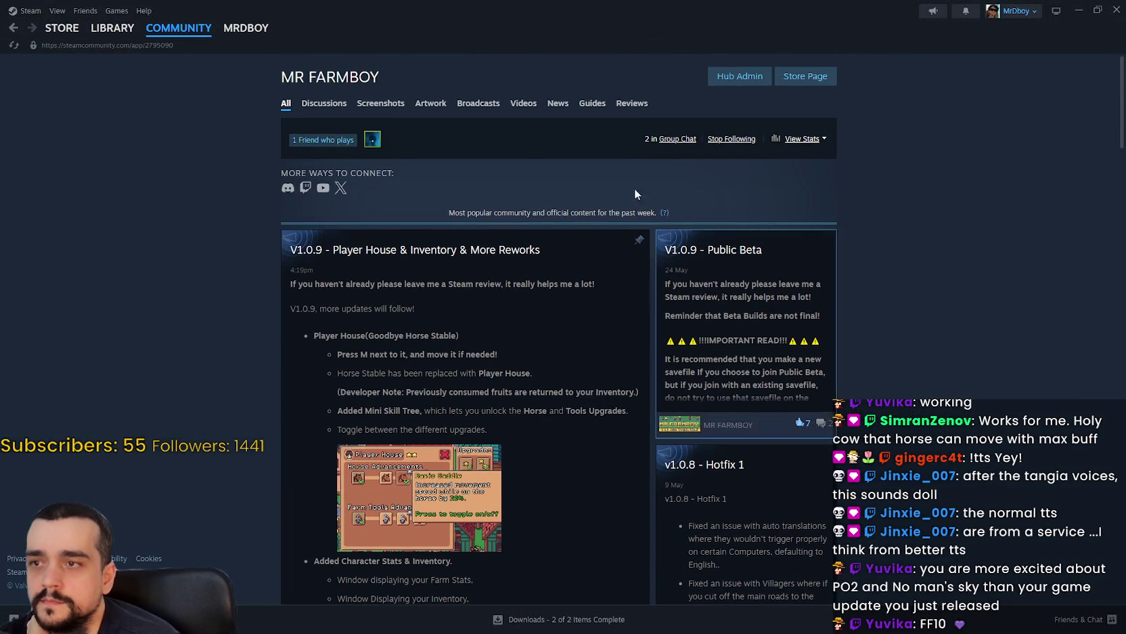
pyautogui.click(325, 104)
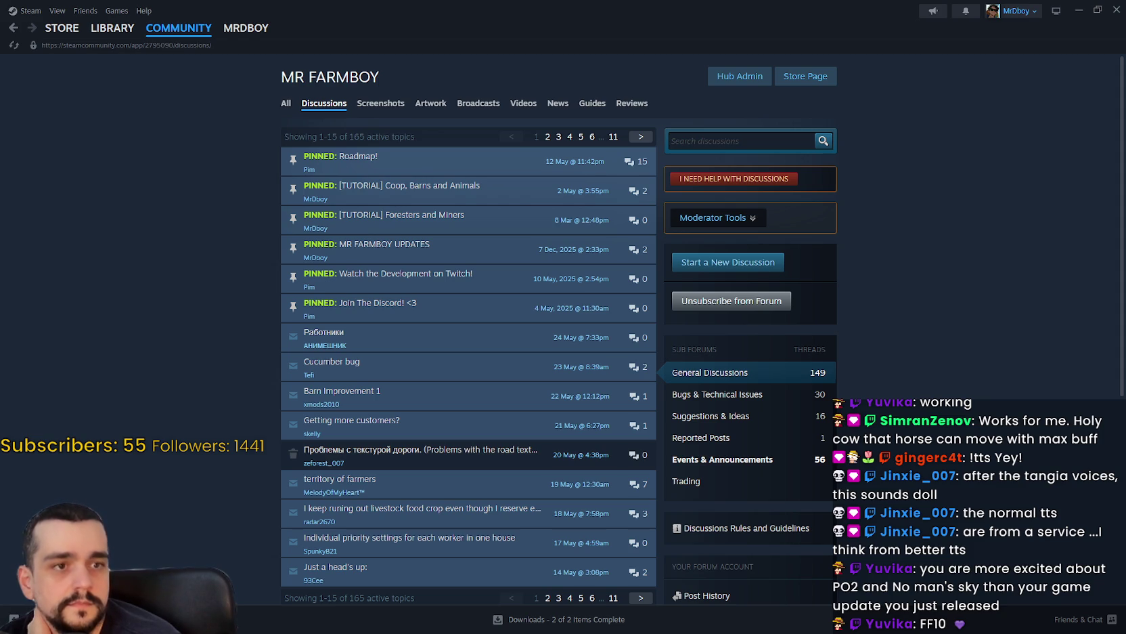
pyautogui.click(287, 111)
pyautogui.click(805, 75)
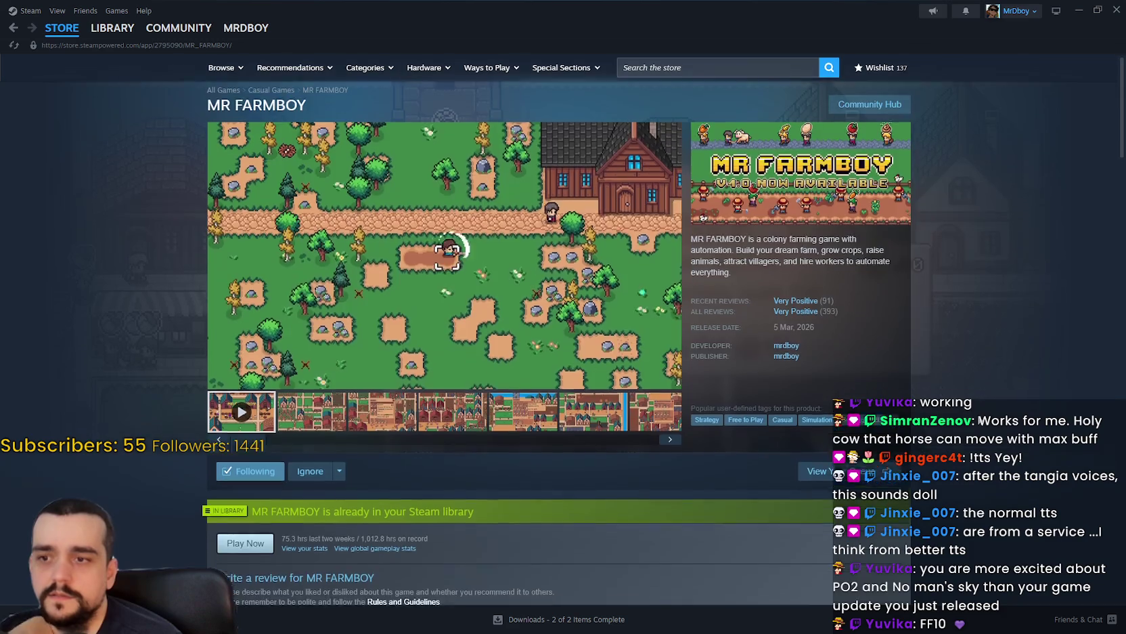
# Scroll the store page down to the bundles, then Alt+Tab to Chrome with YouTube Music.
pyautogui.scroll(-3, 973, 413)
pyautogui.scroll(-6, 972, 412)
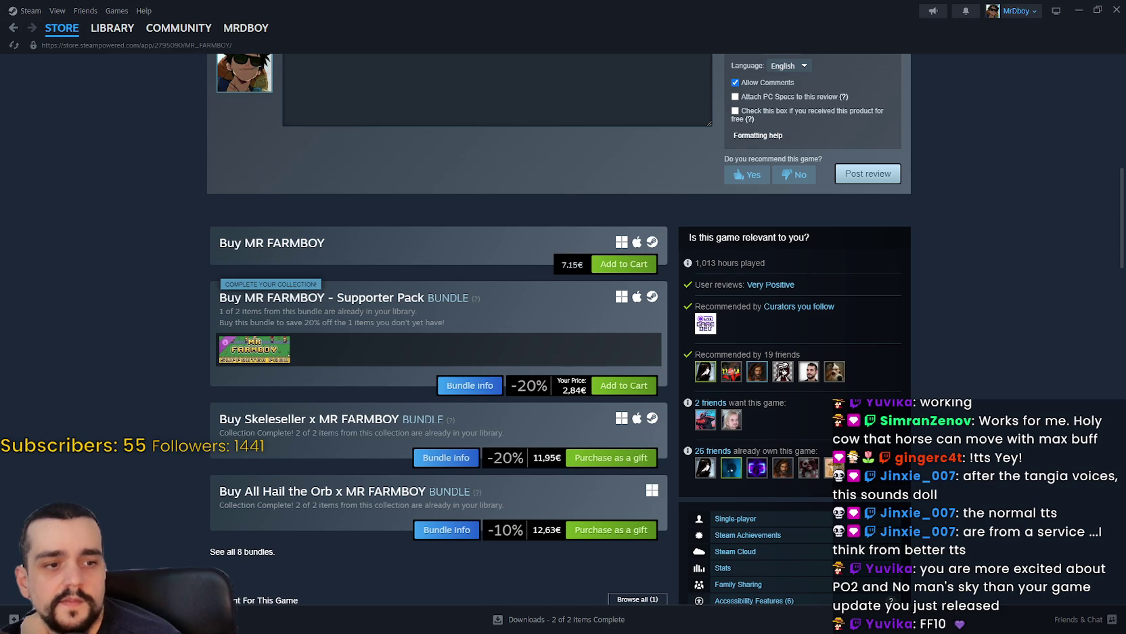
pyautogui.hotkey('alt', 'Tab')
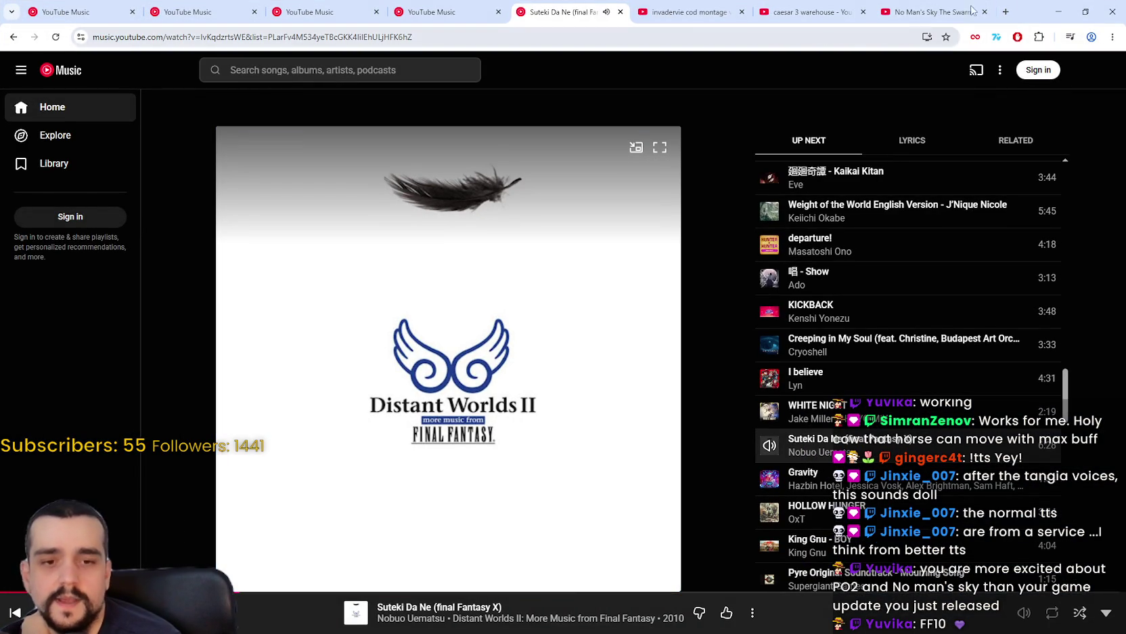
# Restore down and minimize the YouTube Music Chrome window to reveal the MR FARMBOY store page.
pyautogui.click(1085, 12)
pyautogui.click(791, 56)
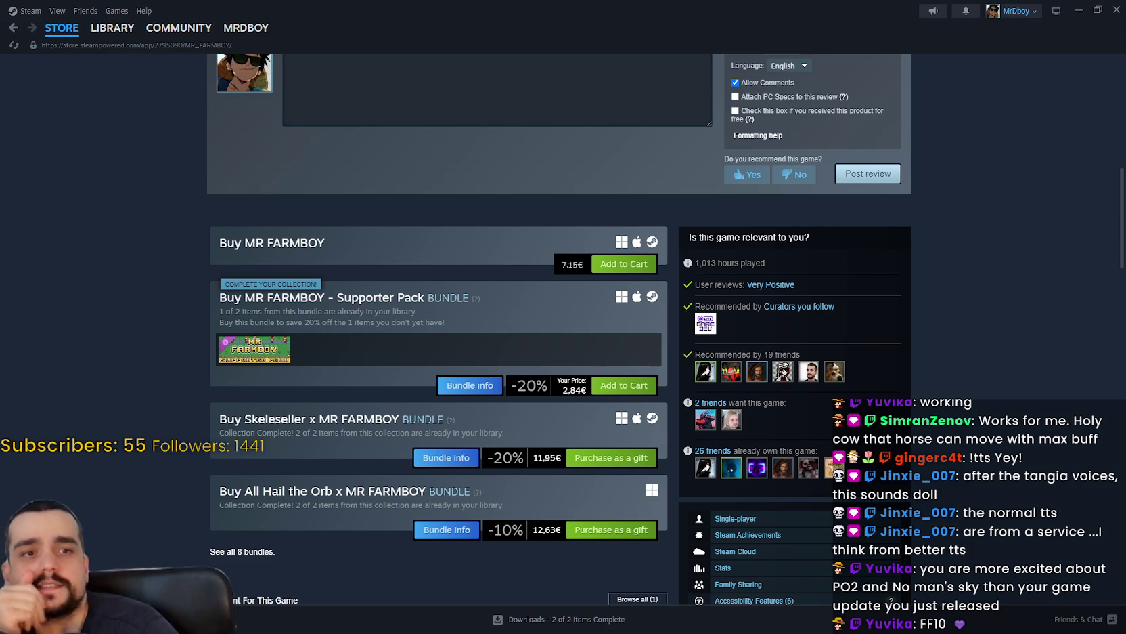
pyautogui.scroll(-3, 939, 457)
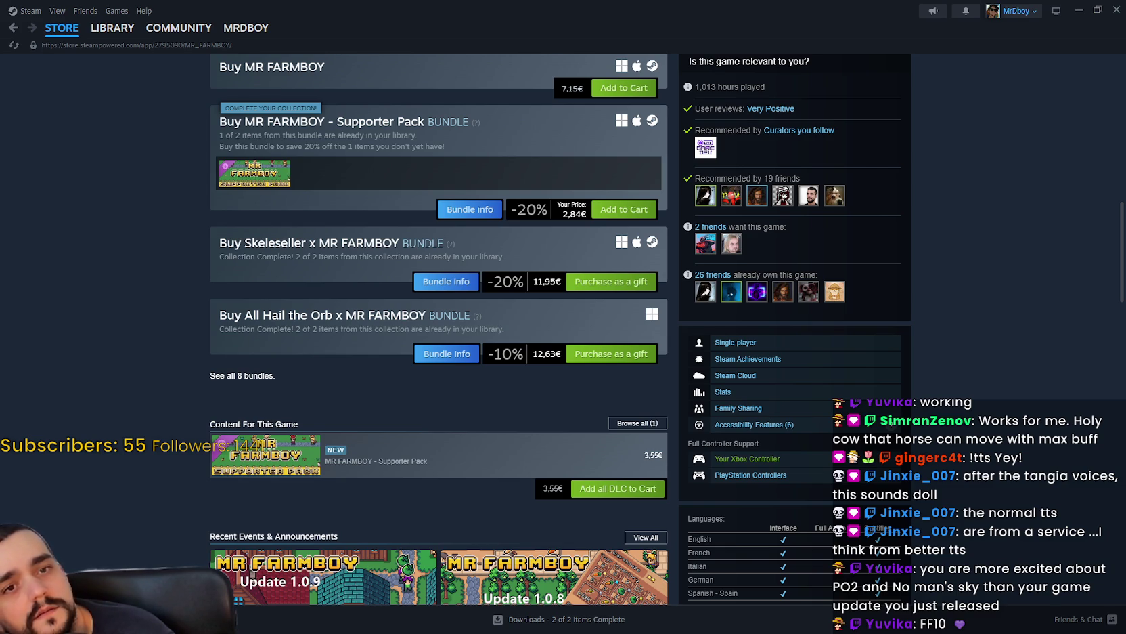
pyautogui.scroll(3, 457, 424)
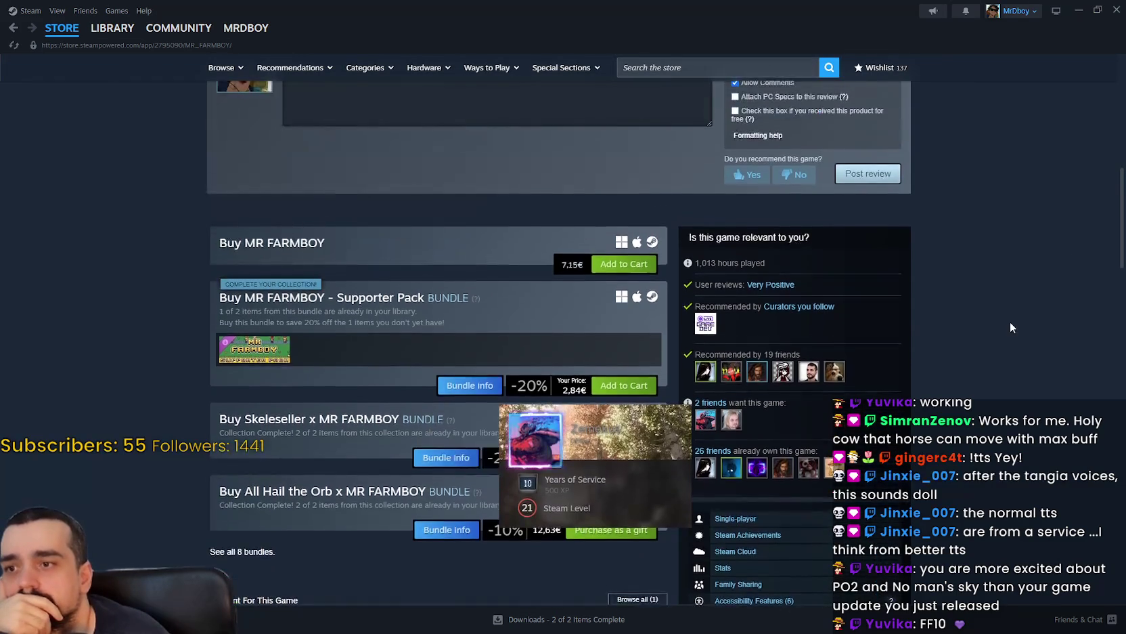
pyautogui.scroll(5, 1009, 326)
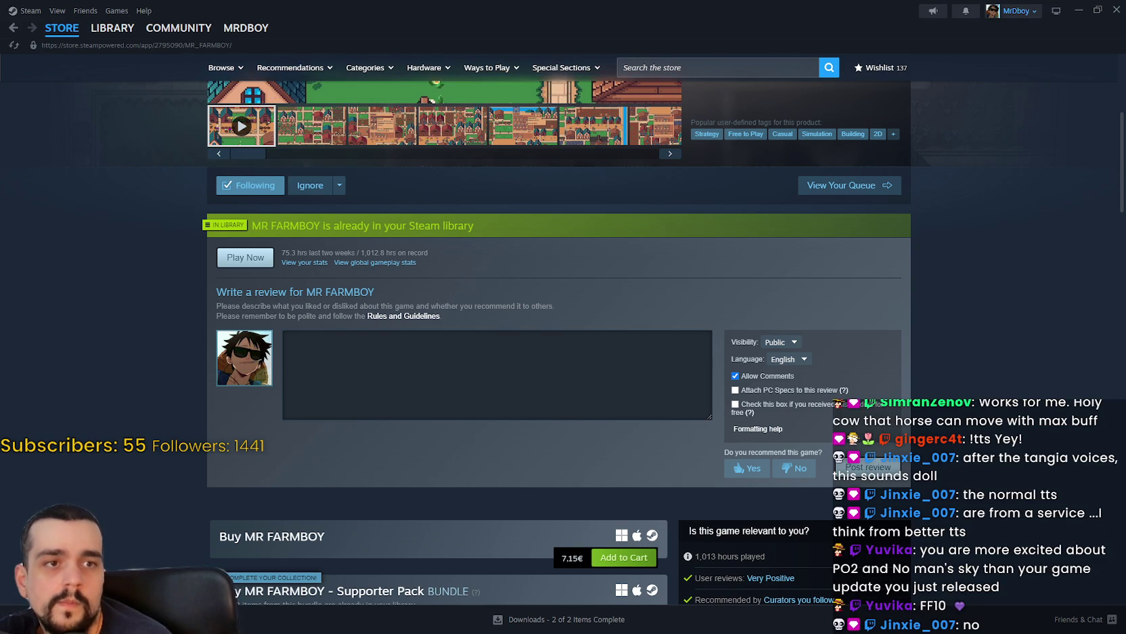
# Scroll through the MR FARMBOY store page and back up to the header so the trailer plays.
pyautogui.scroll(-2, 879, 474)
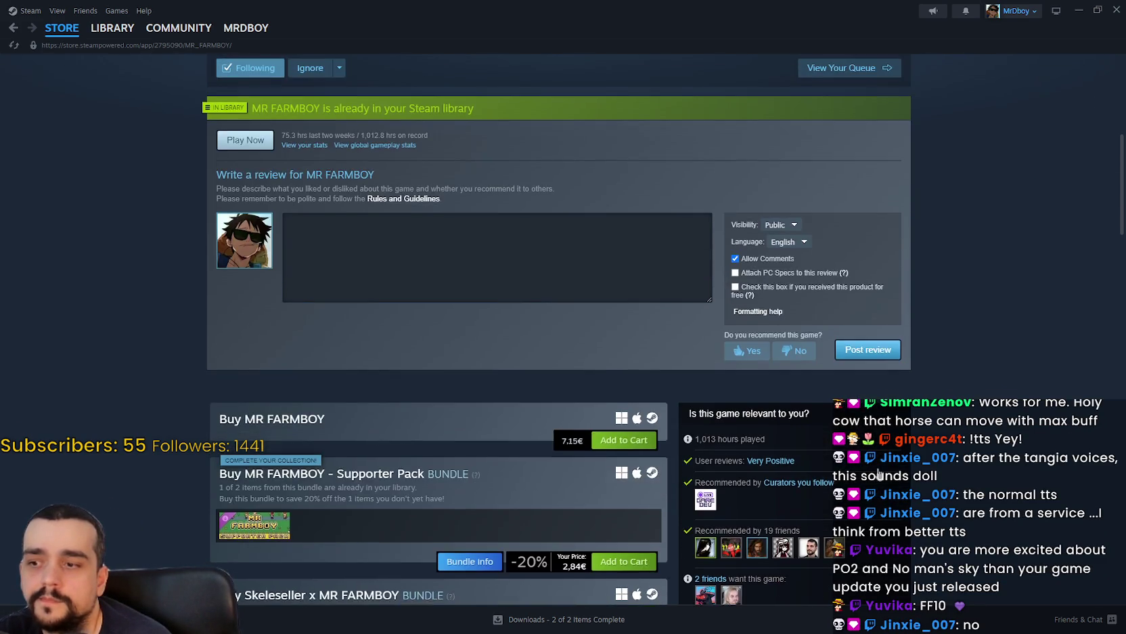
pyautogui.scroll(-5, 880, 473)
pyautogui.scroll(10, 880, 454)
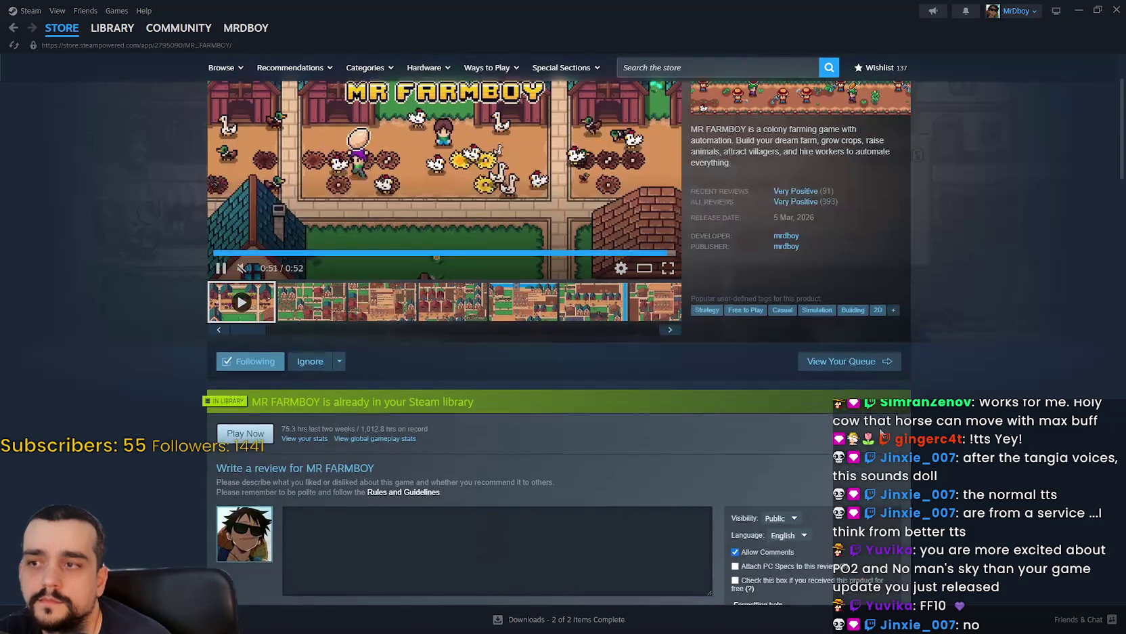
pyautogui.scroll(-10, 677, 403)
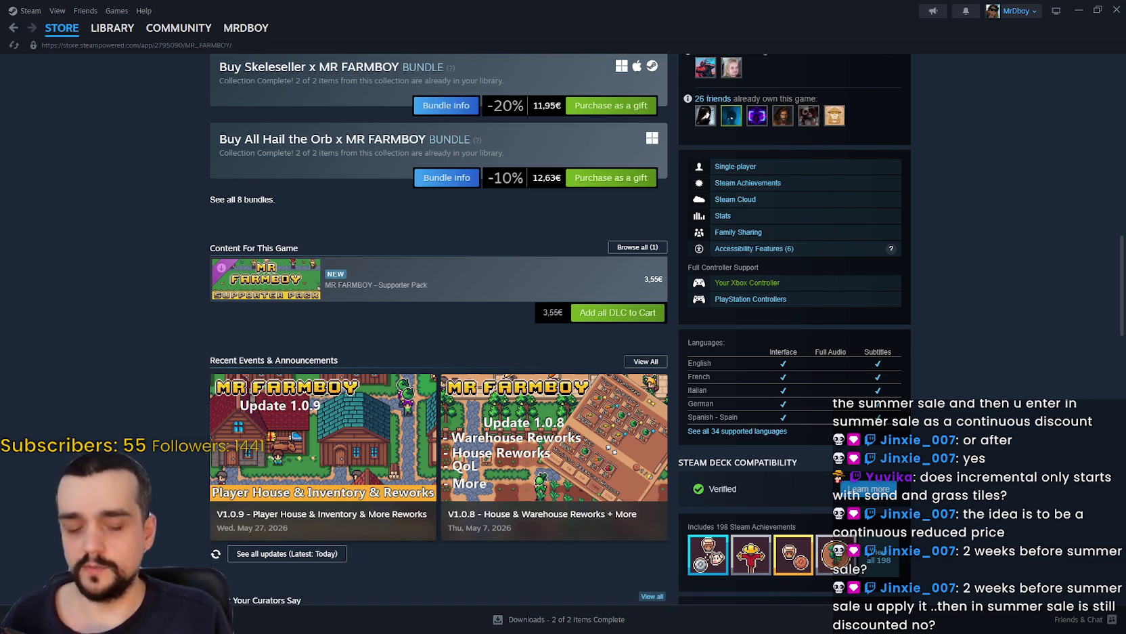
pyautogui.scroll(3, 541, 422)
pyautogui.scroll(5, 541, 423)
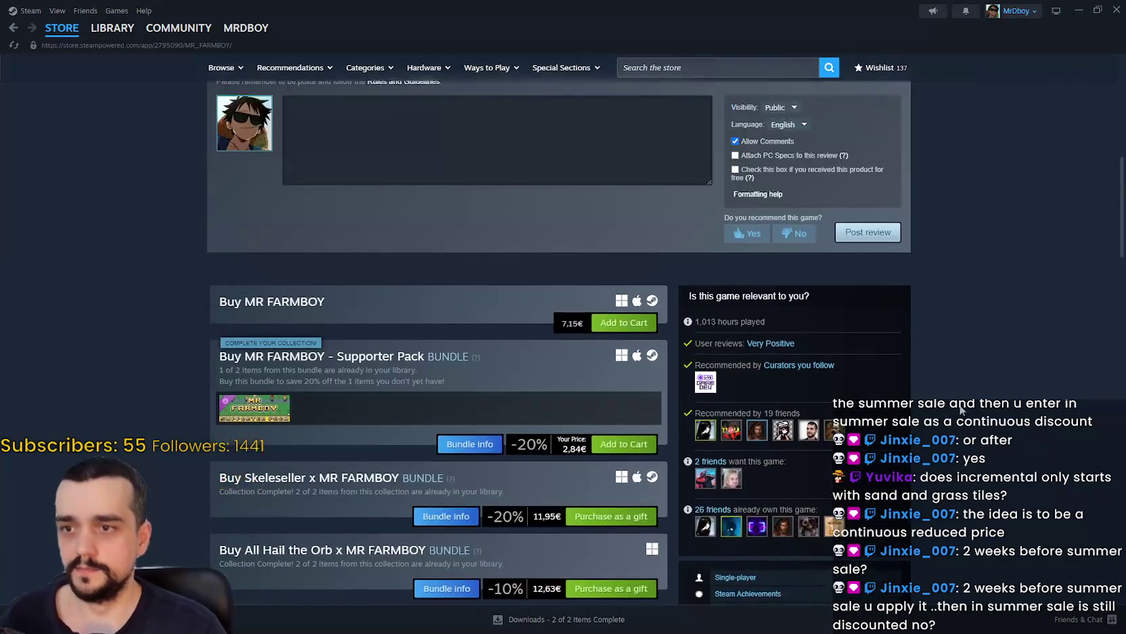
pyautogui.scroll(4, 962, 350)
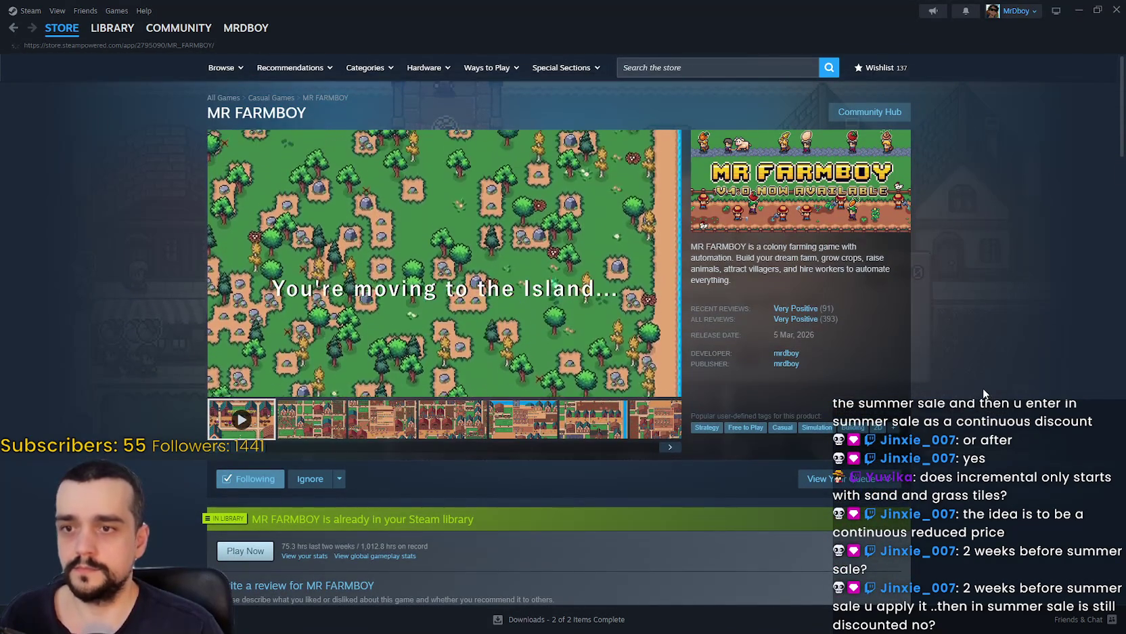
pyautogui.moveTo(792, 309)
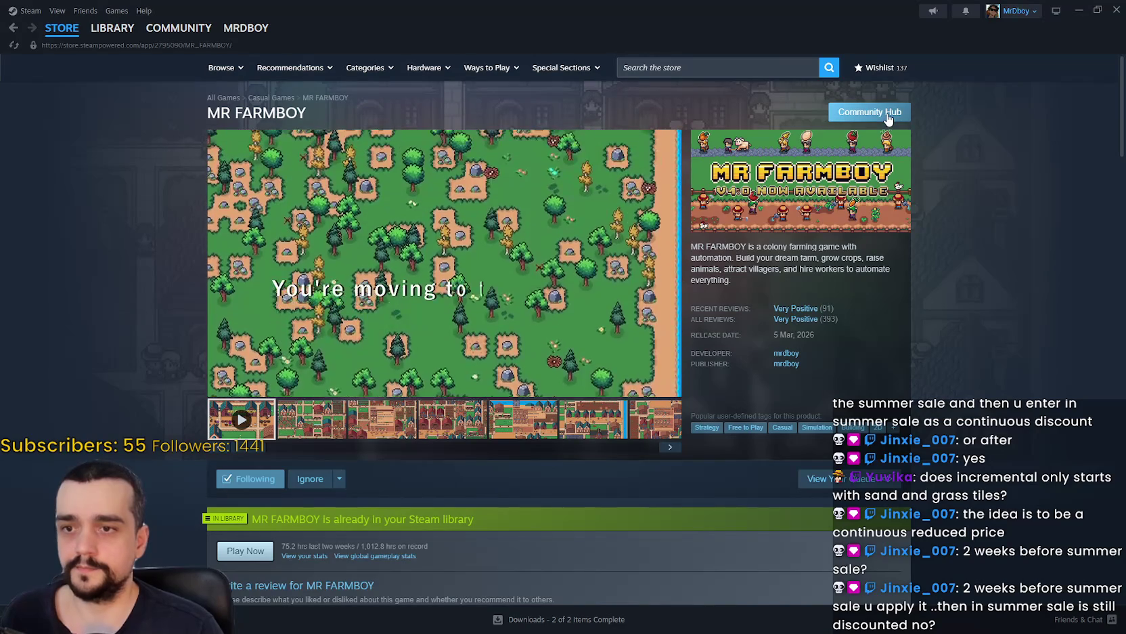
# Open the MR FARMBOY community hub and the V1.0.9 Player House & Inventory announcement.
pyautogui.click(889, 115)
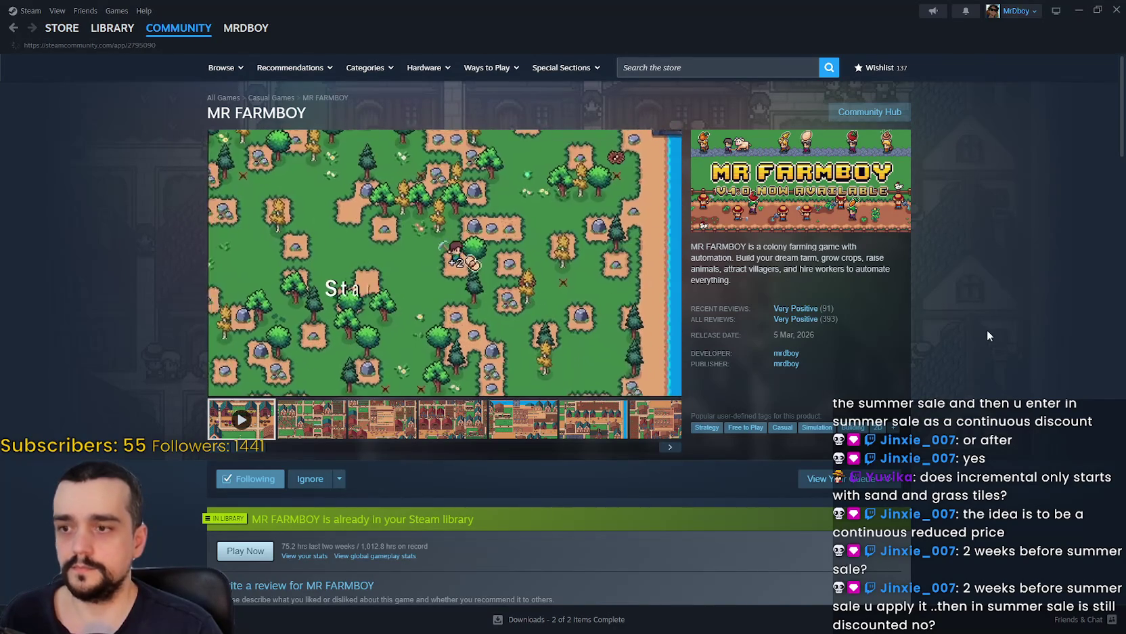
pyautogui.scroll(-4, 911, 373)
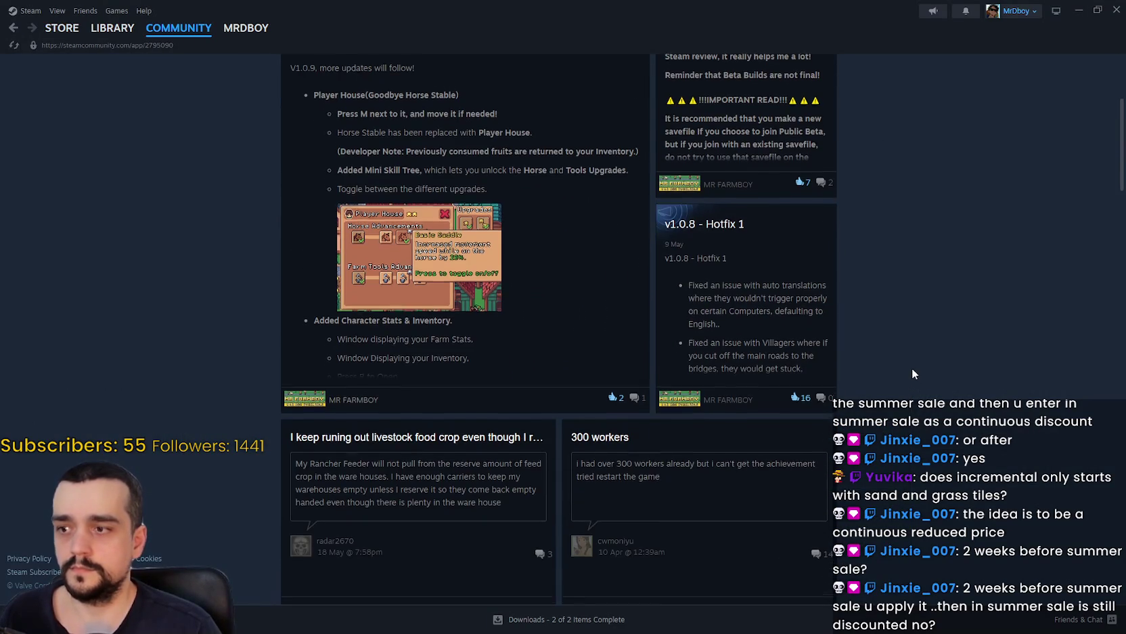
pyautogui.scroll(1, 537, 304)
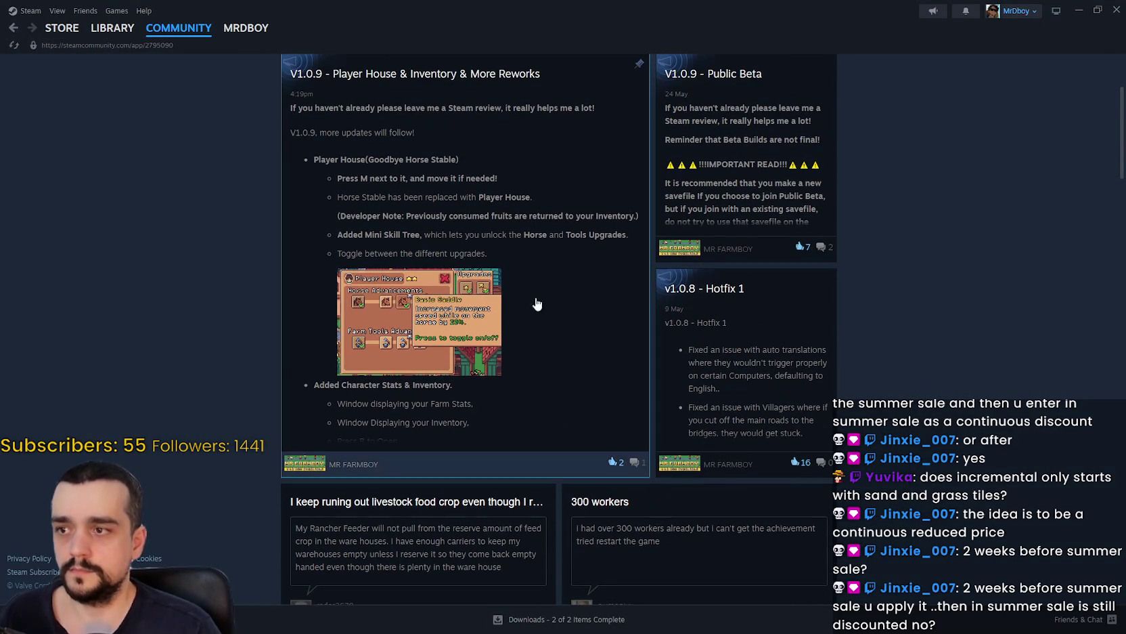
pyautogui.click(479, 337)
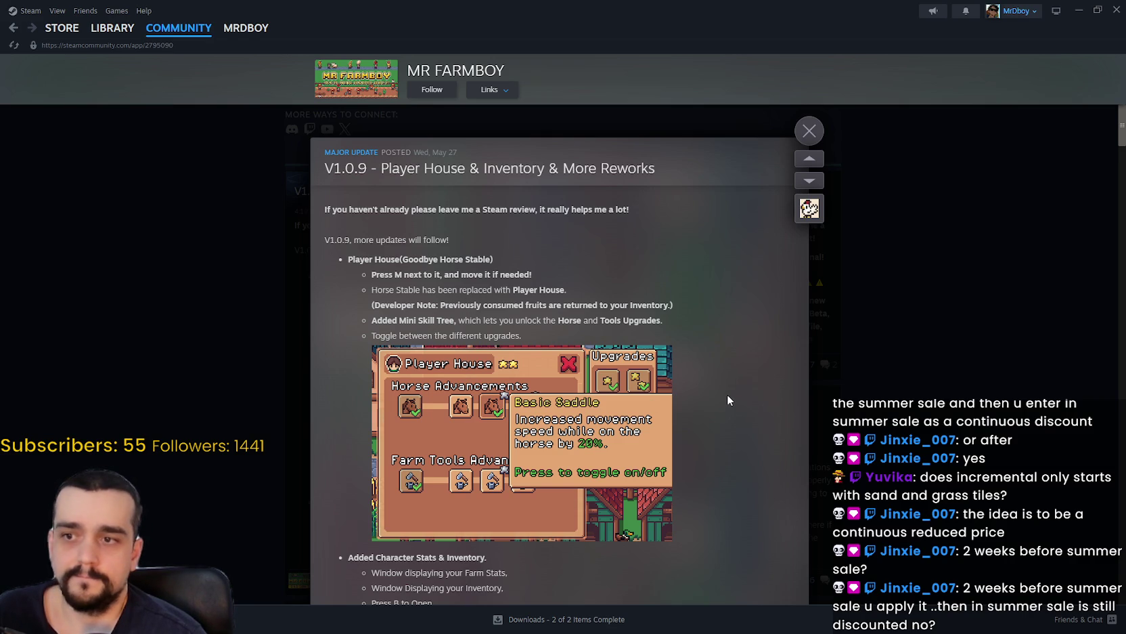
# Read the V1.0.9 patch notes through to the end, then close the post.
pyautogui.scroll(-1, 727, 400)
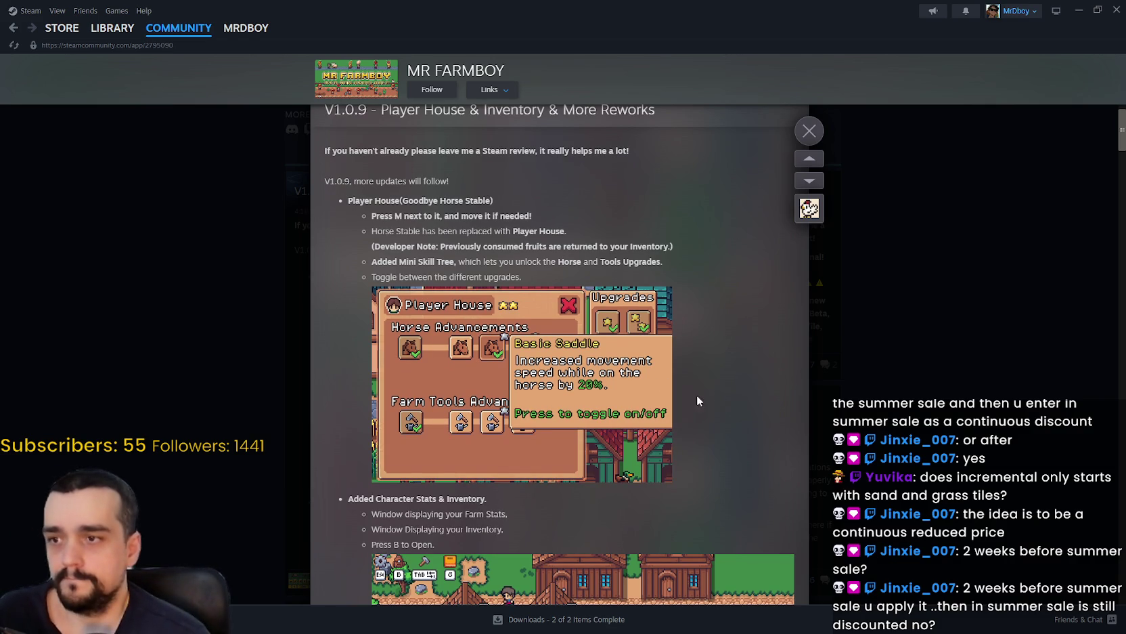
pyautogui.scroll(-1, 701, 406)
pyautogui.scroll(-1, 678, 387)
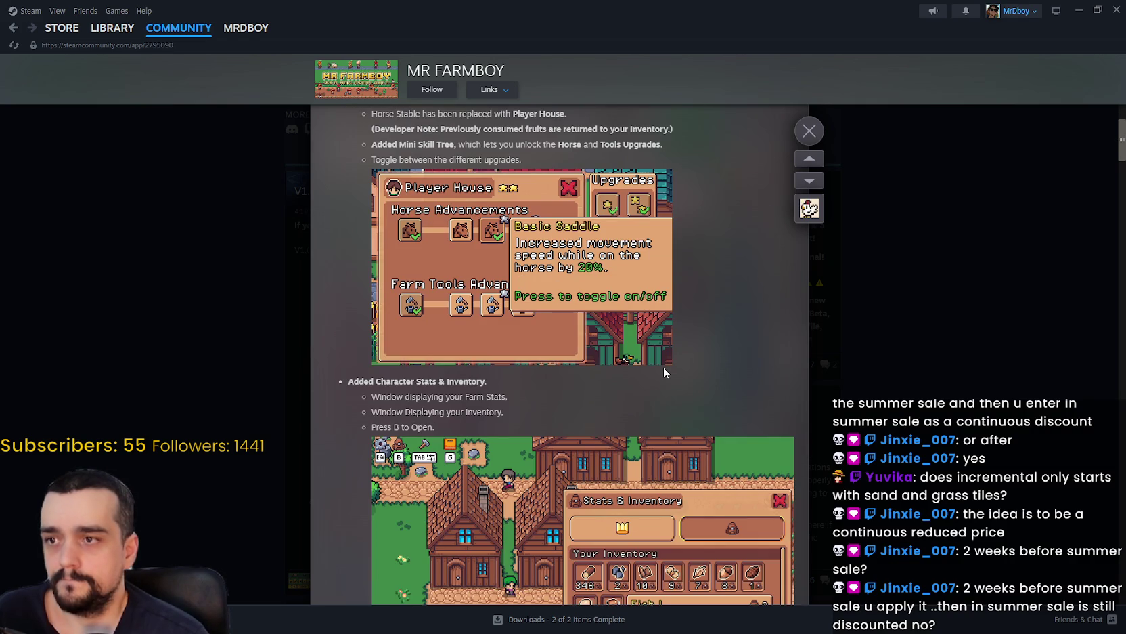
pyautogui.scroll(-1, 653, 360)
pyautogui.scroll(-3, 380, 319)
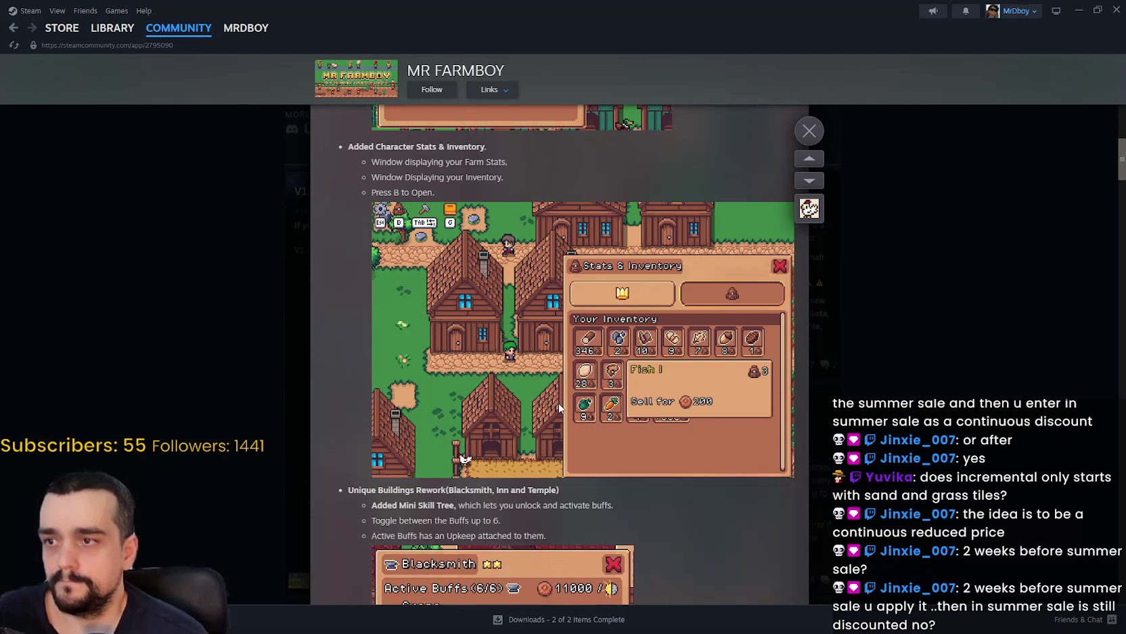
pyautogui.scroll(-2, 568, 401)
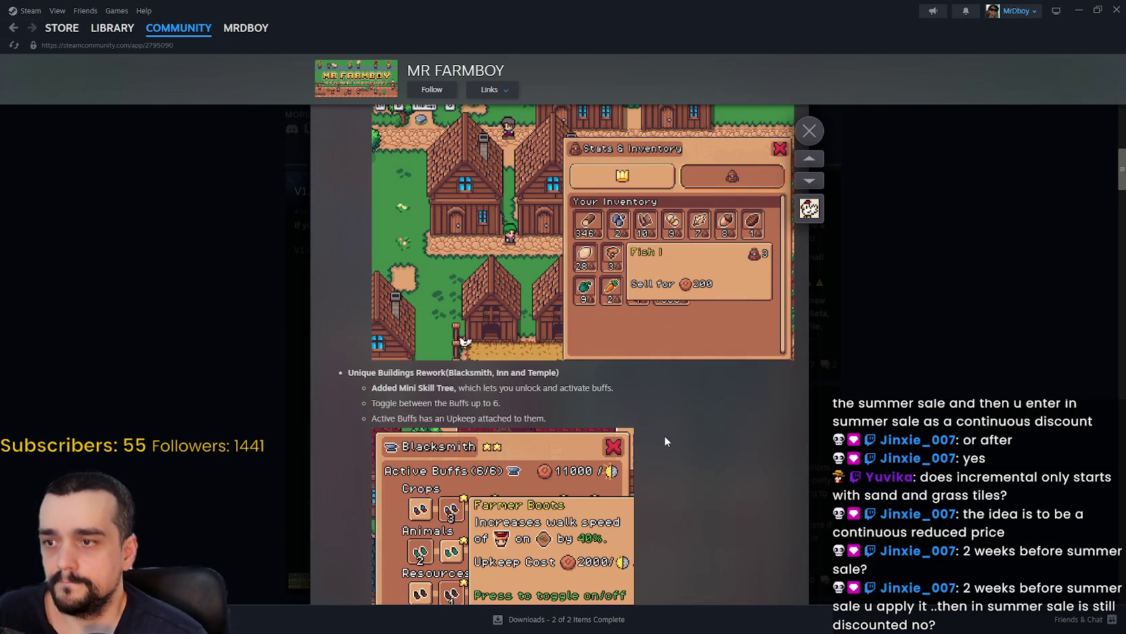
pyautogui.scroll(-2, 664, 441)
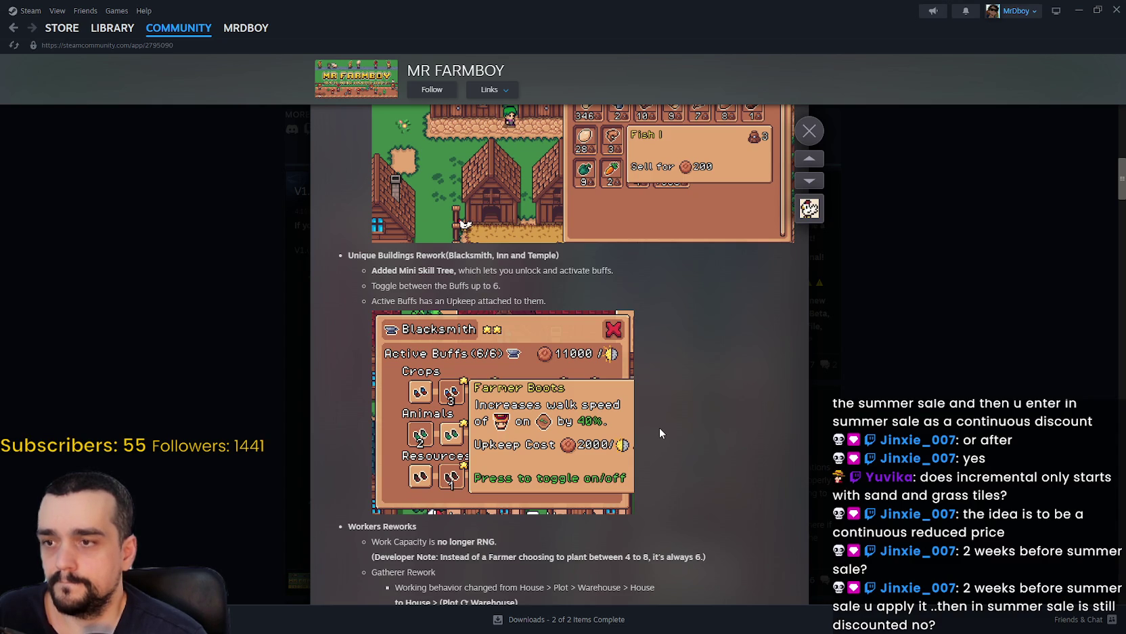
pyautogui.scroll(-3, 659, 426)
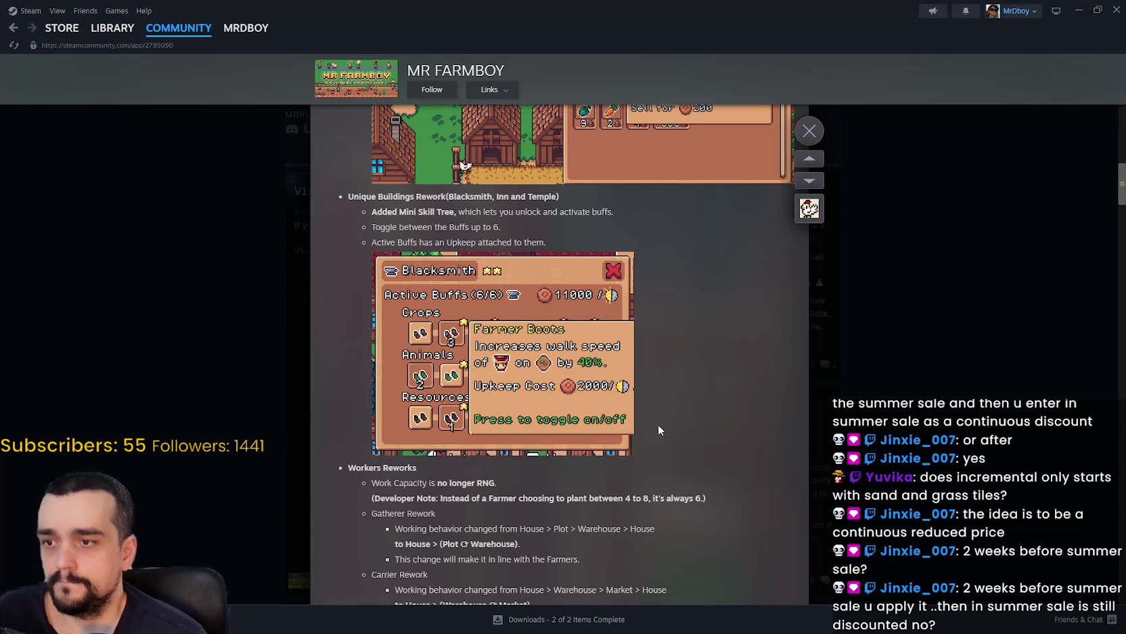
pyautogui.scroll(-5, 657, 425)
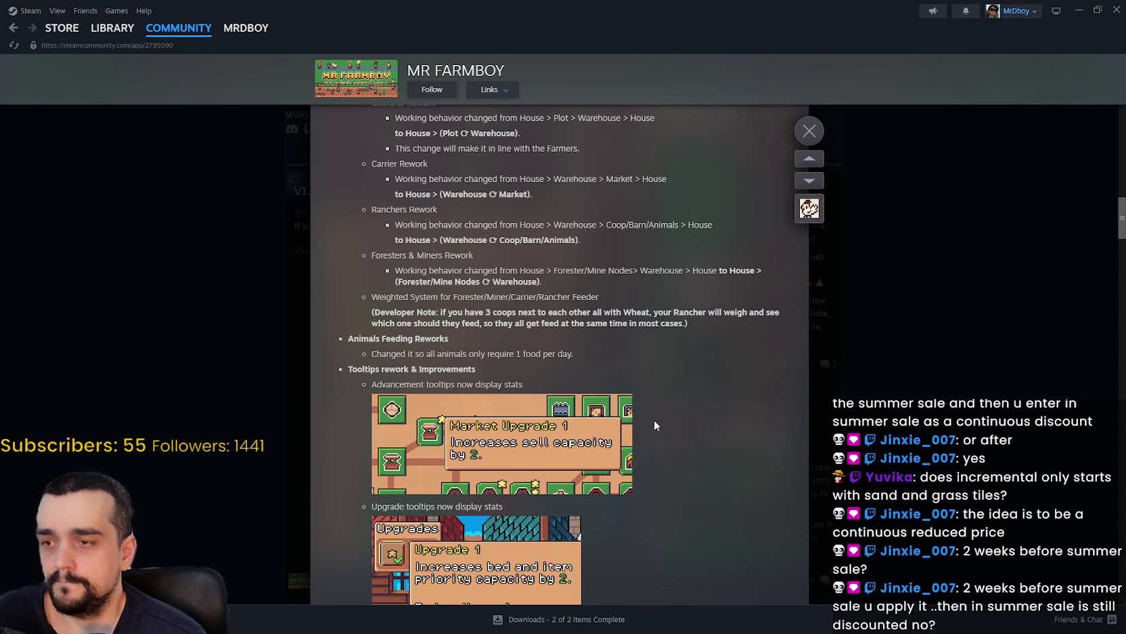
pyautogui.scroll(-1, 651, 418)
pyautogui.scroll(-1, 651, 418)
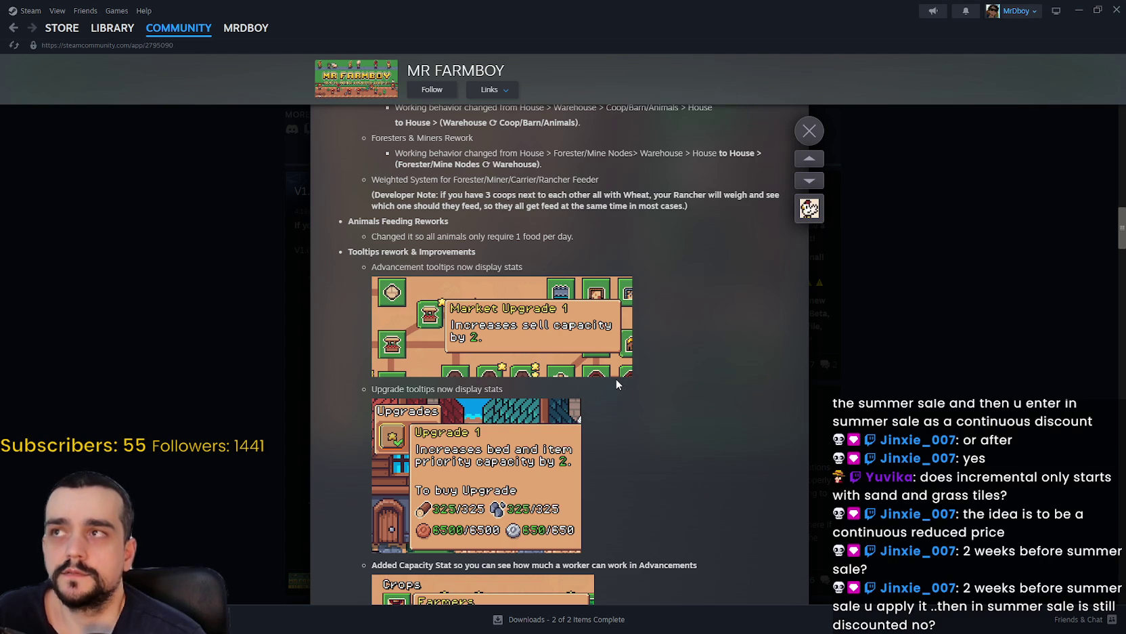
pyautogui.scroll(-3, 616, 381)
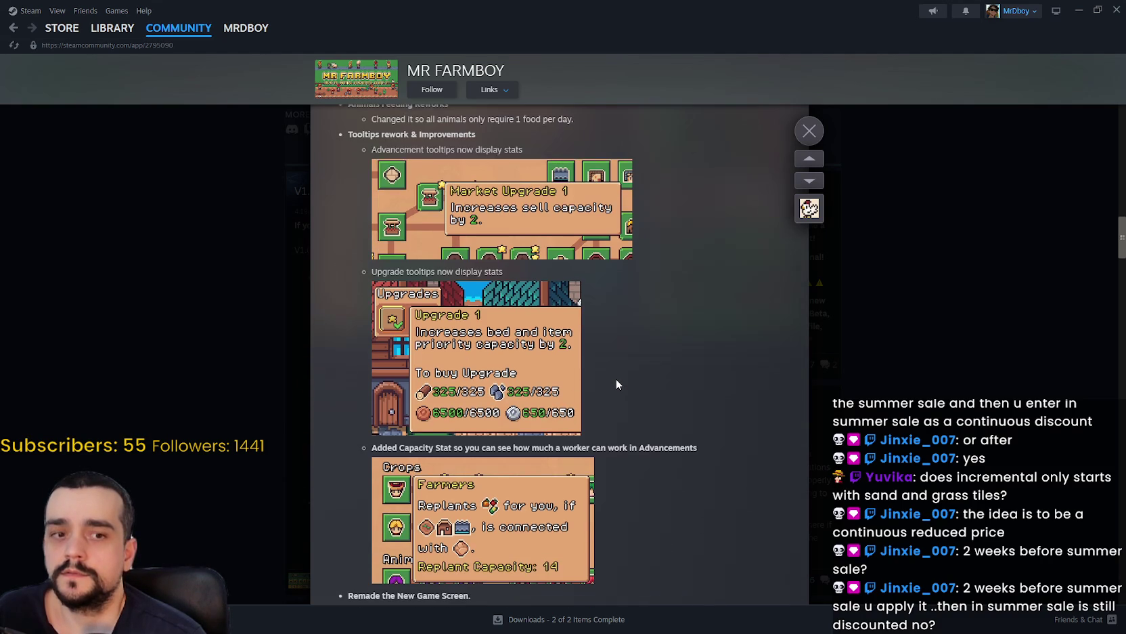
pyautogui.scroll(-5, 616, 384)
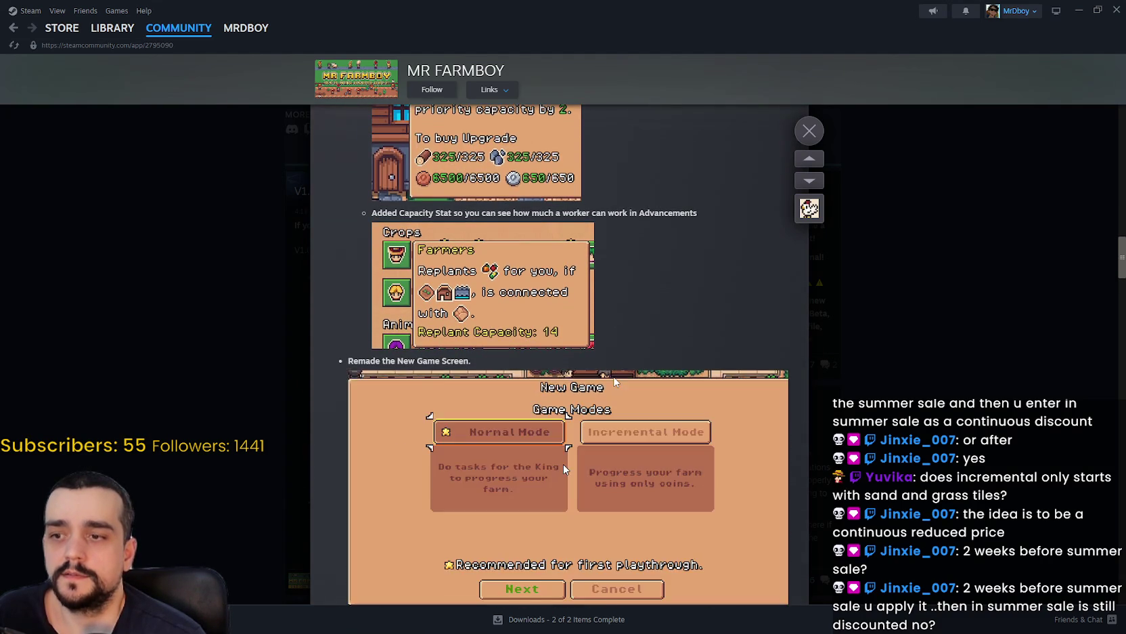
pyautogui.scroll(-3, 614, 381)
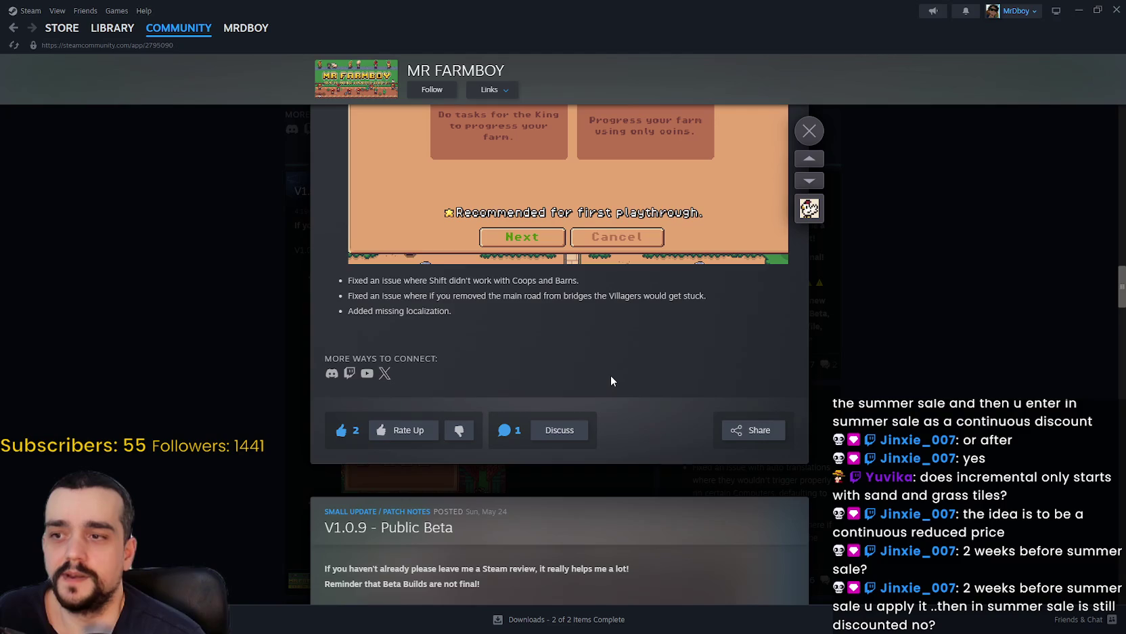
pyautogui.scroll(3, 661, 432)
pyautogui.click(951, 416)
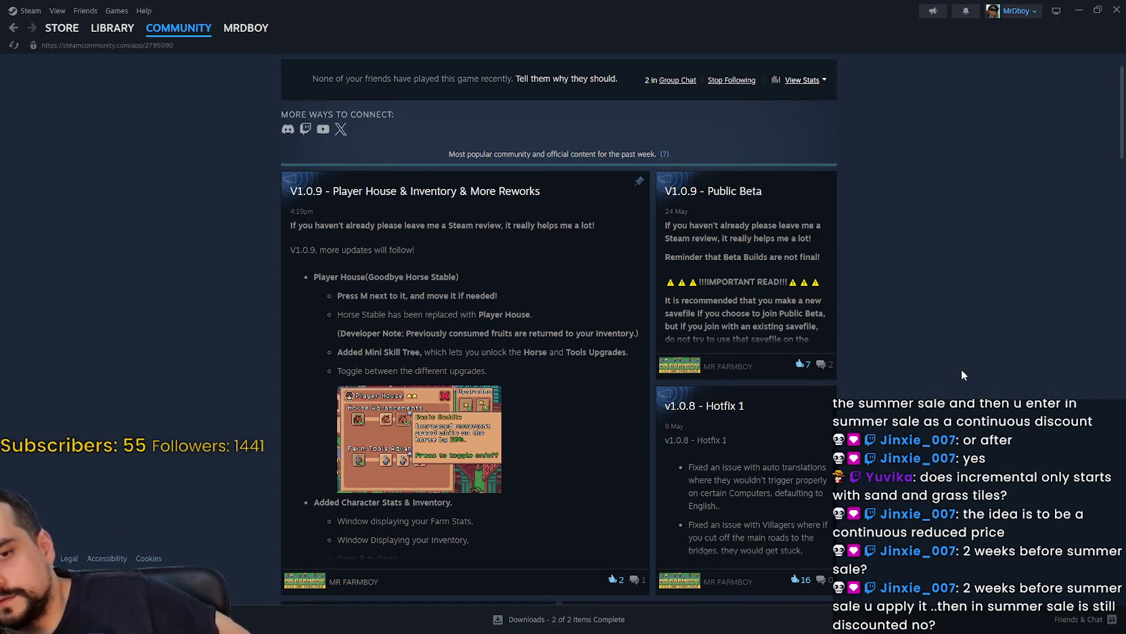
# Select MR FARMBOY in the Steam library and press Play.
pyautogui.click(122, 35)
pyautogui.click(513, 269)
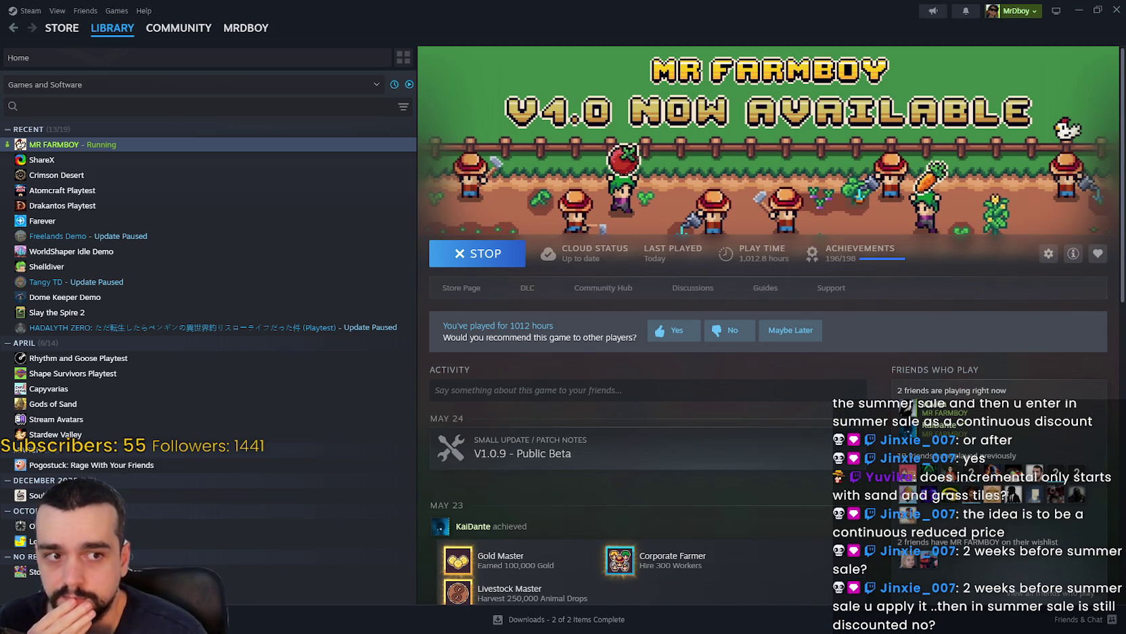
# Switch to the game and apply borderless window mode in its video settings.
pyautogui.hotkey('alt', 'Tab')
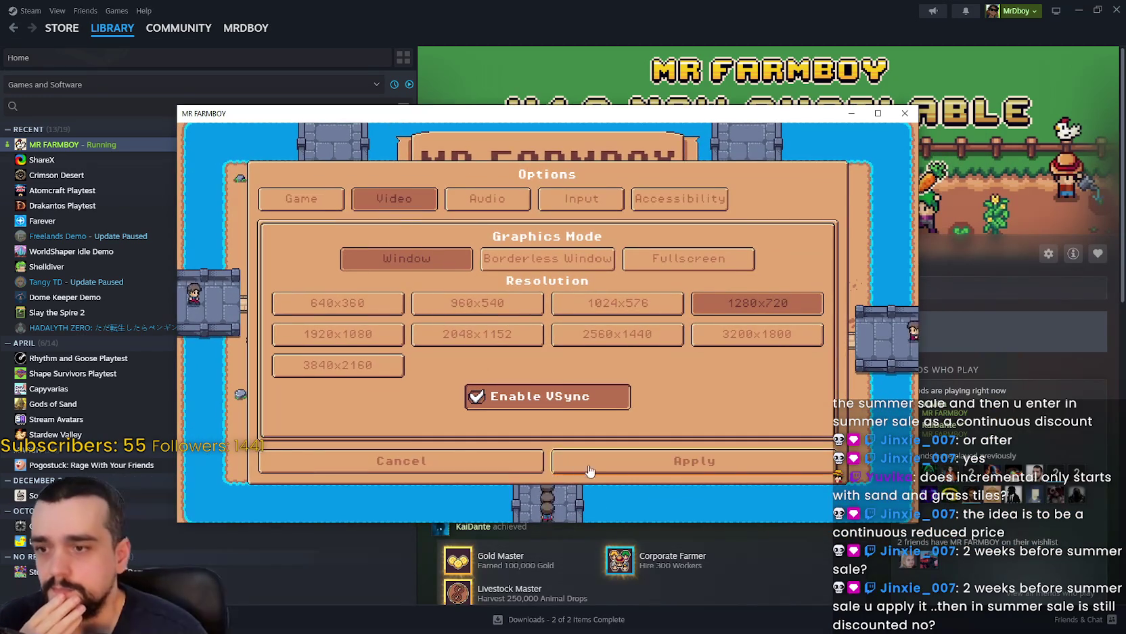
pyautogui.click(590, 471)
pyautogui.click(549, 329)
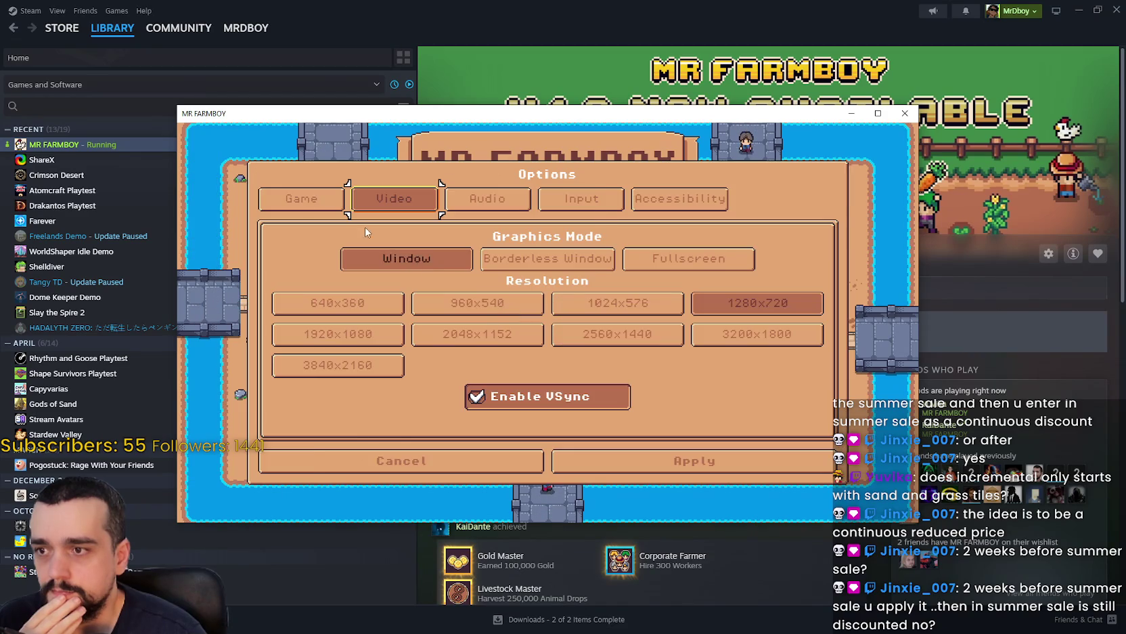
pyautogui.click(301, 198)
pyautogui.click(419, 201)
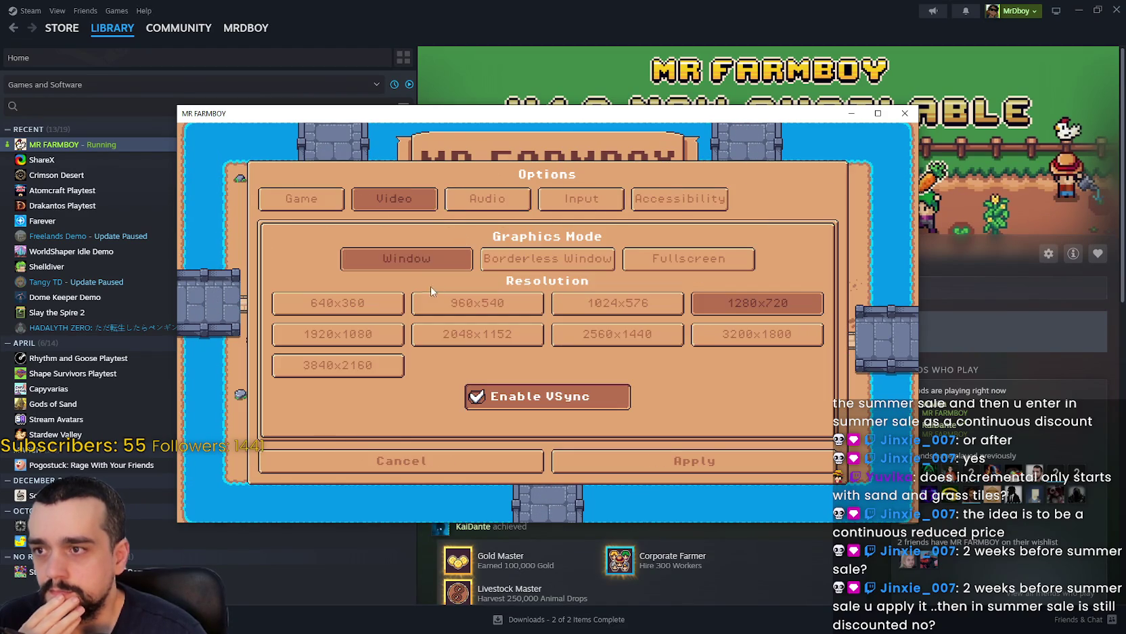
pyautogui.click(523, 261)
pyautogui.click(719, 535)
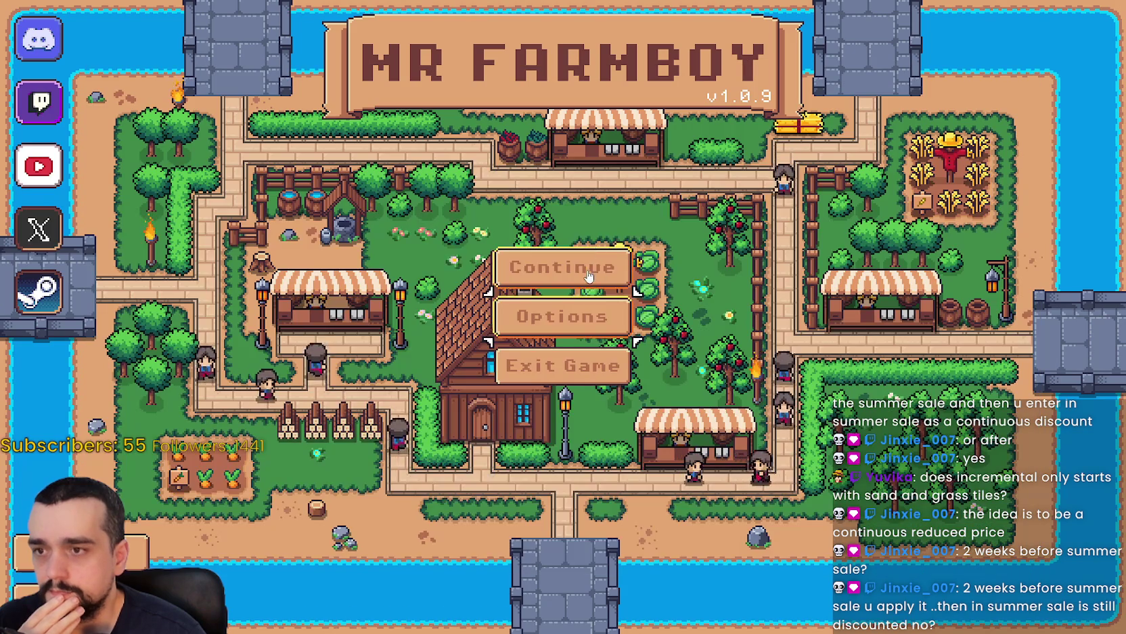
# Go to the save list and delete Save 4, confirming the deletion.
pyautogui.click(546, 258)
pyautogui.scroll(-1, 545, 270)
pyautogui.click(542, 369)
pyautogui.click(611, 381)
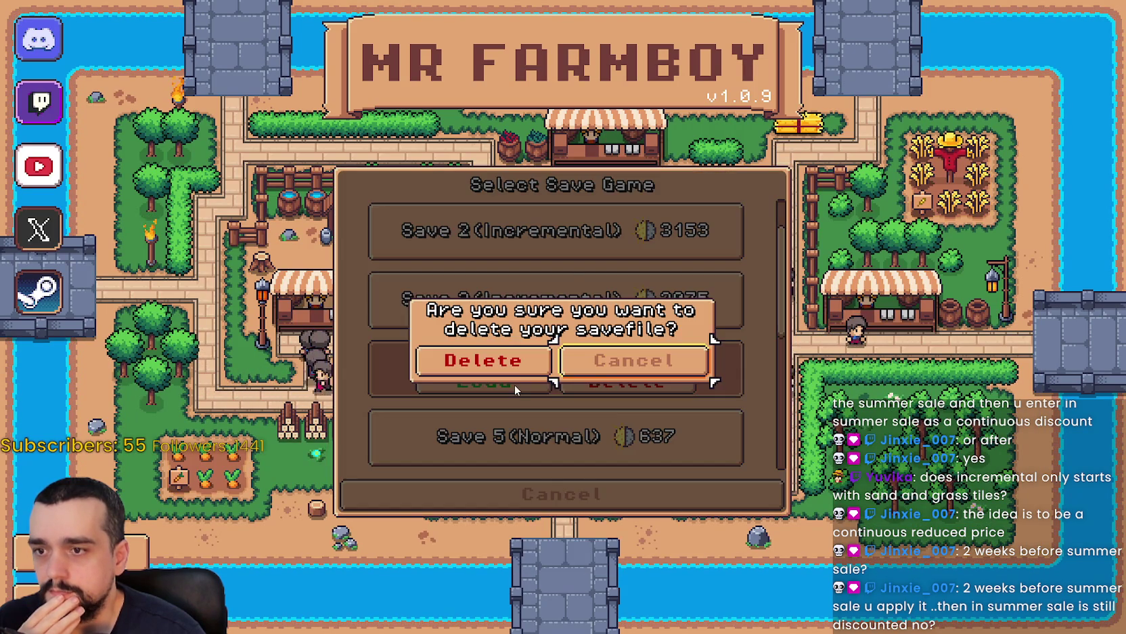
pyautogui.click(521, 362)
# Load the Save 3 (Incremental) game.
pyautogui.scroll(-1, 534, 372)
pyautogui.scroll(2, 596, 298)
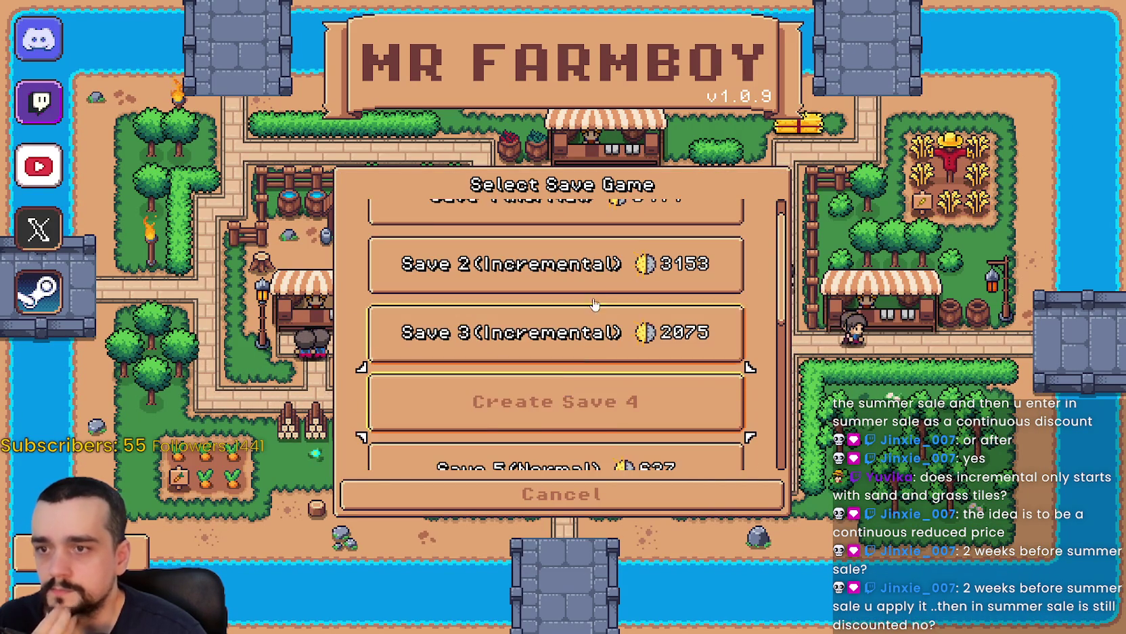
pyautogui.click(618, 308)
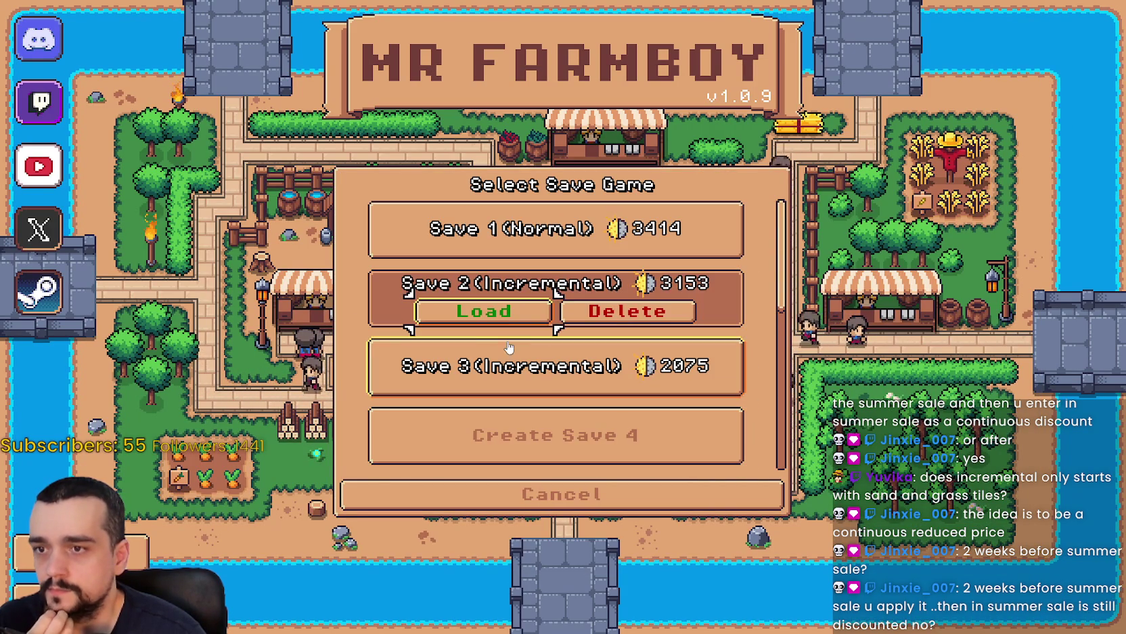
pyautogui.click(491, 371)
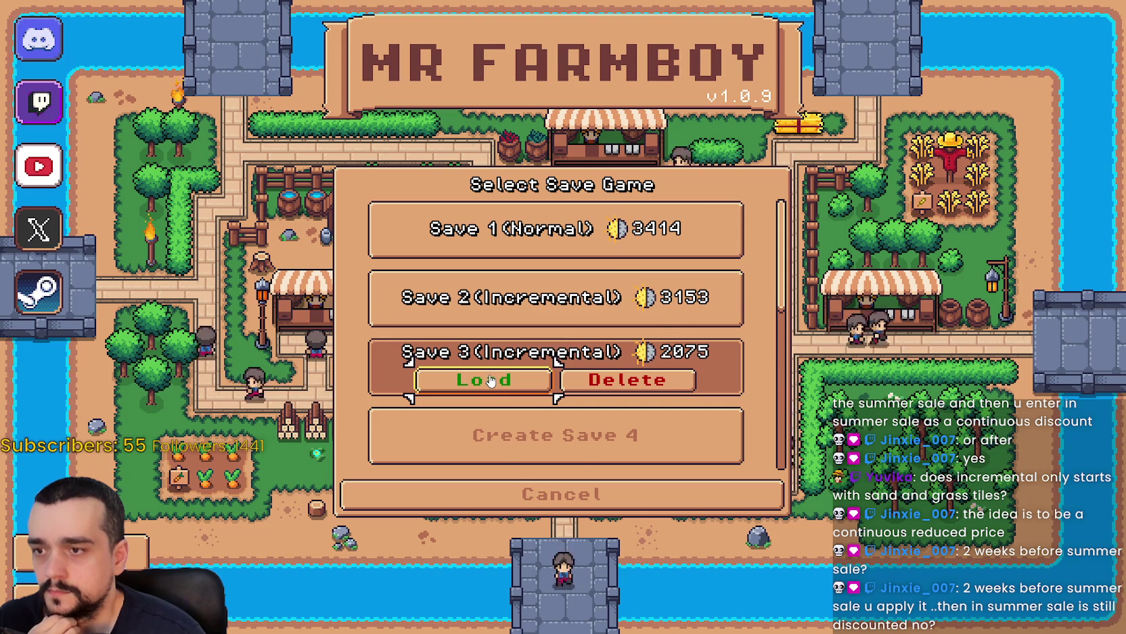
pyautogui.click(491, 380)
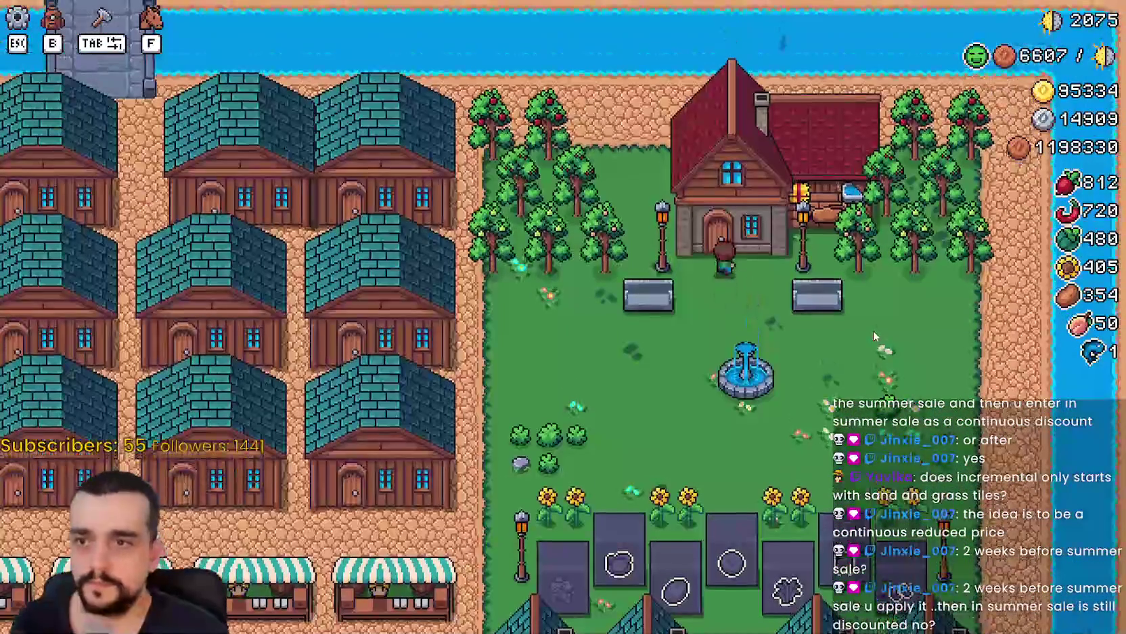
# Check the horse and farm tools advancements in the Player House menu, then close it.
pyautogui.click(875, 336)
pyautogui.click(599, 308)
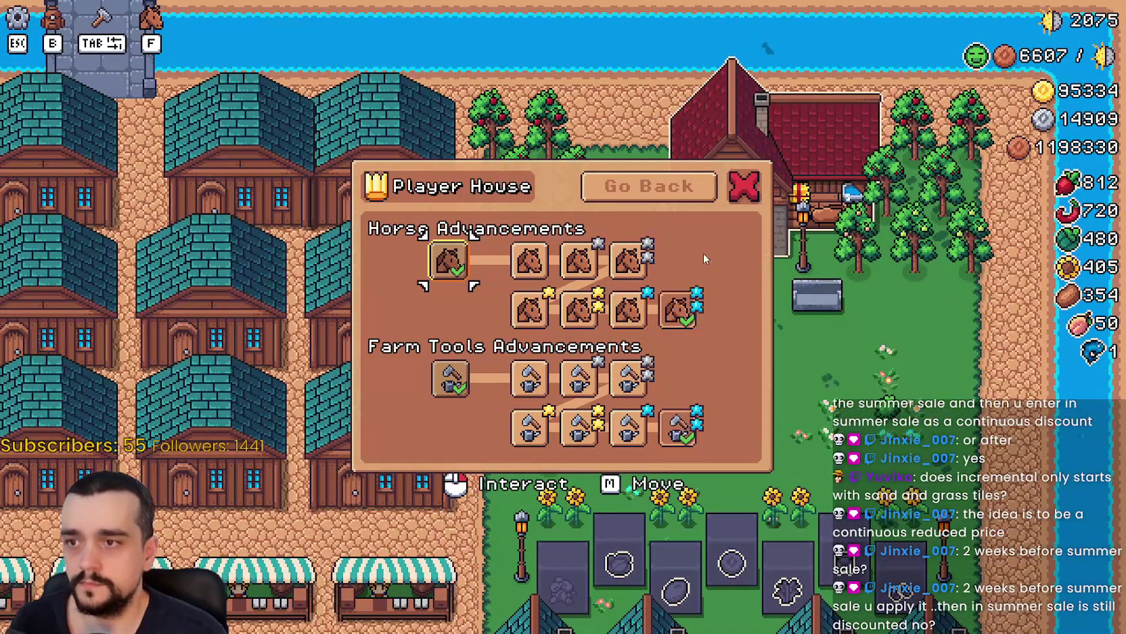
pyautogui.click(671, 199)
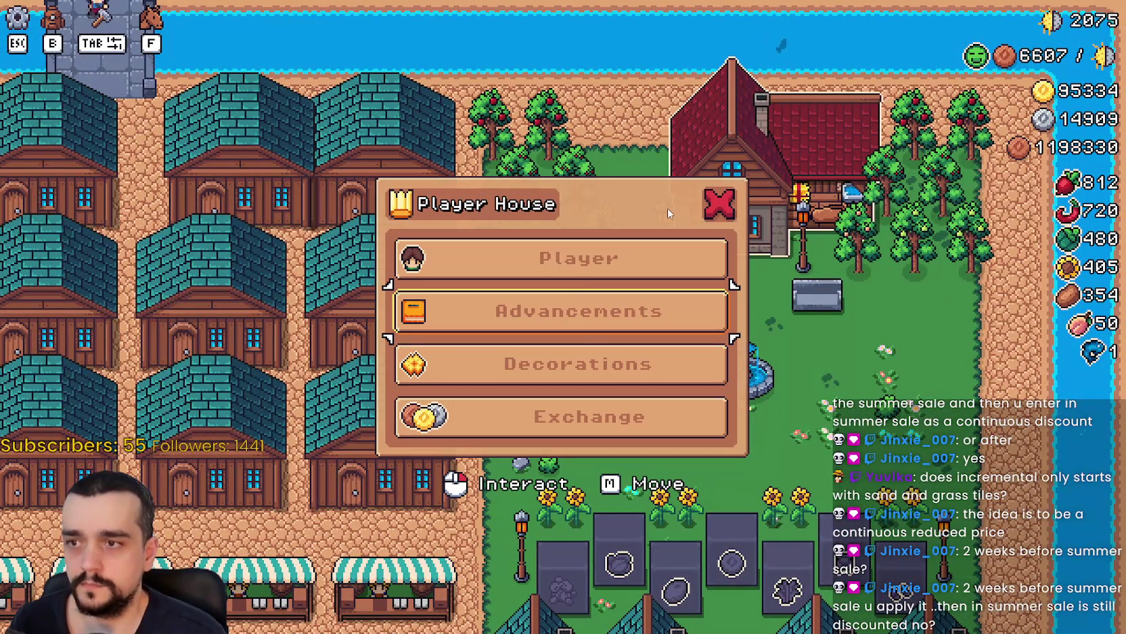
pyautogui.click(730, 220)
# Ride through the market stalls to the Crops Yield, Worker Rest and Worker Speed obelisks.
pyautogui.press('s')
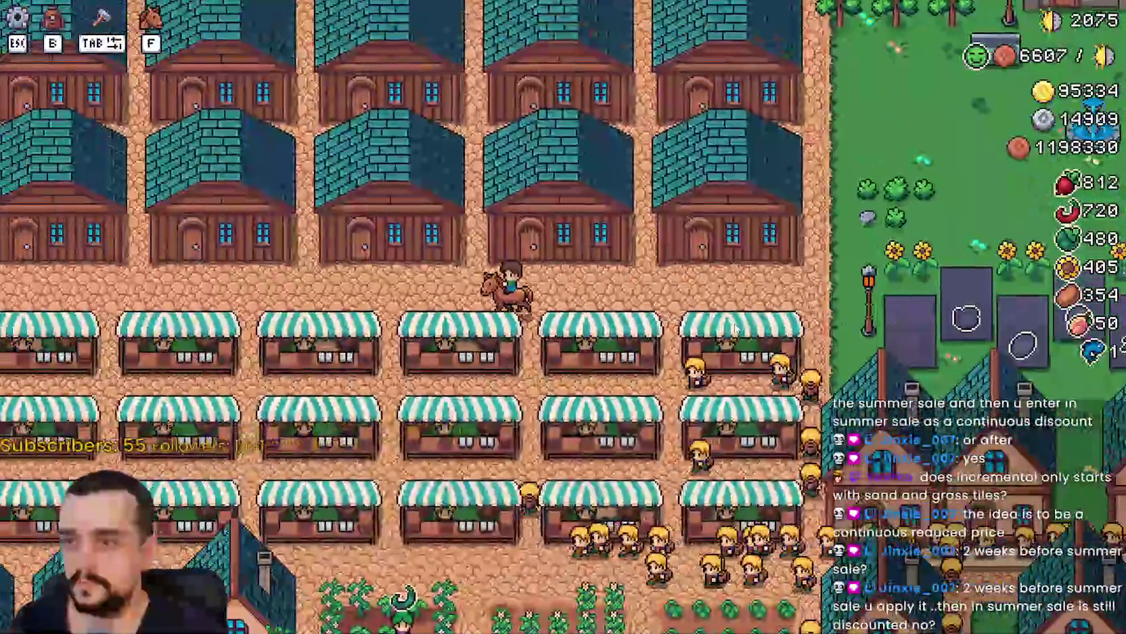
pyautogui.press('d')
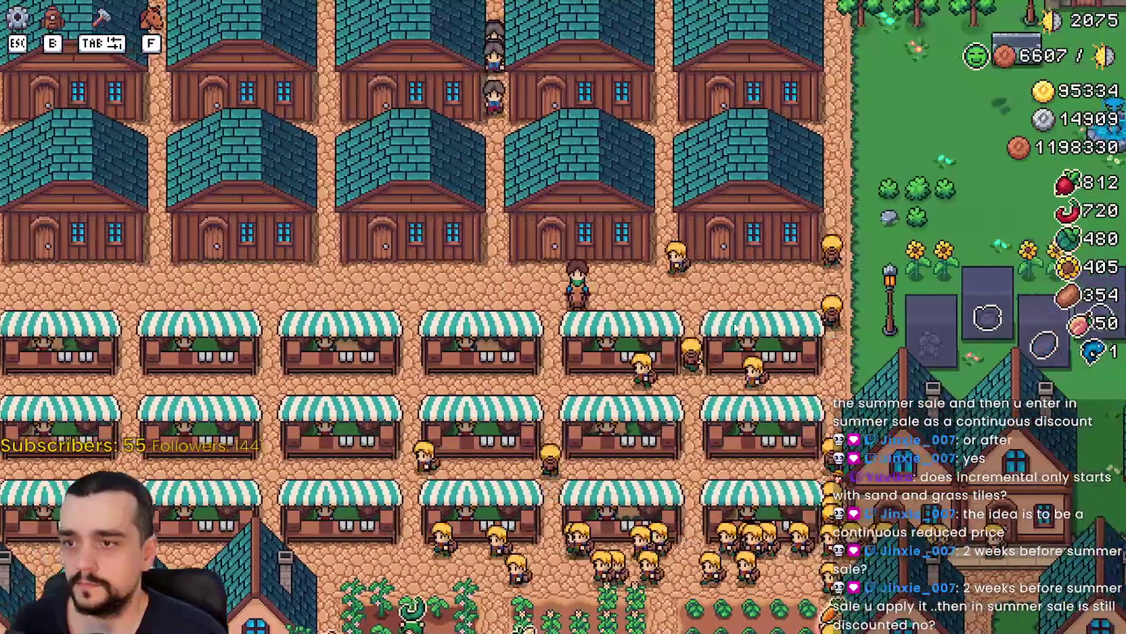
pyautogui.press('d')
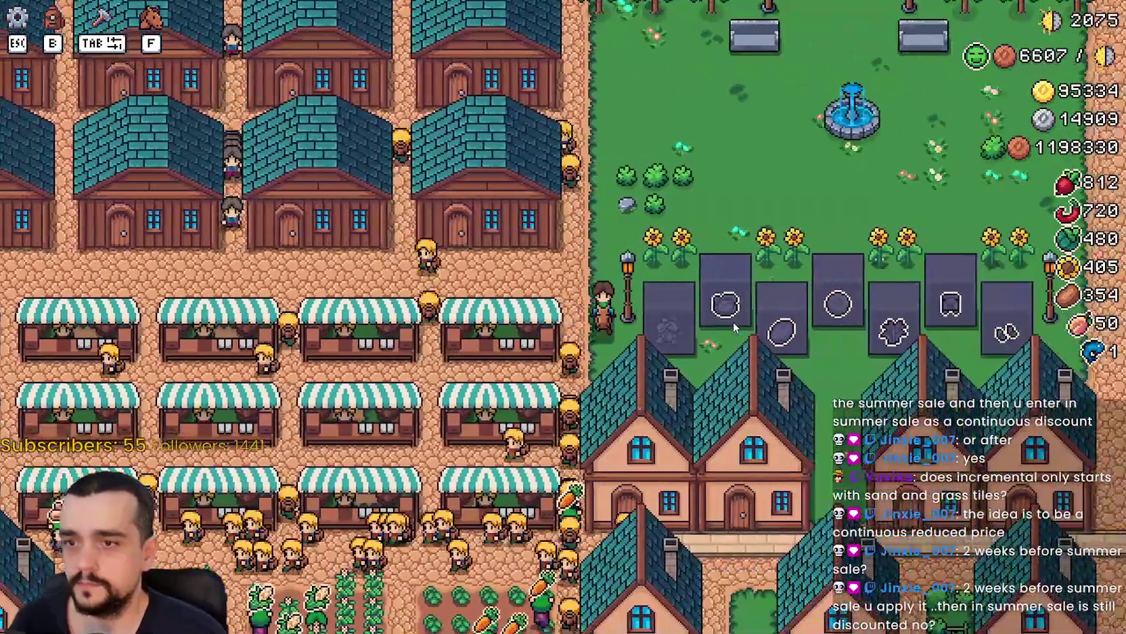
pyautogui.press('s')
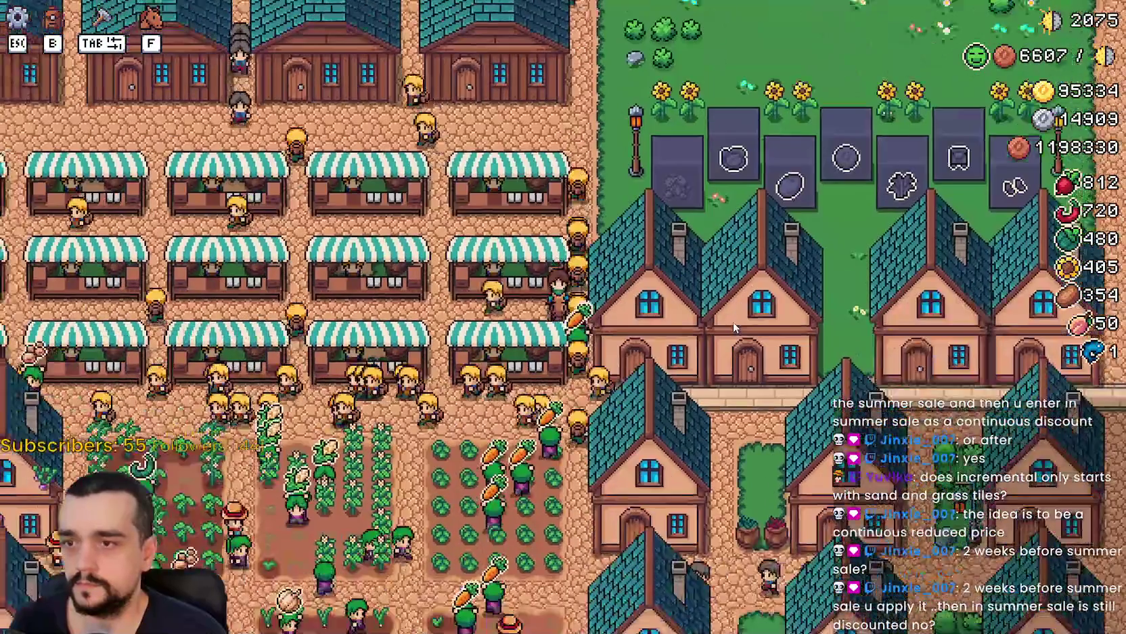
pyautogui.press('s')
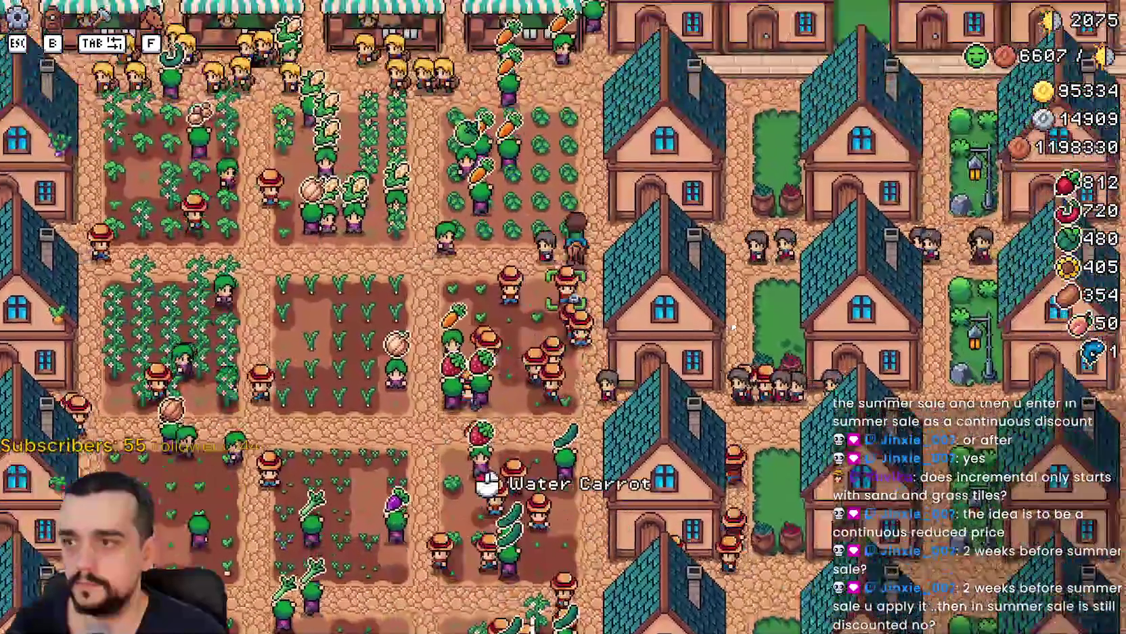
pyautogui.press('w')
pyautogui.press('d')
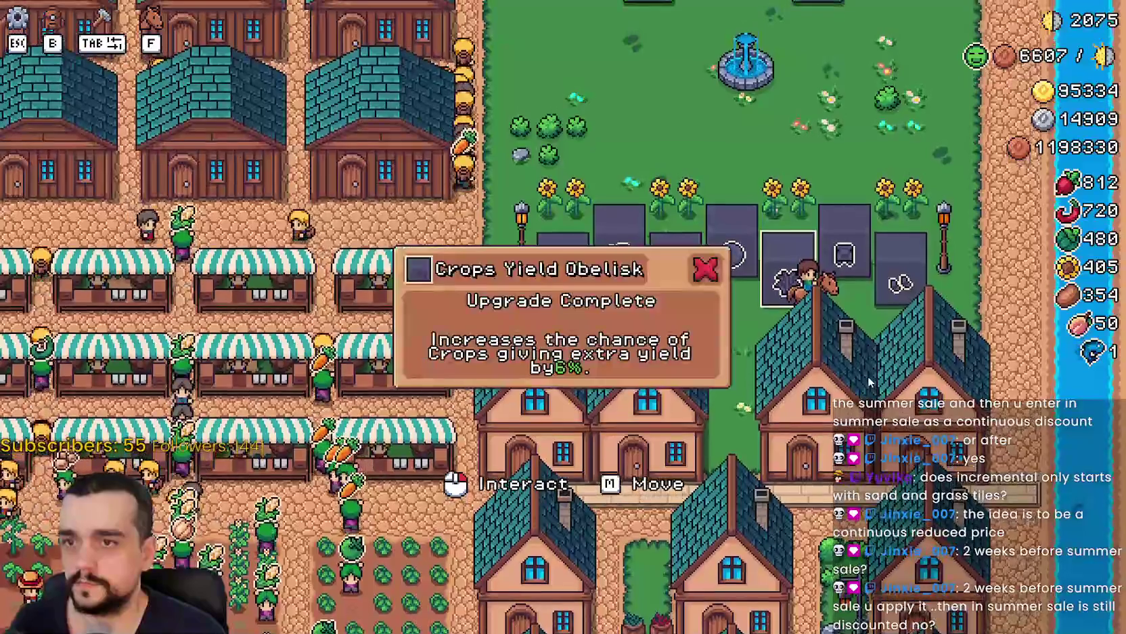
pyautogui.press('d')
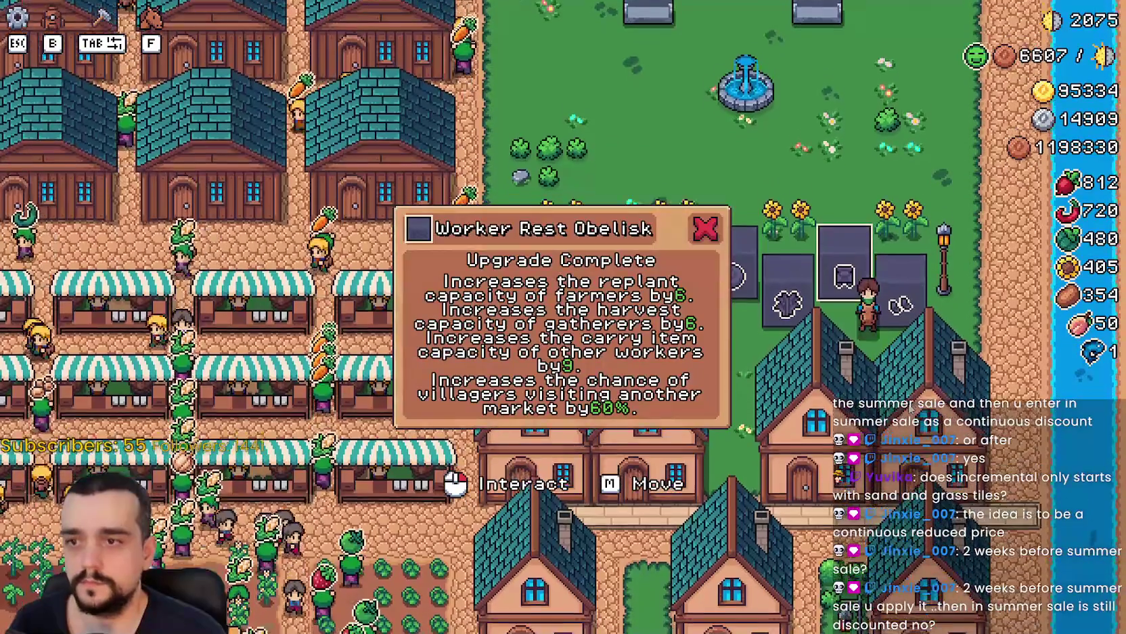
pyautogui.press('d')
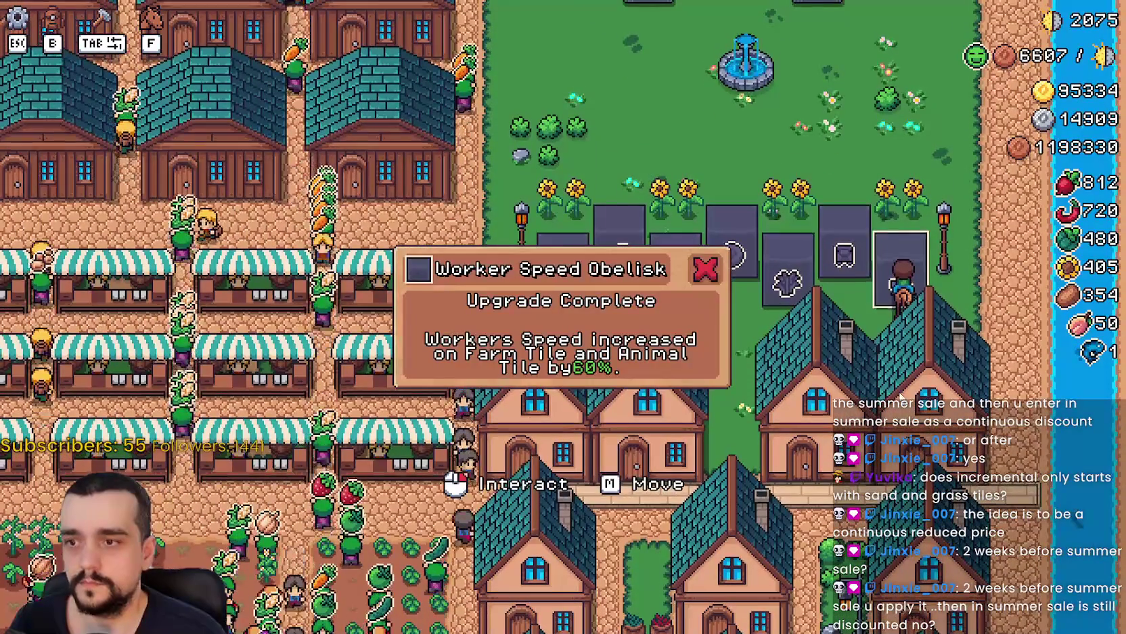
# Ride back left and down across the crop fields, zooming the map in and out.
pyautogui.press('a')
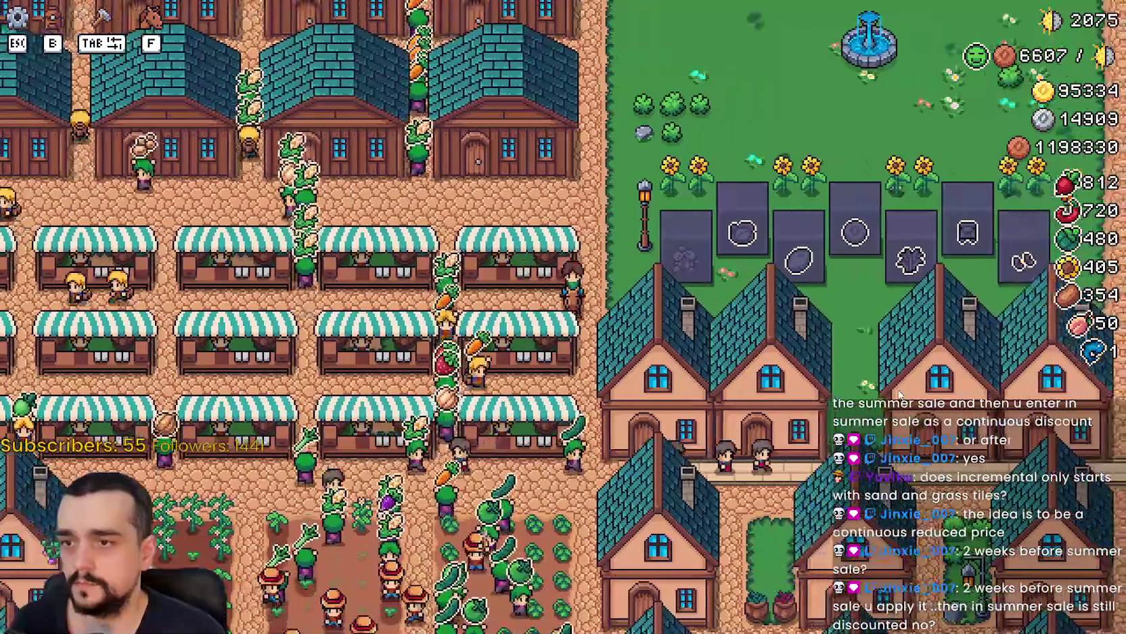
pyautogui.press('s')
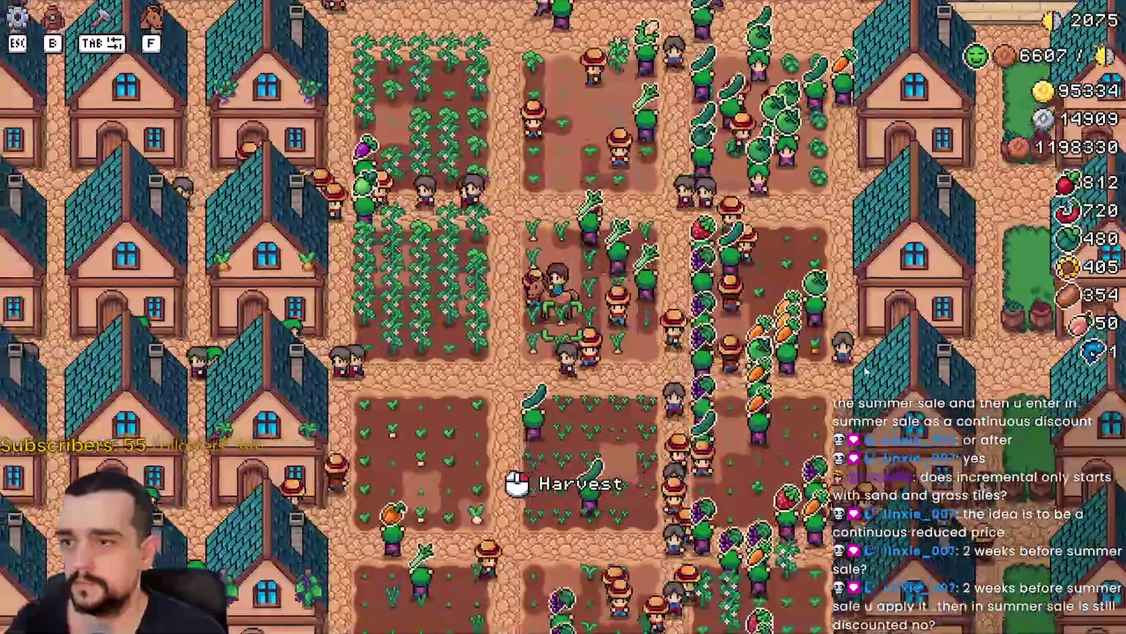
pyautogui.press('a')
pyautogui.press('s')
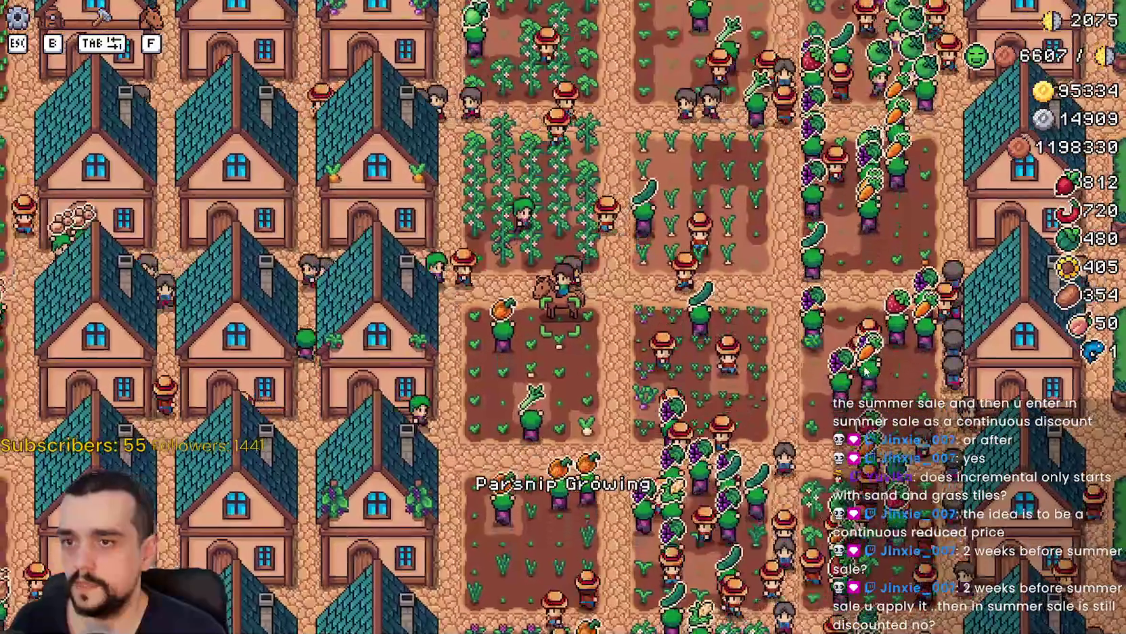
pyautogui.press('s')
pyautogui.scroll(-2, 866, 371)
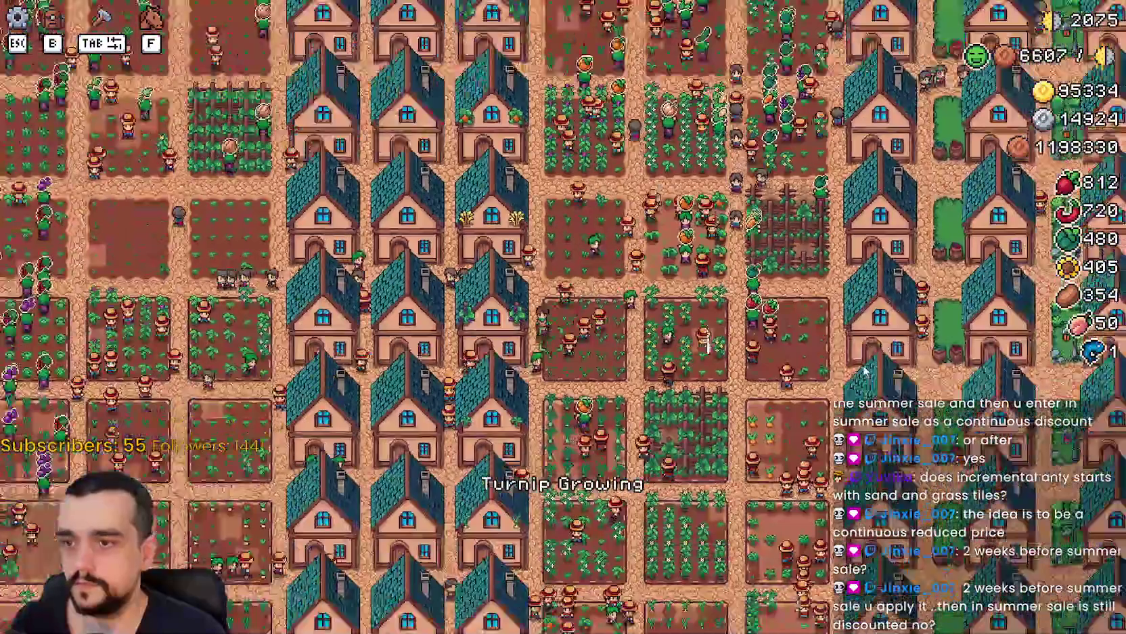
pyautogui.scroll(-2, 865, 371)
pyautogui.scroll(4, 866, 371)
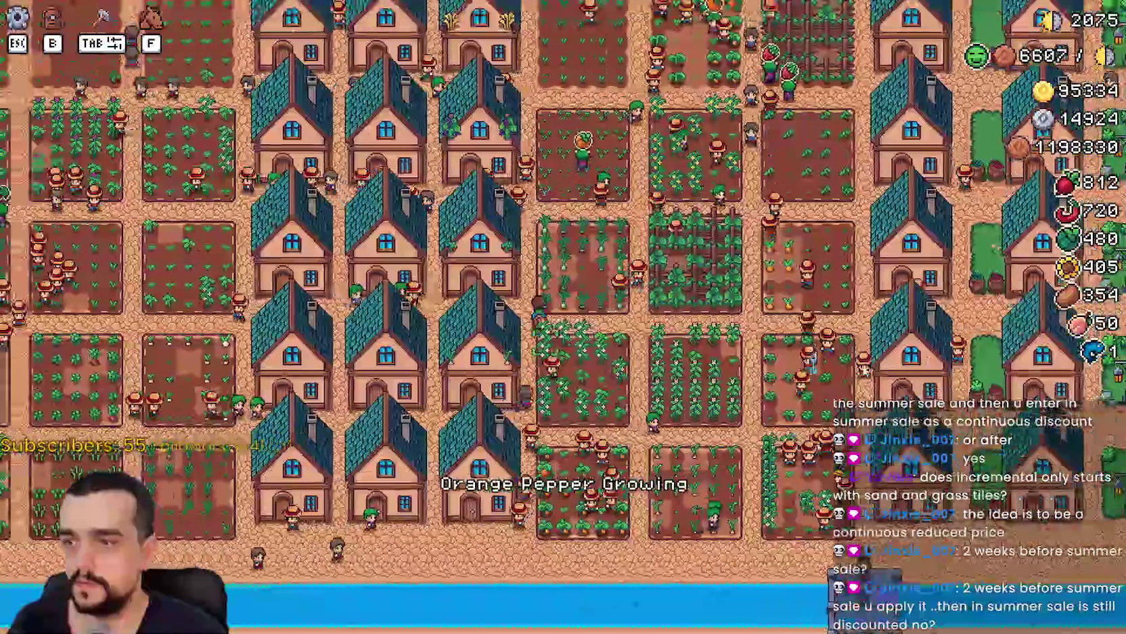
pyautogui.scroll(-3, 571, 223)
pyautogui.scroll(1, 571, 224)
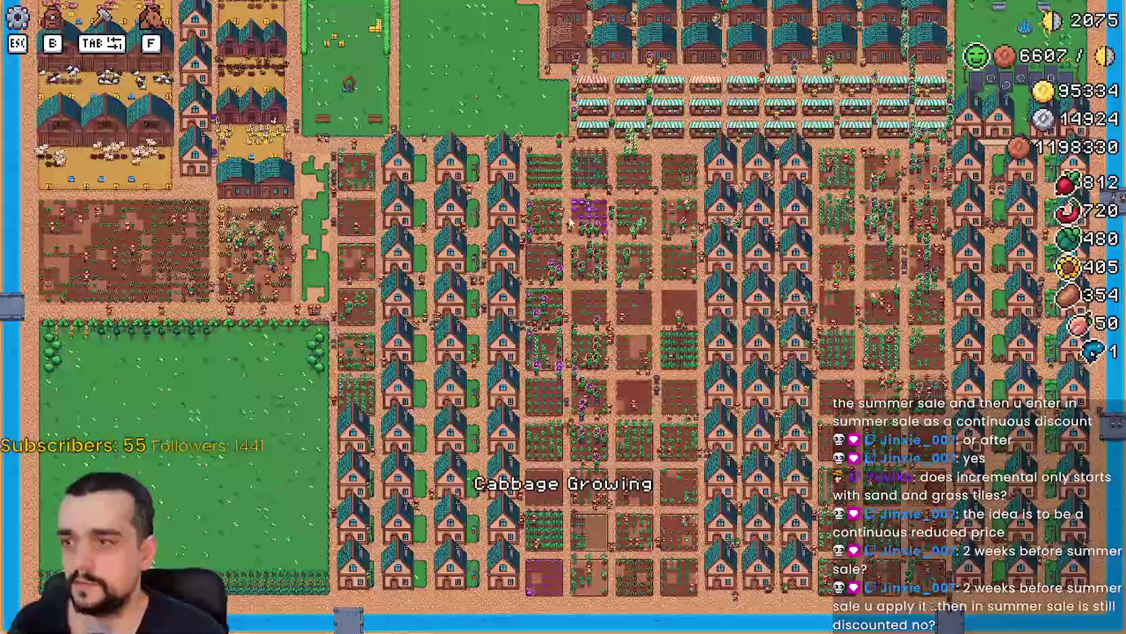
pyautogui.scroll(3, 571, 223)
pyautogui.scroll(-3, 589, 362)
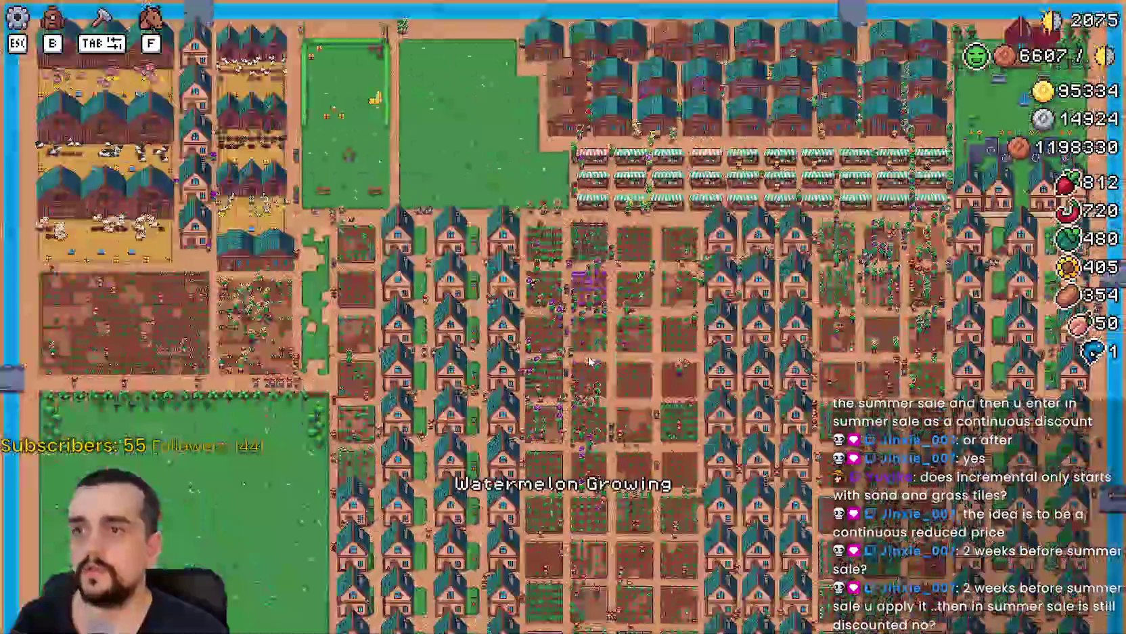
pyautogui.scroll(3, 551, 342)
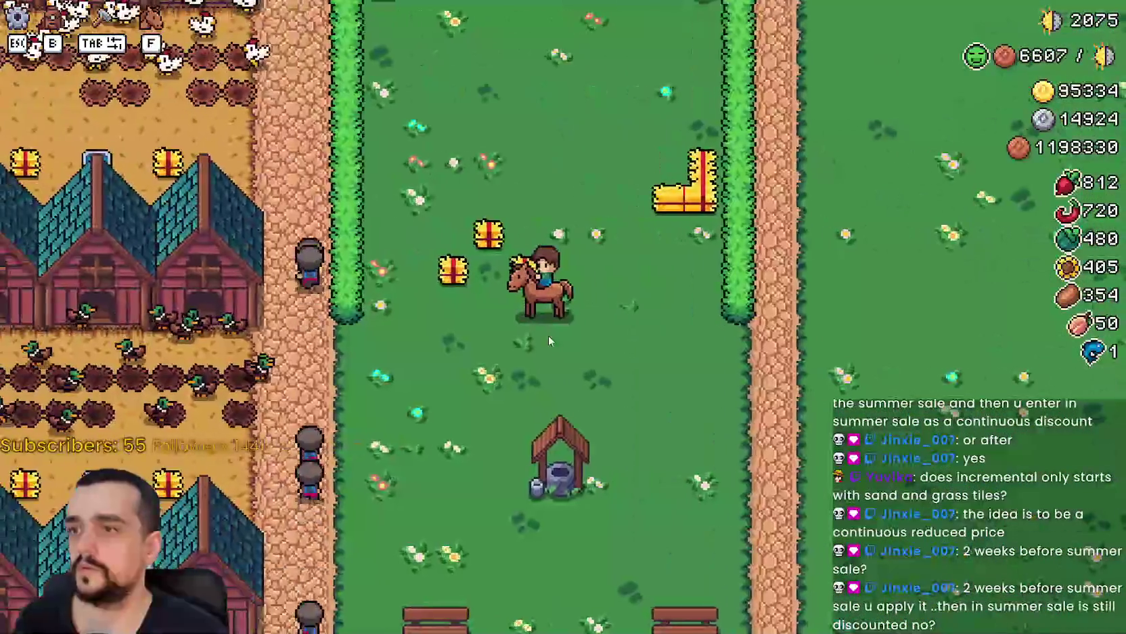
# Set the game's Graphics Mode to Window, then open the MR FARMBOY store page in Steam.
pyautogui.press('Escape')
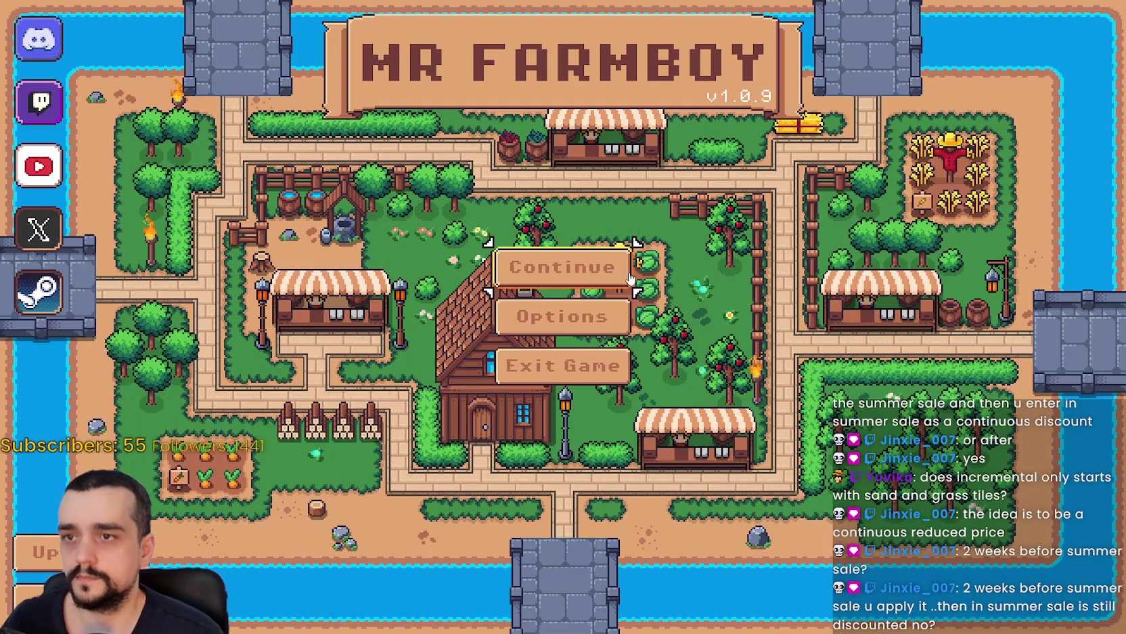
pyautogui.click(562, 316)
pyautogui.click(339, 214)
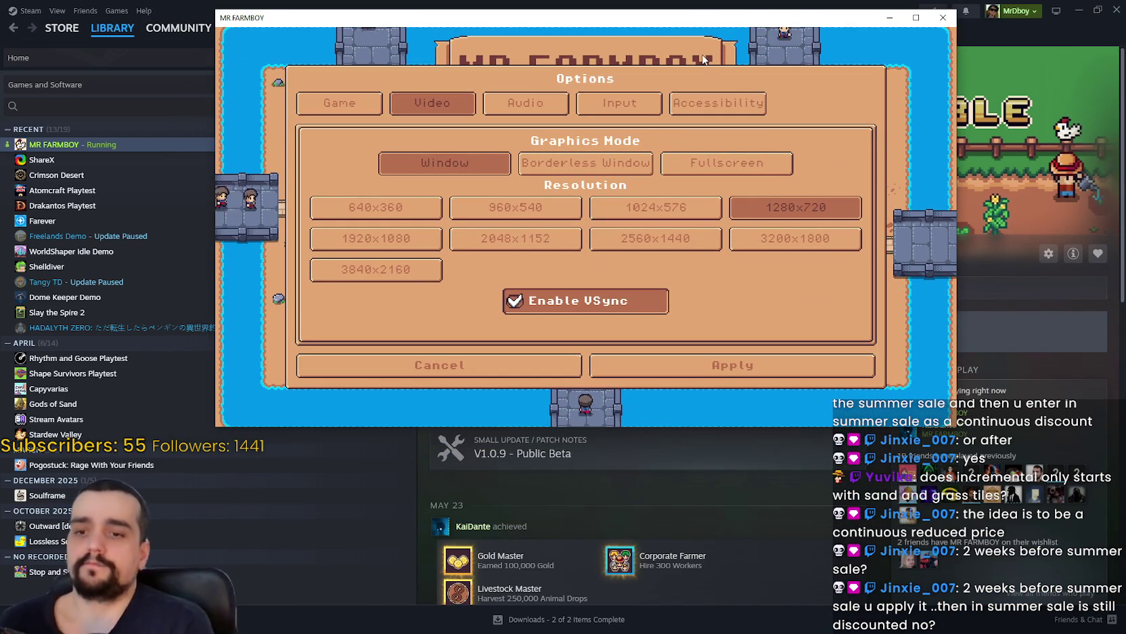
pyautogui.click(567, 499)
pyautogui.click(463, 291)
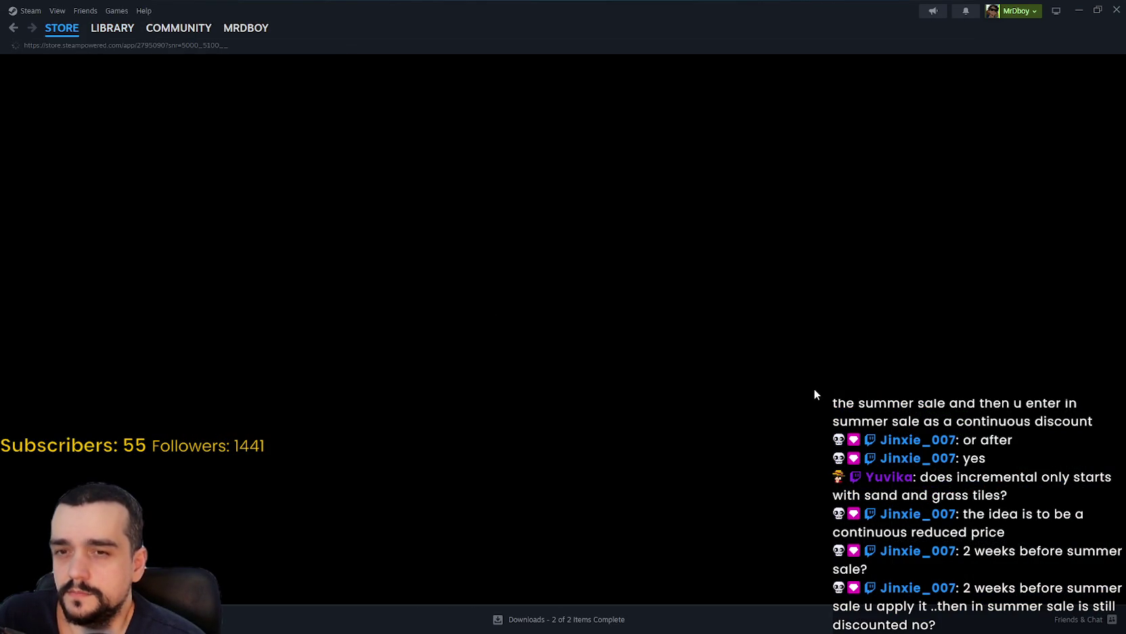